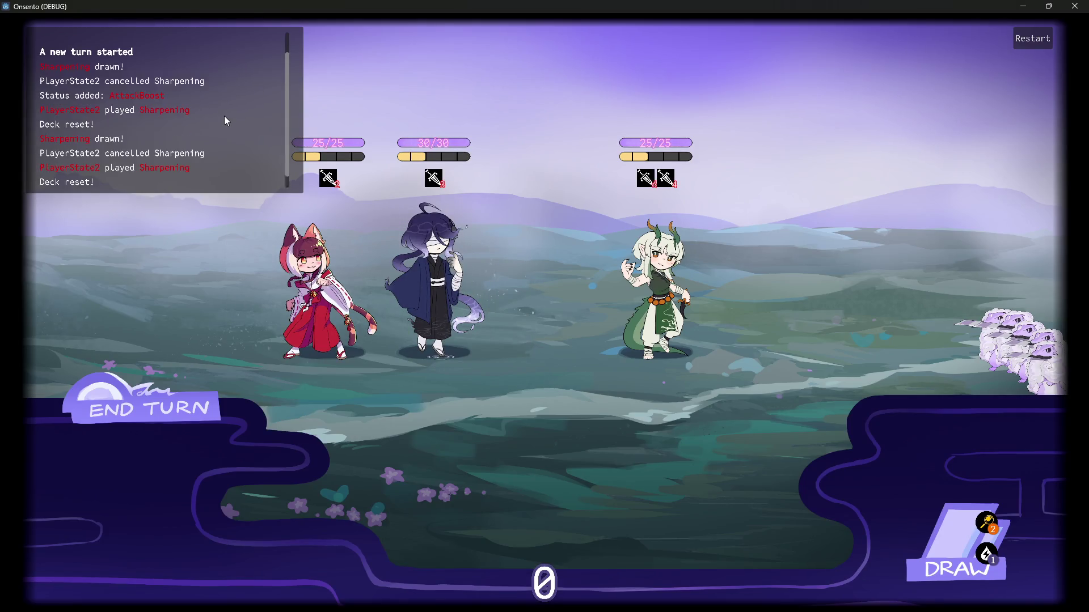
Step: Burn the horned enemy with Fire Control and end the turn, bypassing the draw warning
left_click(465, 472)
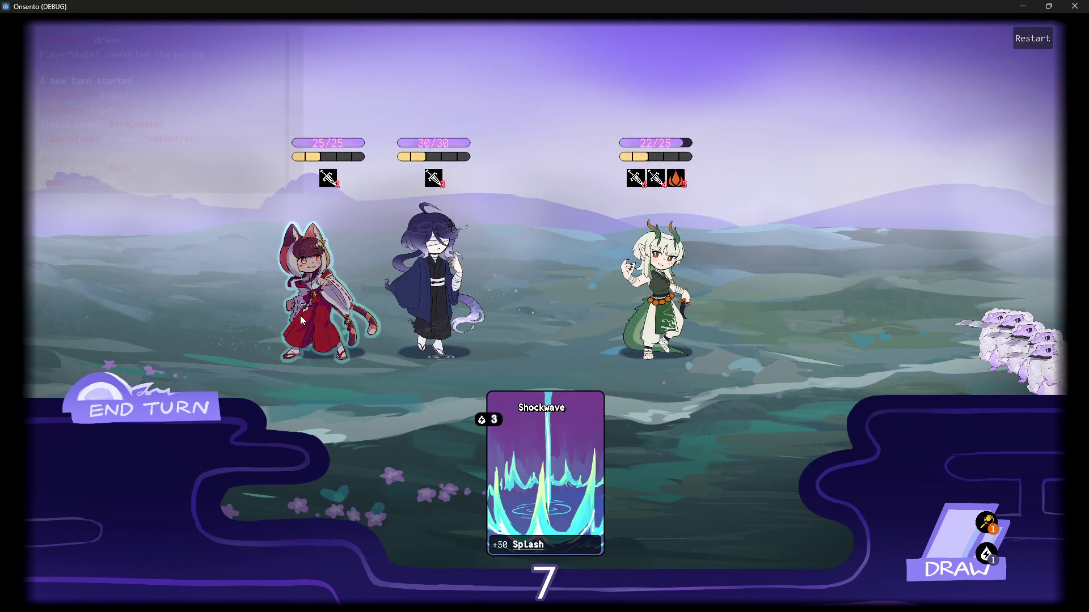
left_click(159, 426)
left_click(159, 426)
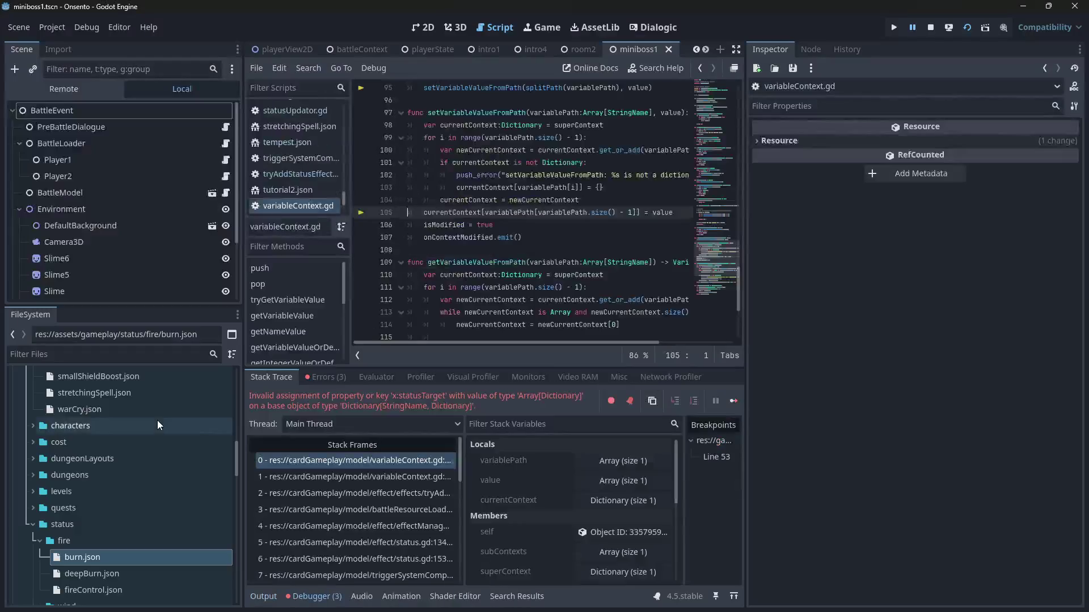
Step: Step up the call stack to the tryAddStatusEffect.gd frame at line 90
scroll(569, 268, "up", 1)
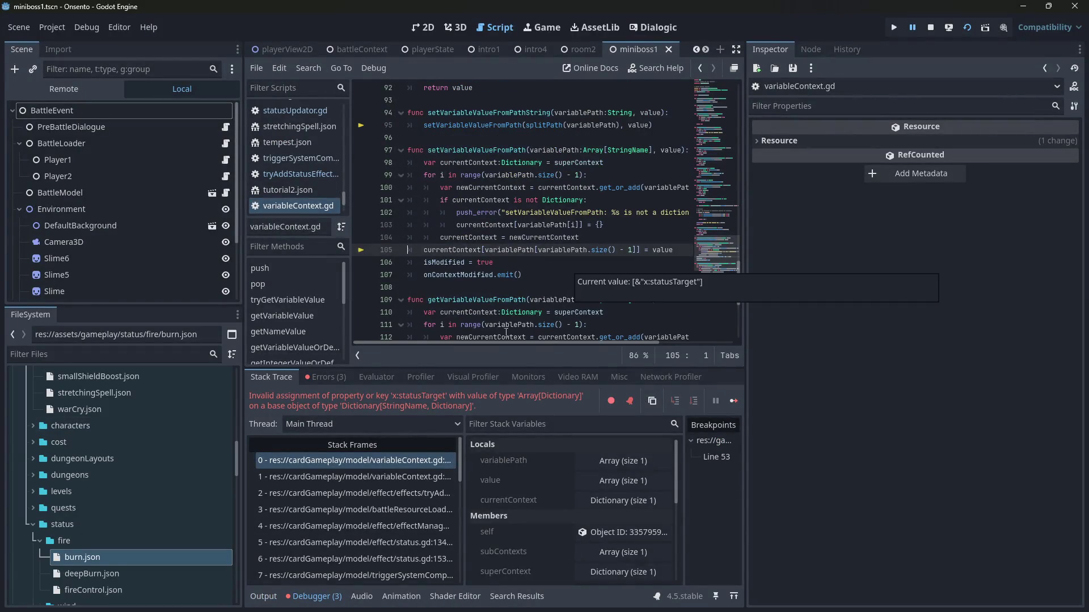
left_click(382, 480)
left_click(380, 491)
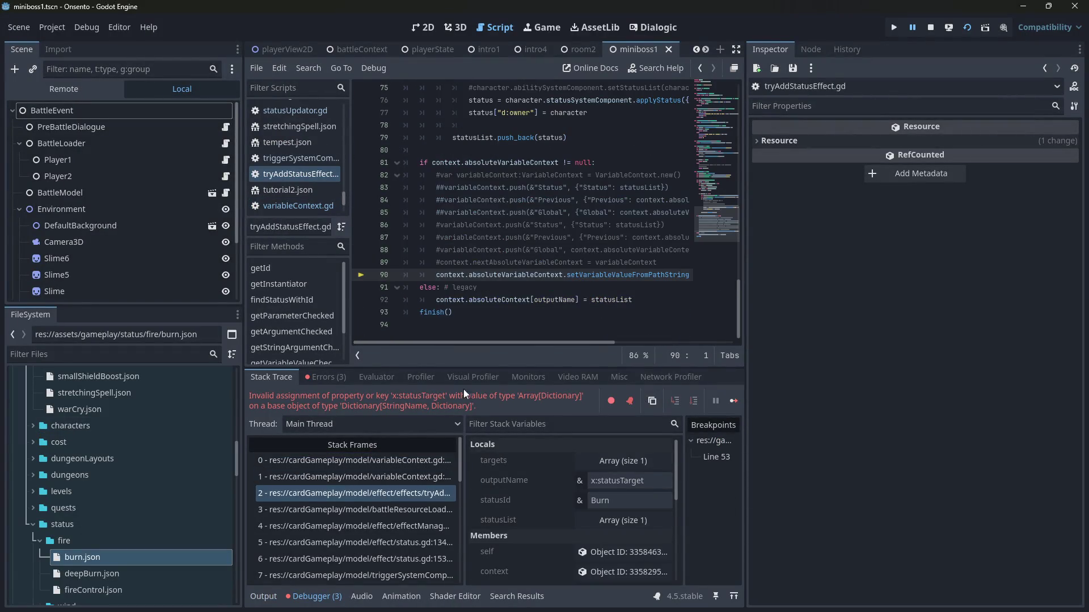
scroll(570, 339, "right", 5)
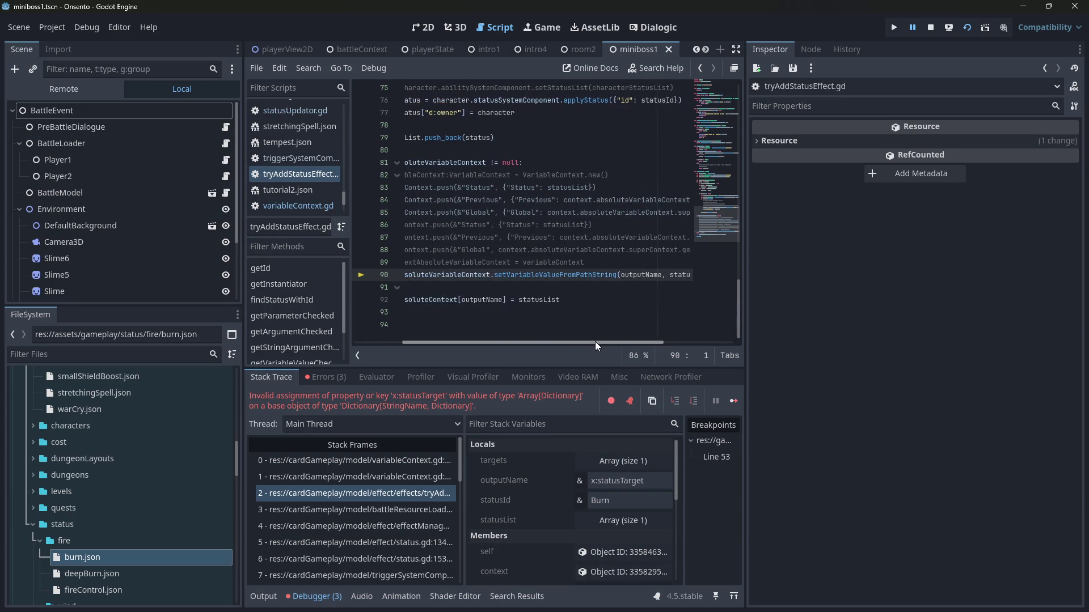
Step: Inspect the frame's context object, expanding Super Context and Burn's nested Context dictionary
left_click(601, 571)
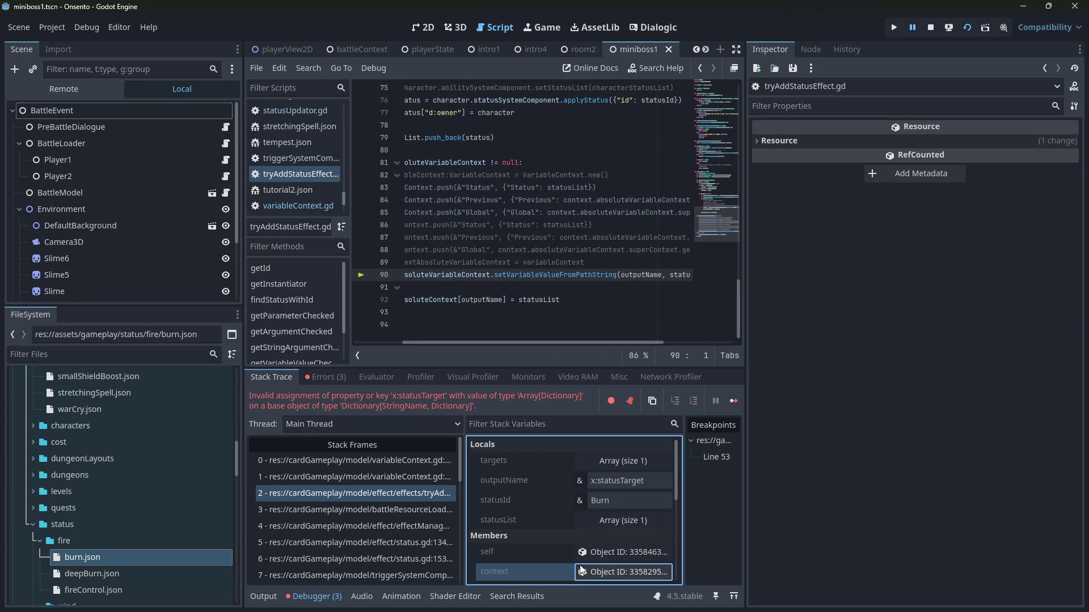
left_click(947, 204)
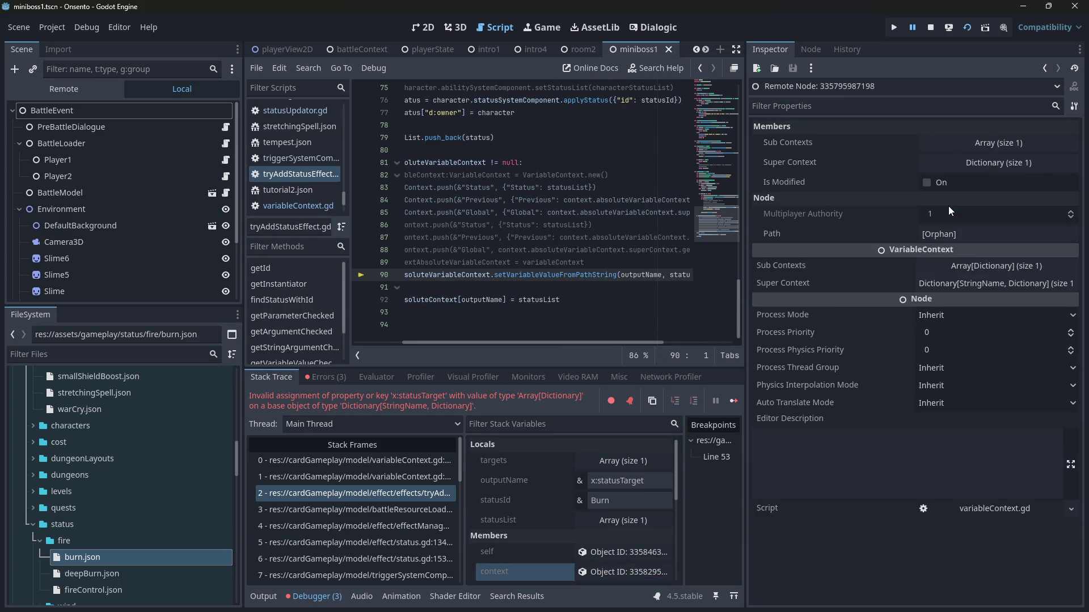
left_click(964, 168)
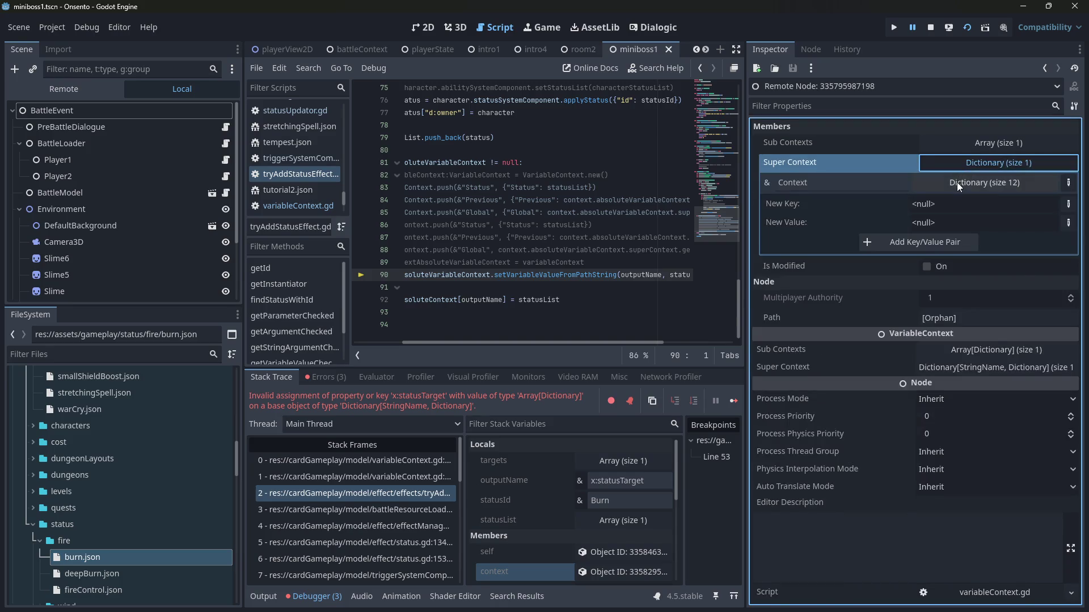
left_click(957, 182)
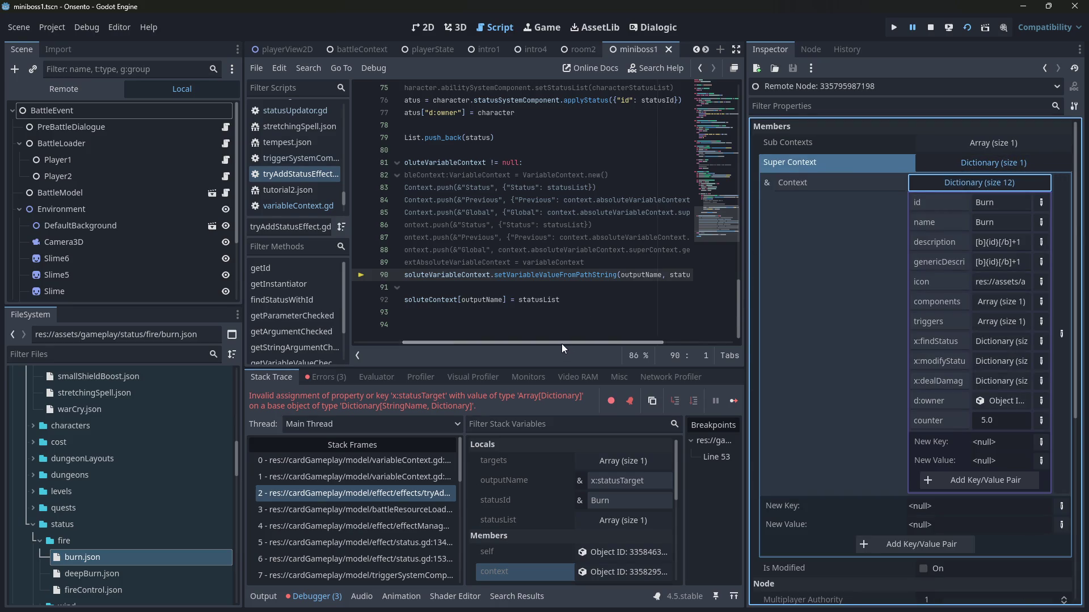
Step: Check outputName and statusList on line 90, then go to the variableContext.gd caller frame
scroll(562, 344, "right", 3)
mouse_move(551, 278)
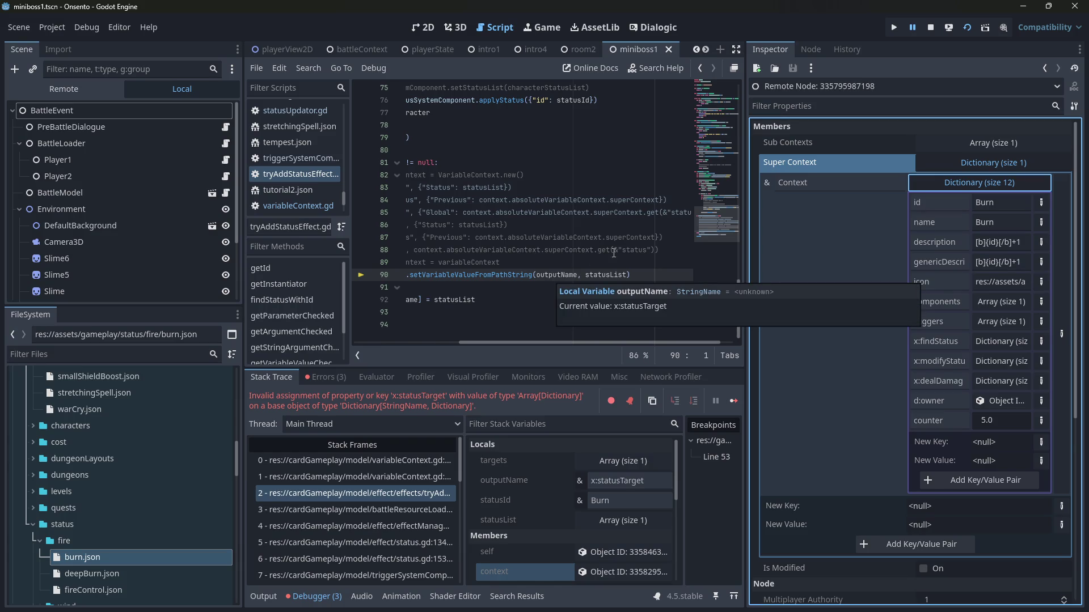
mouse_move(593, 275)
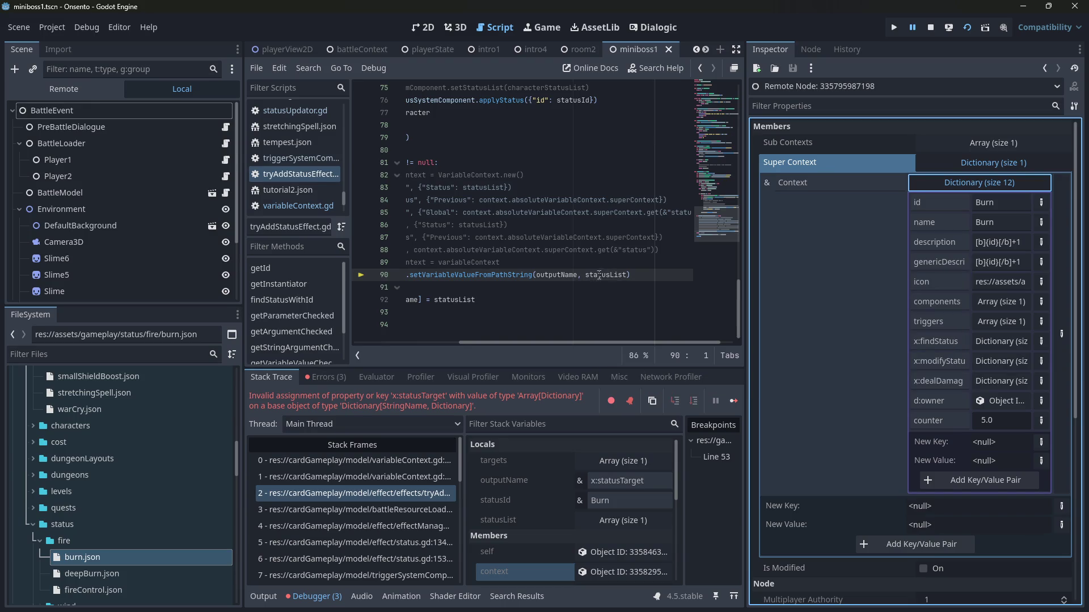
double_click(595, 275)
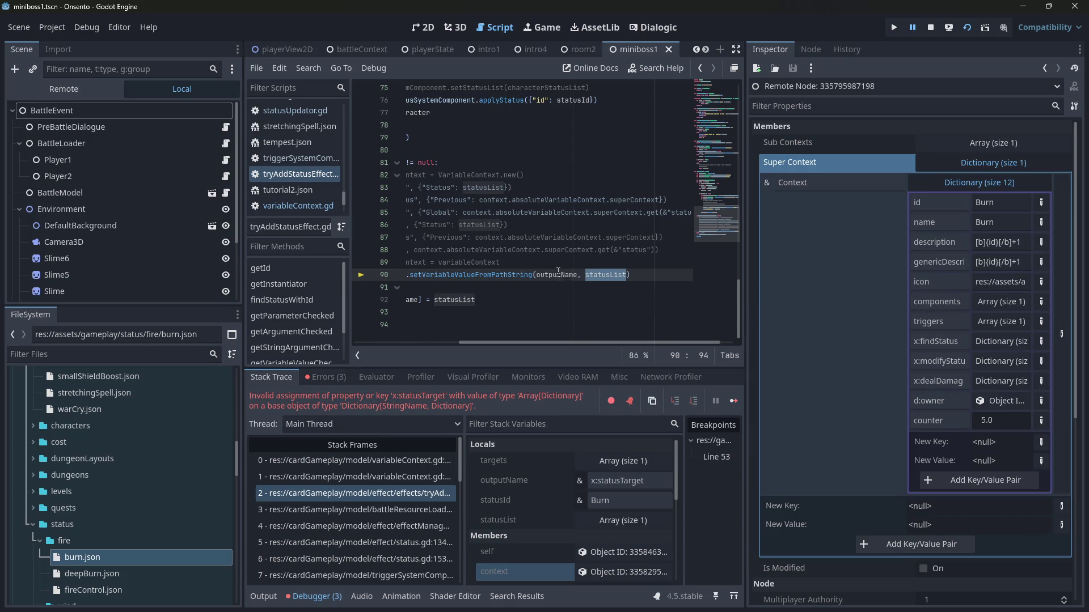
left_click(376, 476)
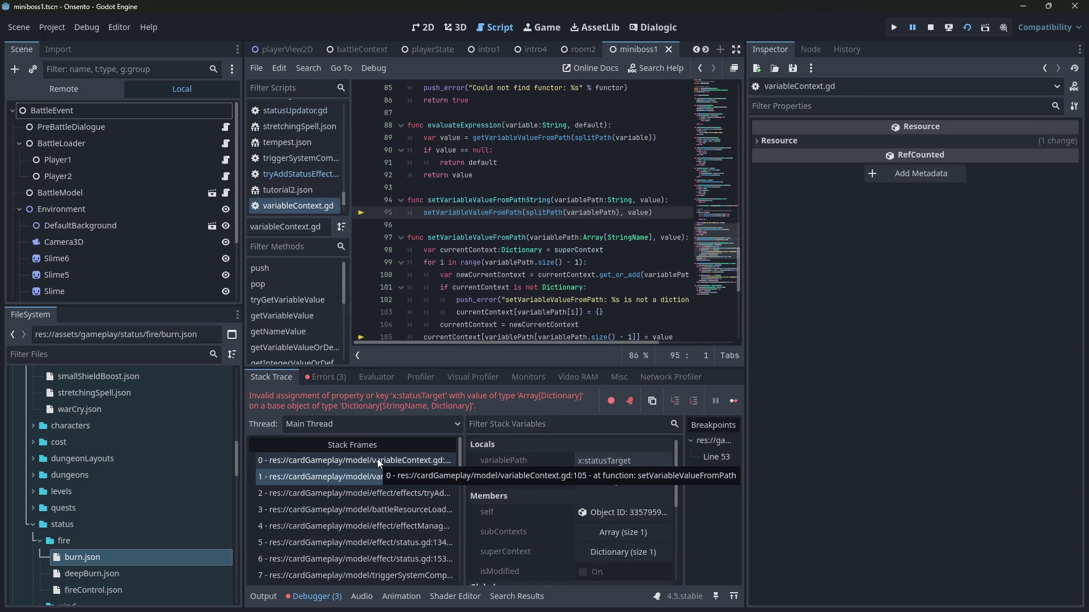
Step: Check value and variablePath at line 105, then return to the tryAddStatusEffect.gd line 90 frame
left_click(378, 461)
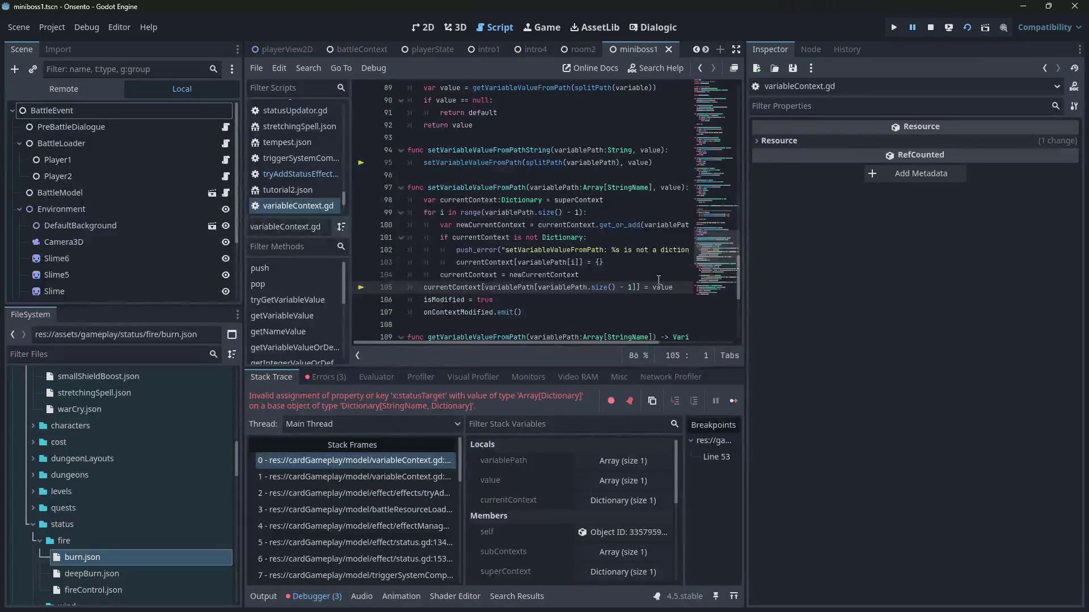
mouse_move(662, 288)
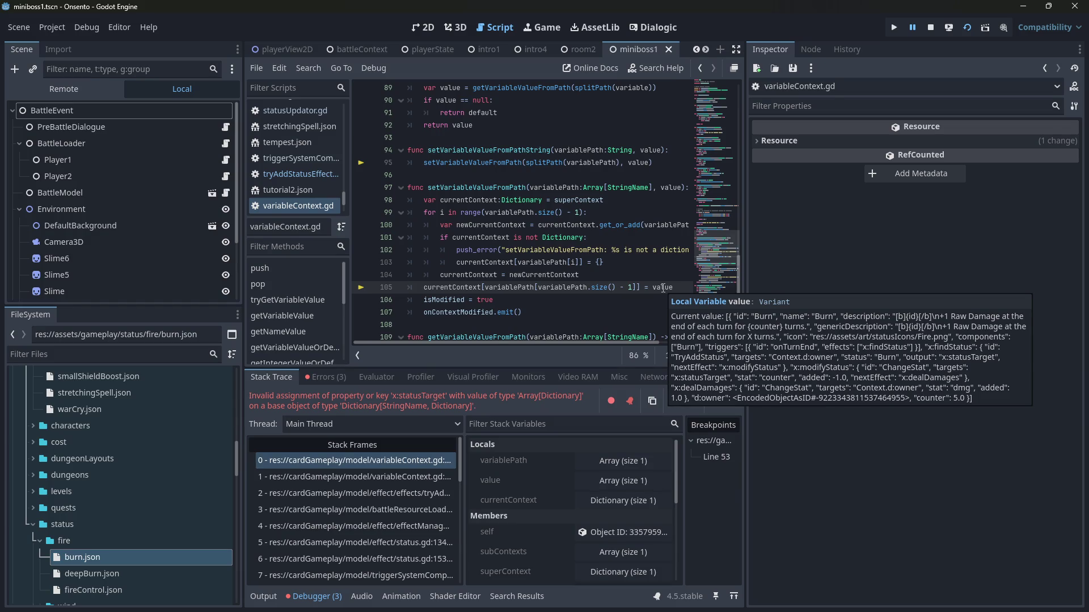
mouse_move(568, 291)
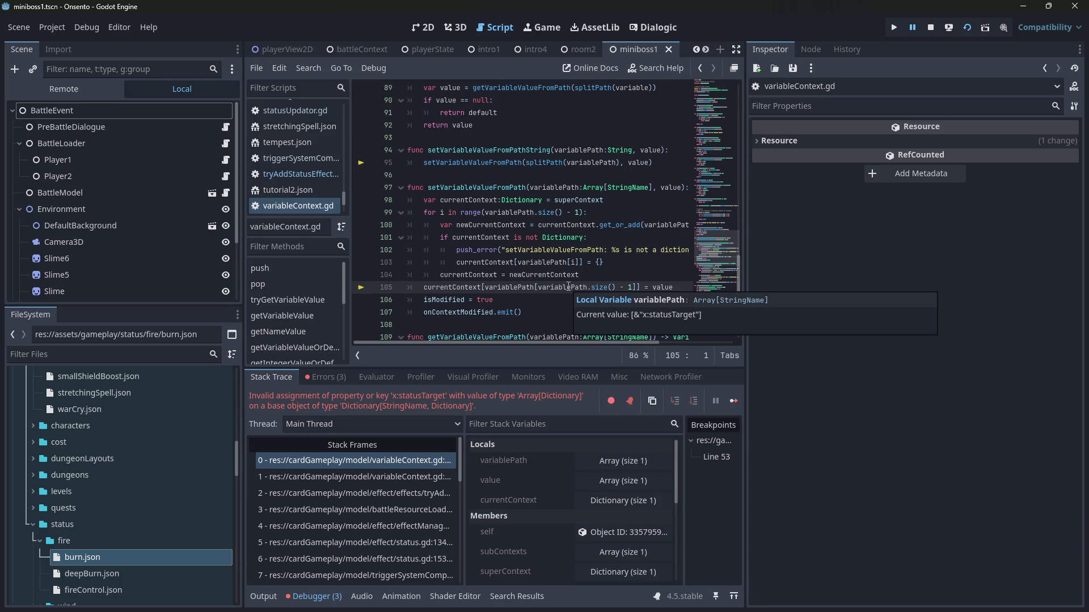
mouse_move(497, 213)
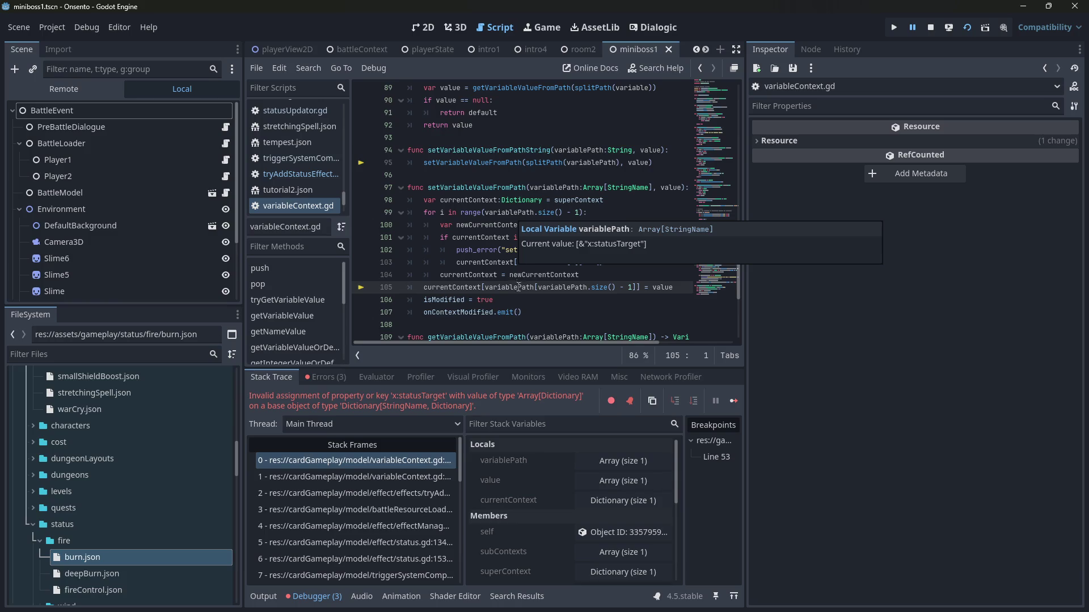
left_click(406, 481)
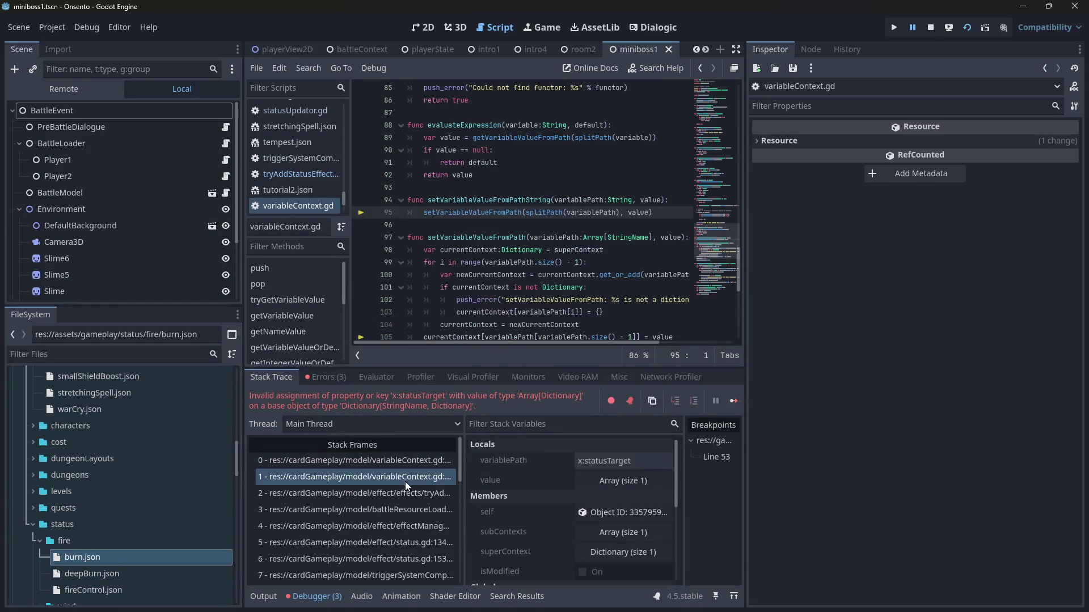
left_click(398, 491)
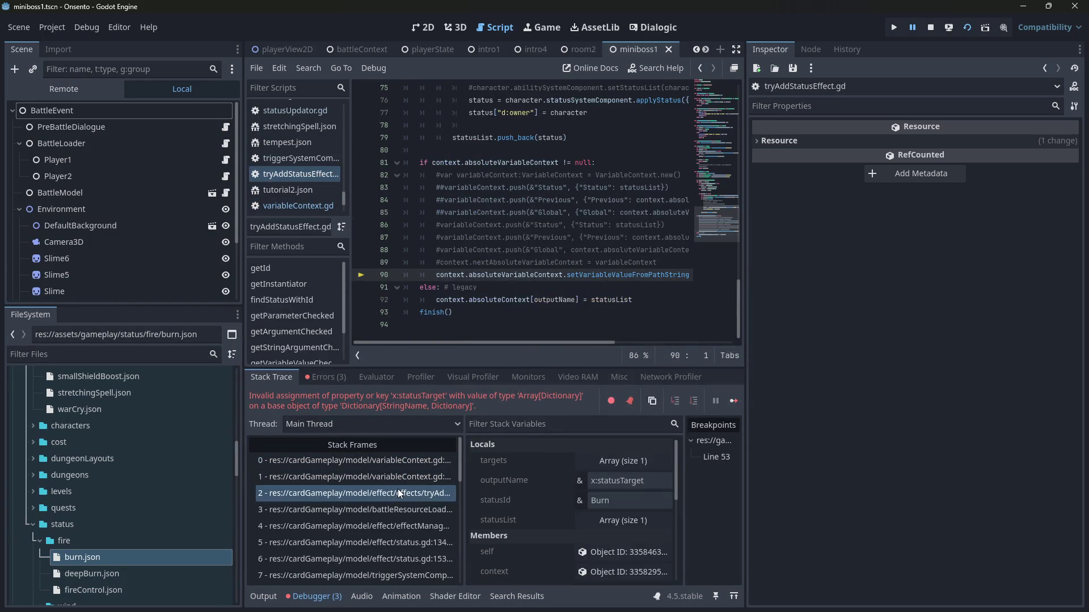
Step: In burn.json, insert 'Context.' before x:statusTarget on line 26 and copy the prefix
double_click(86, 558)
scroll(518, 240, "up", 1)
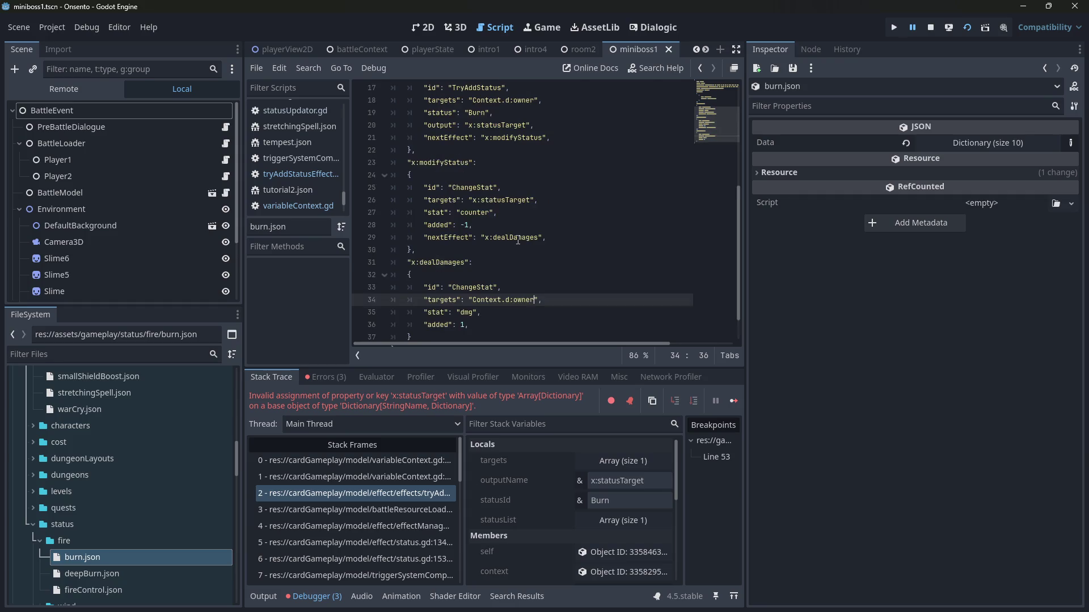
left_click(474, 200)
type("Context.")
key("shift+Right")
key("shift+Right")
key("shift+Right")
key("ctrl+c")
double_click(539, 200)
left_click(490, 200)
double_click(490, 200)
Step: Paste 'Context.' before x:statusTarget on line 20, save burn.json, and restart the scene
scroll(489, 196, "up", 1)
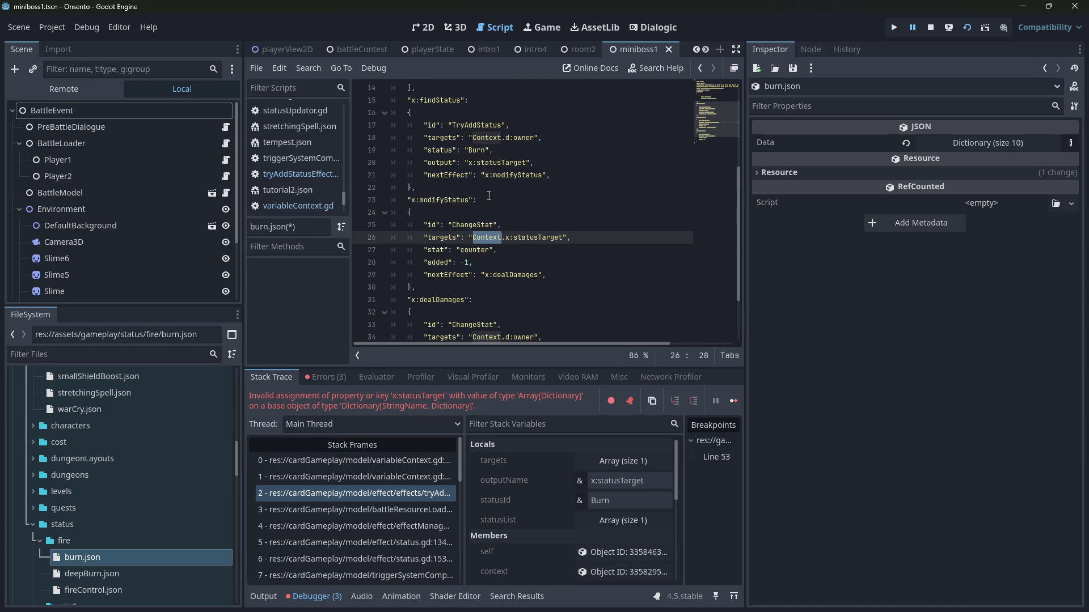
left_click(469, 163)
key("ctrl+v")
key("ctrl+s")
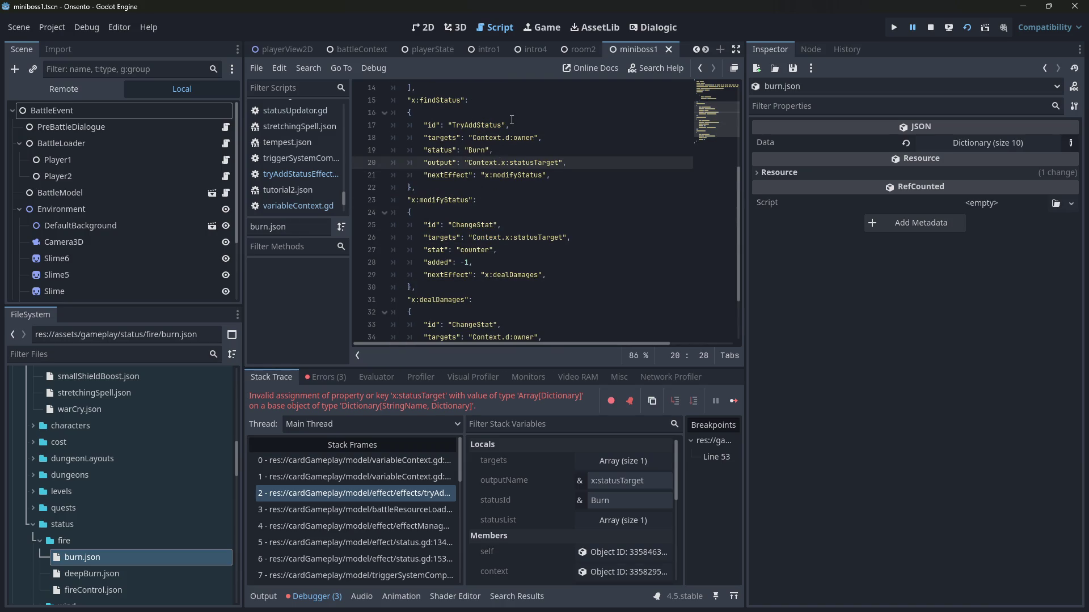
scroll(511, 134, "up", 1)
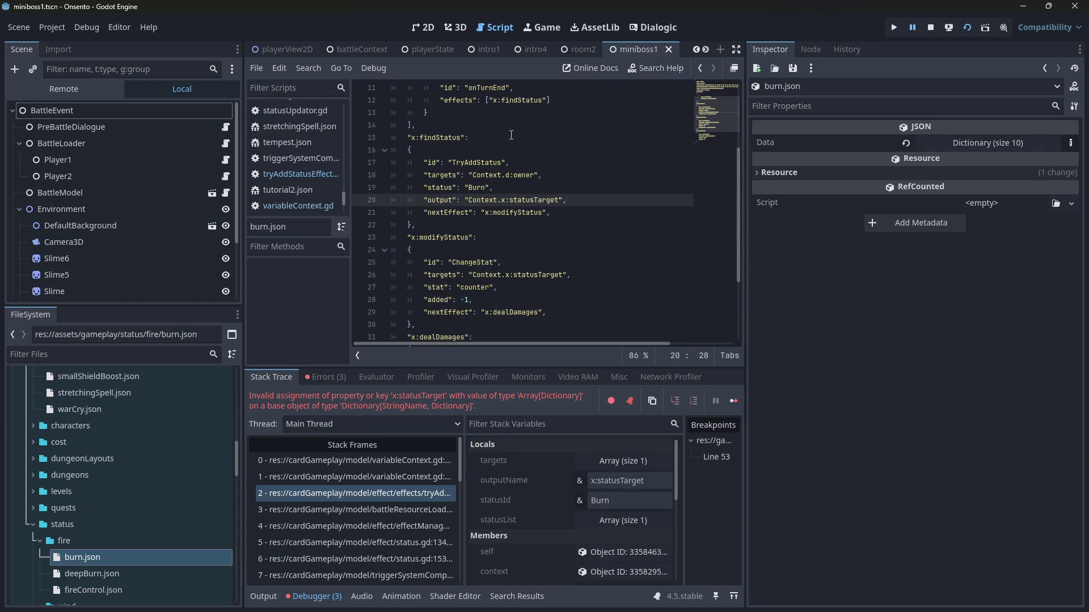
left_click(953, 29)
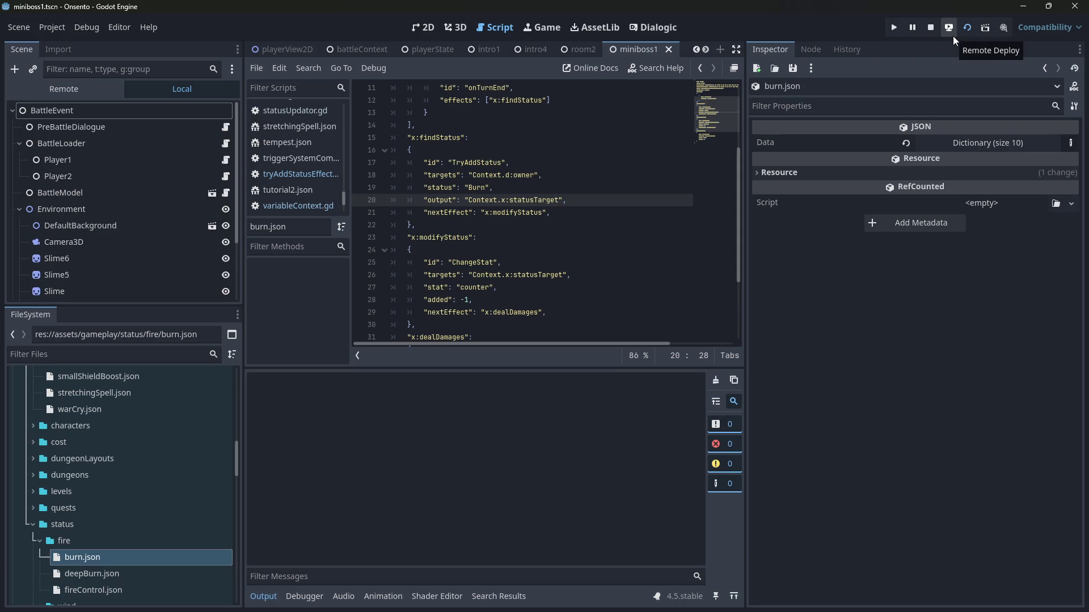
Step: Stop the game, try then undo a 'Context.' prefix before counter on line 27, and relaunch
left_click(924, 32)
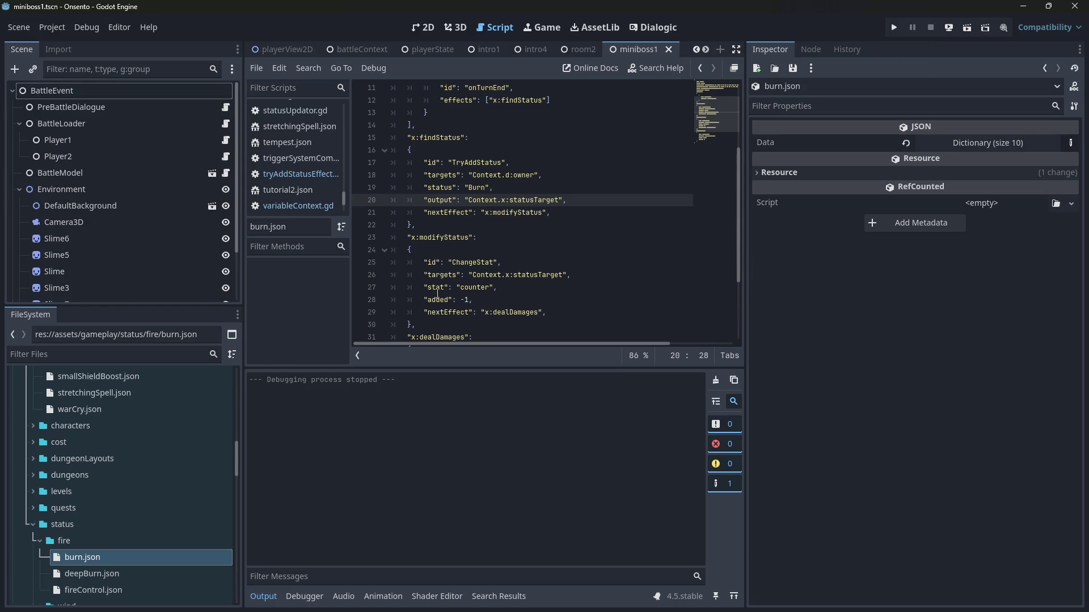
left_click(460, 288)
type("Context.")
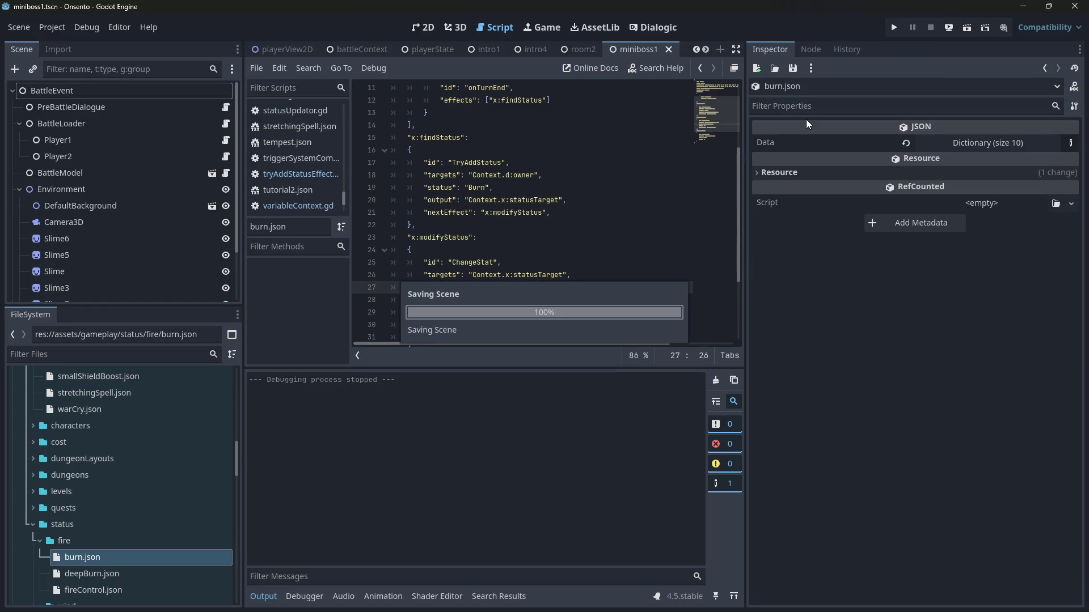
key("ctrl+z")
left_click(966, 28)
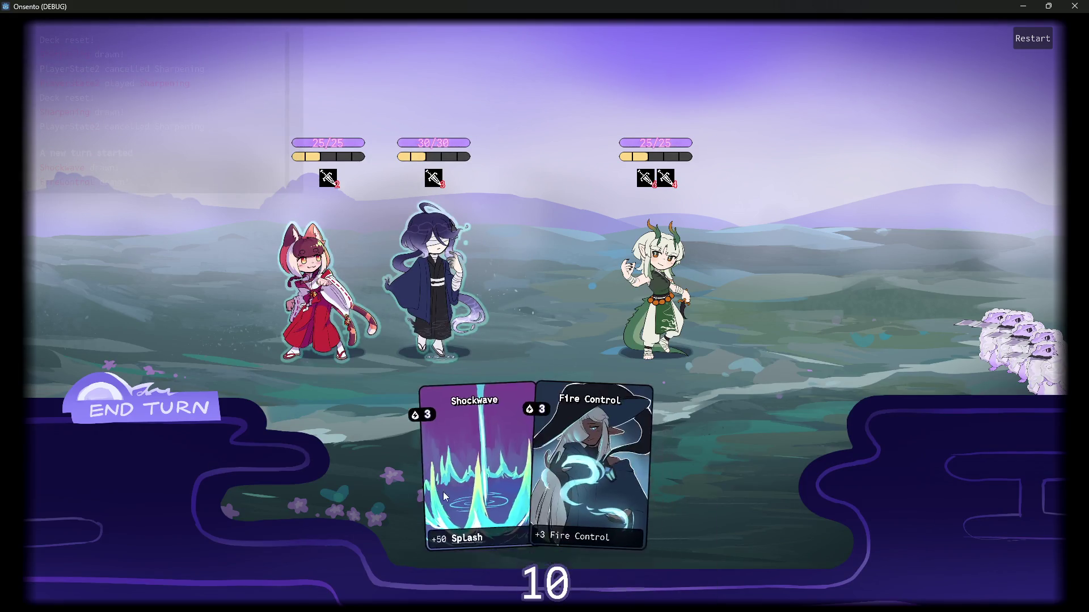
Step: Play Shockwave on the dark-haired ally, end the turn past the warning, then close the game
left_click_drag(549, 484, 464, 293)
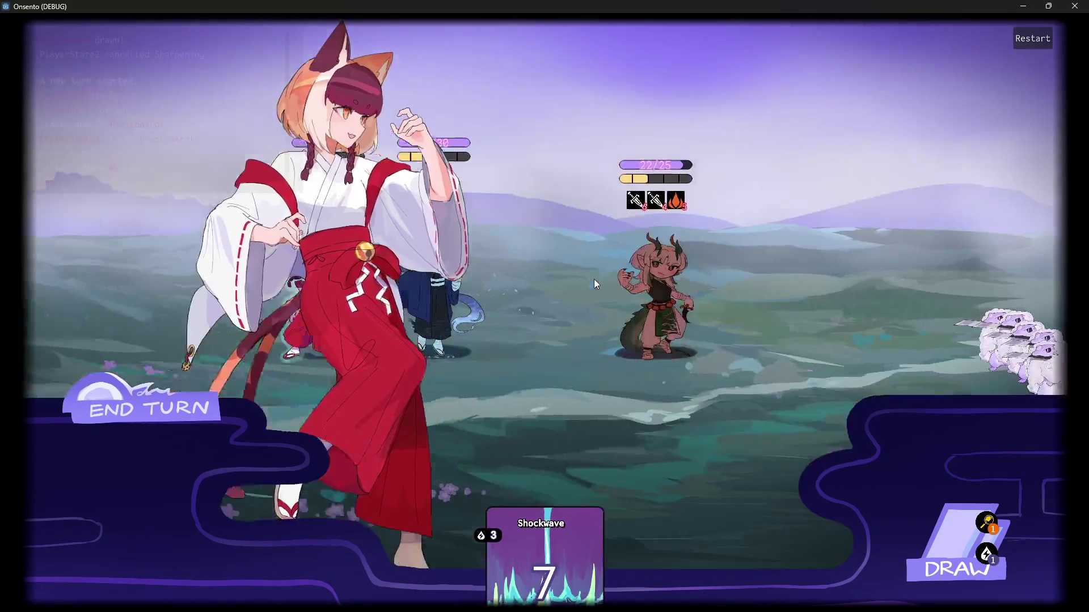
left_click(193, 425)
left_click(193, 425)
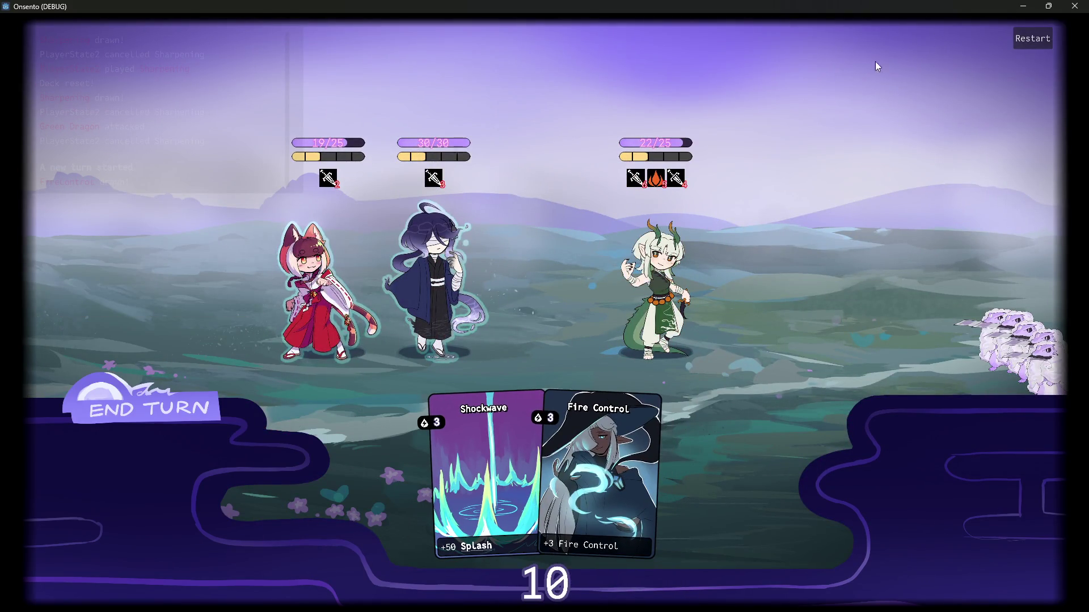
left_click(1075, 6)
left_click(319, 596)
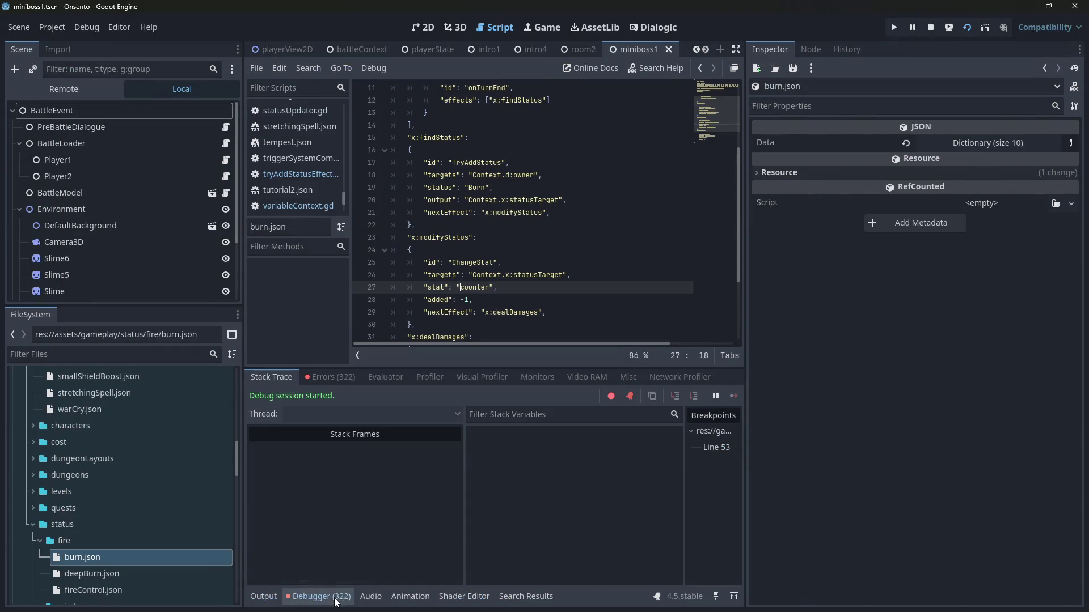
Step: Follow the 0:00:11:685 recursion error's stack through characterViewStats.gd and abilitySystemComponent.gd back to statusItem.gd:51
left_click(347, 376)
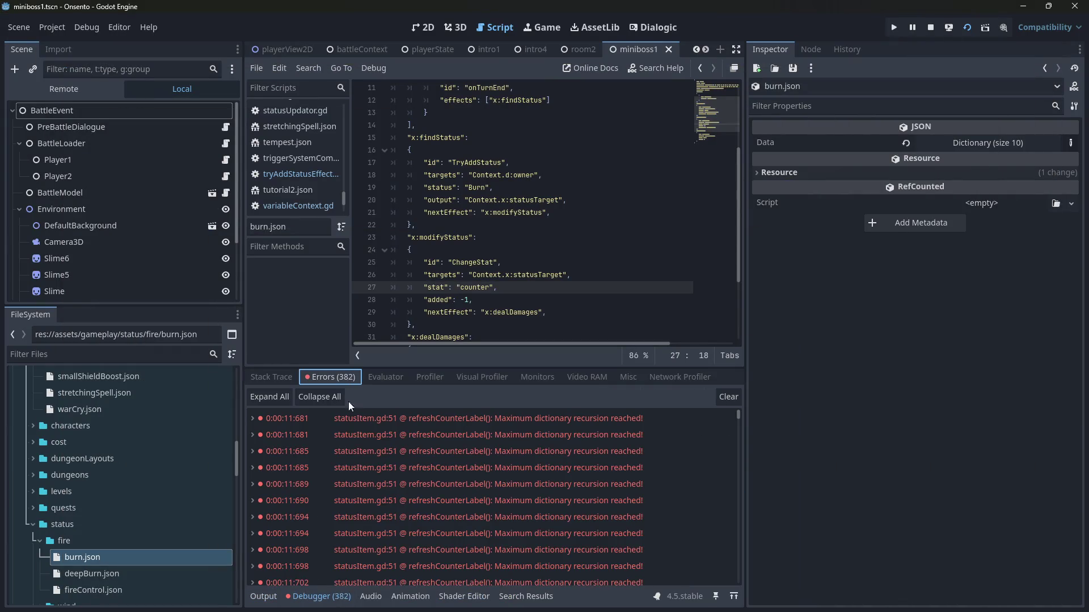
left_click(425, 433)
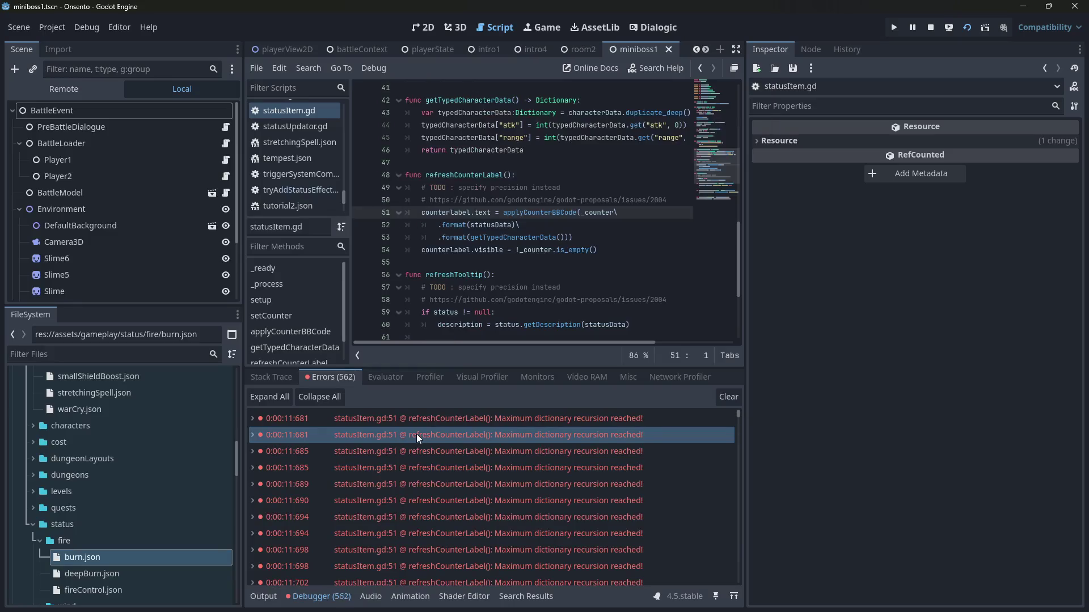
mouse_move(416, 433)
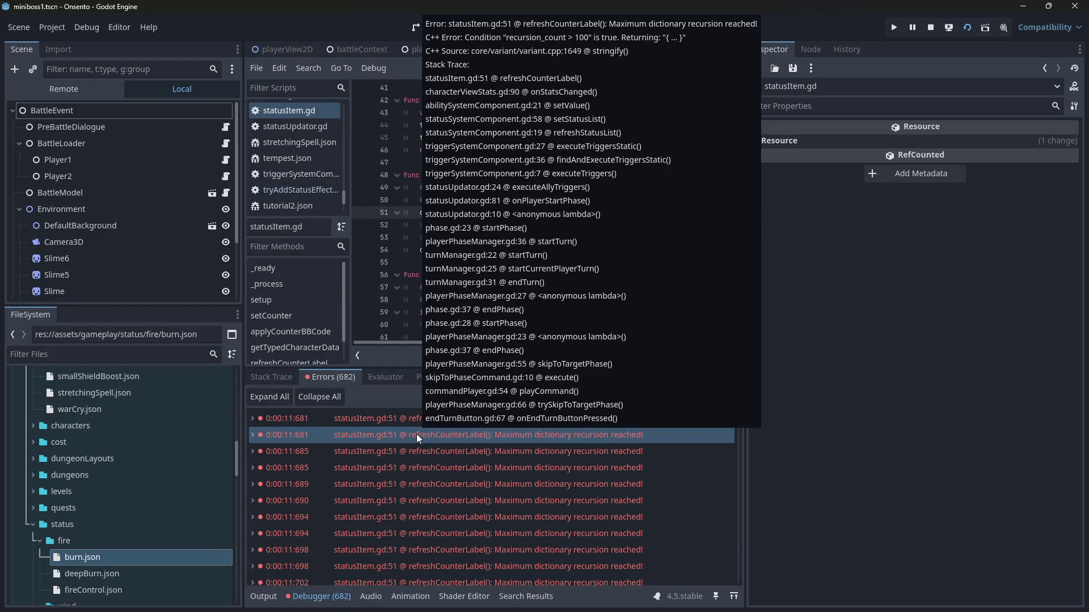
double_click(423, 471)
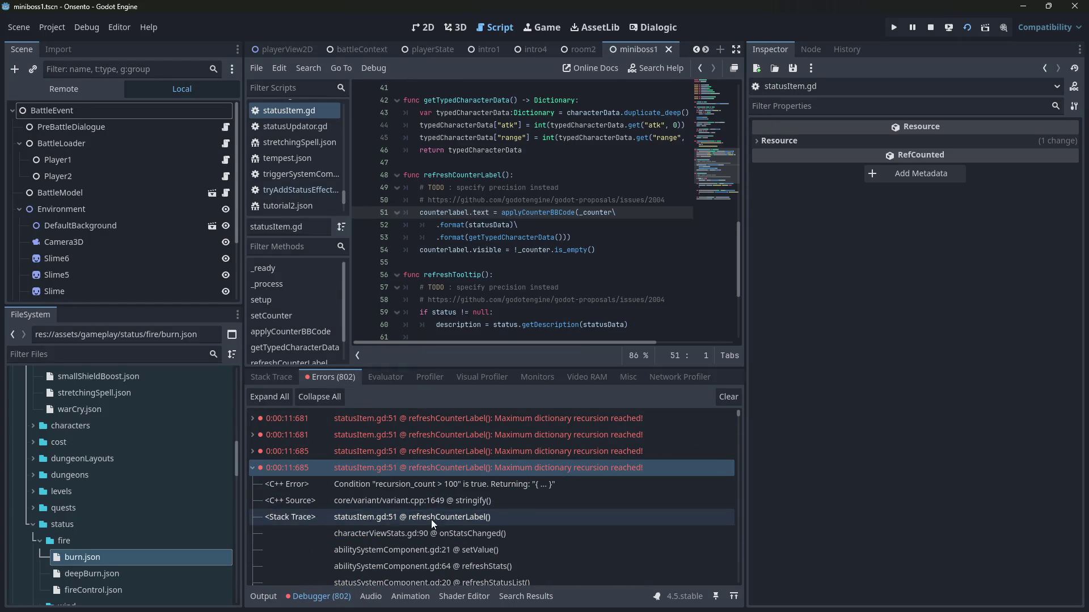
left_click(430, 536)
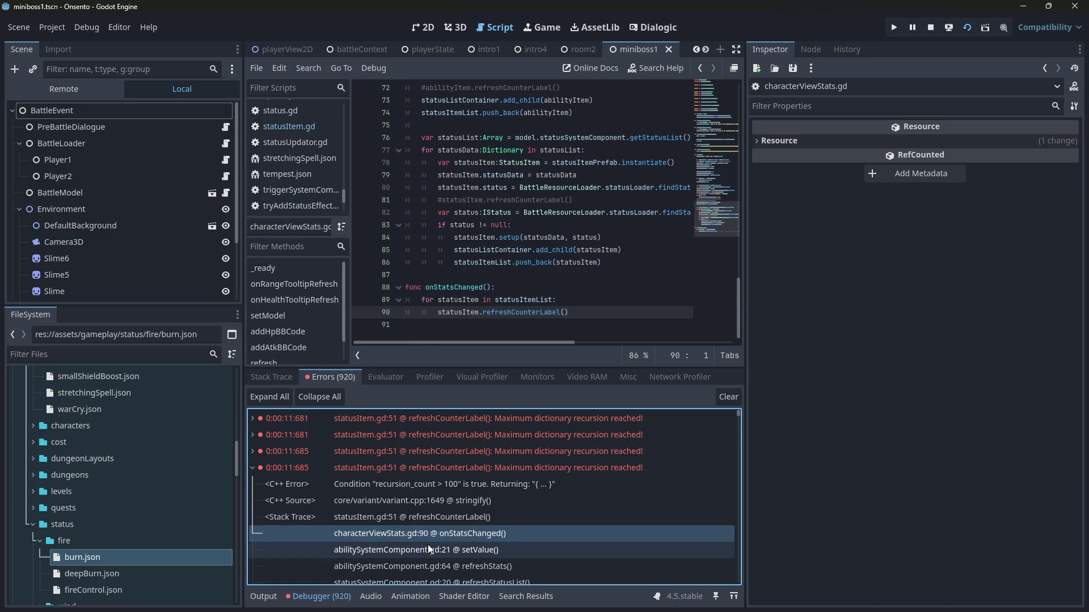
left_click(427, 546)
left_click(425, 522)
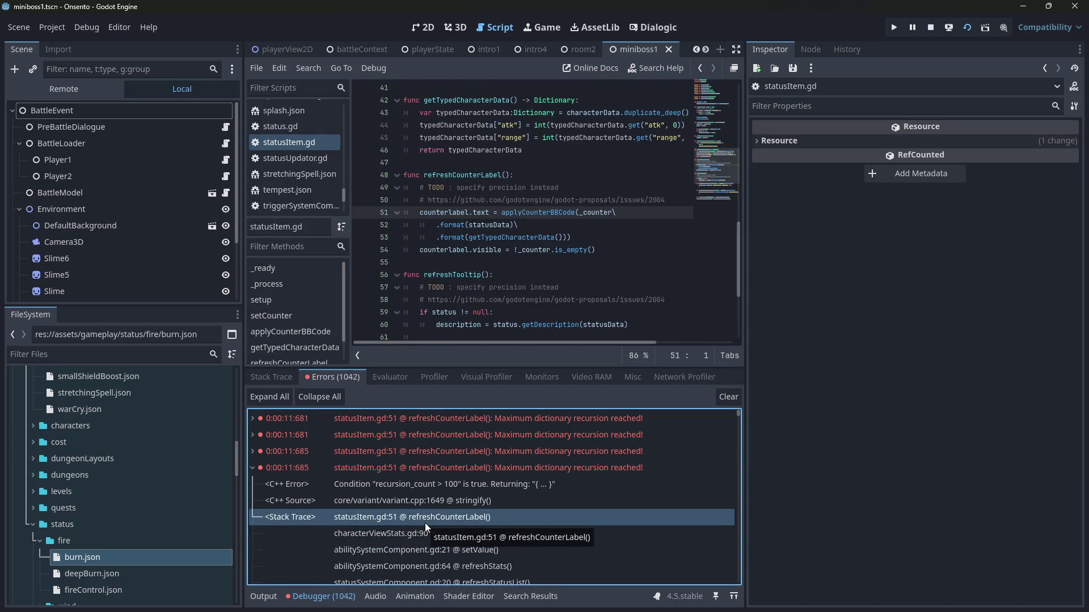
Step: Inspect the newest error's stack trace and set a breakpoint on line 51
left_click(670, 552)
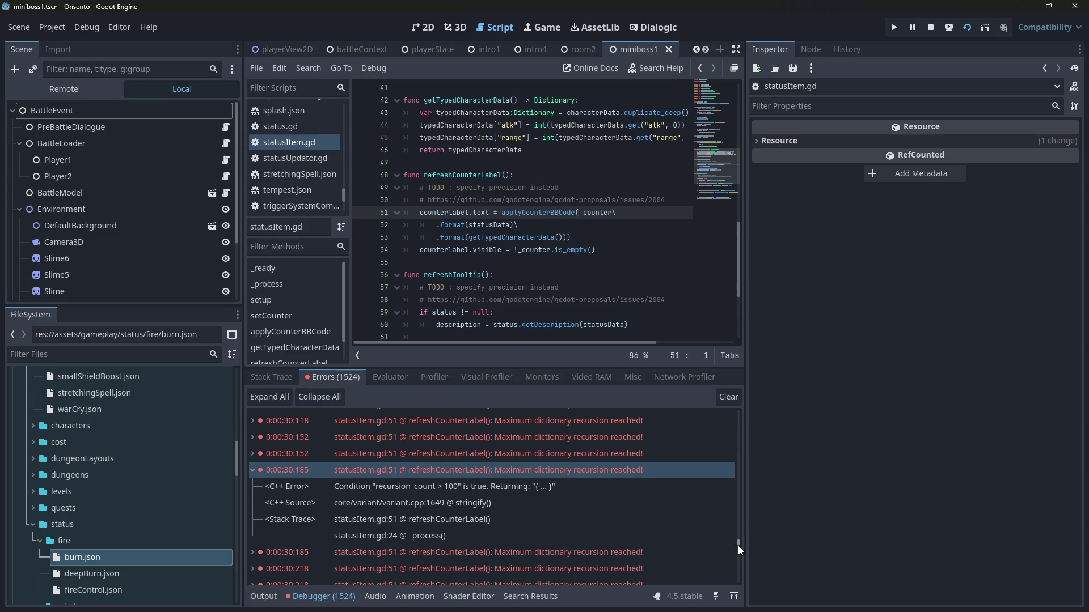
left_click_drag(737, 556, 742, 406)
left_click(505, 507)
left_click(498, 491)
left_click(486, 520)
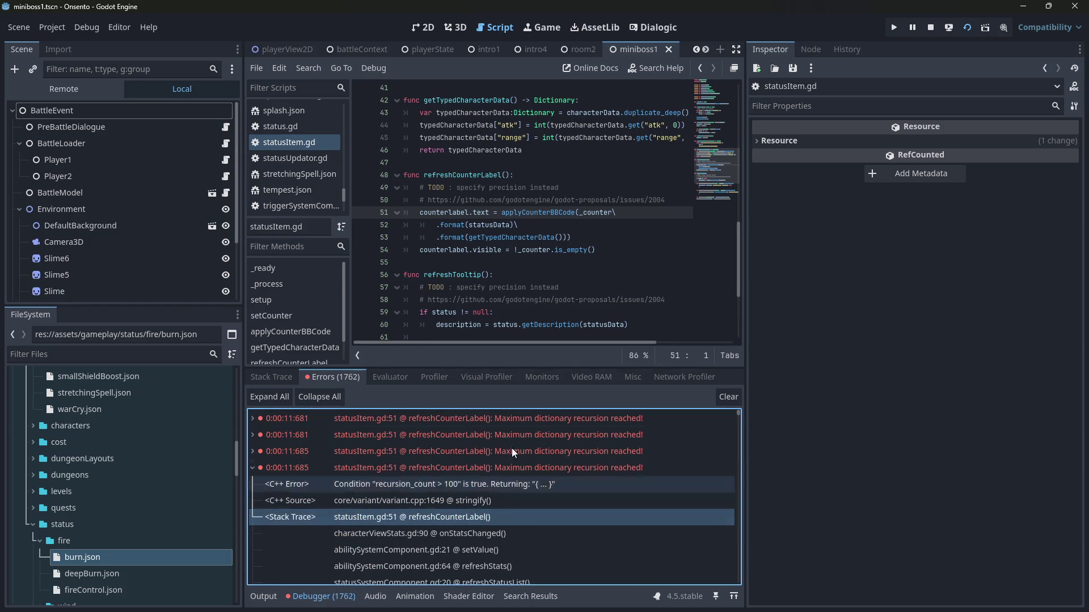
left_click(362, 214)
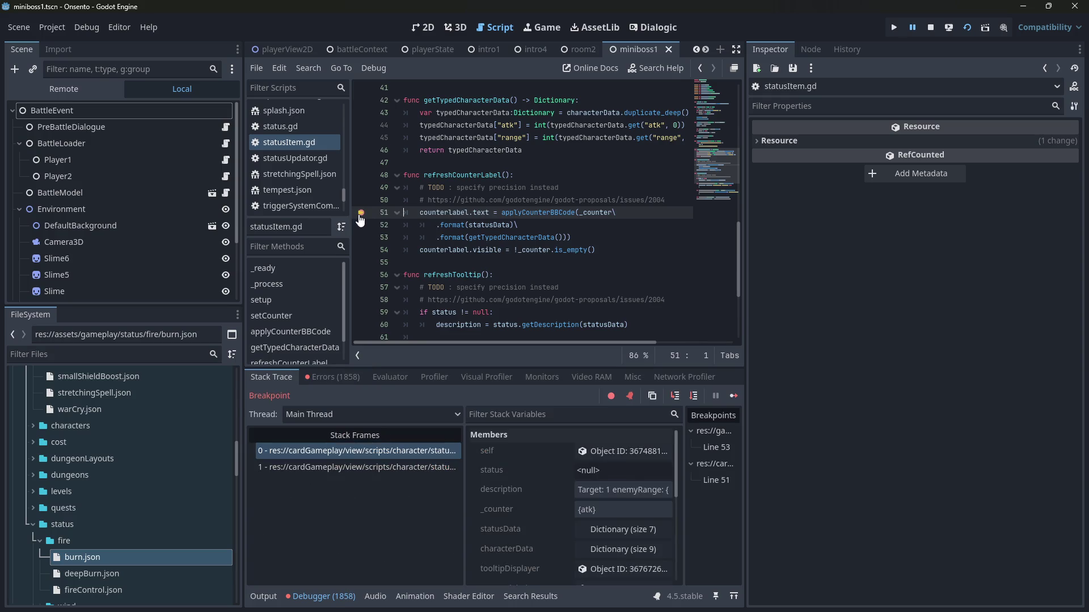
Step: Open the first recursion error at statusItem.gd line 51, add its breakpoint, and check the onStatsChanged caller
left_click(326, 378)
left_click(622, 418)
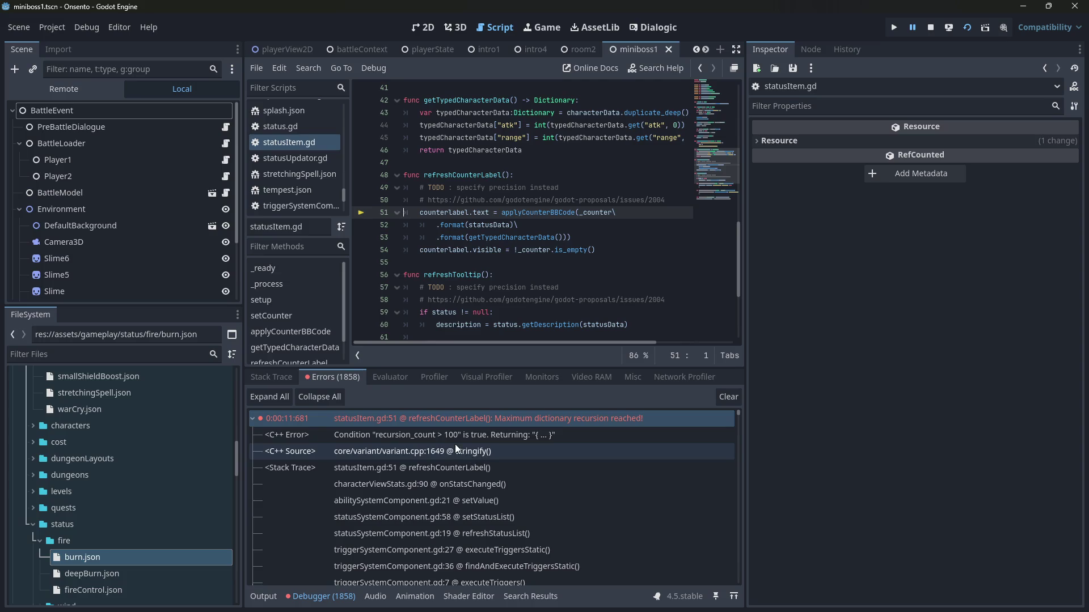
left_click(447, 460)
left_click(449, 486)
left_click(448, 469)
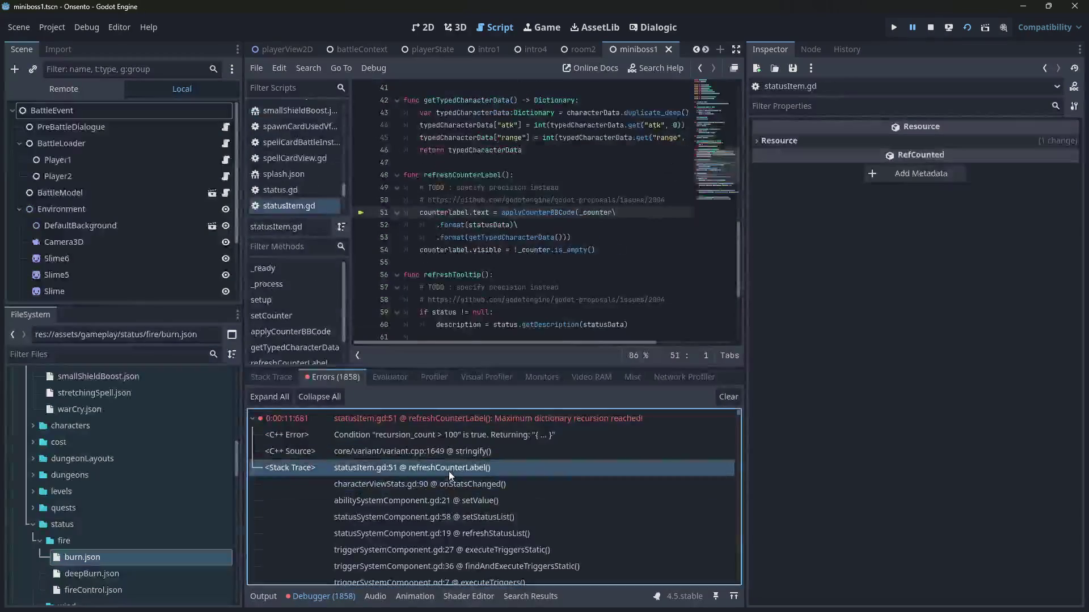
left_click(361, 217)
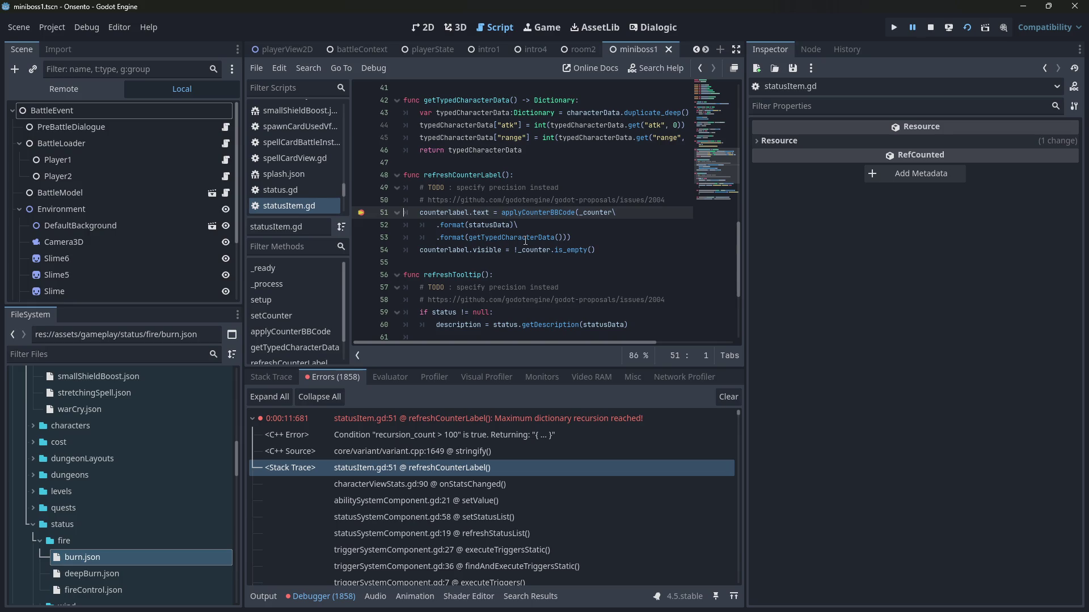
mouse_move(525, 241)
left_click(461, 483)
left_click(461, 468)
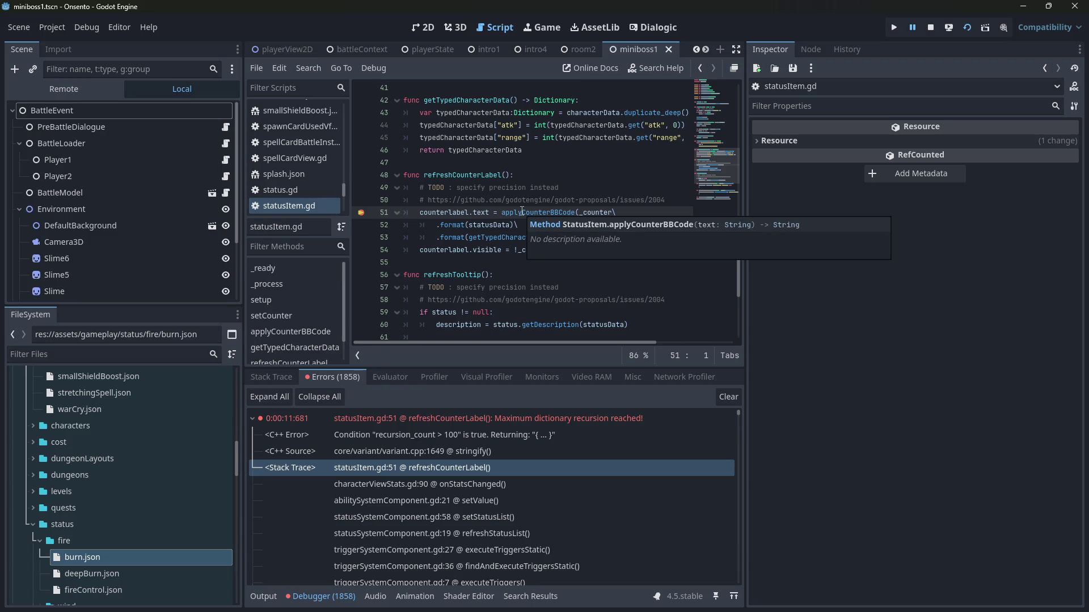
Step: Review the applyCounterBBCode definition and its text parameter, then open the String.format documentation from line 51
left_click(520, 213)
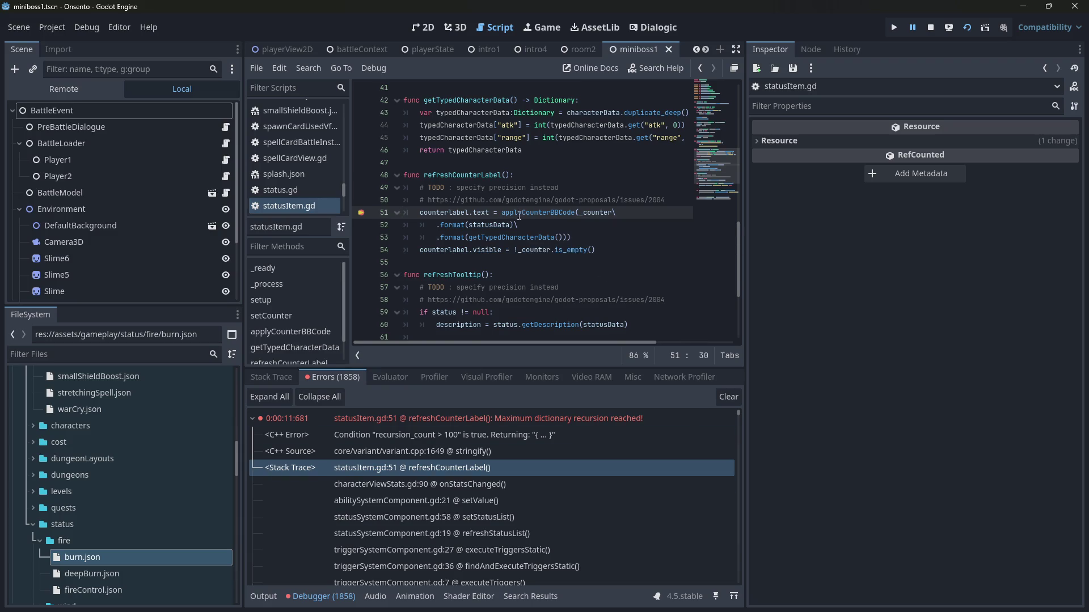
left_click(518, 214, "ctrl")
left_click(504, 224)
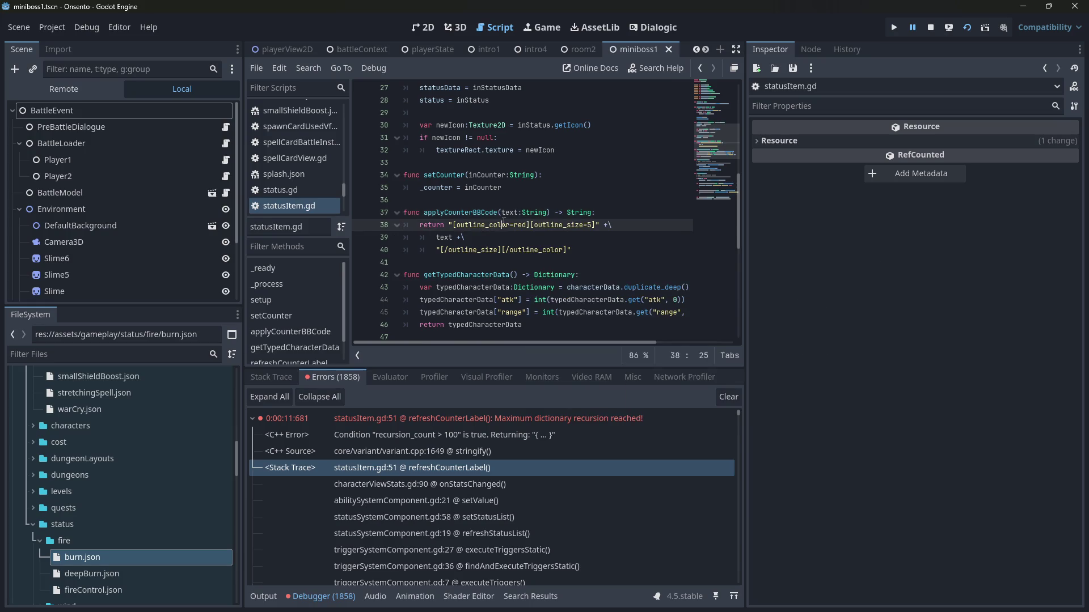
double_click(444, 239)
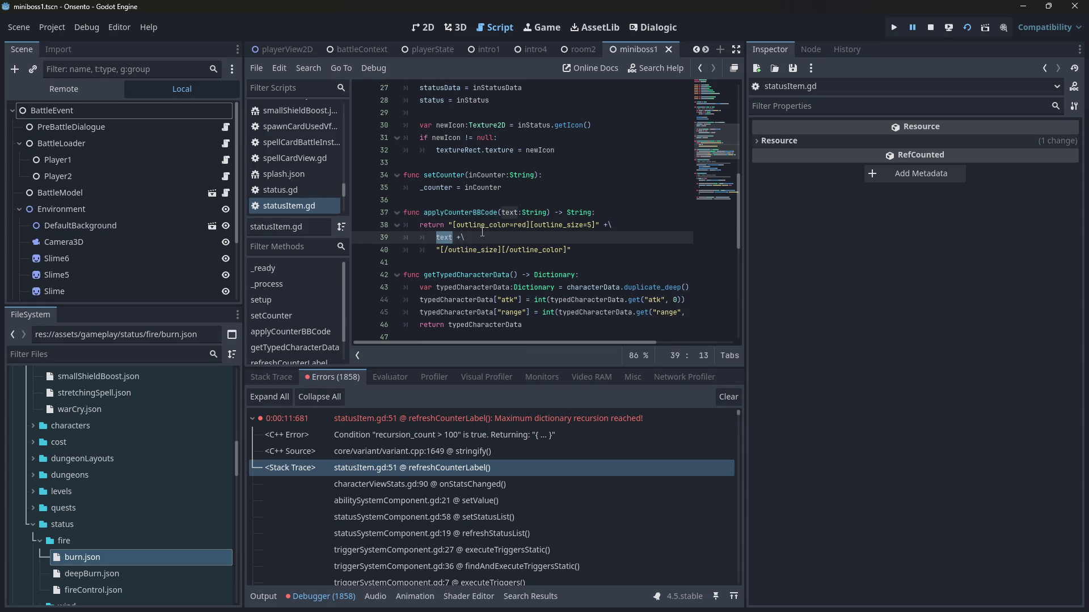
key("alt+Left")
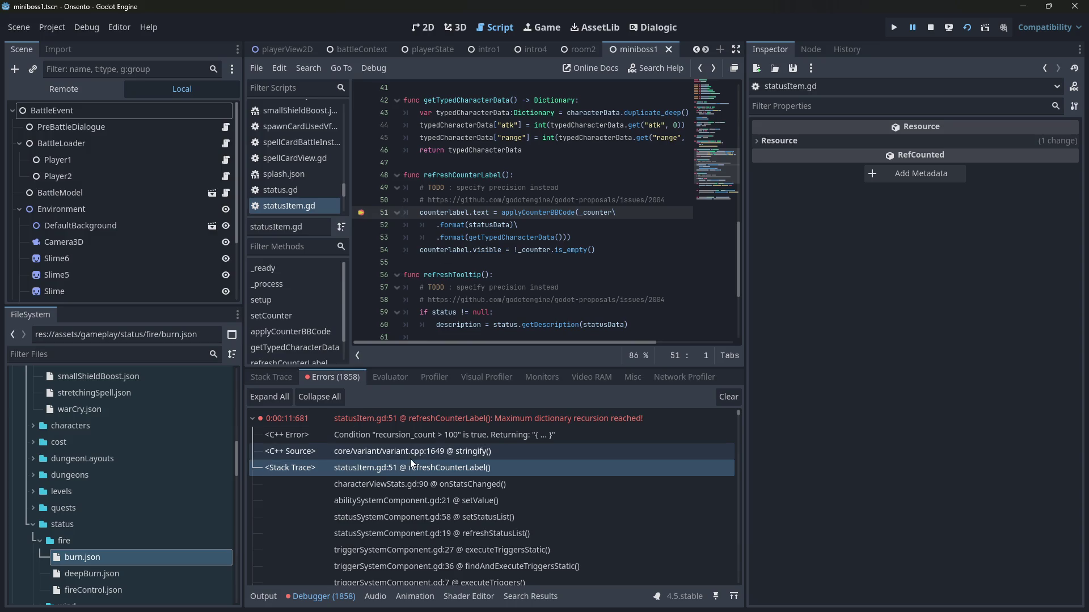
left_click(428, 463)
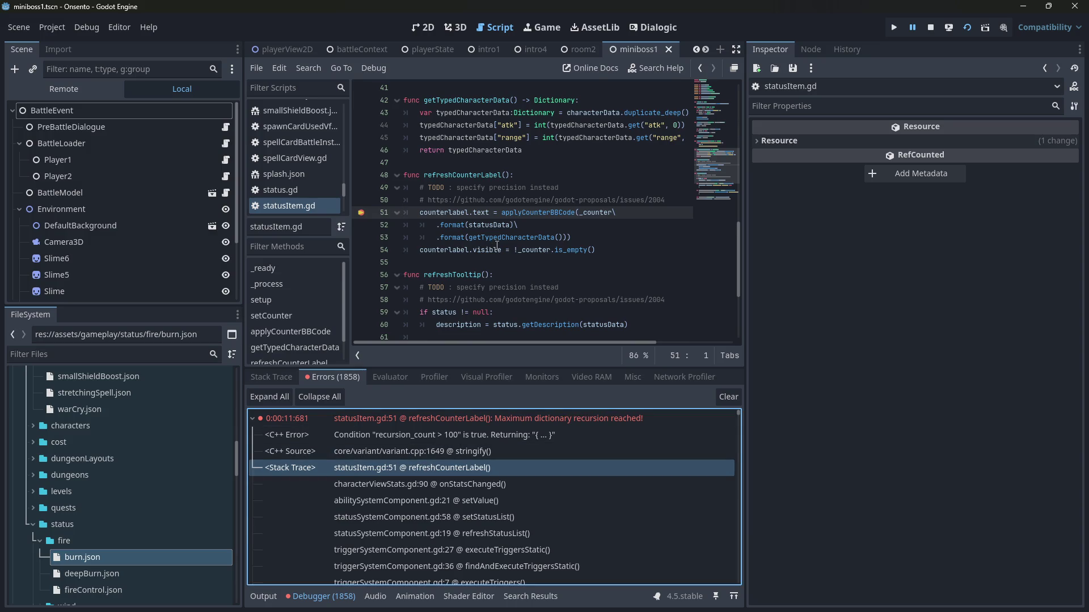
left_click(452, 225, "ctrl")
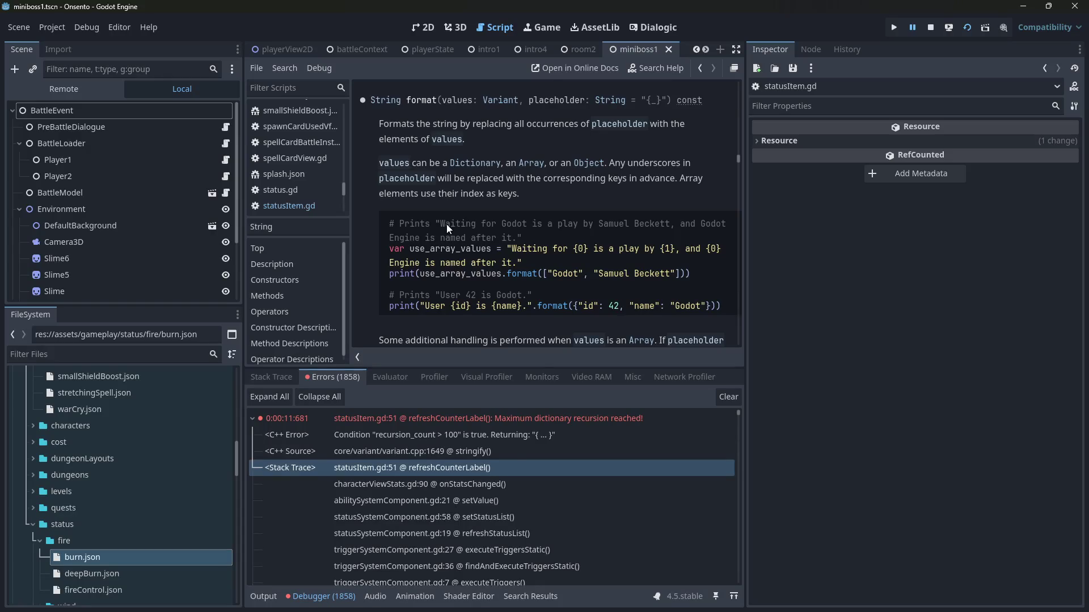
Step: Go back from the docs, peek at getTypedCharacterData's definition, and return to line 51
key("alt+Left")
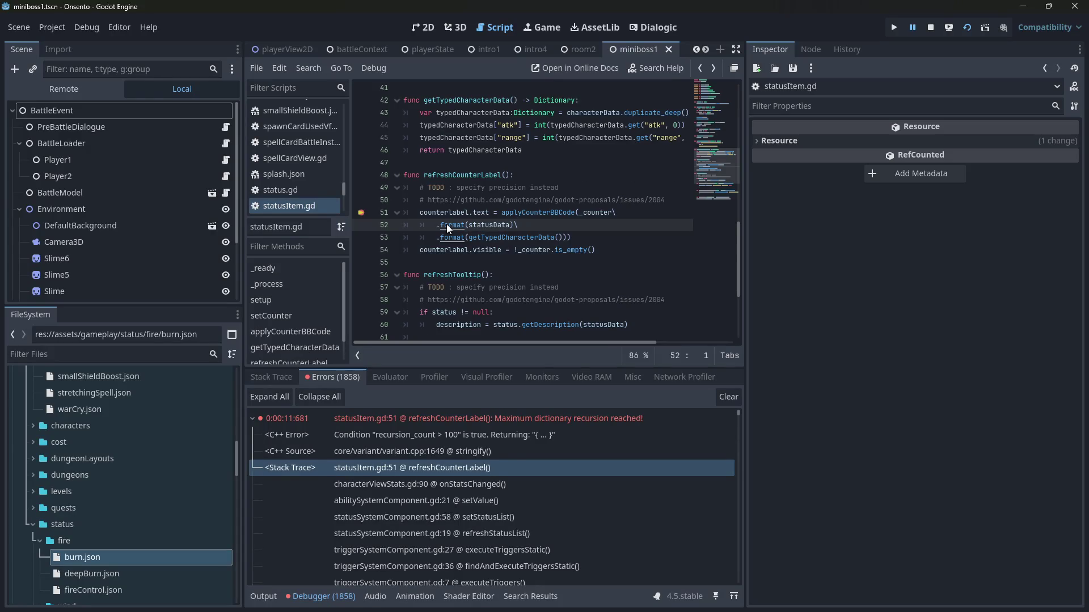
left_click(493, 237, "ctrl")
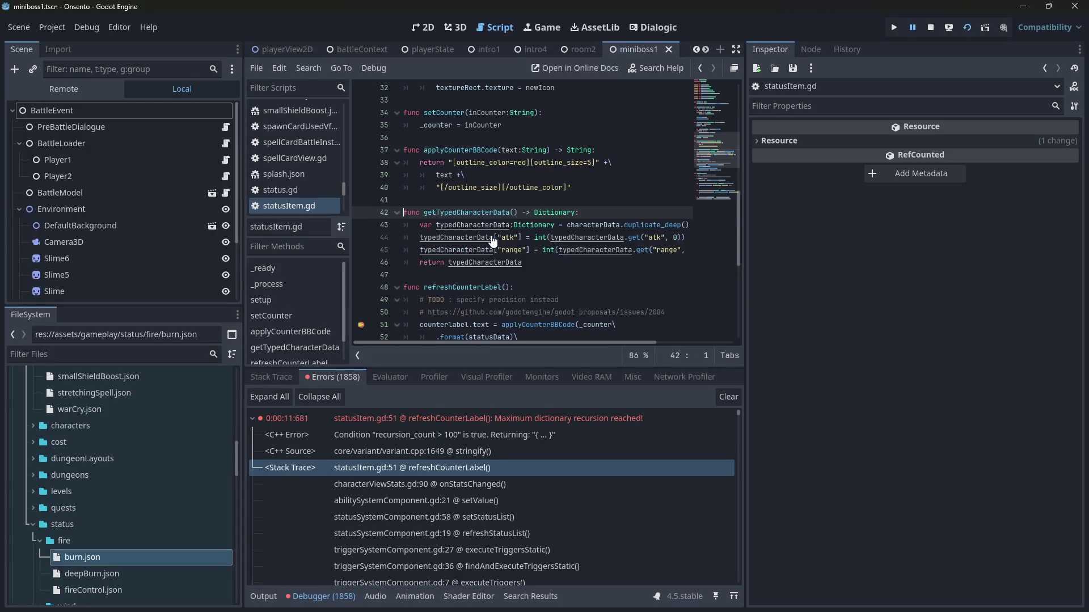
scroll(469, 244, "down", 3)
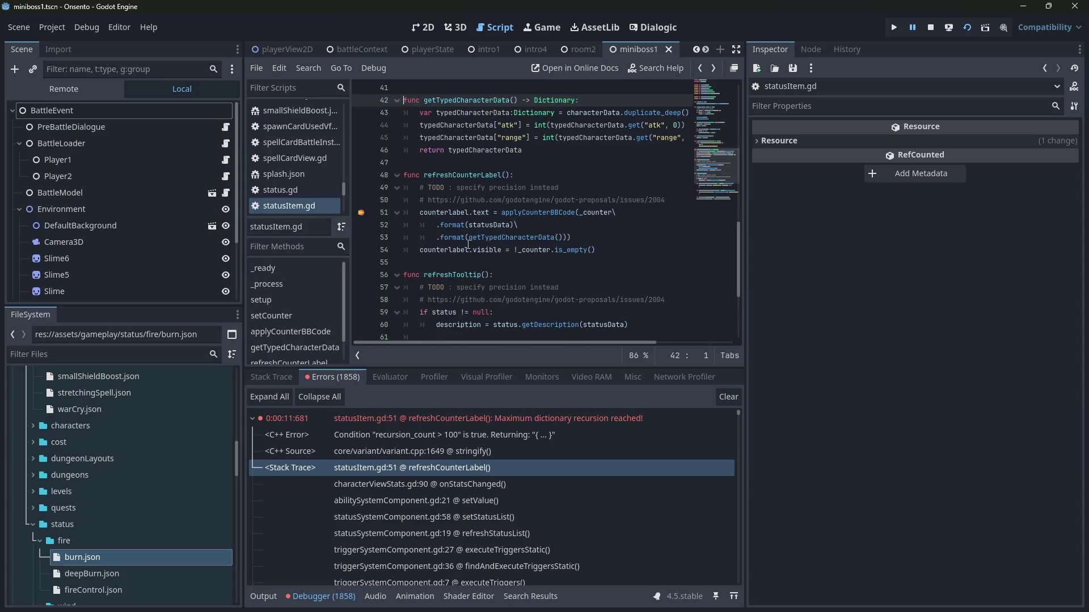
left_click(461, 468)
Step: Check the statusData and visible values, then collapse the first error entry
mouse_move(493, 226)
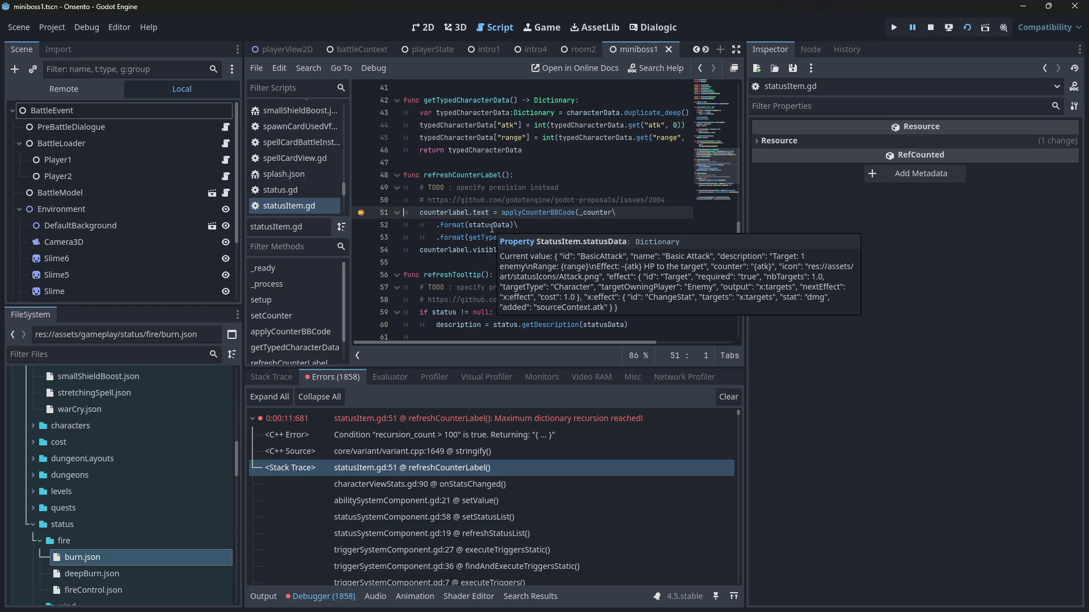
mouse_move(482, 250)
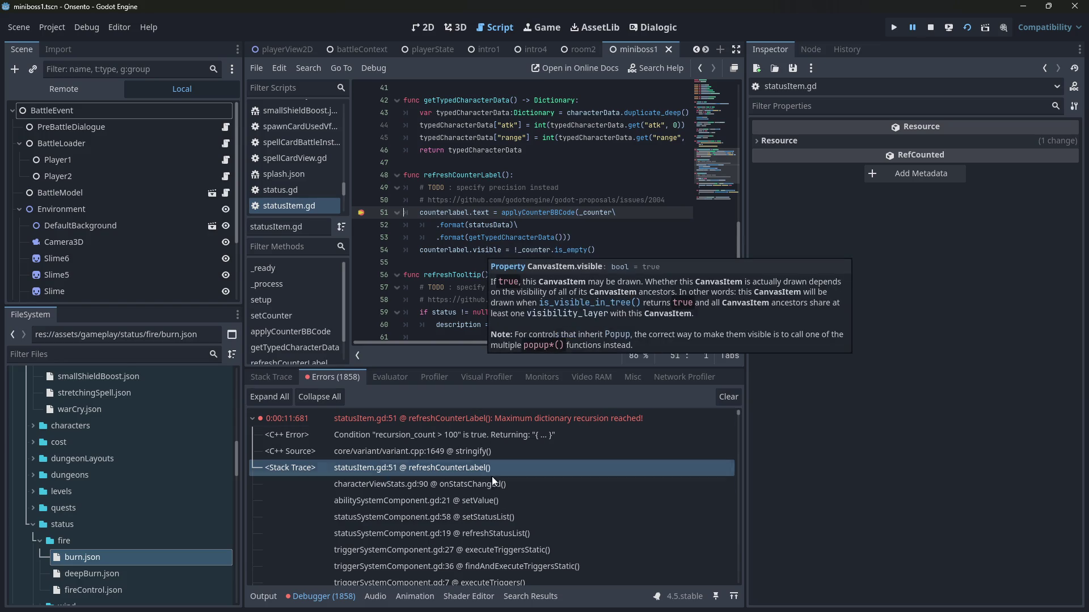
left_click(250, 417)
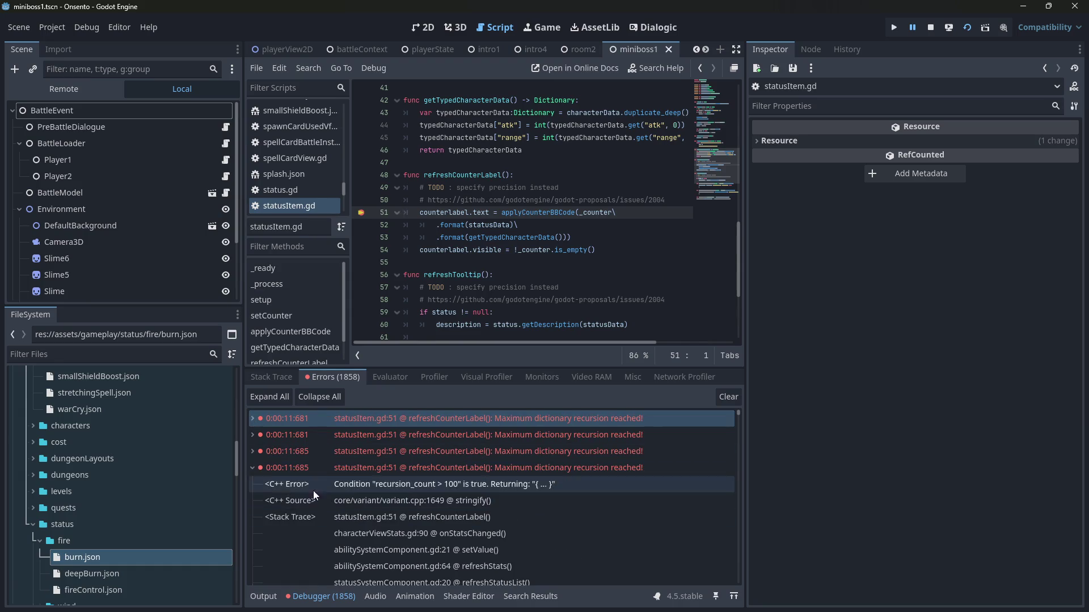
Step: Expand the 0:00:11:706 error and follow its stack via onStatsChanged back to statusItem.gd line 51
left_click(252, 468)
scroll(388, 581, "down", 4)
double_click(525, 504)
left_click(505, 553)
left_click(501, 543)
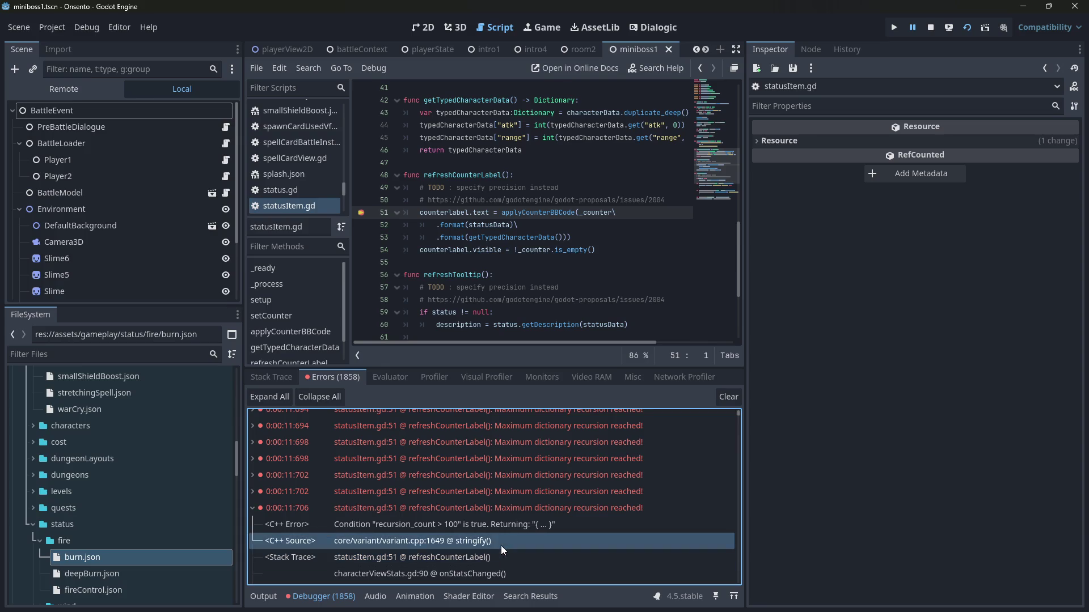
left_click(484, 572)
scroll(484, 561, "down", 1)
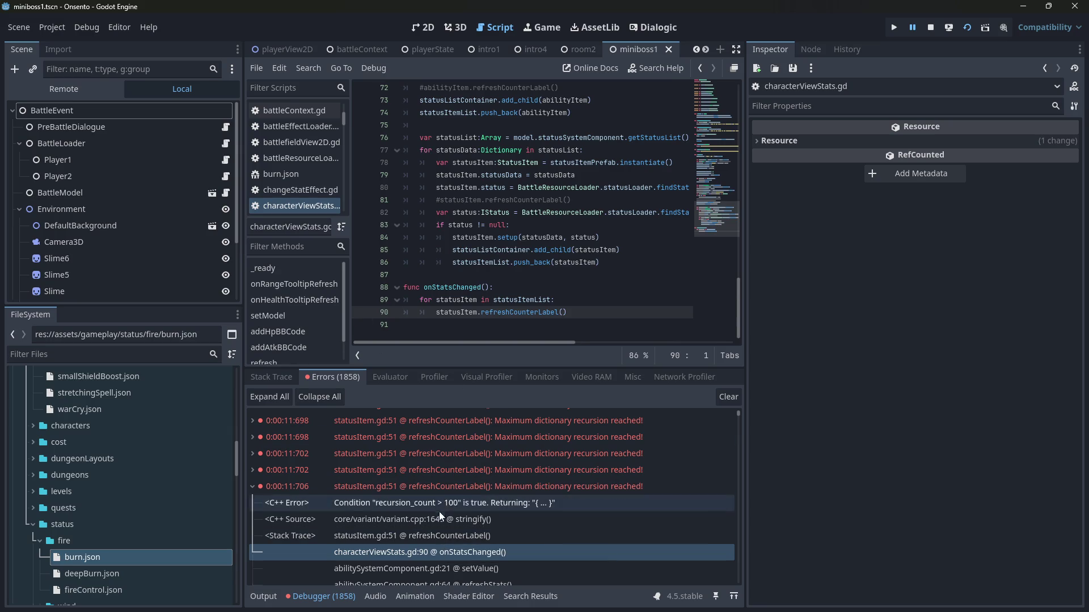
left_click(461, 536)
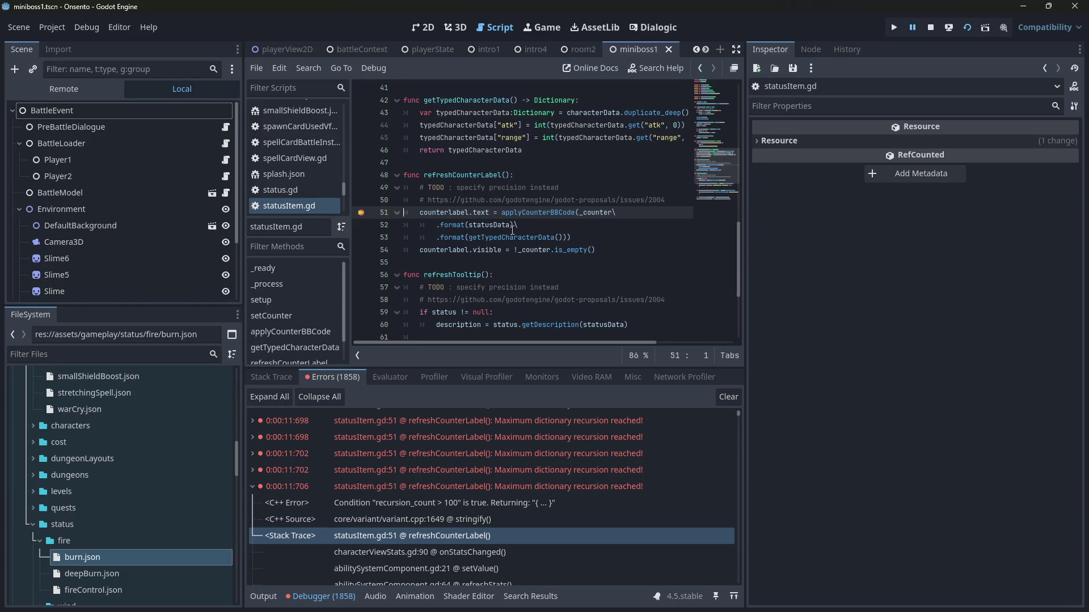
Step: Check the statusData value and select the getTypedCharacterData call on line 53
mouse_move(507, 233)
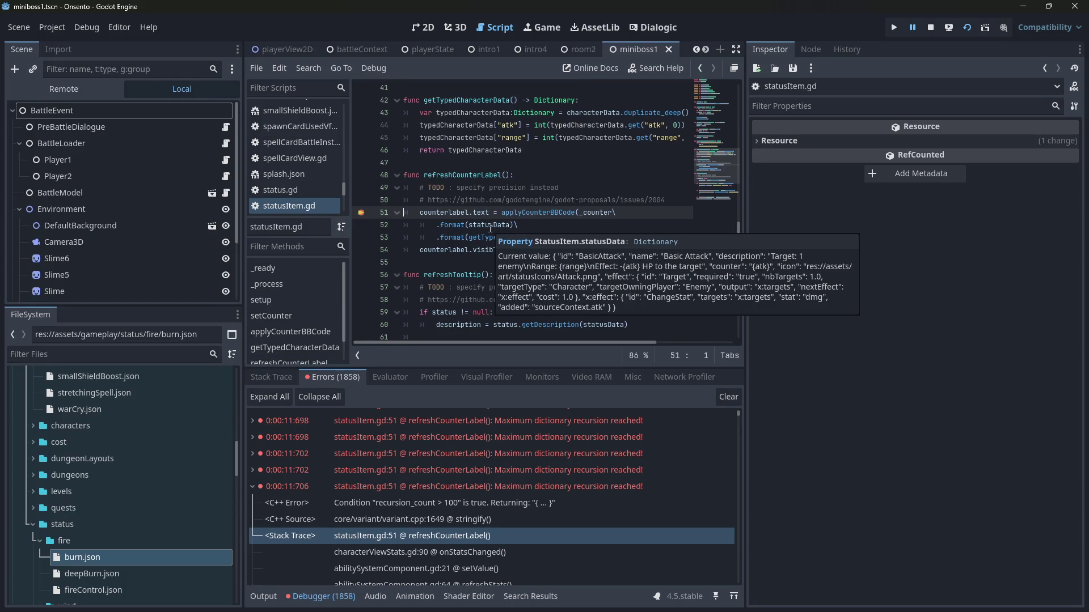
key("Up")
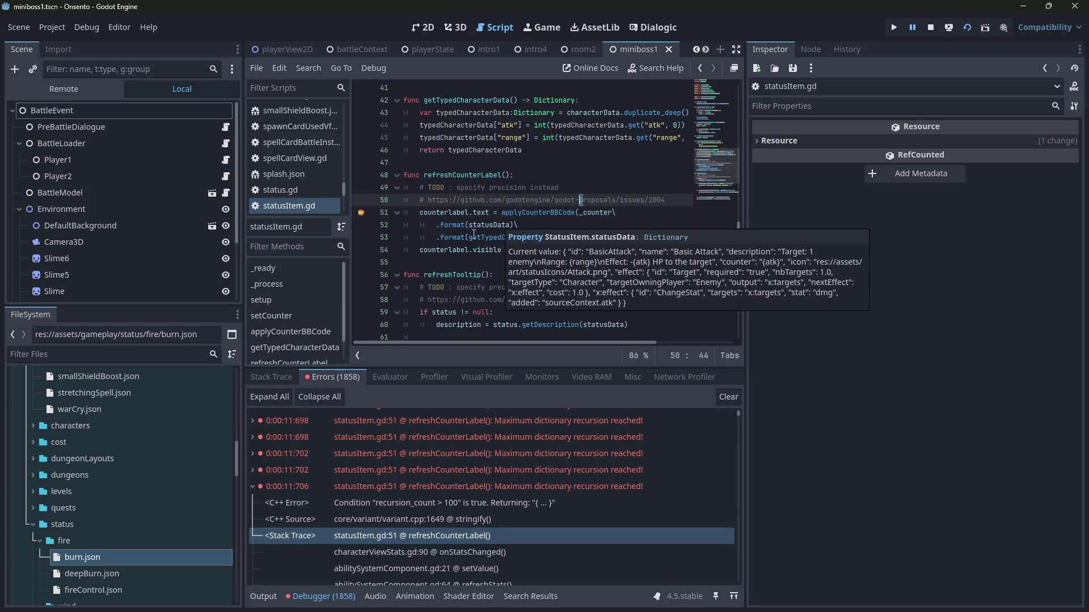
double_click(479, 237)
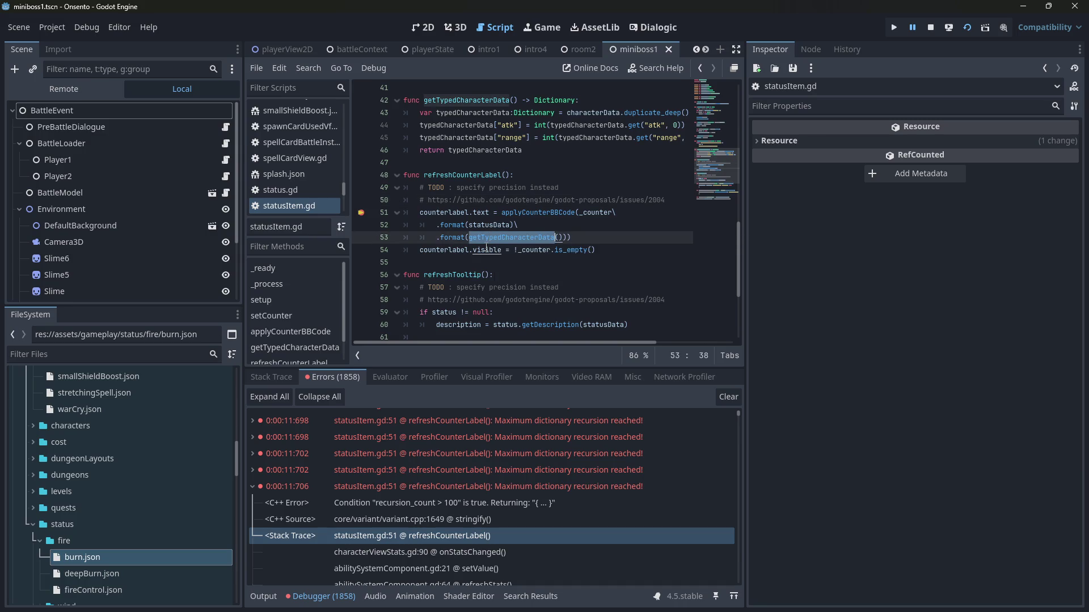
Step: Evaluate getTypedCharacterData() in the Evaluator and browse its dictionary result
left_click(404, 378)
left_click(417, 398)
type("getTypedCharacterData()")
key("Return")
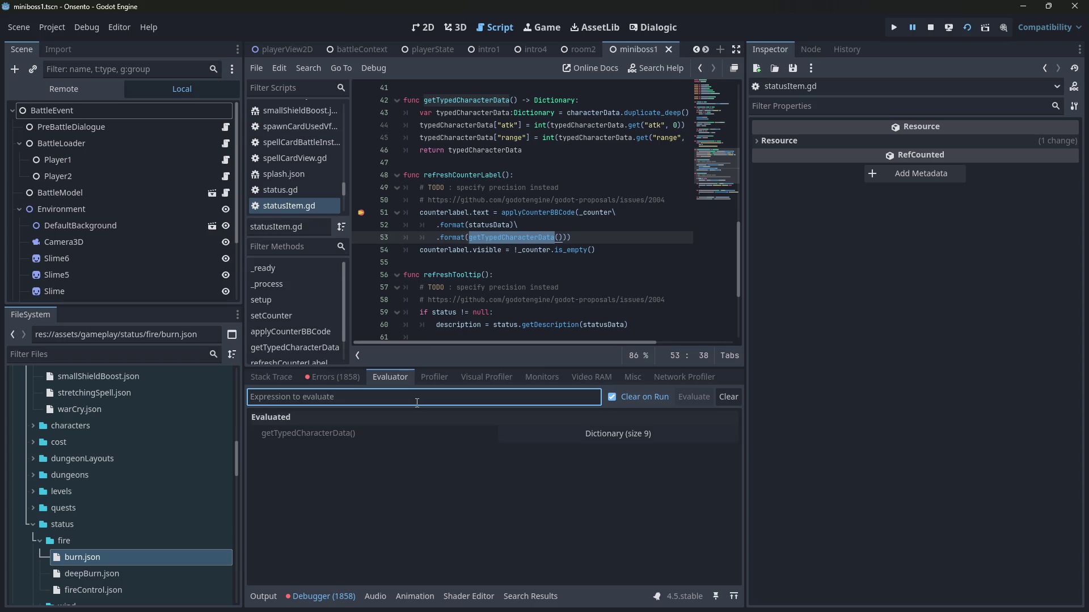
left_click(513, 435)
scroll(479, 502, "down", 5)
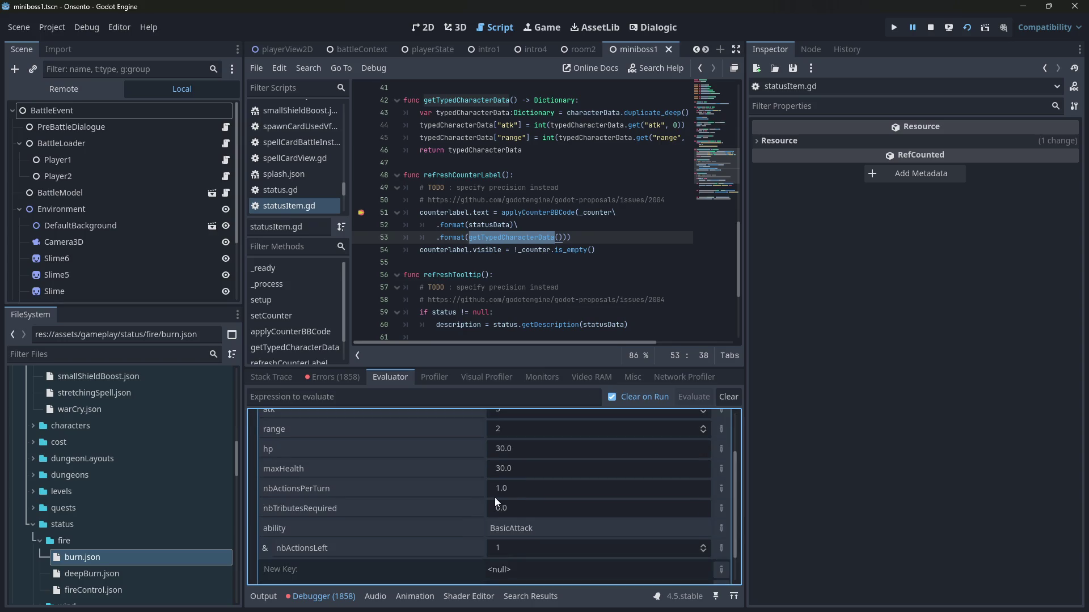
scroll(483, 486, "up", 5)
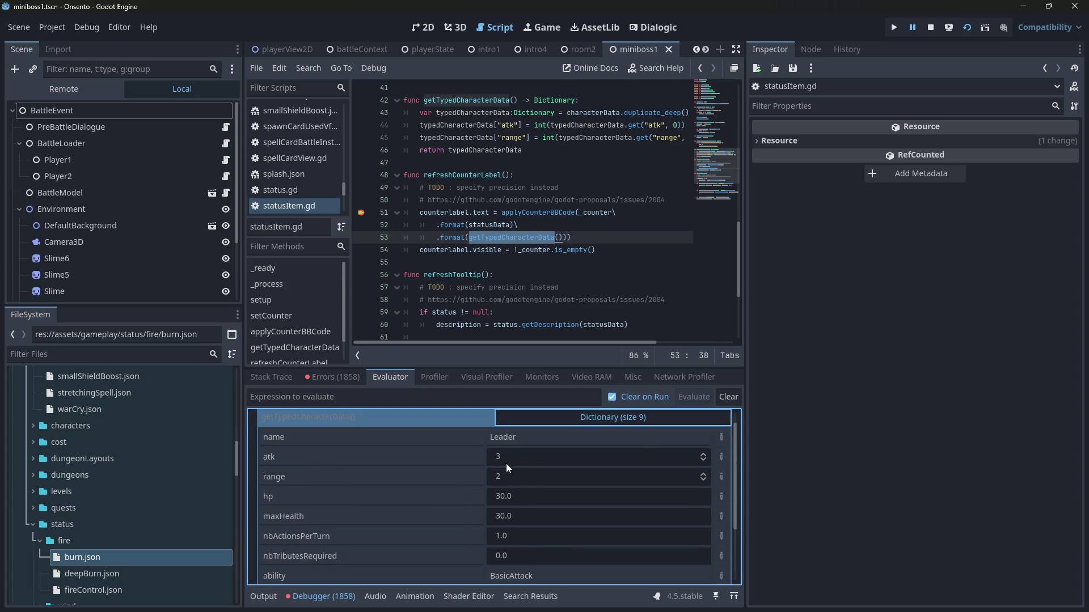
left_click(525, 441)
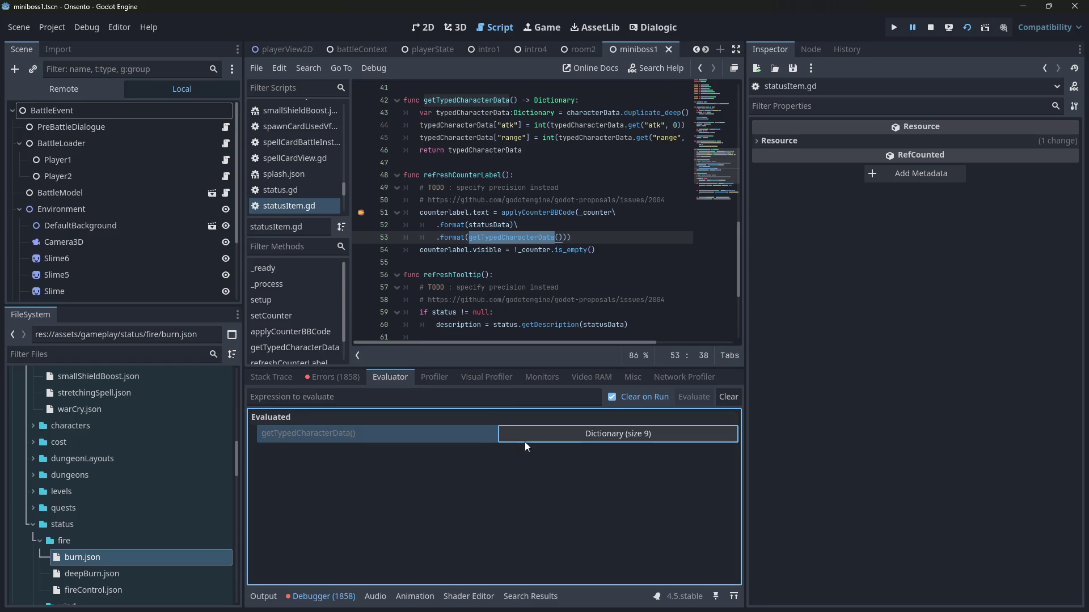
Step: Evaluate statusData and _counter, which returns {atk}
double_click(482, 225)
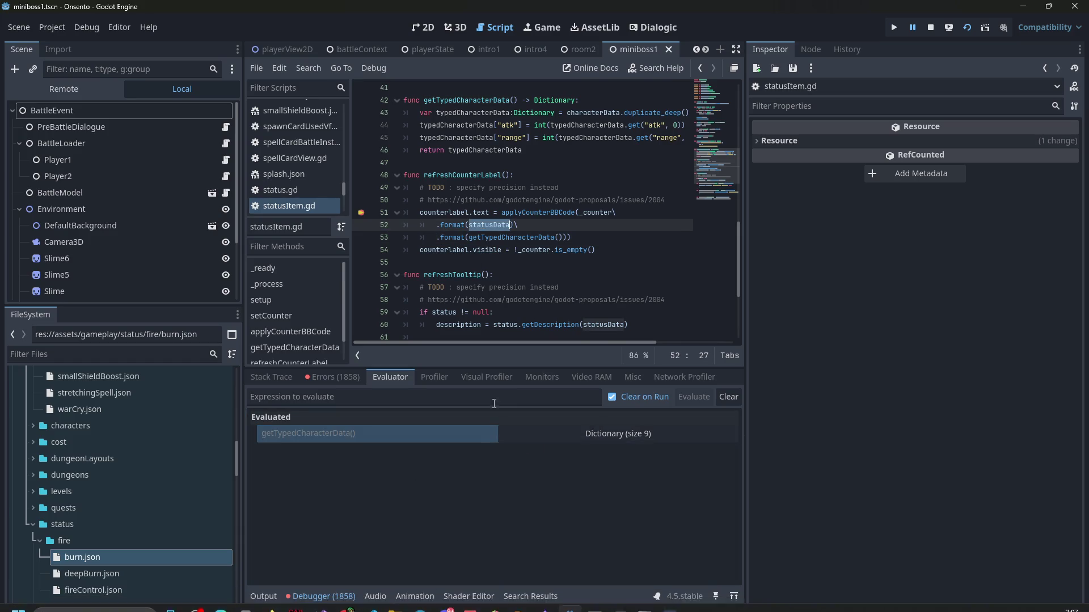
left_click(492, 403)
type("statusData")
key("Return")
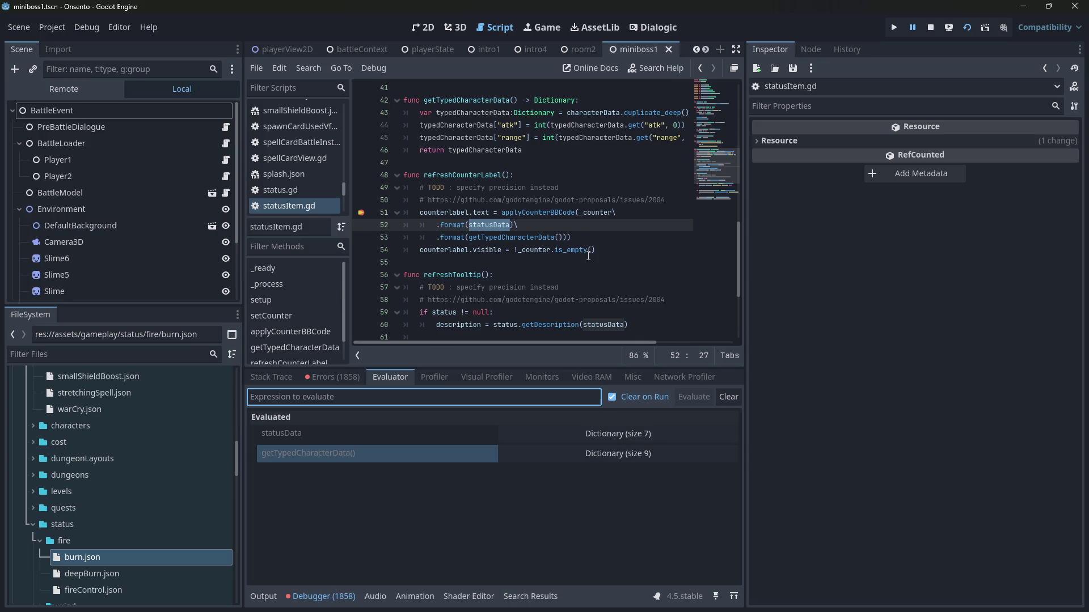
double_click(602, 213)
left_click(462, 399)
type("_counter")
key("Return")
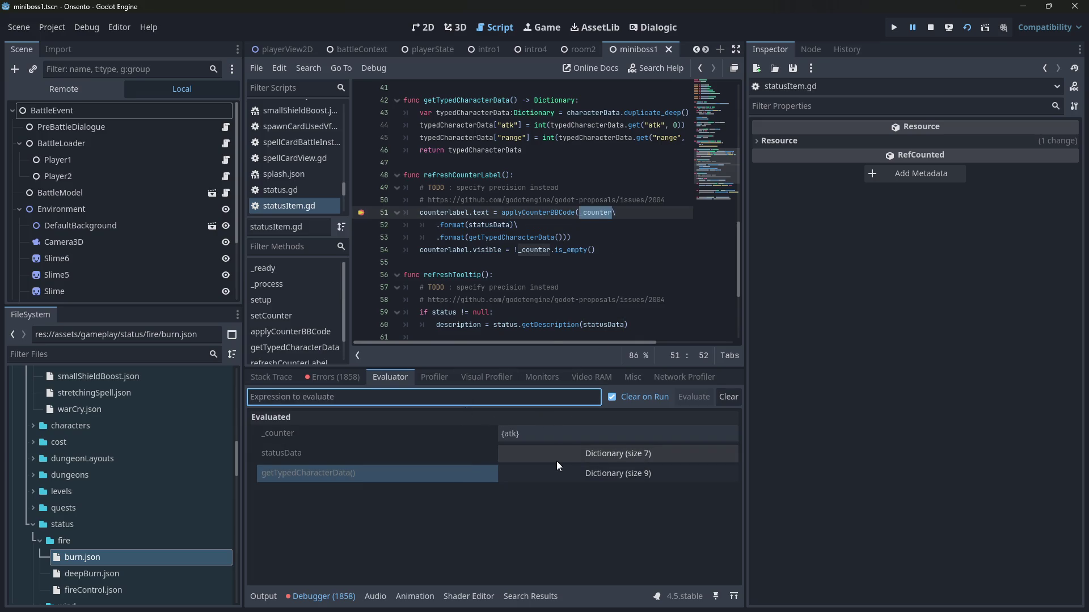
Step: Expand the getTypedCharacterData() and statusData results to browse their entries
left_click(553, 484)
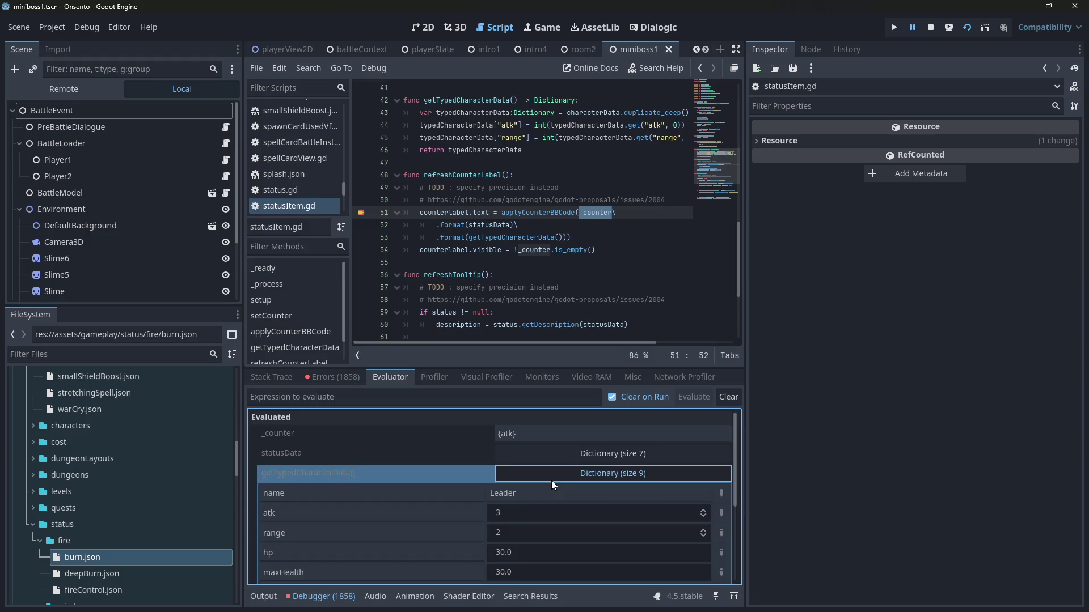
left_click(551, 456)
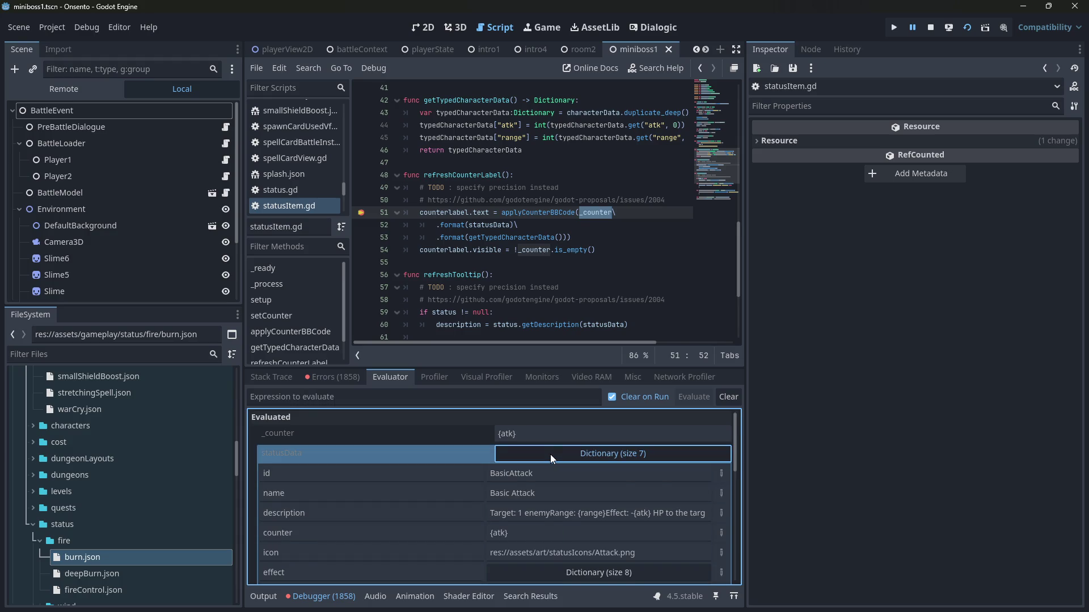
scroll(550, 454, "down", 1)
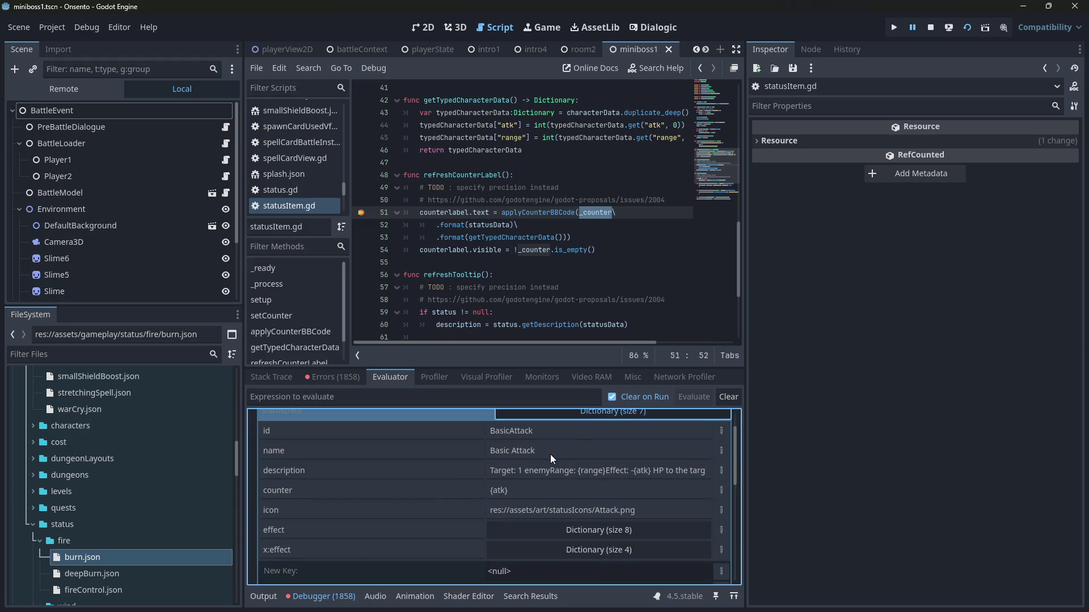
scroll(550, 454, "up", 1)
left_click(556, 434)
scroll(550, 465, "down", 3)
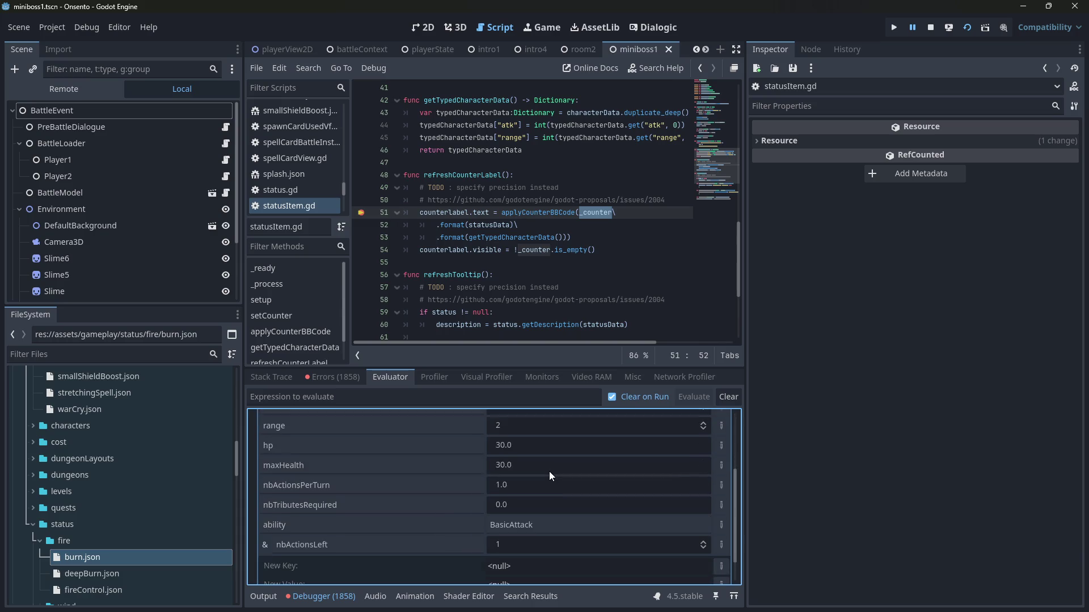
scroll(548, 462, "up", 2)
scroll(556, 448, "up", 2)
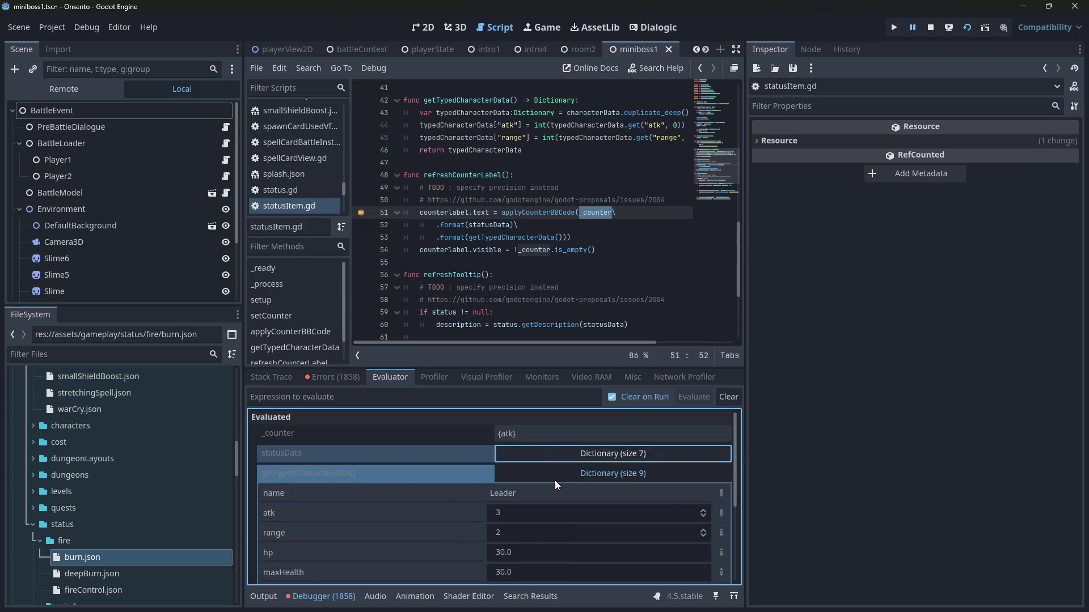
left_click(550, 467)
Step: Reopen the statusData dictionary and scroll through its entries
left_click(553, 454)
scroll(549, 472, "down", 3)
scroll(549, 471, "up", 2)
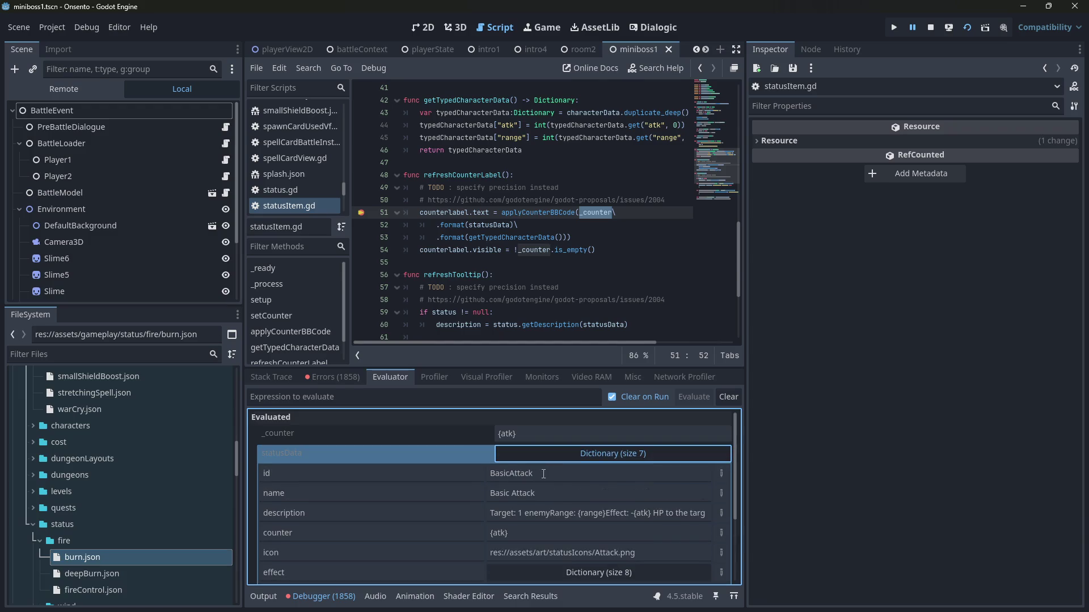
left_click(798, 446)
scroll(626, 523, "down", 10)
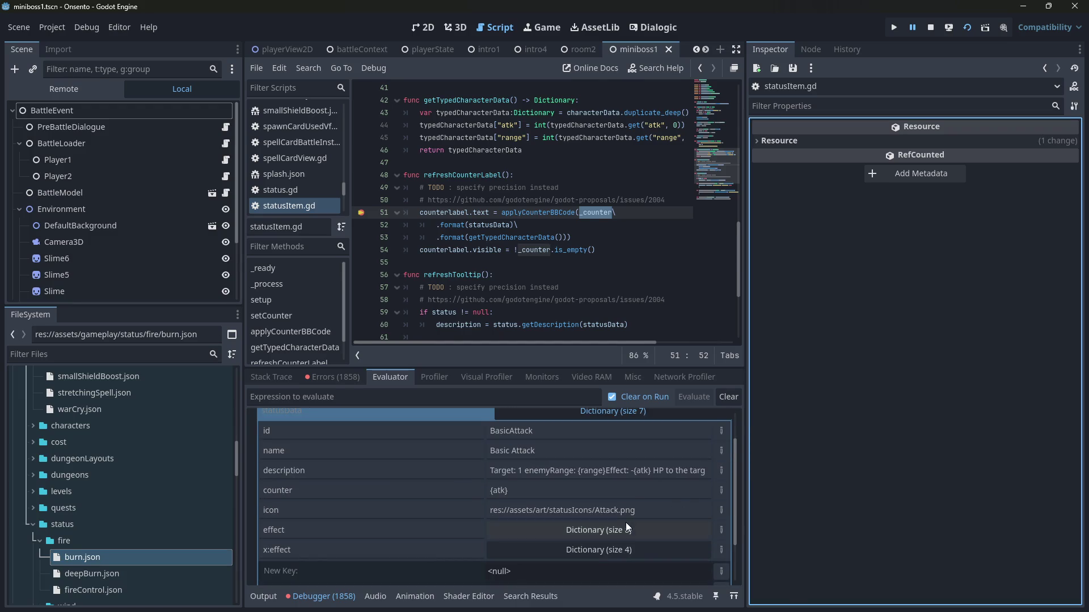
scroll(619, 530, "down", 5)
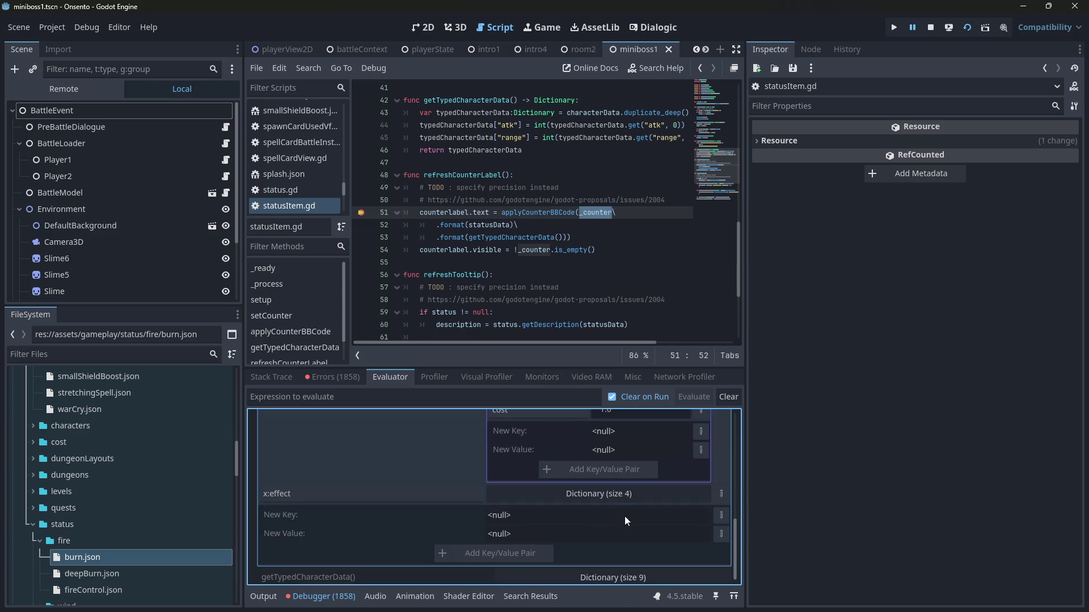
scroll(624, 501, "up", 3)
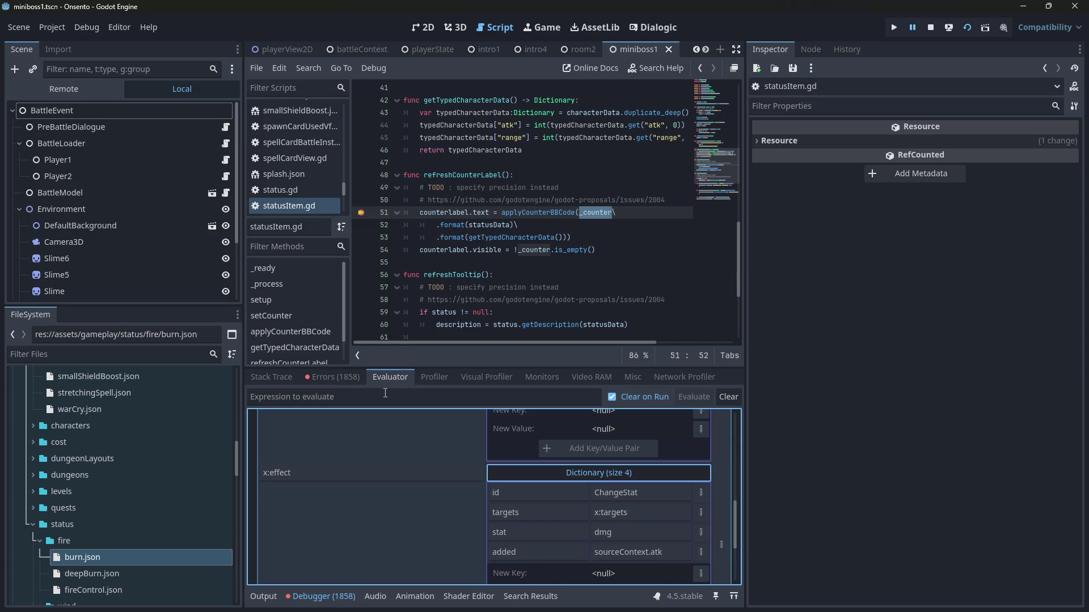
Step: Glance at the runtime errors, then collapse the statusData and getTypedCharacterData() results
left_click(340, 374)
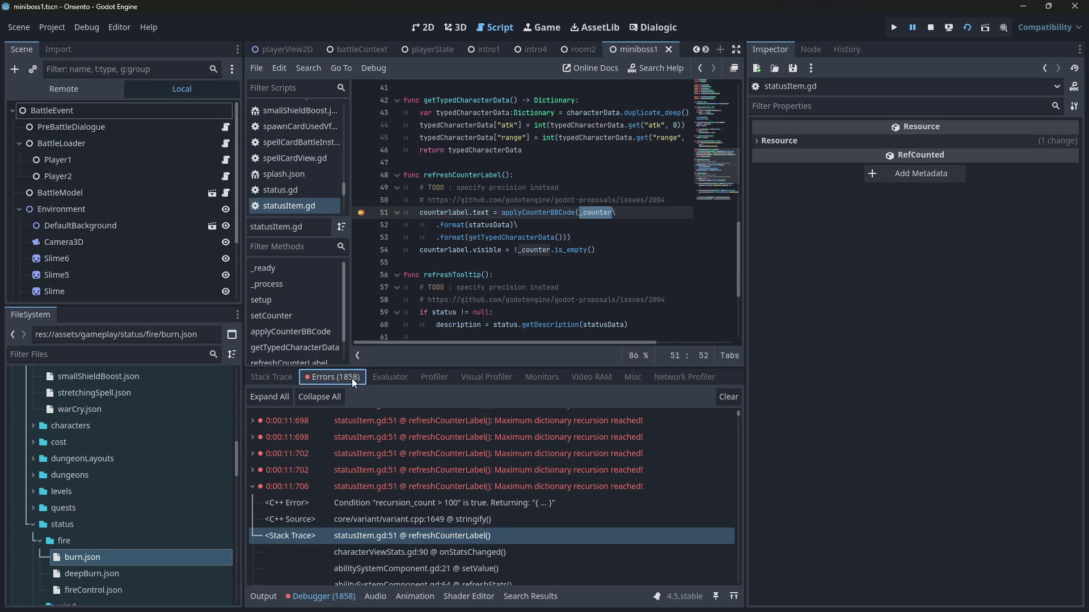
left_click(376, 382)
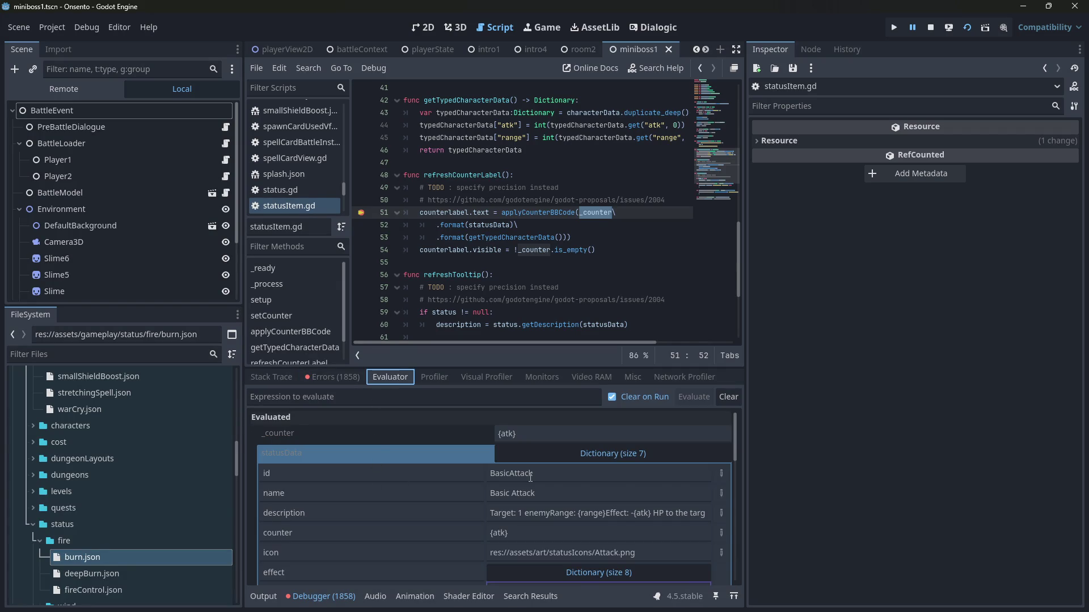
left_click(540, 453)
left_click(539, 479)
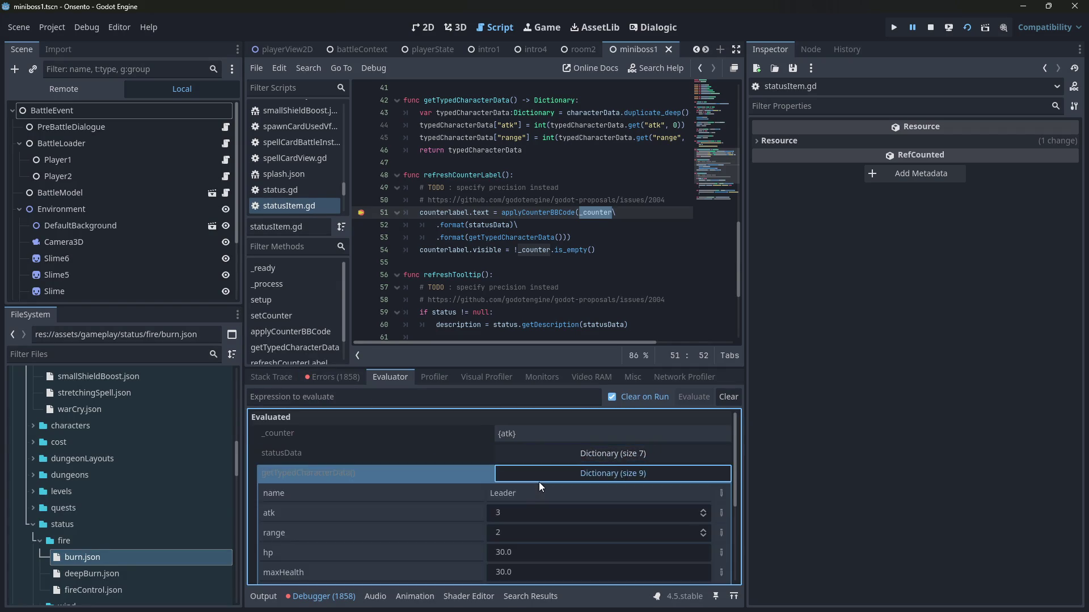
left_click(539, 481)
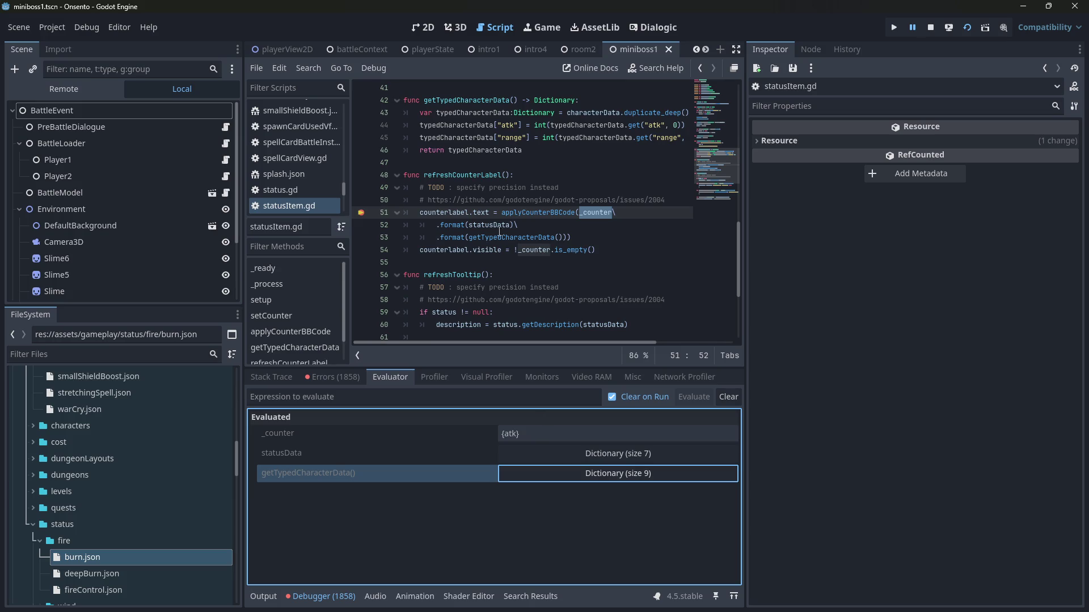
mouse_move(493, 224)
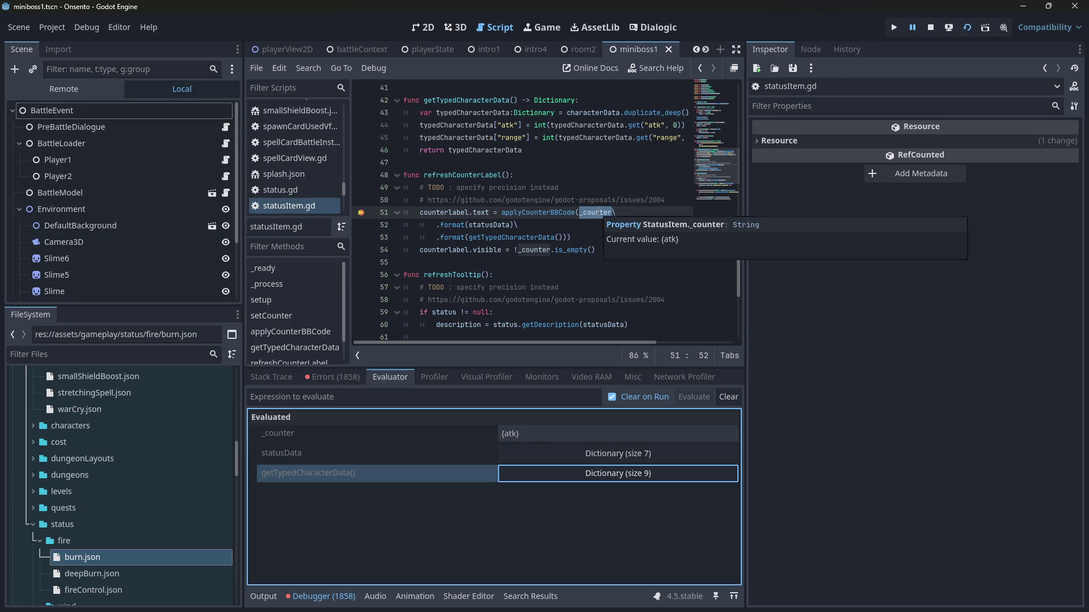
left_click(712, 413)
Step: Show the debugger errors, hop to the characterViewStats.gd caller and back, and reopen burn.json
left_click(329, 376)
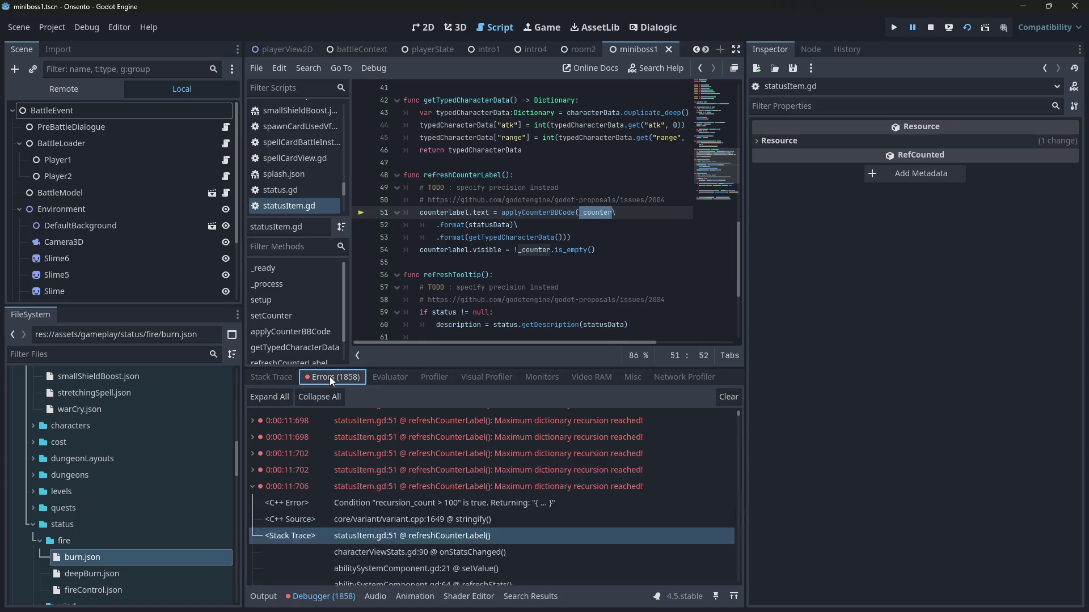
left_click(601, 252)
scroll(492, 460, "up", 2)
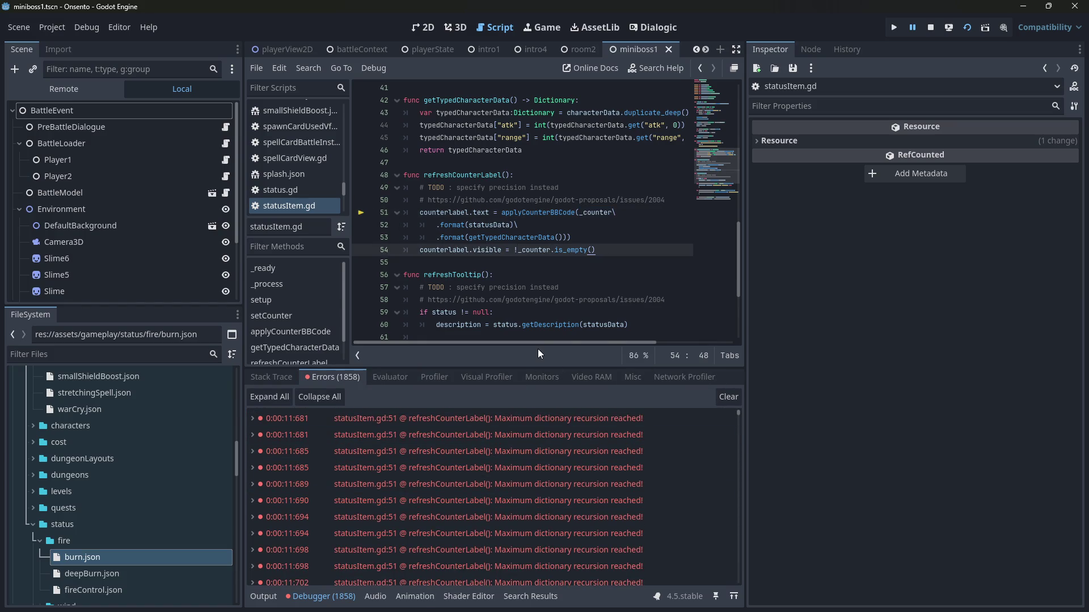
key("alt+Left")
key("alt+Right")
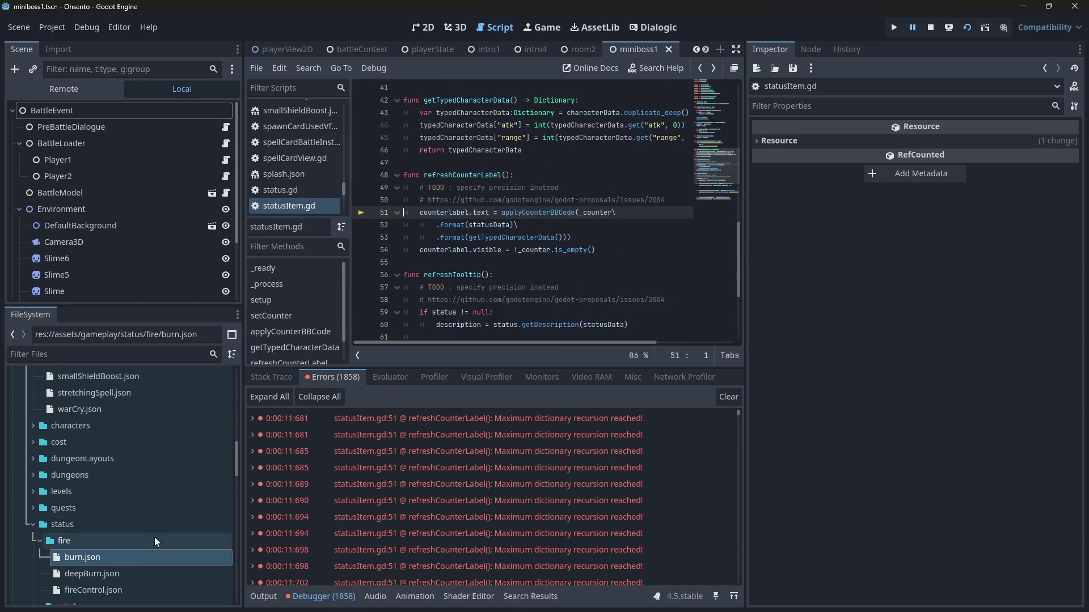
double_click(139, 559)
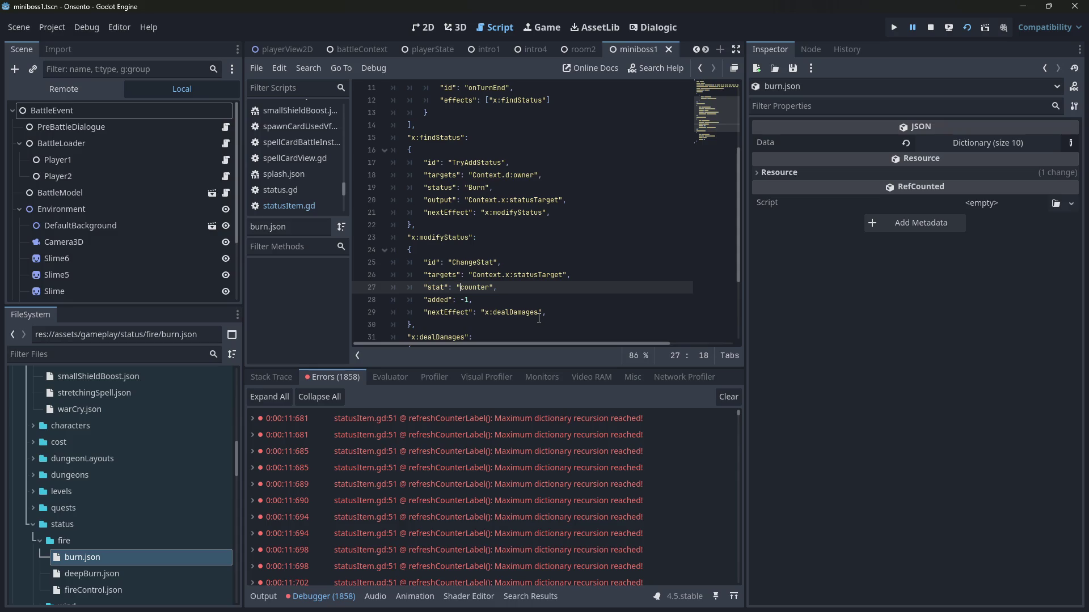
Step: Inspect the end of the x:modifyStatus block in burn.json
left_click_drag(538, 318, 537, 320)
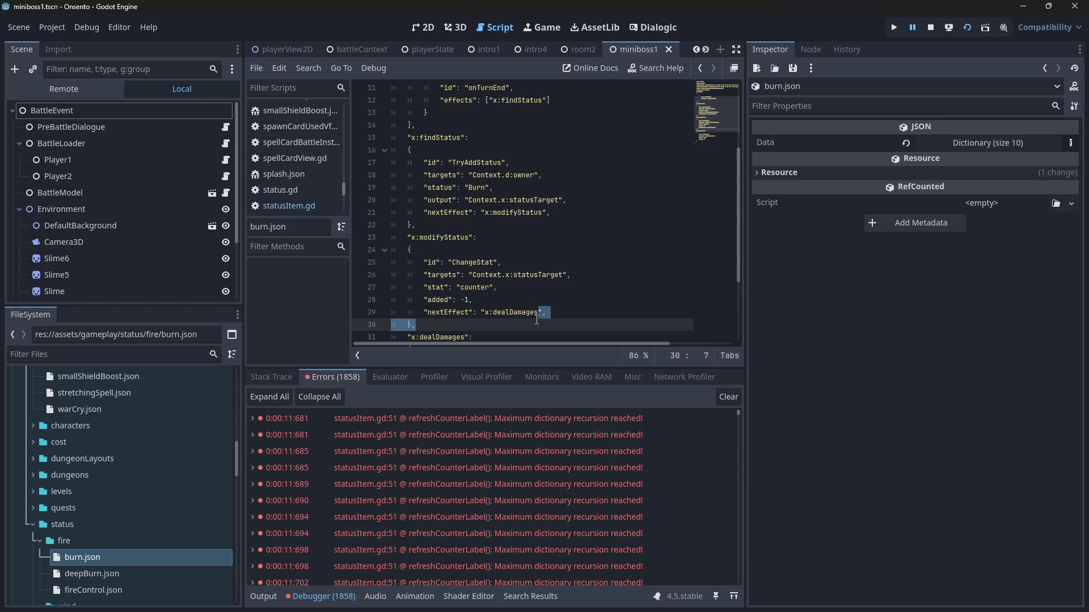
left_click(536, 321)
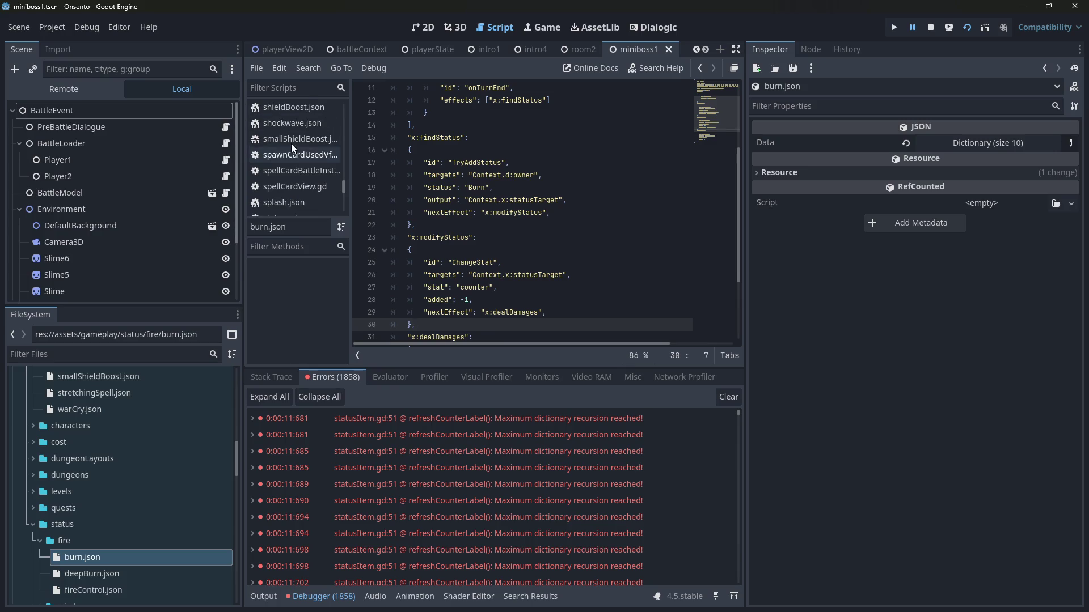
mouse_move(340, 185)
left_mouse_down()
mouse_move(346, 107)
mouse_move(326, 101)
left_mouse_up()
right_click(324, 108)
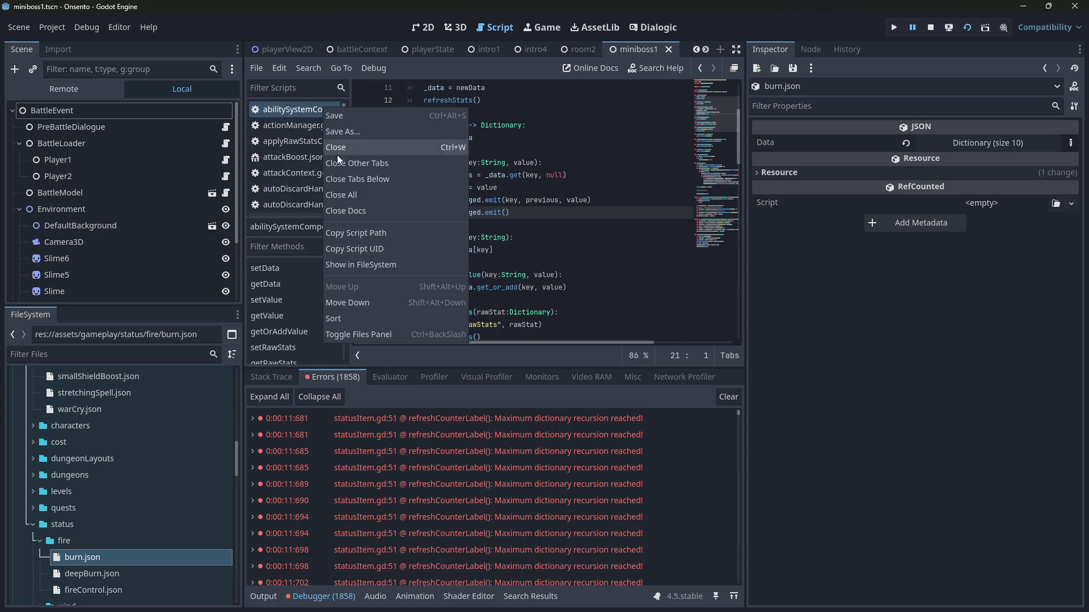
key("Escape")
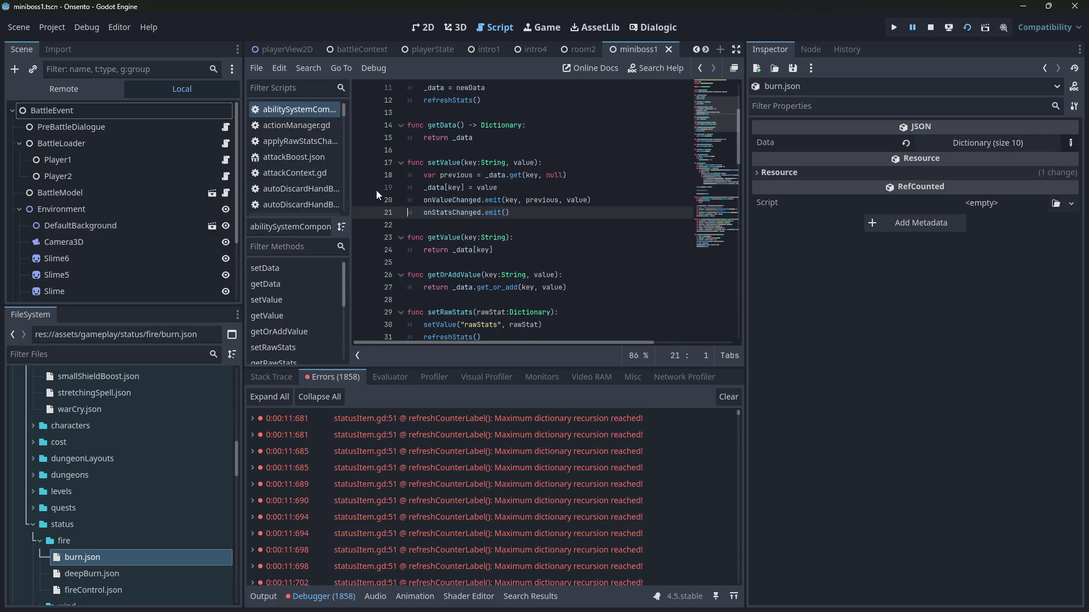
Step: Open the statusitem script through a quick file search
key("alt+shift+o")
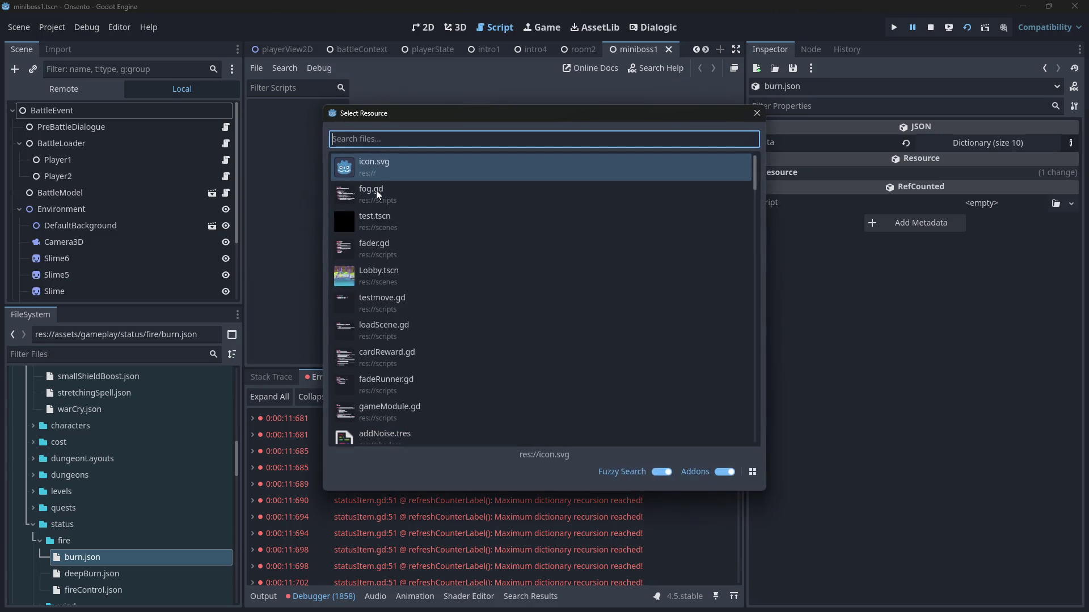
type("statusitem")
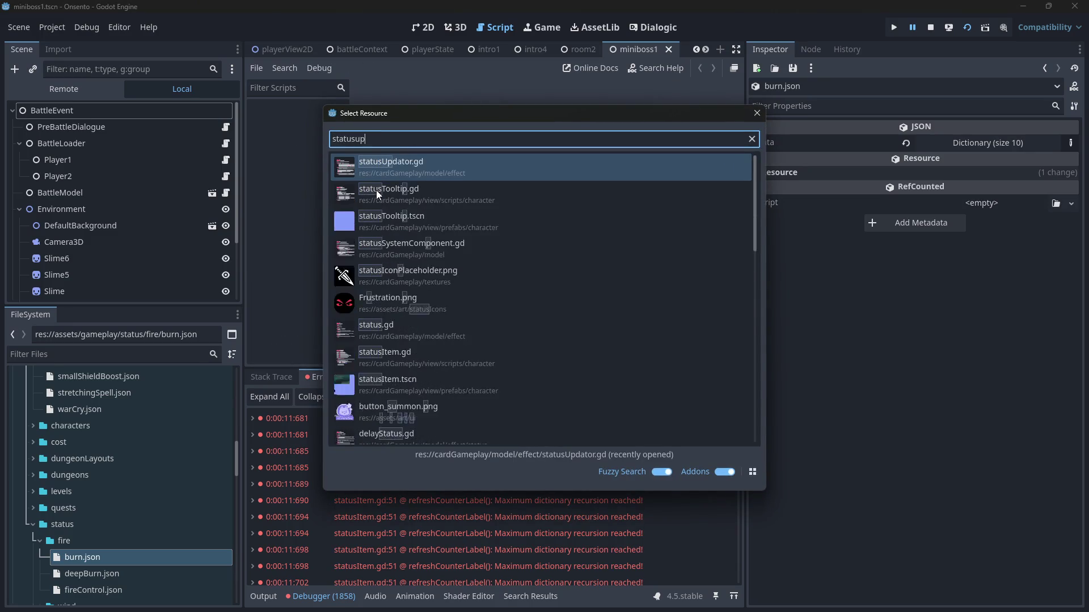
key("Return")
scroll(556, 264, "up", 2)
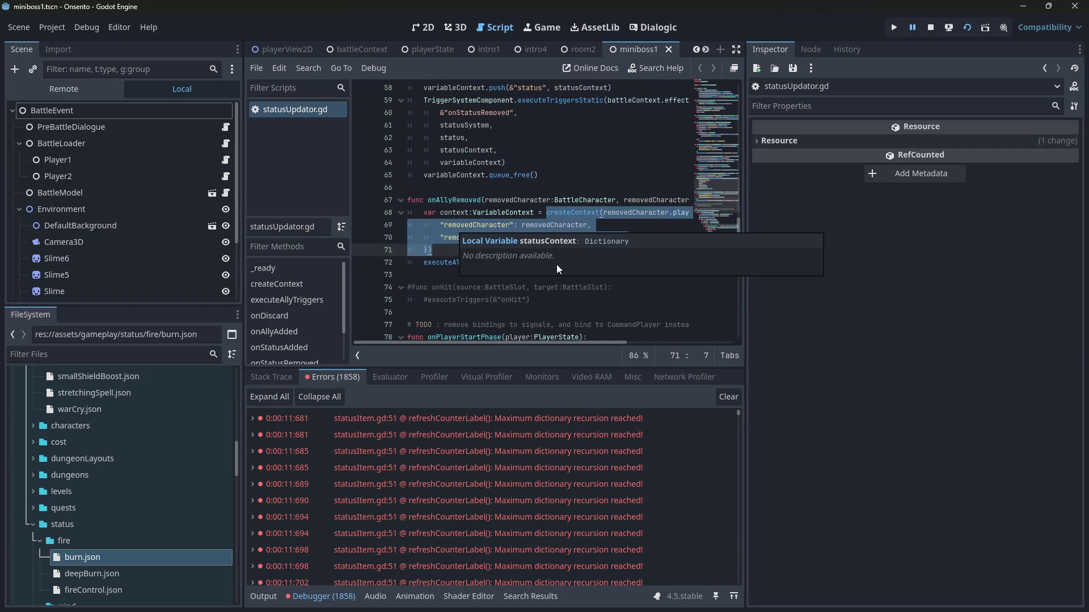
Step: Follow executeAllyTriggers, executeTriggers and executeTrigger to executeTriggerFromDataStatic in status.gd
left_click(445, 262, "ctrl")
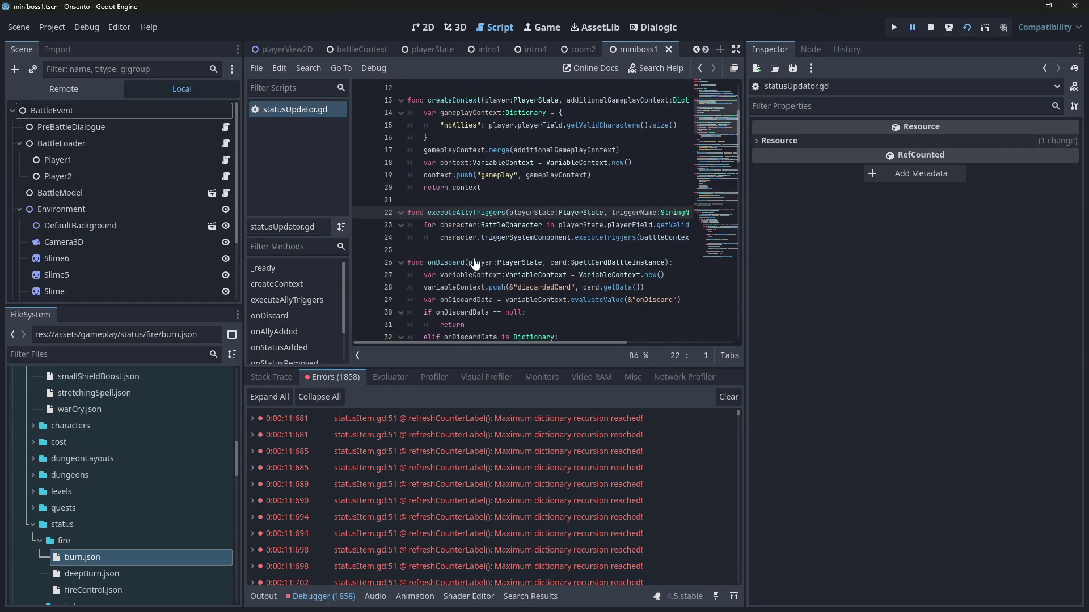
left_click(590, 237, "ctrl")
scroll(554, 285, "down", 3)
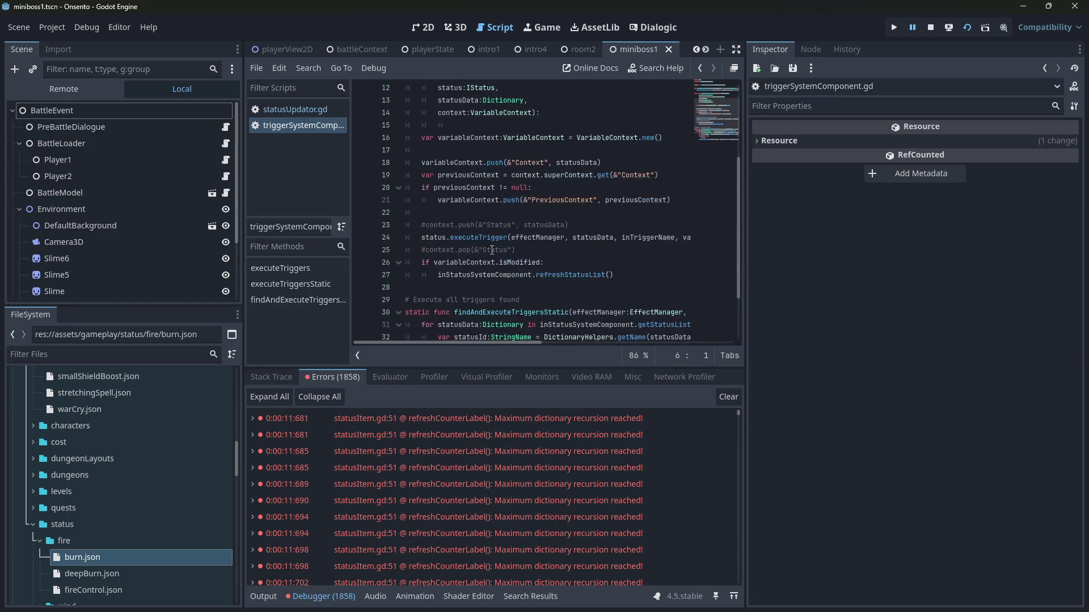
left_click(485, 240, "ctrl")
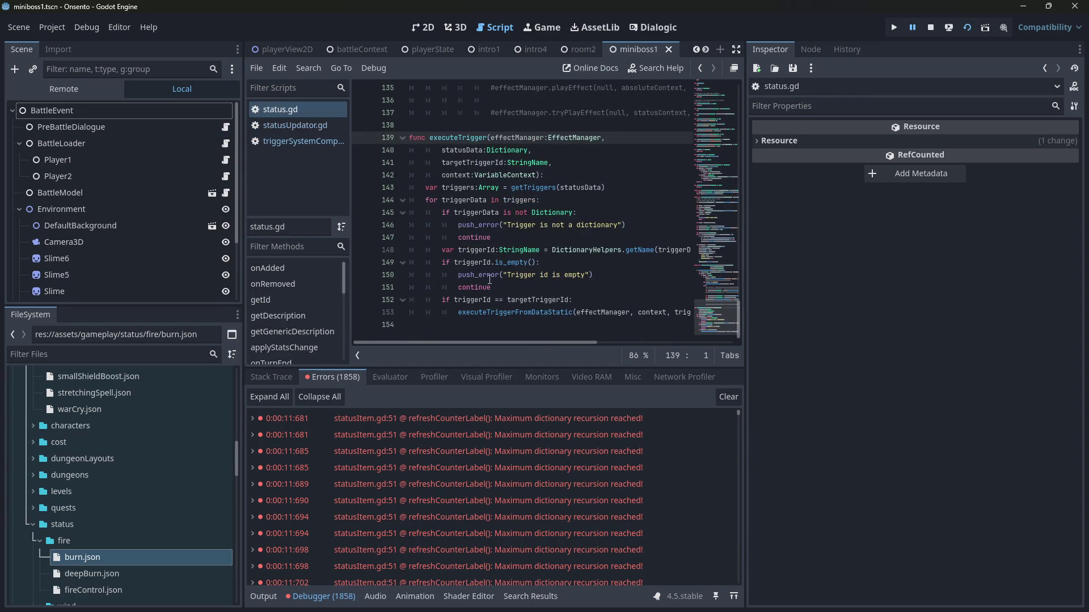
left_click(506, 322, "ctrl")
scroll(505, 306, "down", 3)
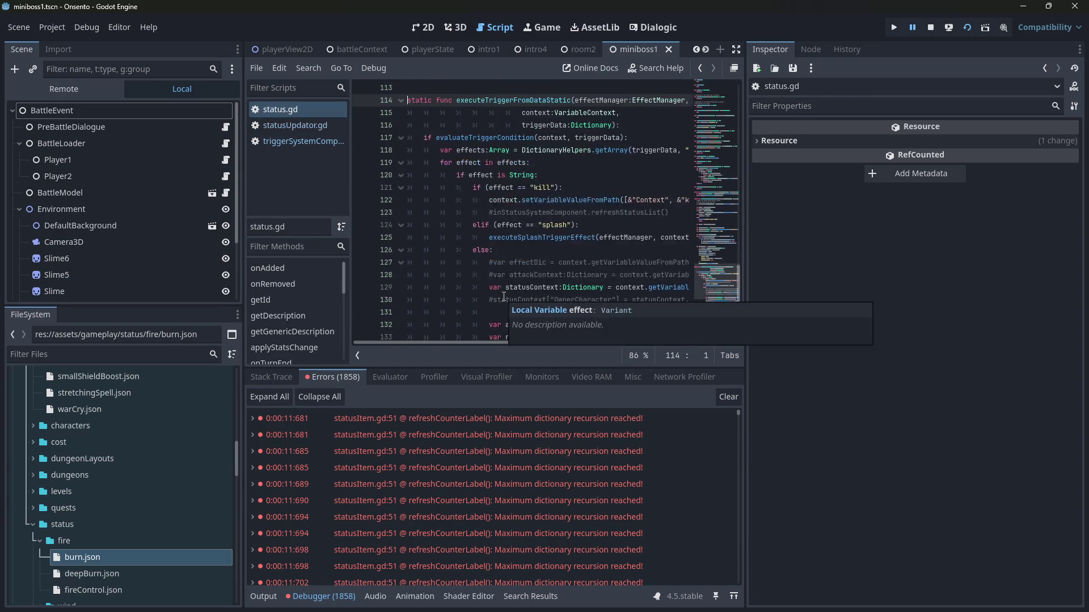
Step: Stop the game, set a breakpoint on status.gd line 134, and rerun the scene
left_click(930, 27)
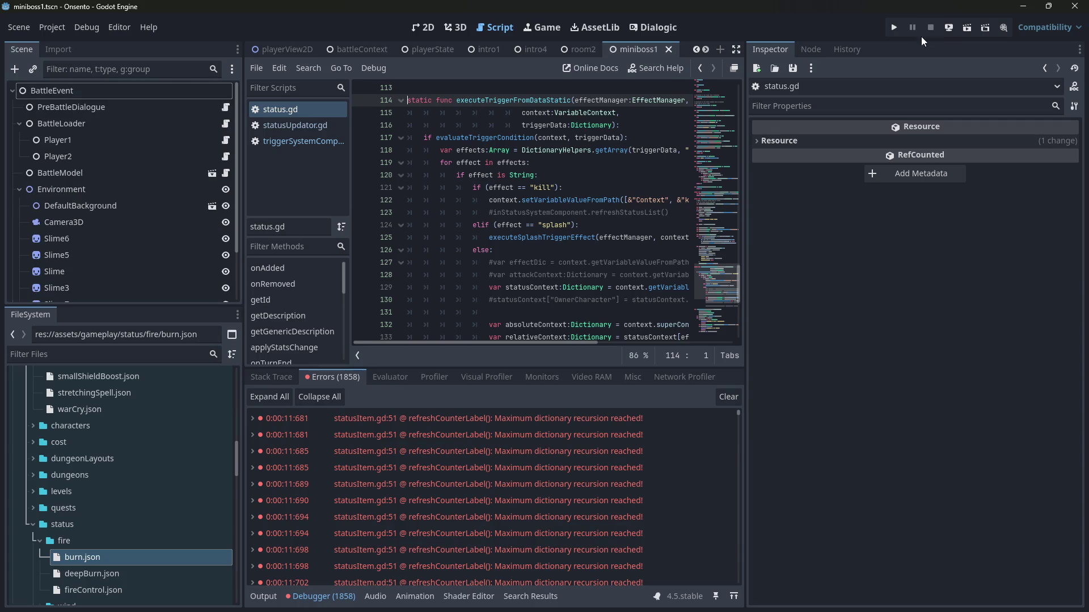
scroll(391, 277, "down", 2)
left_click(366, 278)
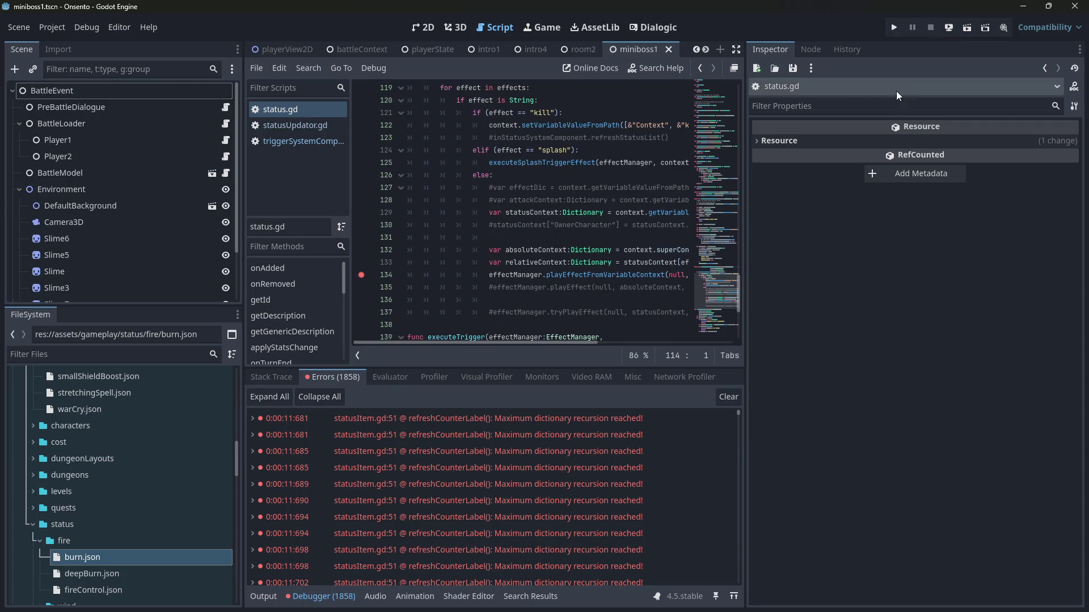
left_click(964, 26)
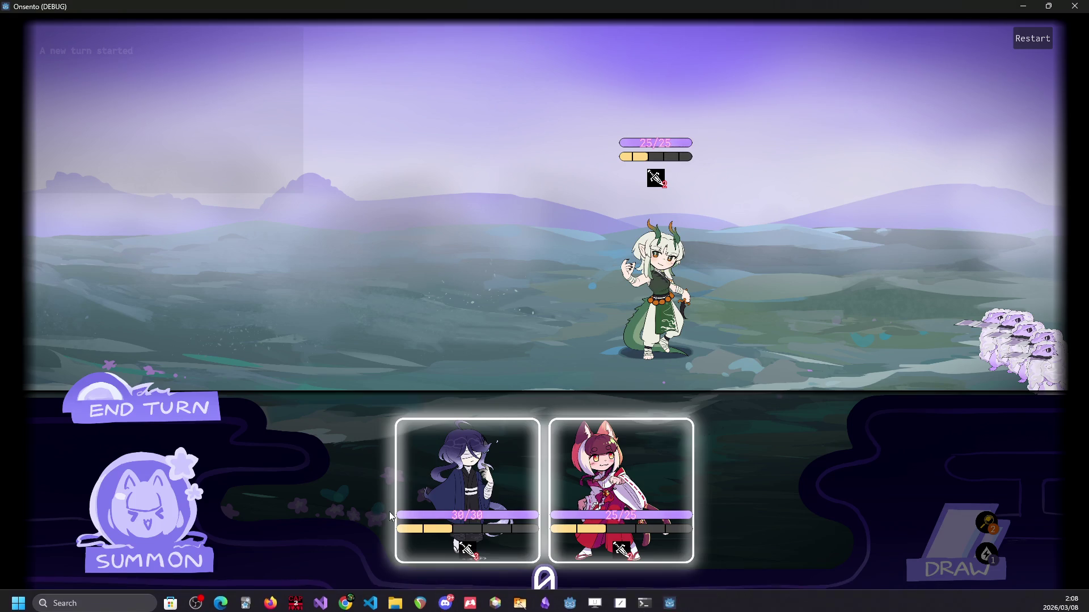
Step: Play both hand cards onto the battlefield, then cast Fire Control on the purple-haired character
left_click_drag(392, 513, 481, 369)
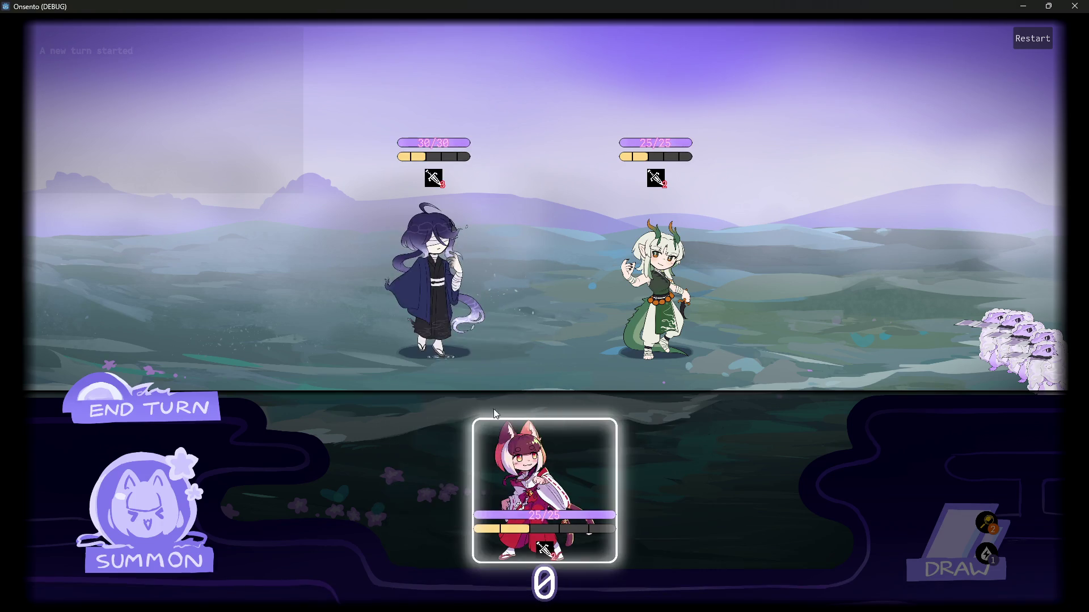
left_click_drag(620, 487, 318, 284)
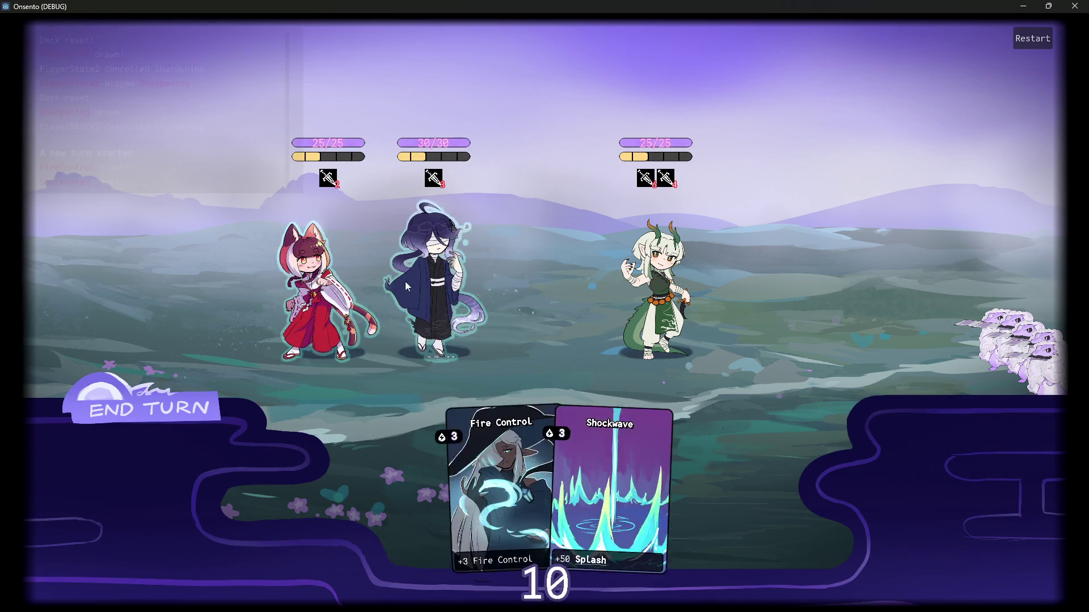
left_click_drag(482, 488, 408, 271)
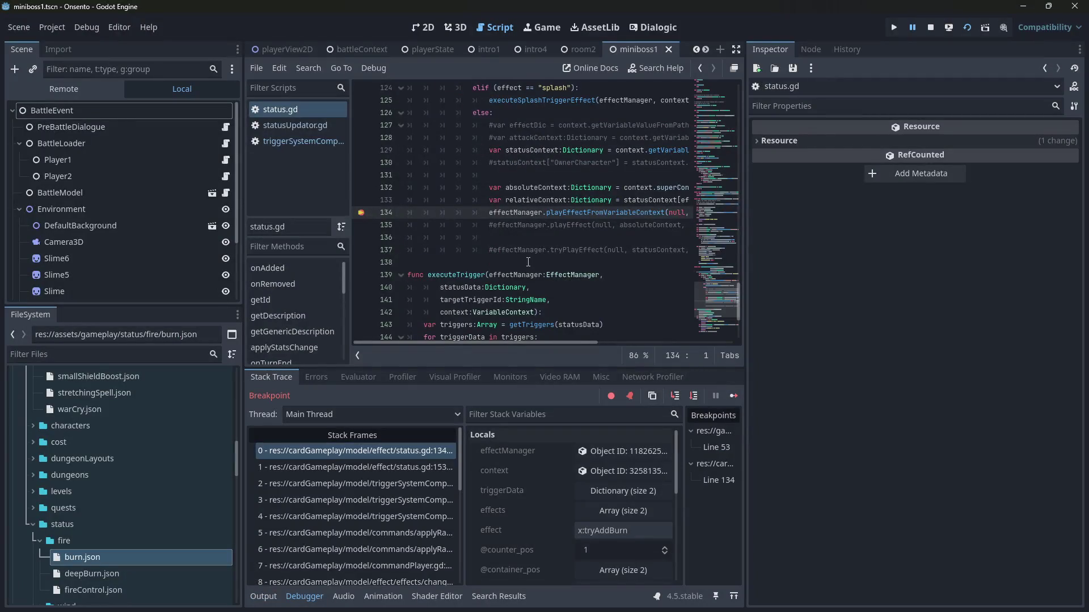
Step: Enlarge the script editor by moving the Inspector and debugger splitters
left_click_drag(745, 209, 850, 210)
scroll(614, 282, "up", 1)
left_click(601, 296)
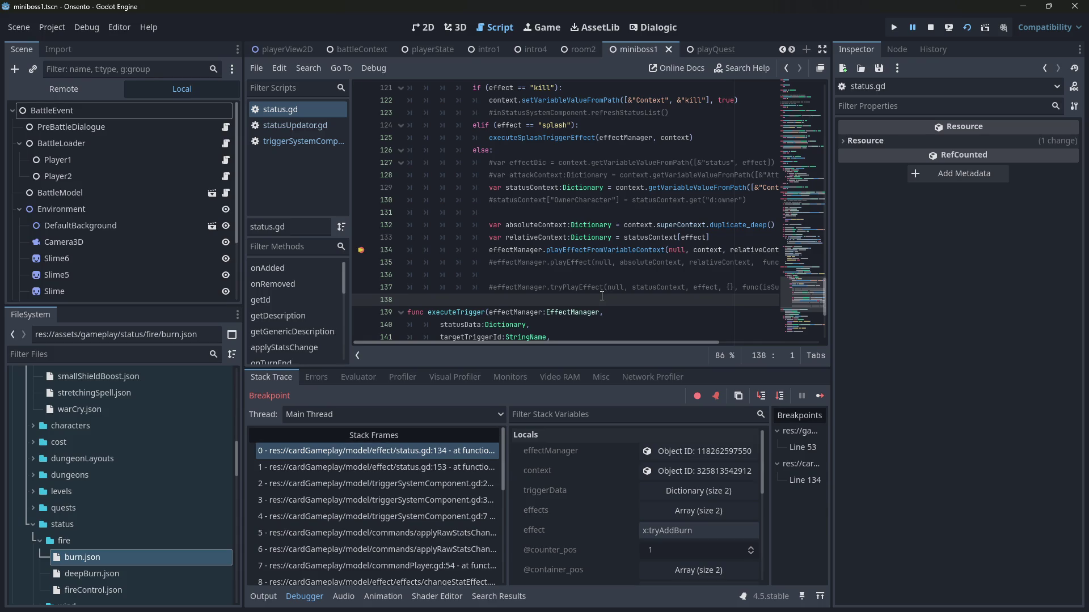
mouse_move(535, 342)
left_mouse_down()
mouse_move(631, 330)
mouse_move(301, 324)
mouse_move(148, 308)
left_mouse_up()
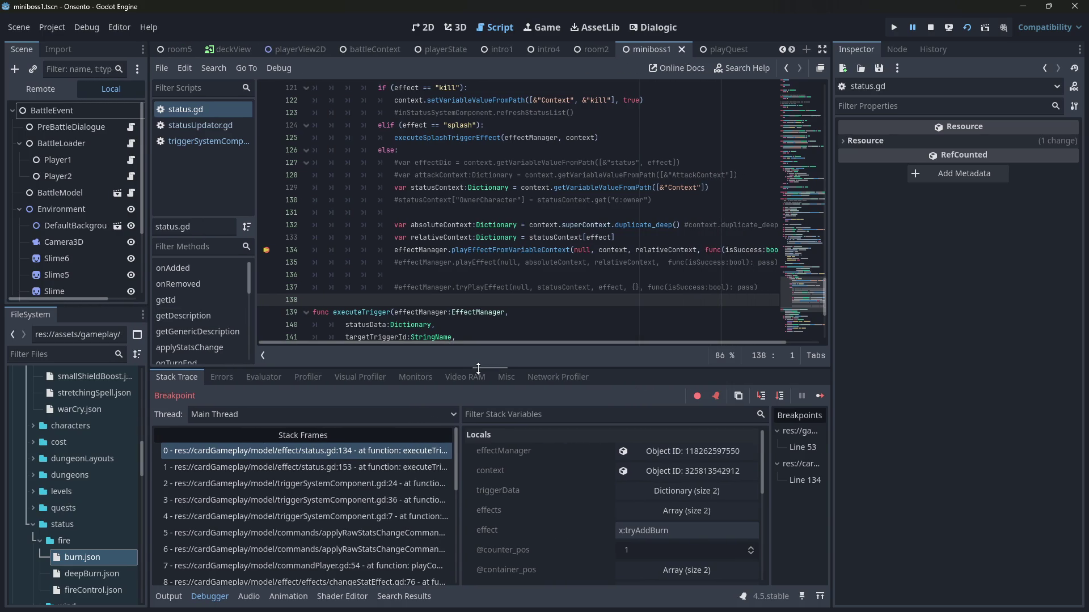
left_click_drag(478, 366, 479, 436)
left_click(492, 287)
scroll(487, 300, "up", 1)
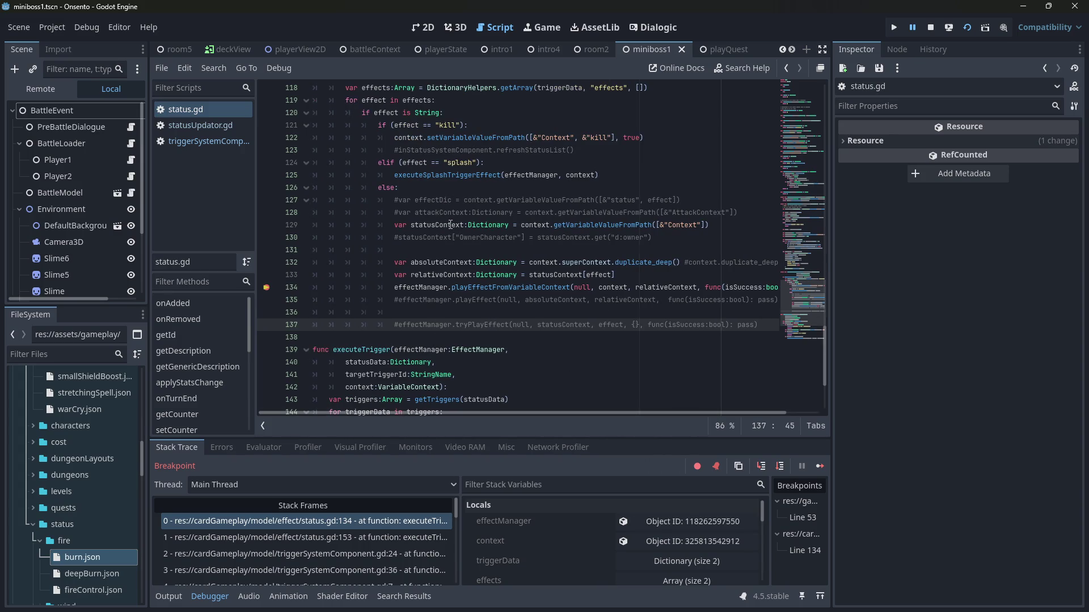
Step: Read relativeContext near line 131, then step into effectManager.gd
left_click(433, 247)
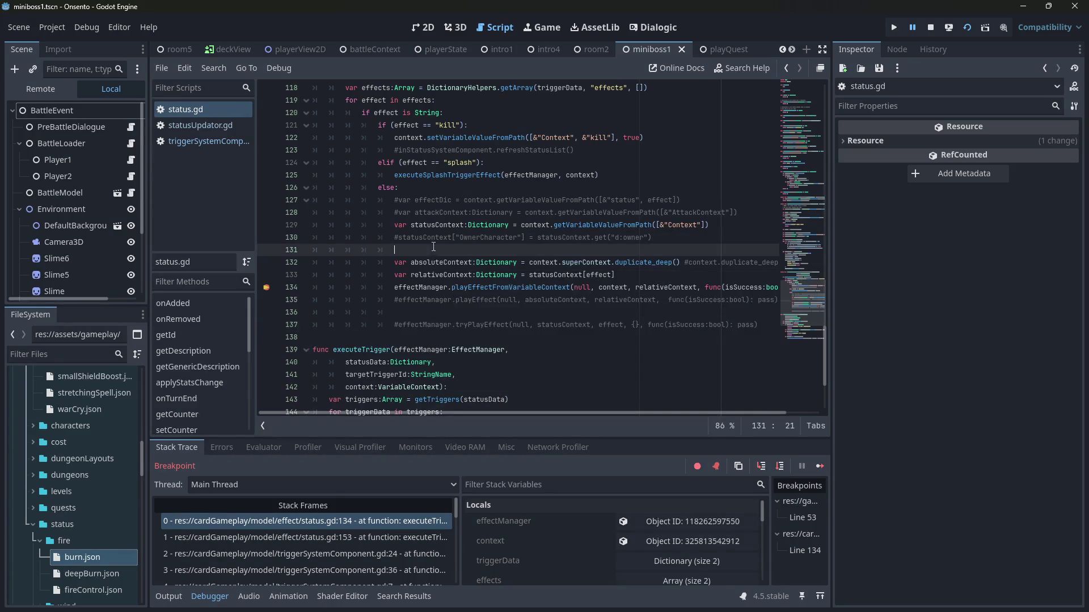
mouse_move(434, 279)
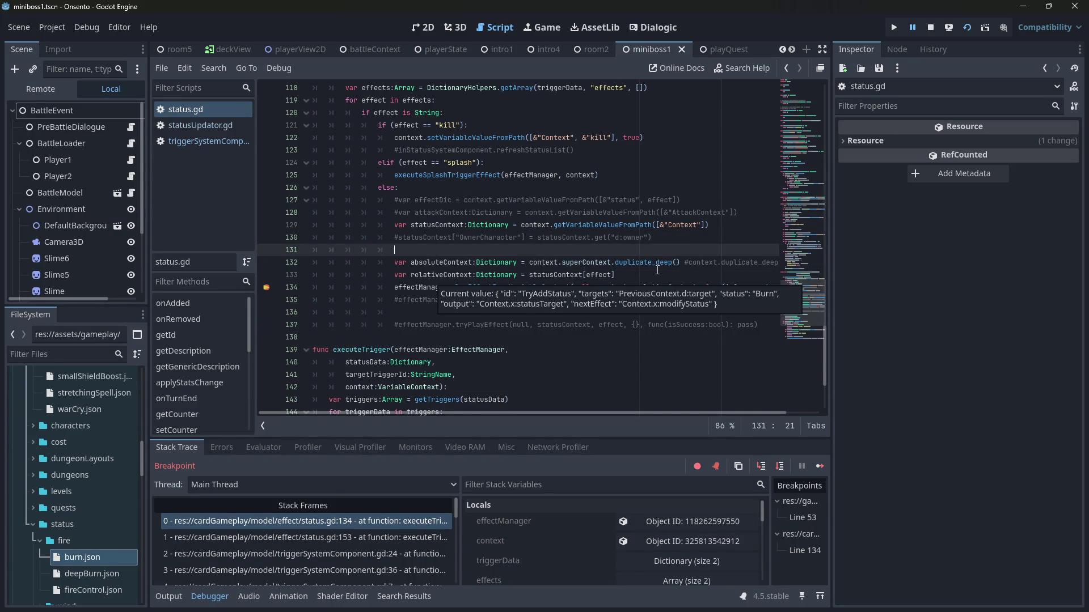
left_click(762, 466)
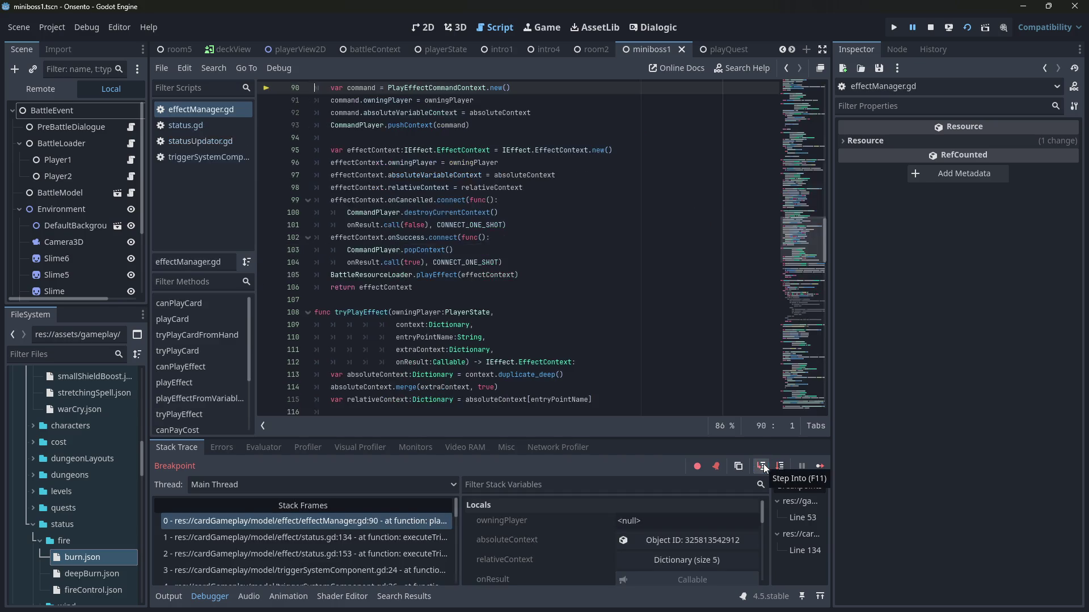
Step: Step past effectManager.gd lines 95 and 97 into tryAddStatusEffect.gd line 56
left_click(781, 466)
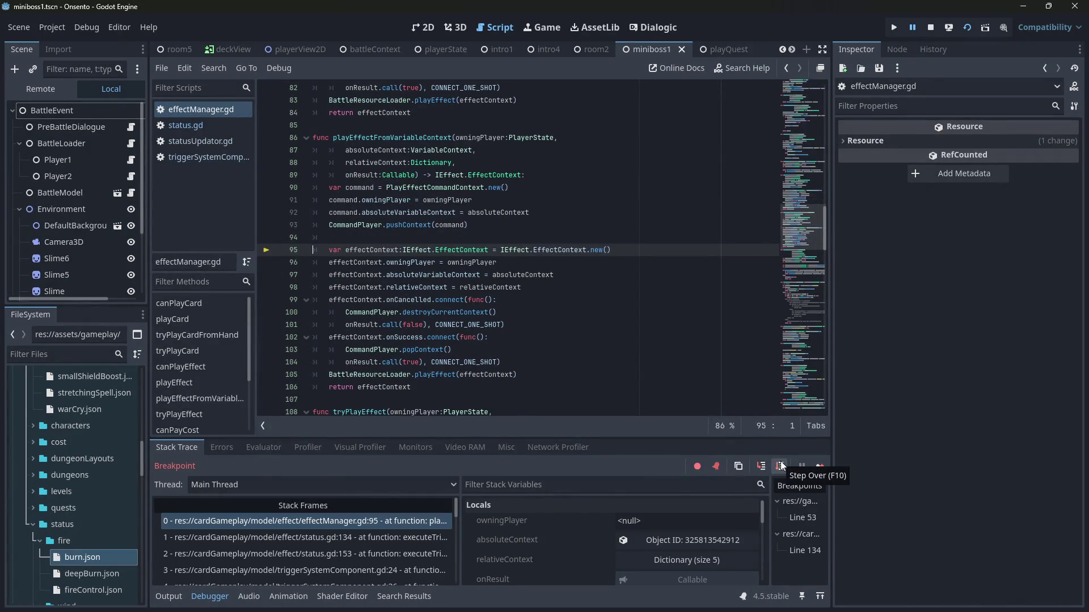
double_click(781, 465)
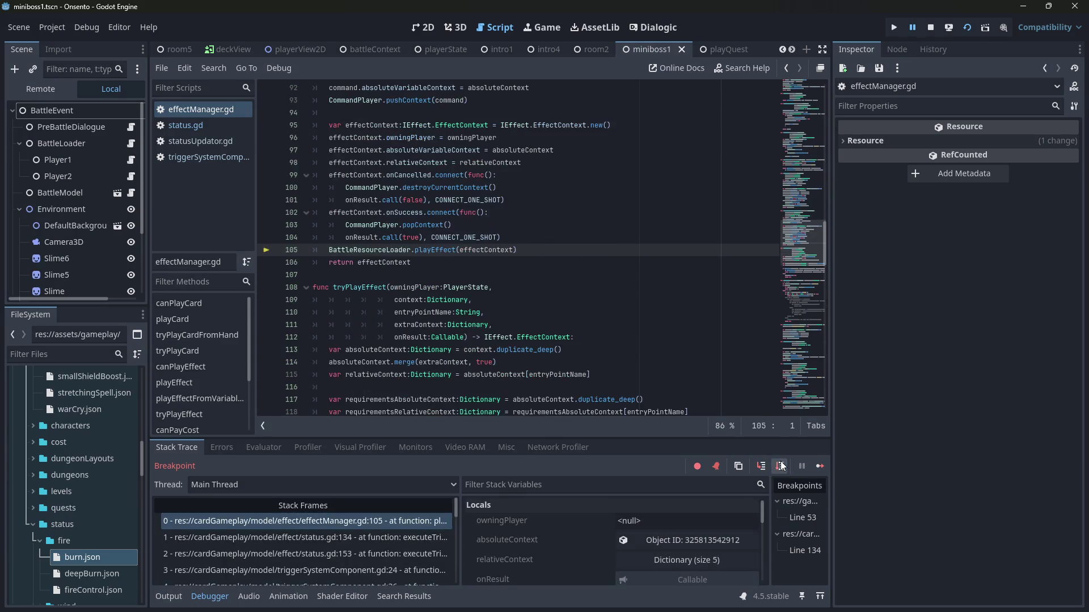
left_click(759, 469)
left_click(760, 469)
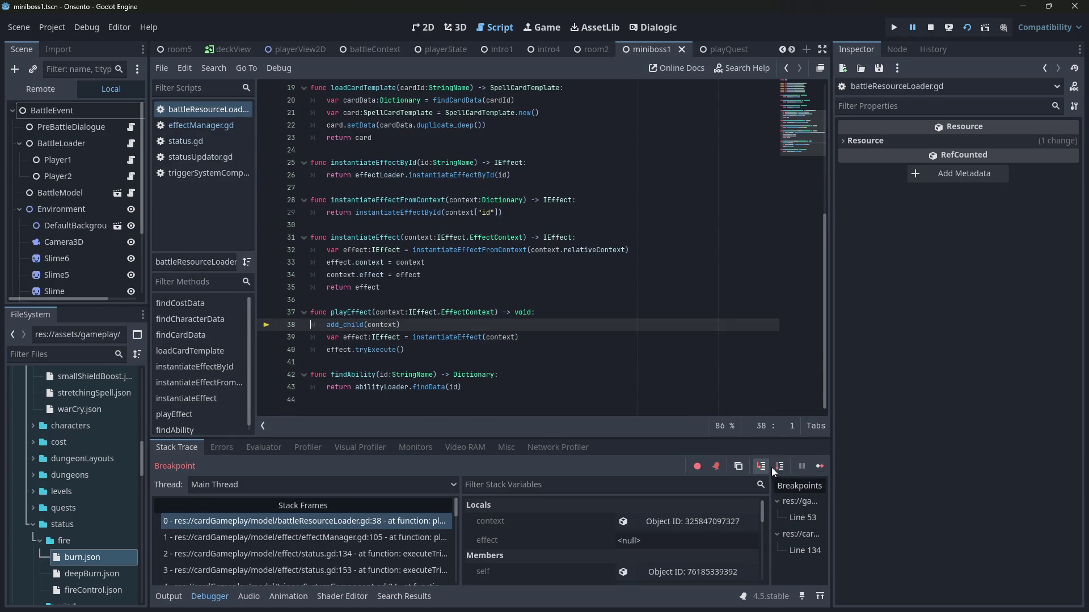
left_click(761, 466)
left_click(760, 466)
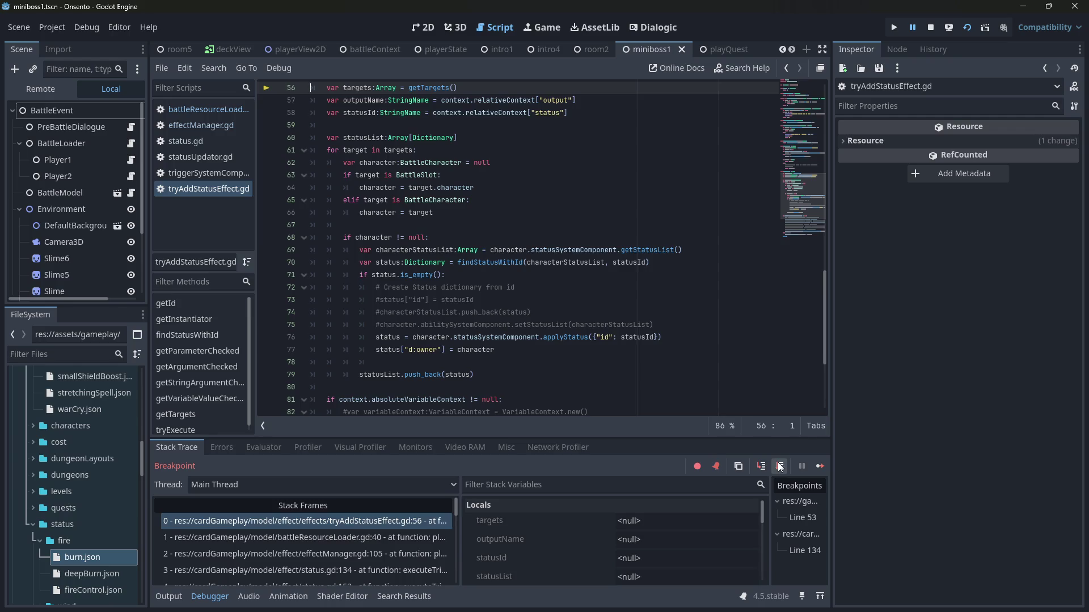
Step: Advance to line 57, expand the targets array, then step over to line 70
left_click(778, 467)
mouse_move(365, 241)
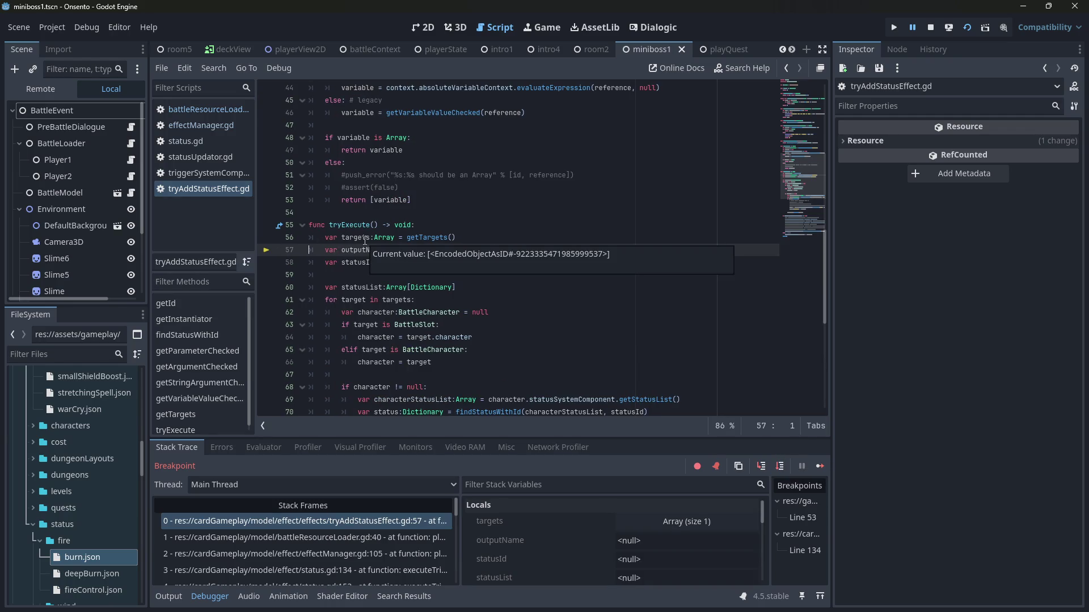
left_click(664, 522)
left_click(780, 466)
left_click(780, 466)
left_click(779, 466)
left_click(780, 466)
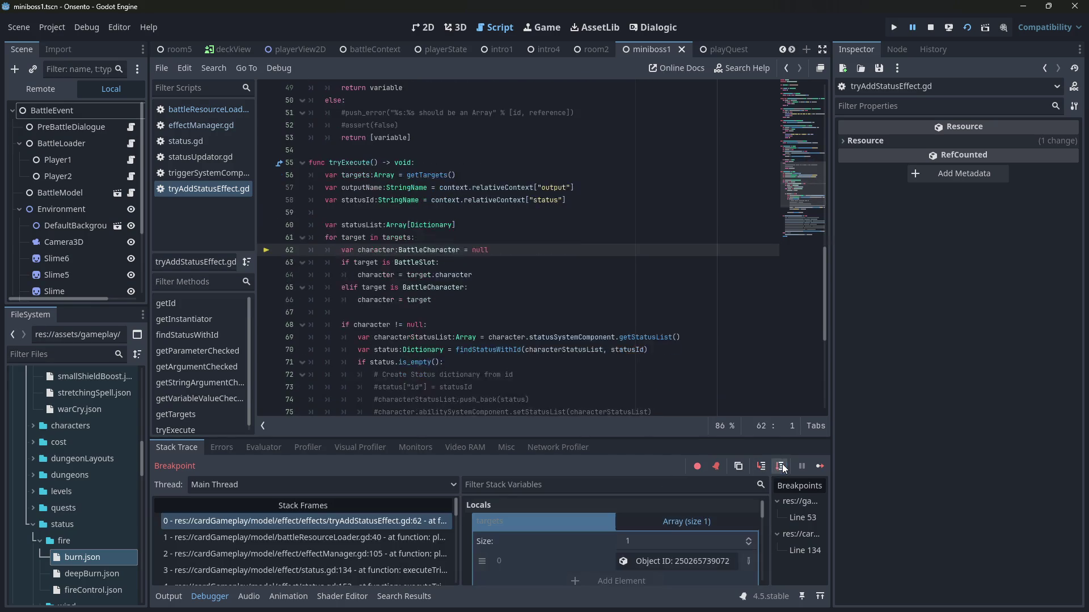
left_click(781, 466)
left_click(781, 466)
left_click(781, 466)
left_click(781, 466)
left_click(781, 466)
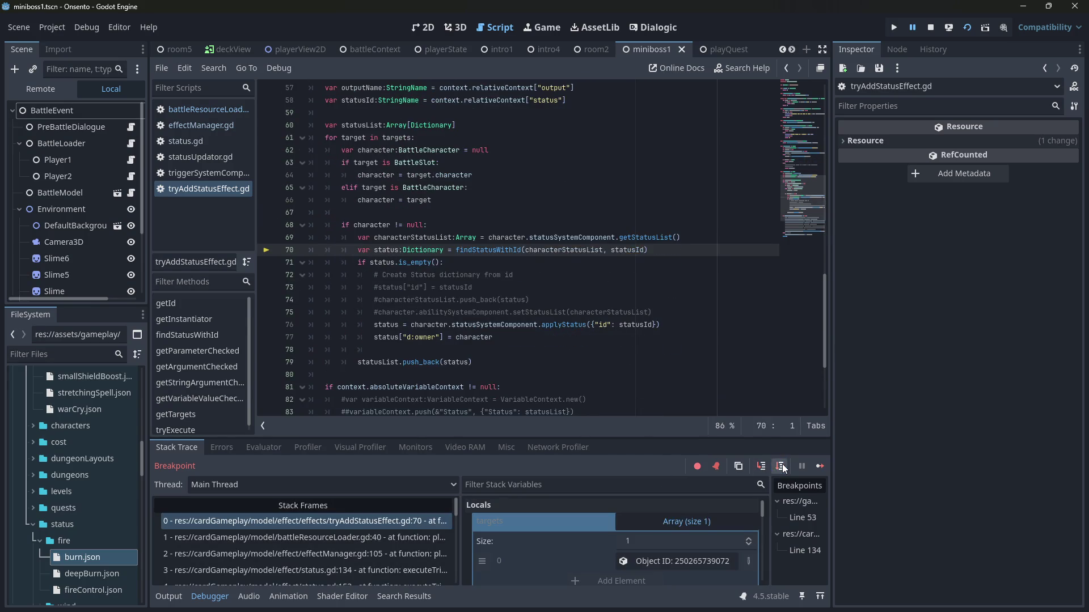
left_click(781, 466)
Step: Inspect lines 66–68 of tryAddStatusEffect.gd, then advance execution to line 76
mouse_move(384, 234)
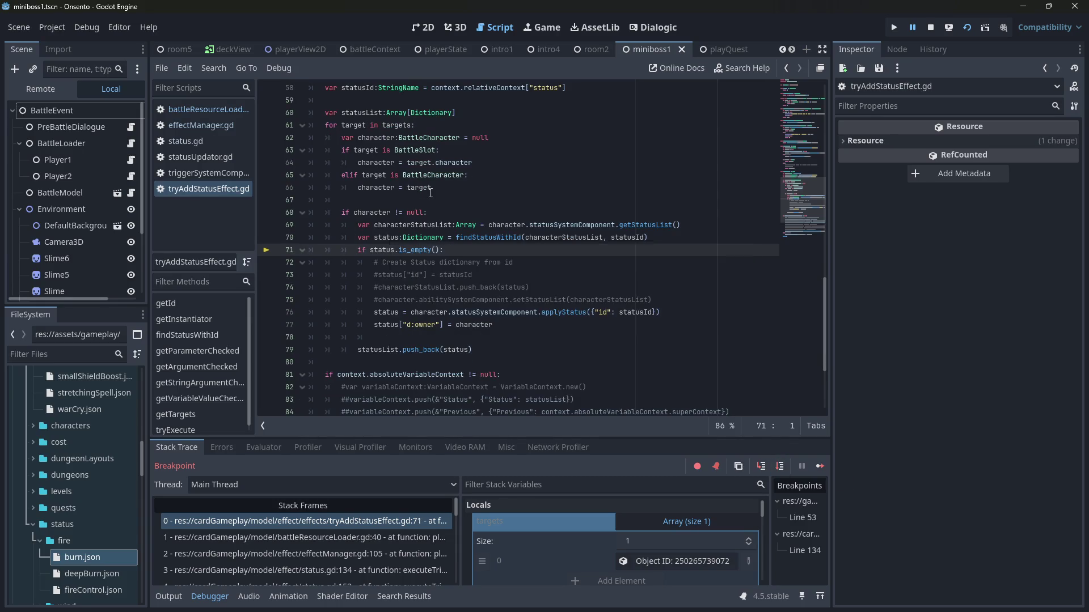
left_click(422, 213)
mouse_move(387, 241)
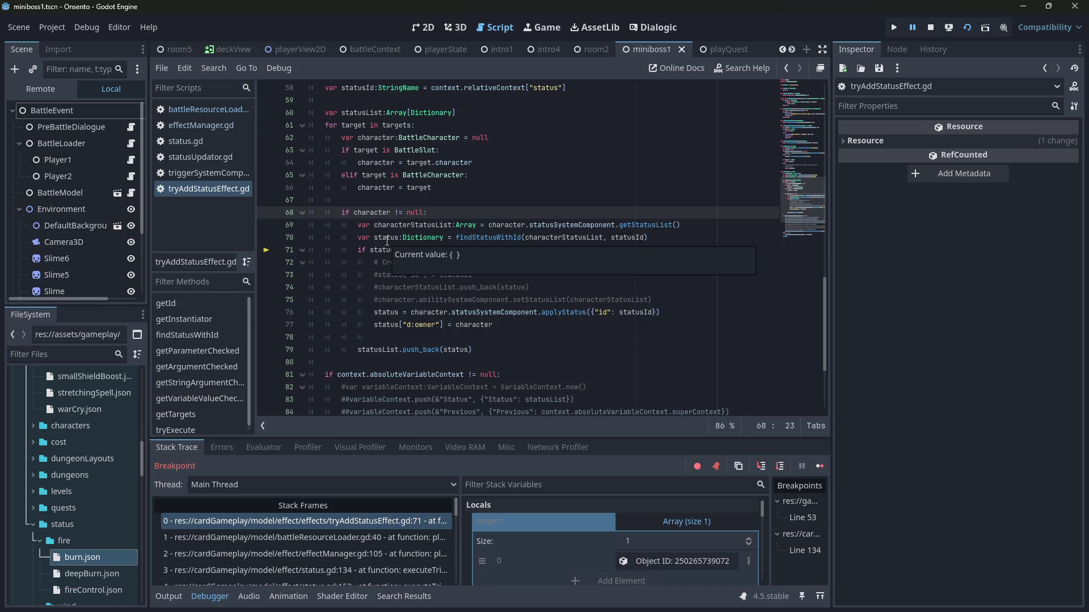
left_click(596, 190)
mouse_move(417, 225)
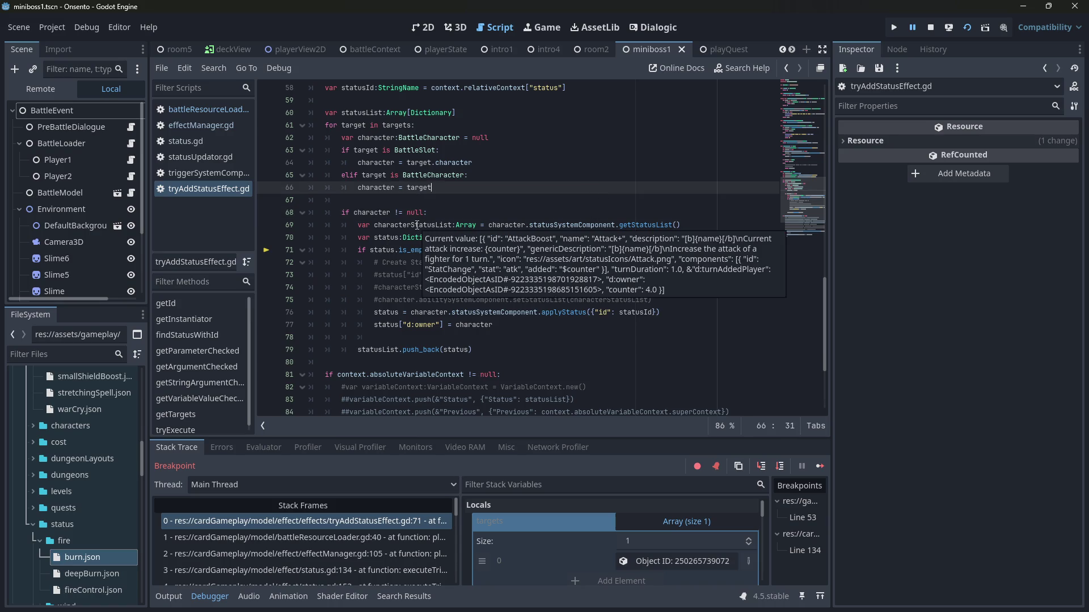
key("Down")
mouse_move(632, 239)
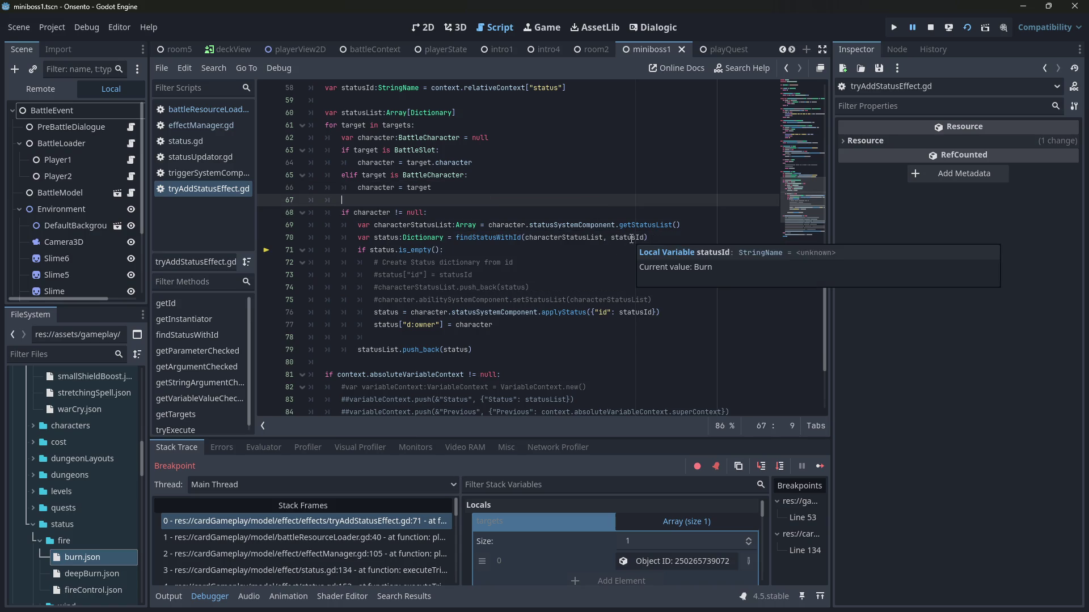
mouse_move(589, 238)
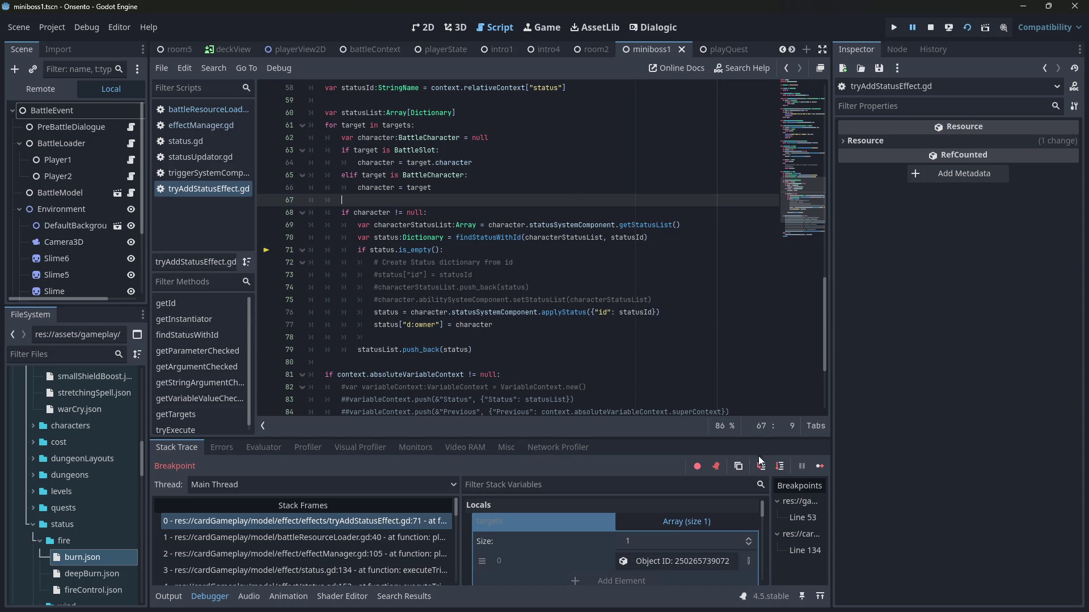
left_click(780, 466)
Step: Continue past the breakpoint in the game and end the player's turn
key("F12")
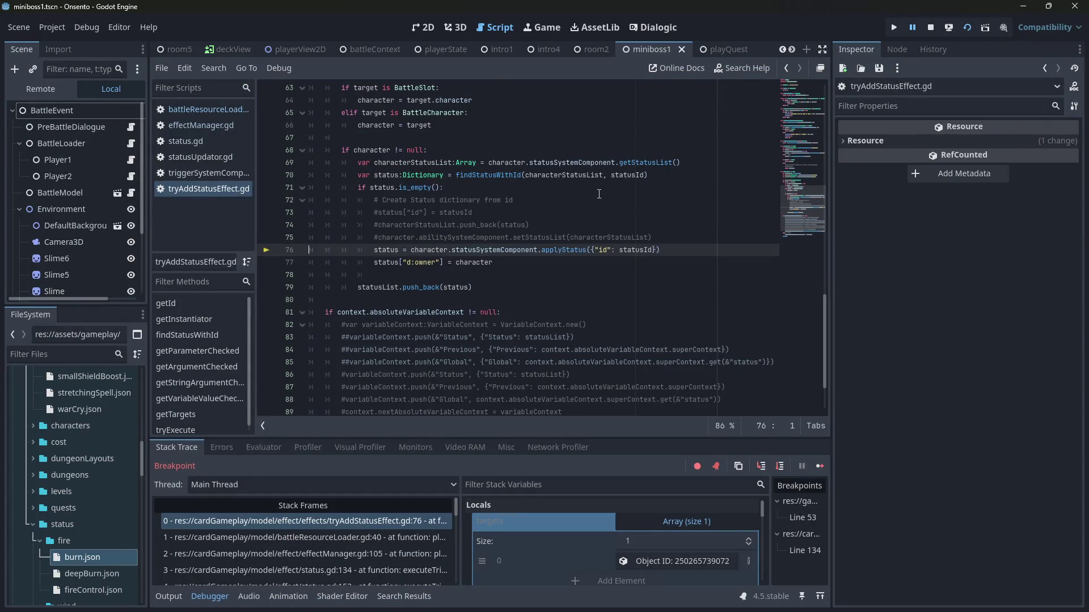
left_click(820, 465)
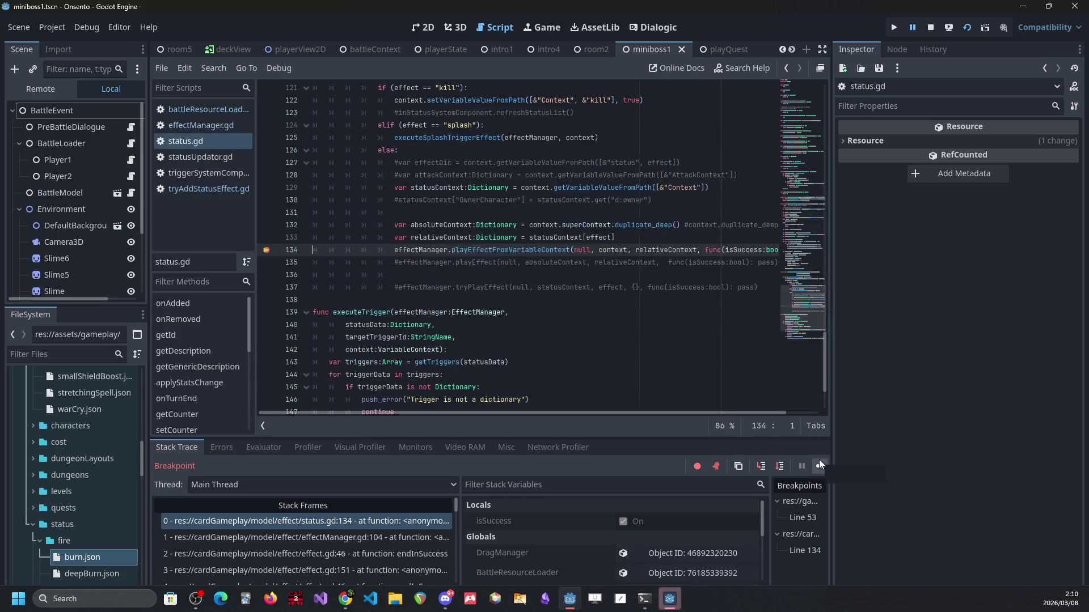
left_click(820, 465)
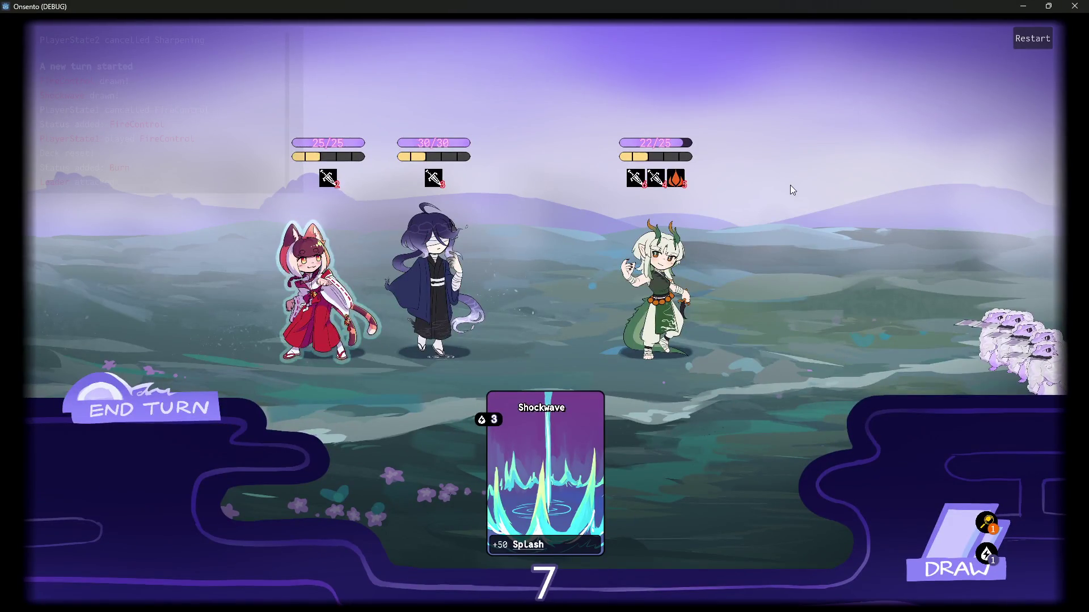
left_click(169, 395)
left_click(168, 395)
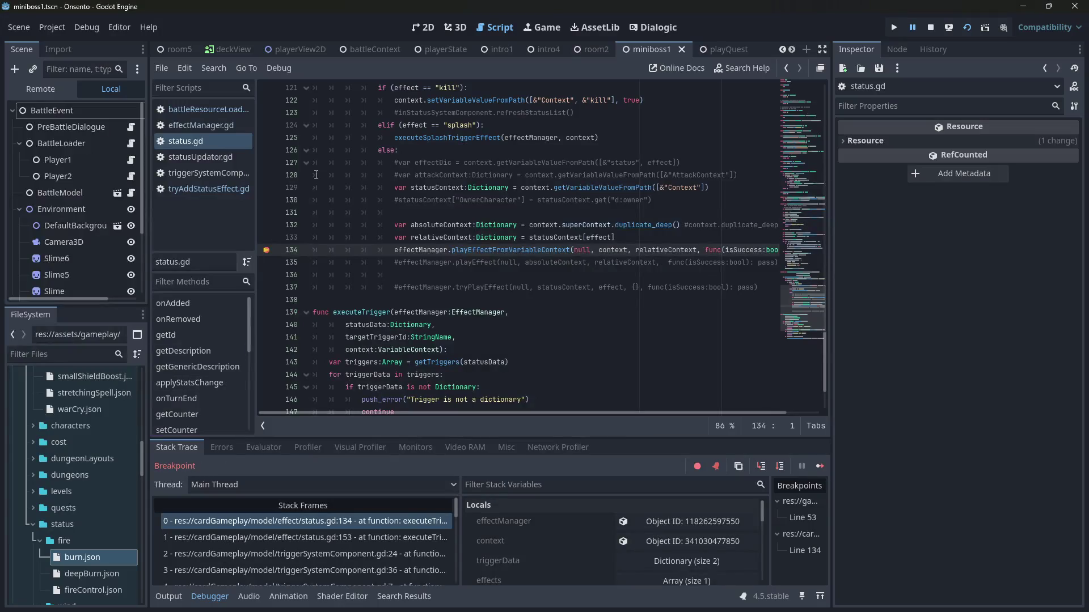
Step: Step through playEffectFromVariableContext back to status.gd, then stop the debug session
left_click(761, 466)
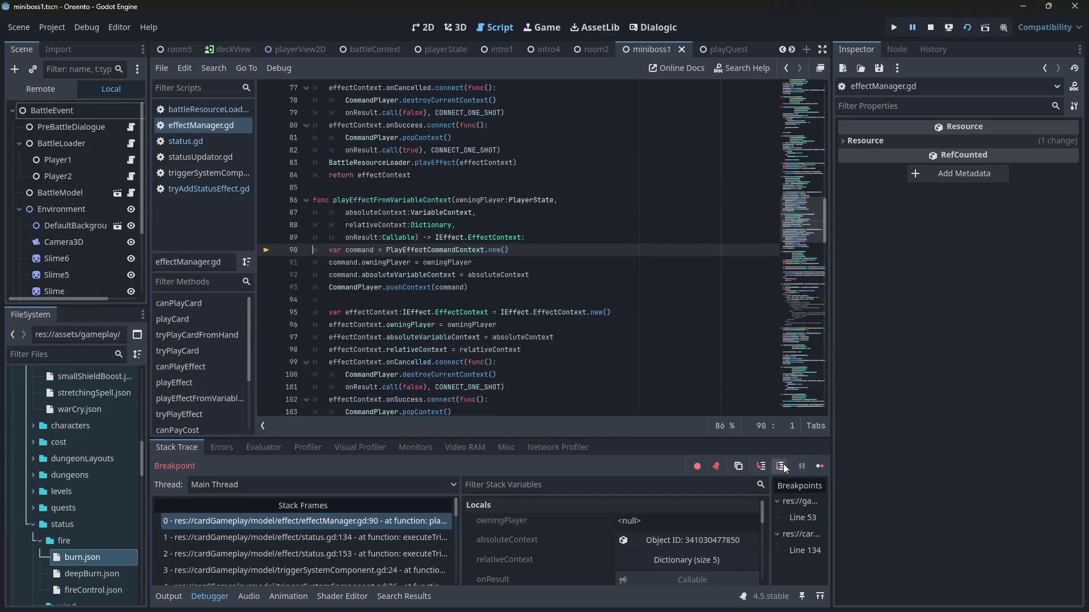
left_click(782, 467)
left_click(780, 466)
left_click(780, 466)
left_click(780, 466)
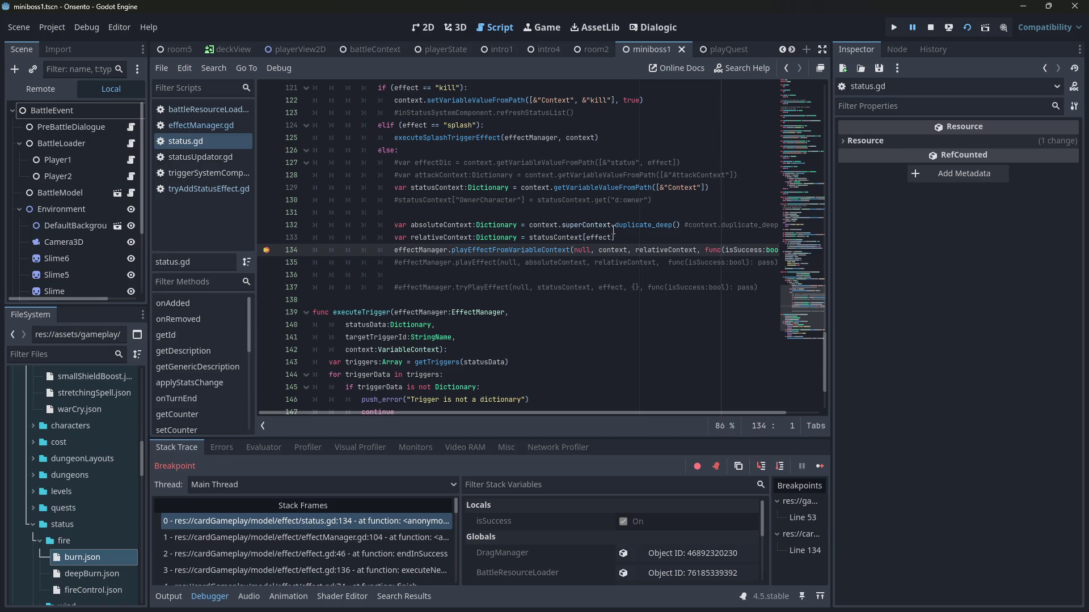
left_click(966, 28)
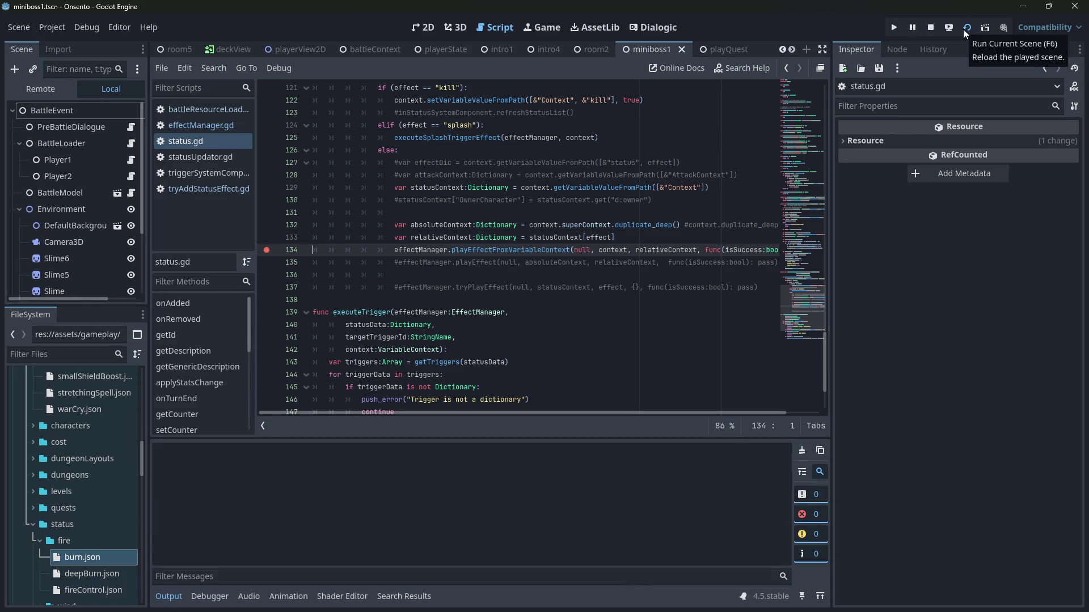
Step: Relaunch the battle, summon the dark-haired and fox-girl characters, and play Fire Control
left_click(964, 32)
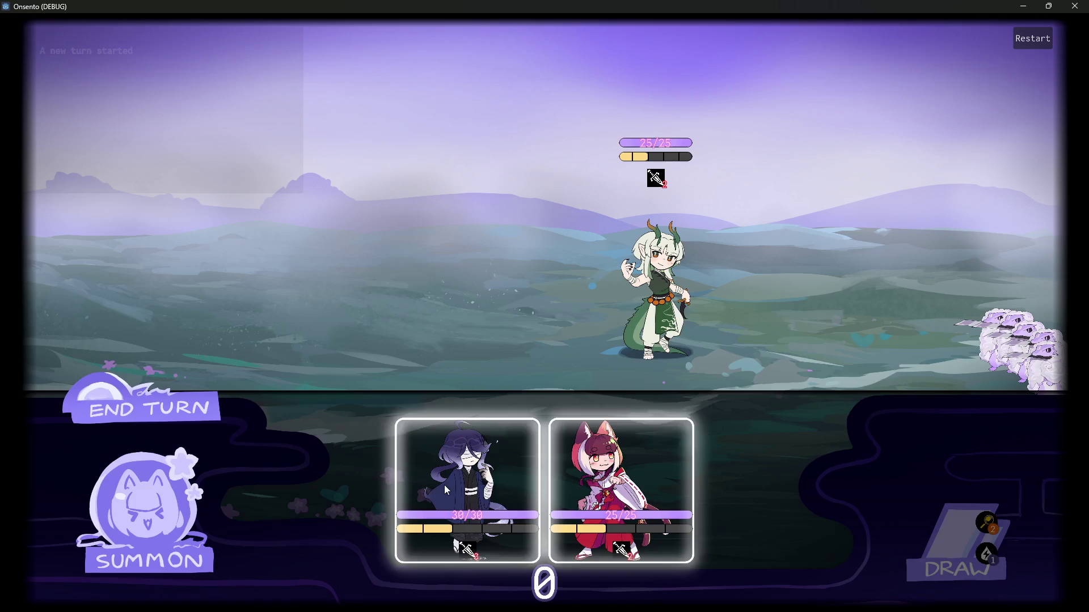
left_click(444, 484)
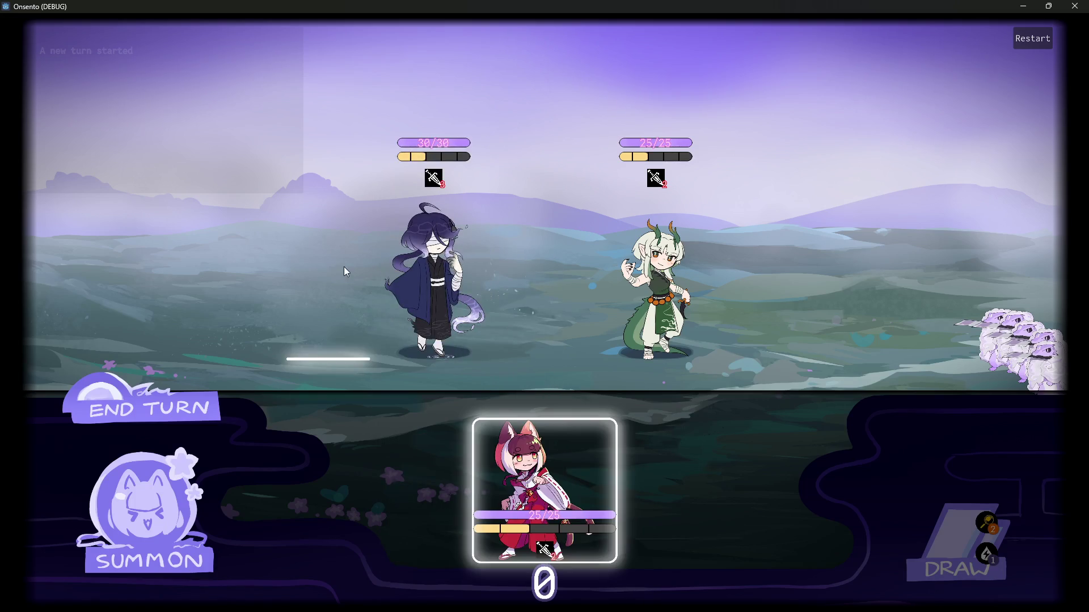
left_click(502, 457)
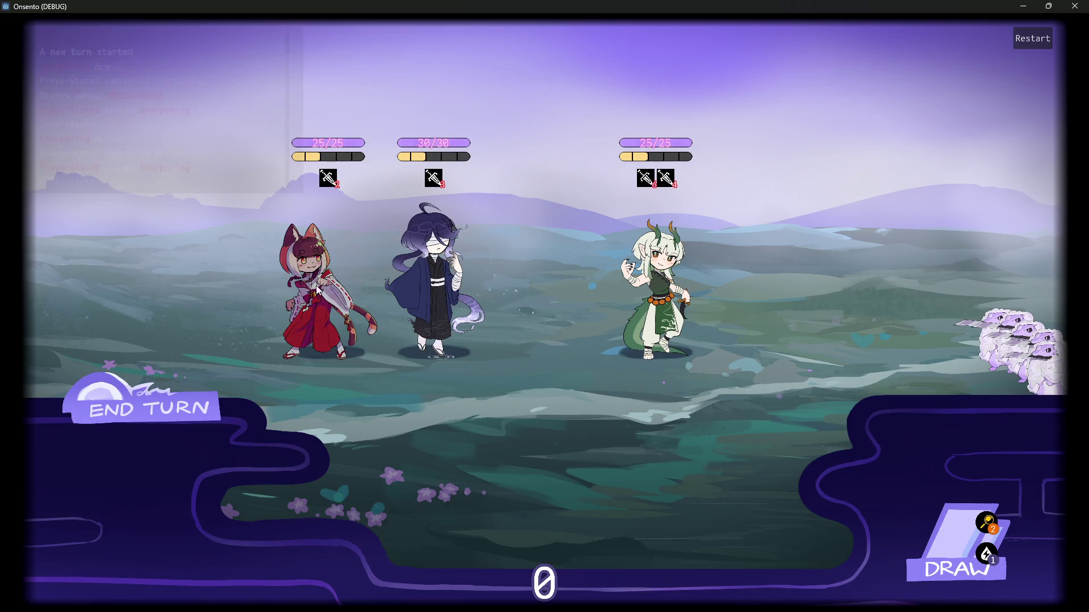
mouse_move(583, 477)
left_mouse_down()
mouse_move(441, 312)
mouse_move(526, 474)
left_mouse_up()
left_click_drag(454, 482, 434, 277)
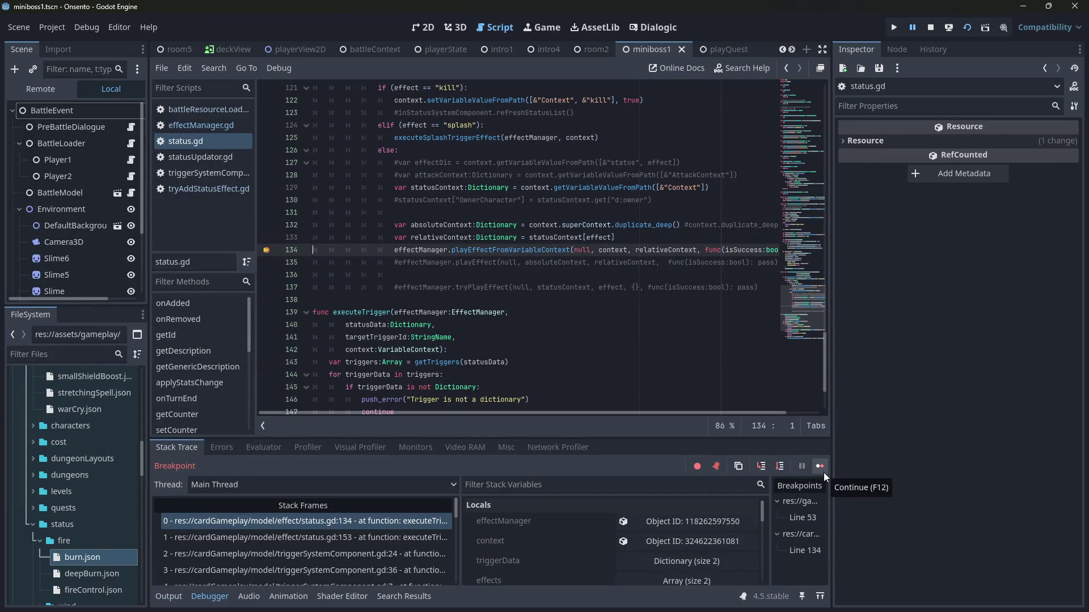
Step: Continue, remove the line 134 breakpoint with F9, step through effect.gd's endInSuccess, and resume
left_click(823, 471)
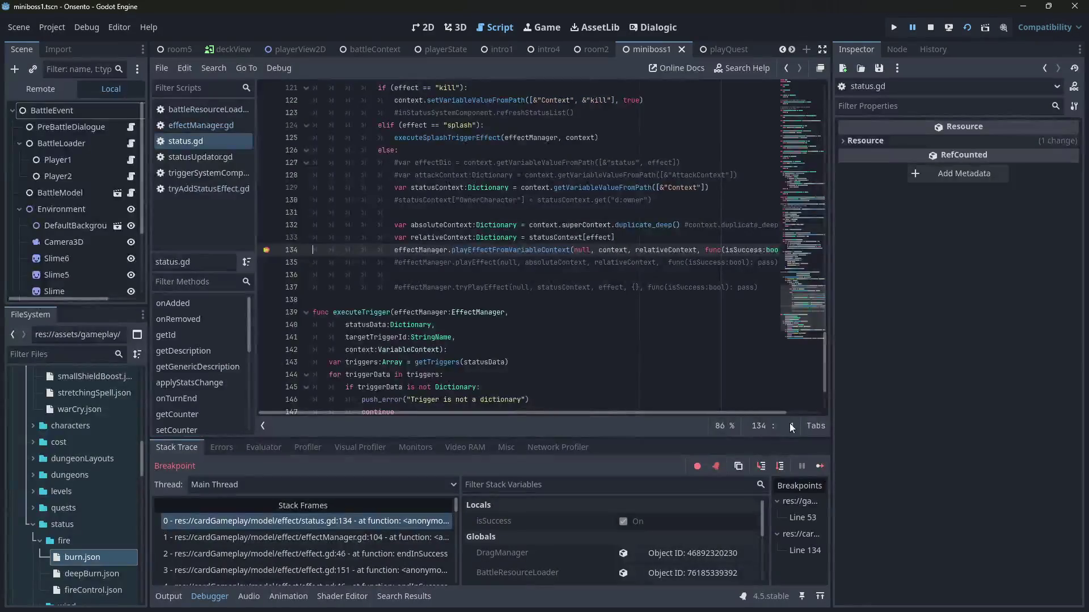
key("F9")
key("F9")
left_click_drag(402, 212, 309, 250)
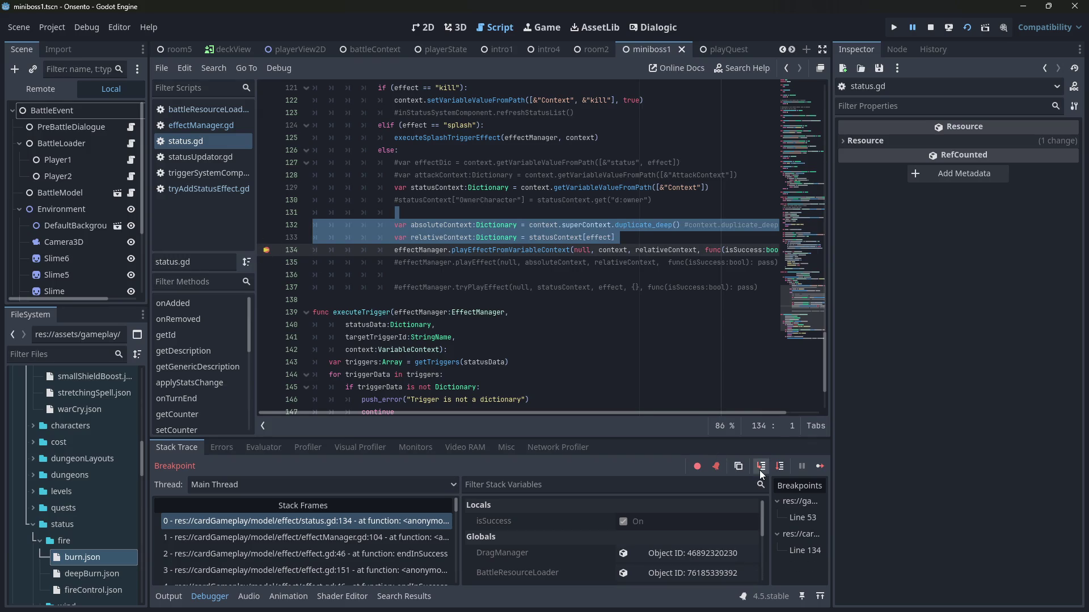
left_click(759, 467)
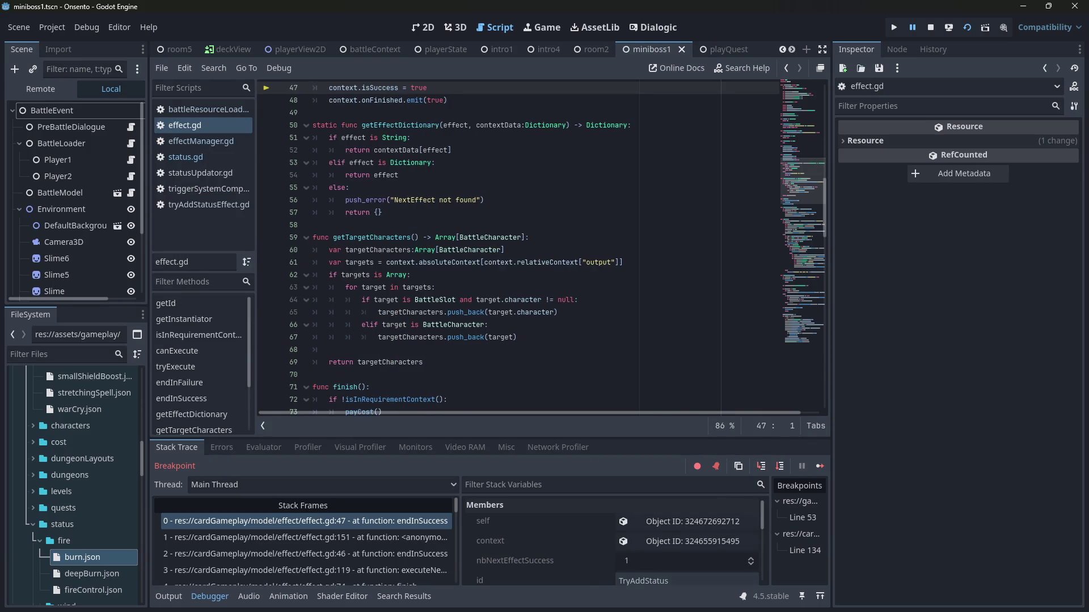
left_click(780, 466)
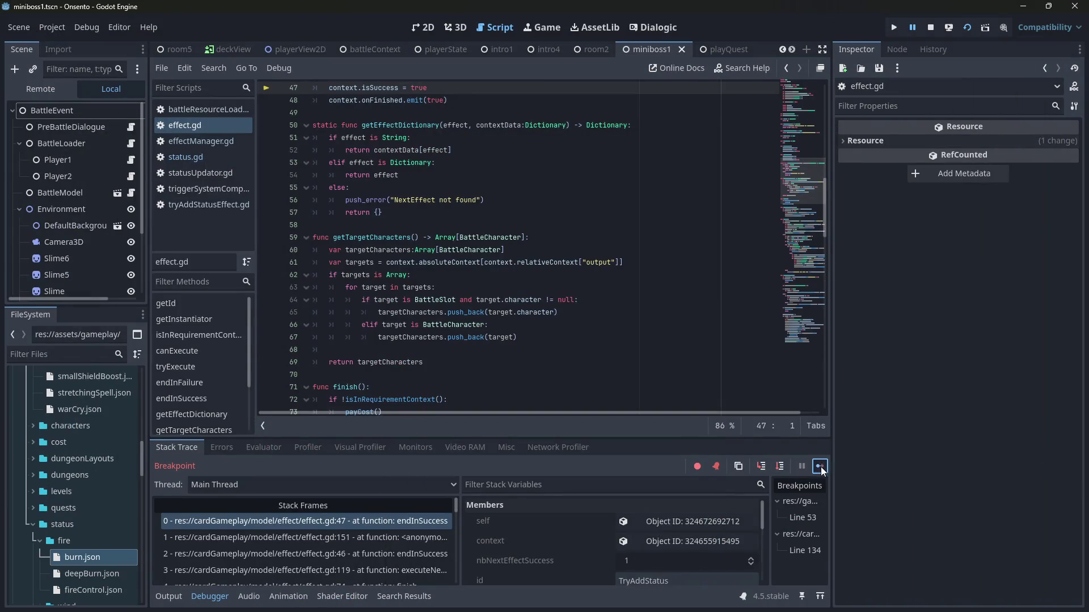
left_click(820, 467)
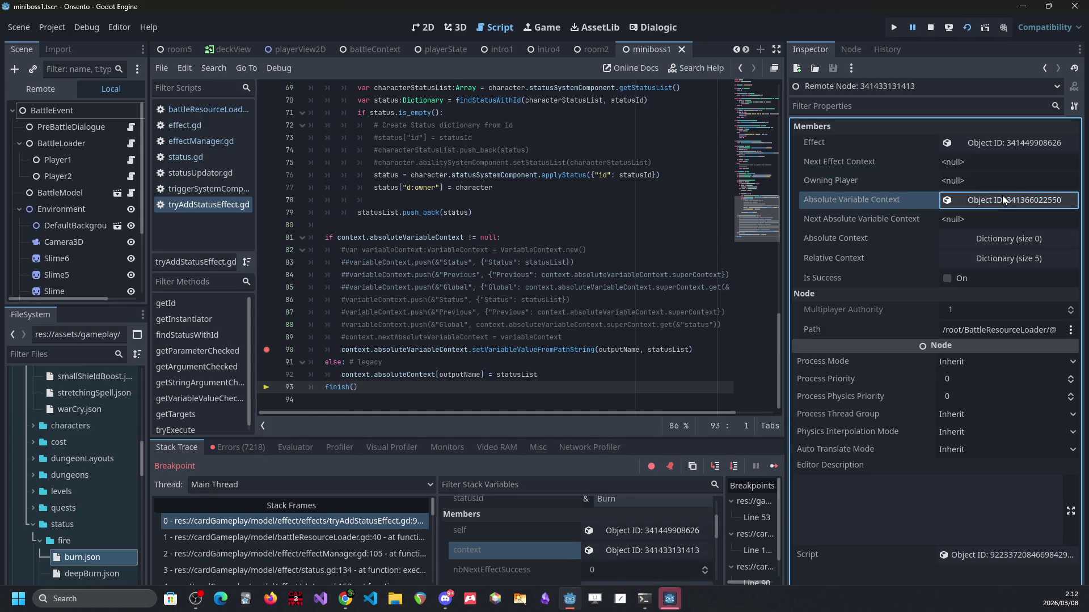
Step: Open the Errors list and clear all logged errors
left_click(216, 447)
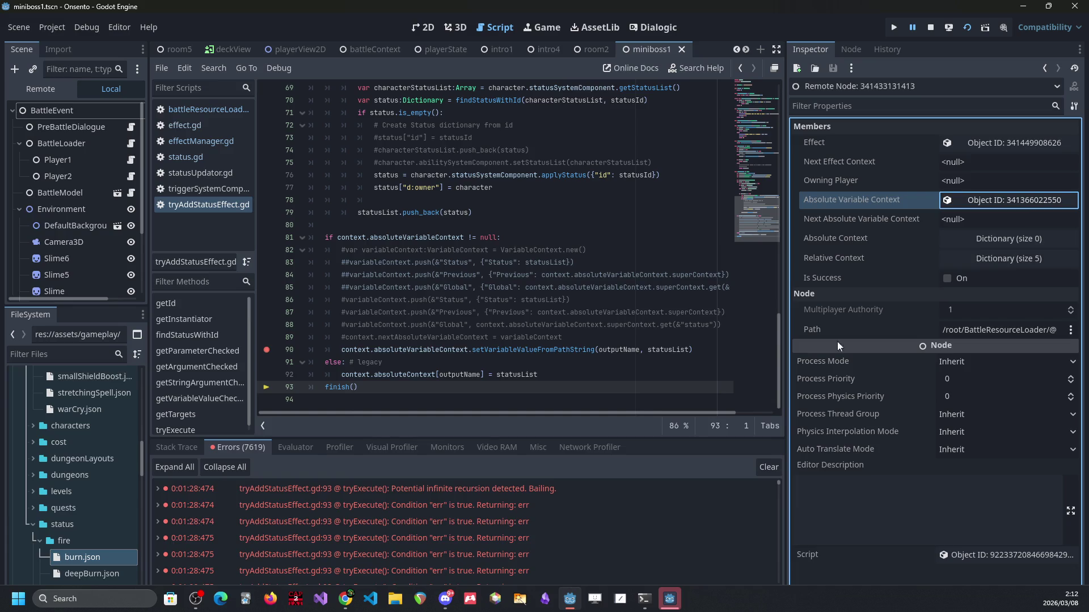
right_click(381, 495)
left_click(772, 469)
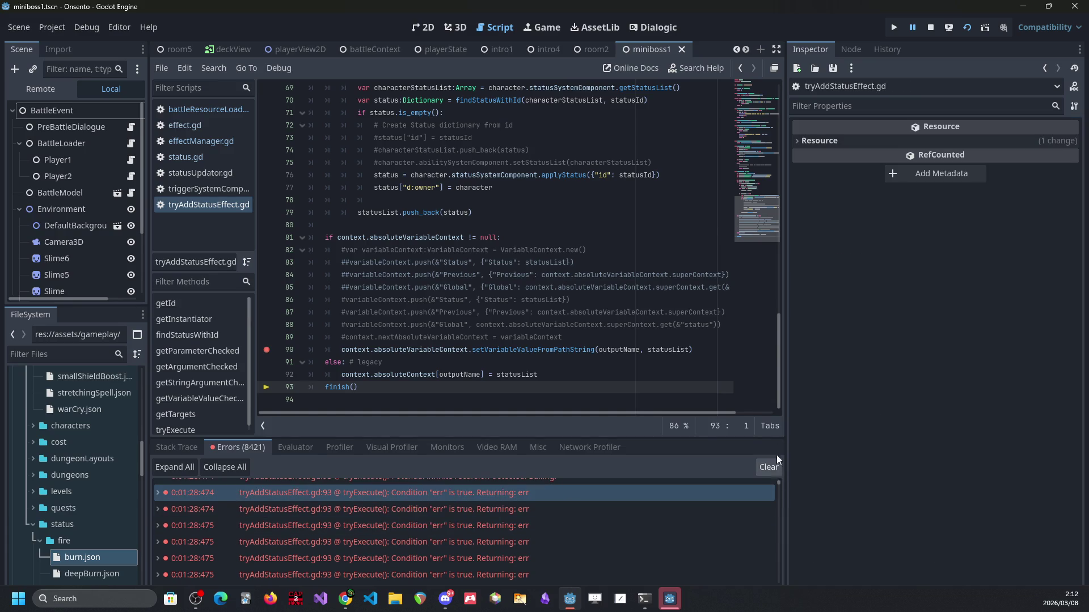
left_click(768, 467)
left_click(529, 300)
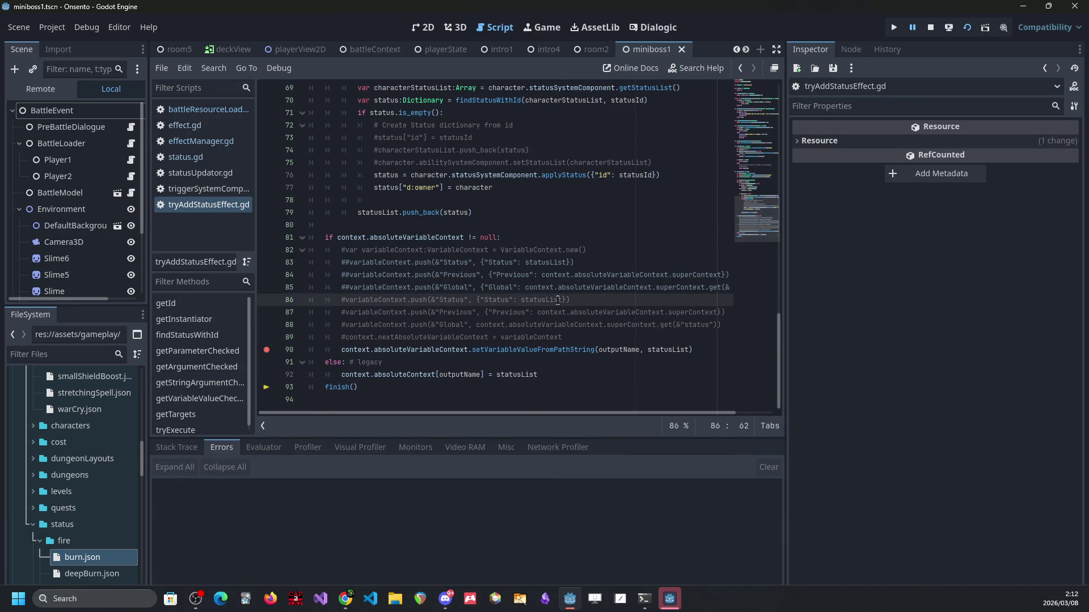
scroll(530, 345, "up", 1)
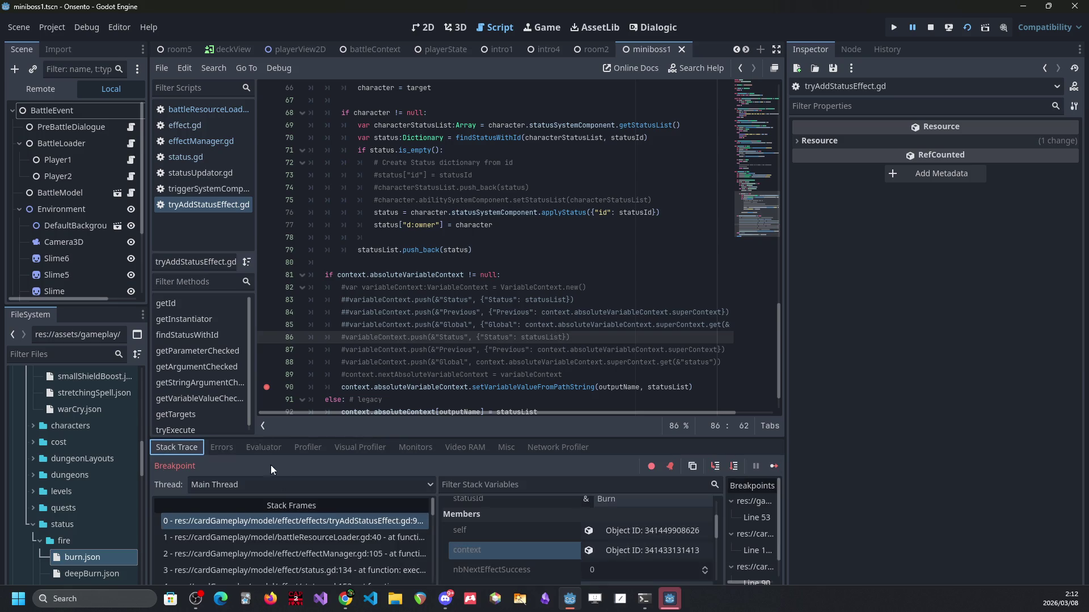
Step: Check the Absolute Variable Context value, then jump to the recursion error at tryAddStatusEffect.gd line 93
left_click(630, 551)
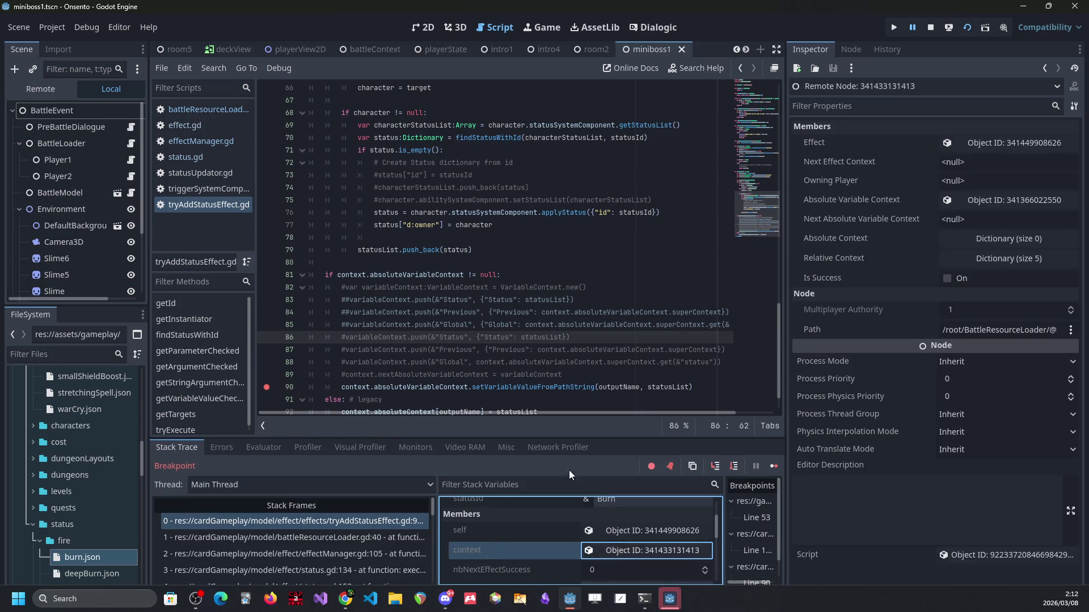
left_click(221, 447)
left_click(1016, 205)
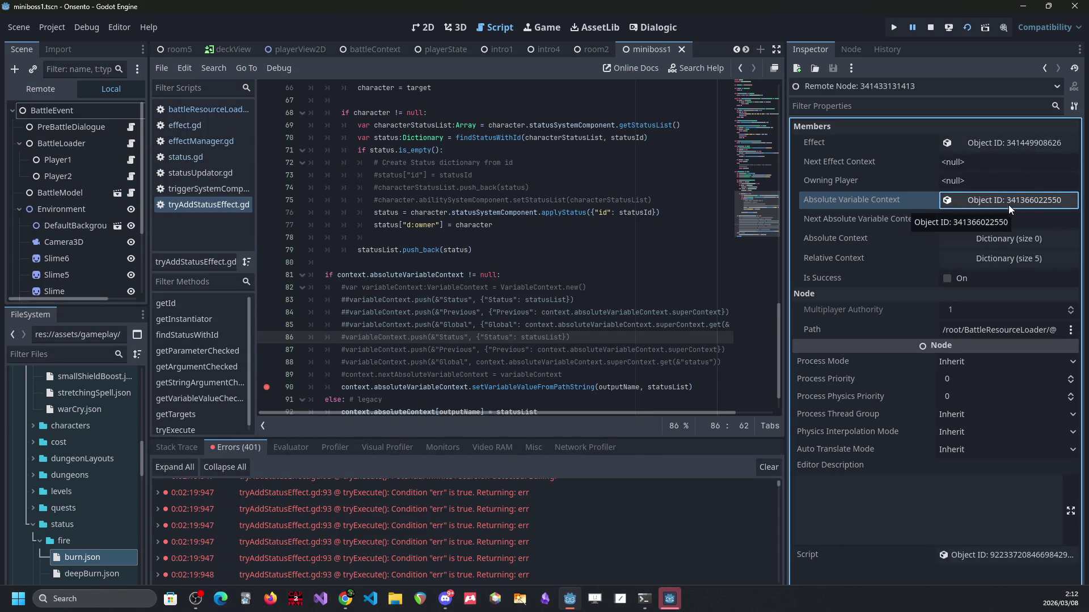
mouse_move(666, 518)
left_click(427, 487)
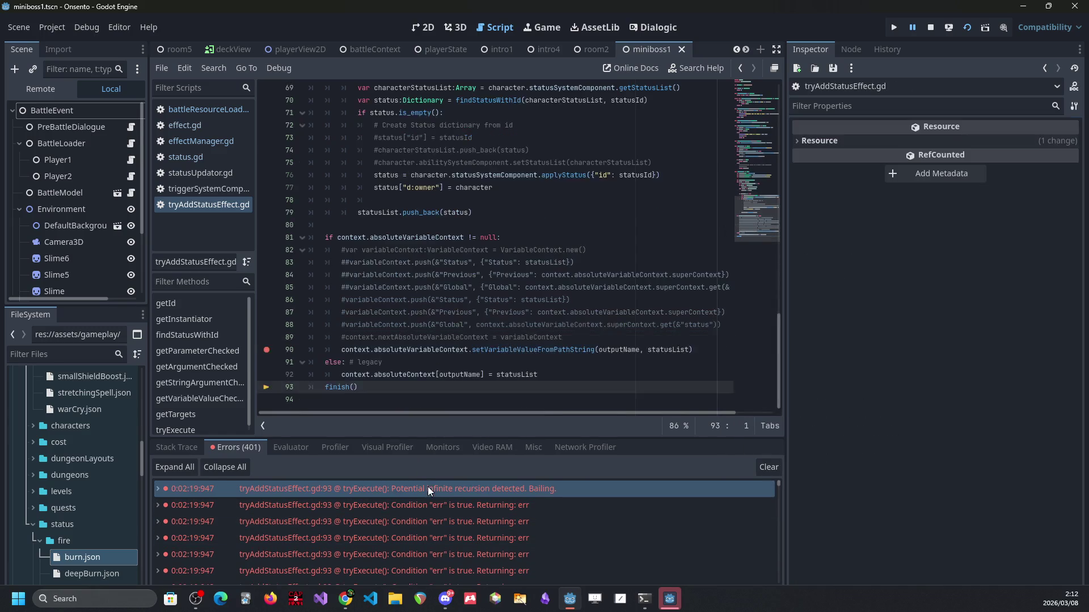
left_click(659, 370)
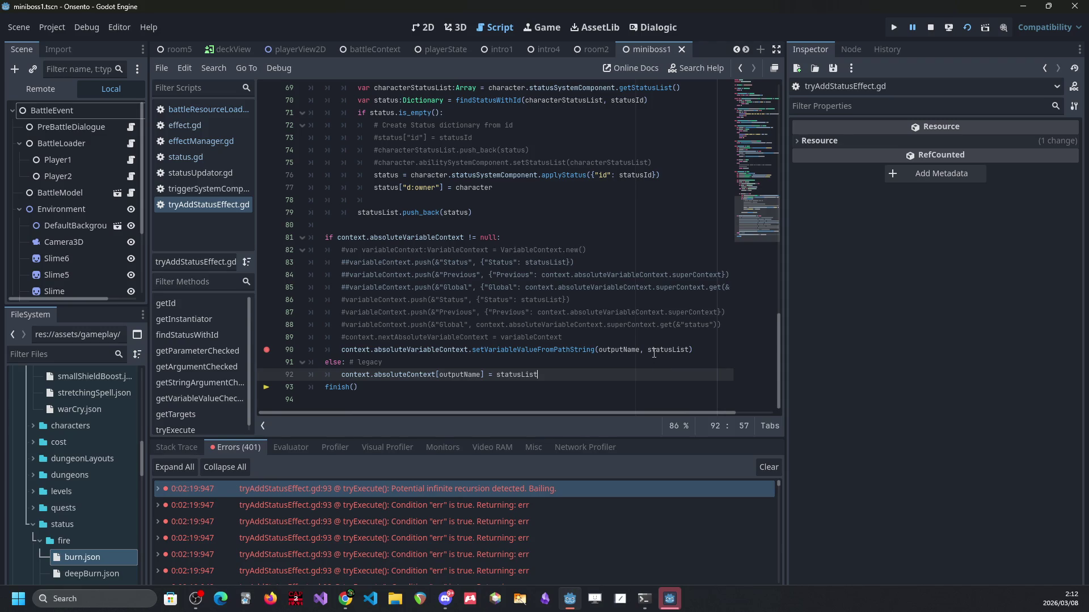
mouse_move(654, 353)
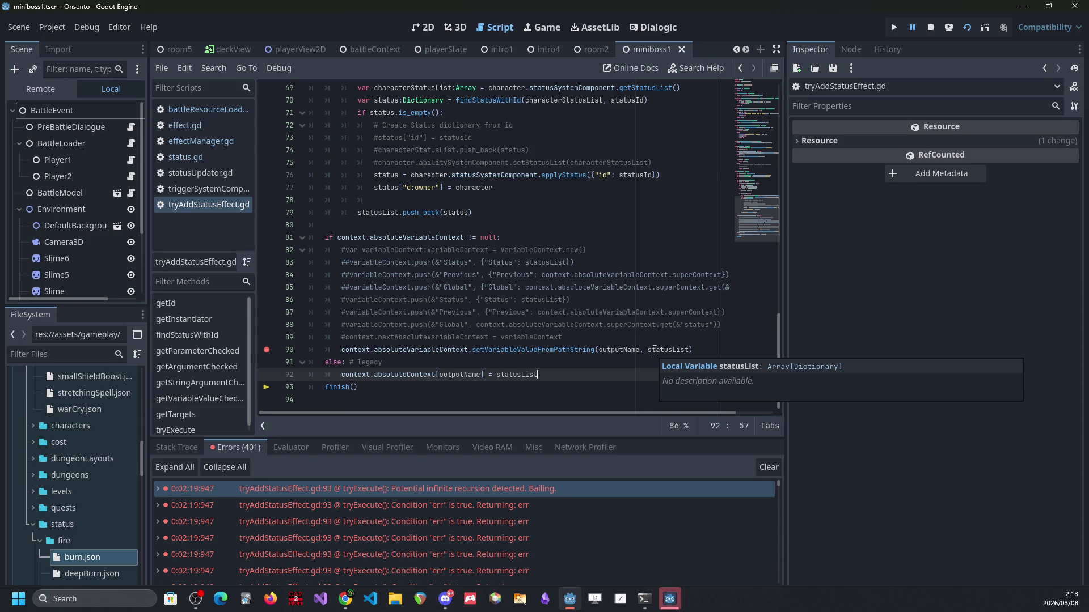
key("alt+Tab")
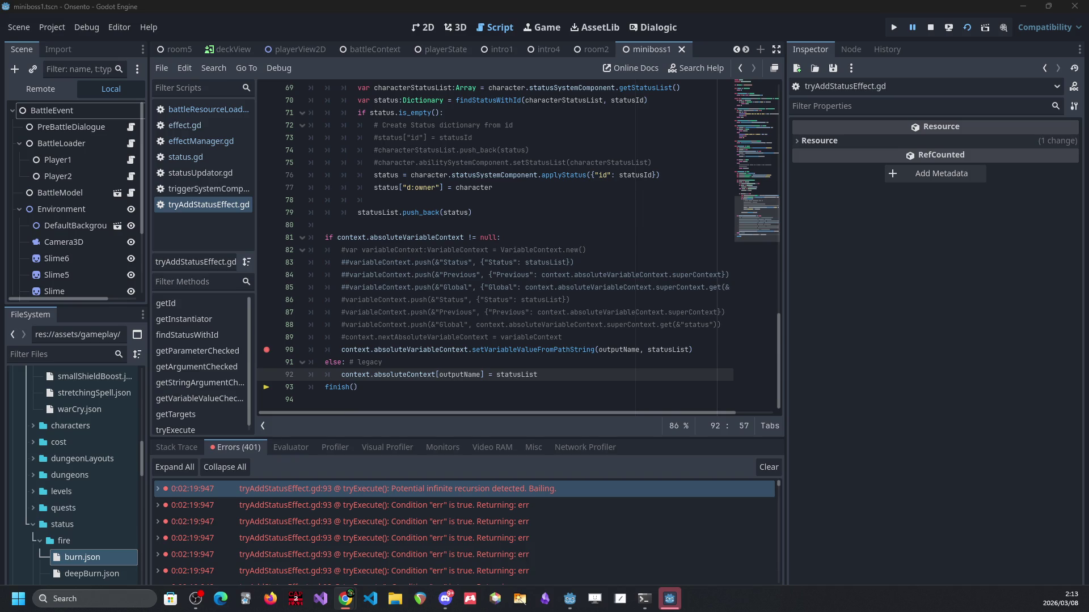
key("alt+Tab")
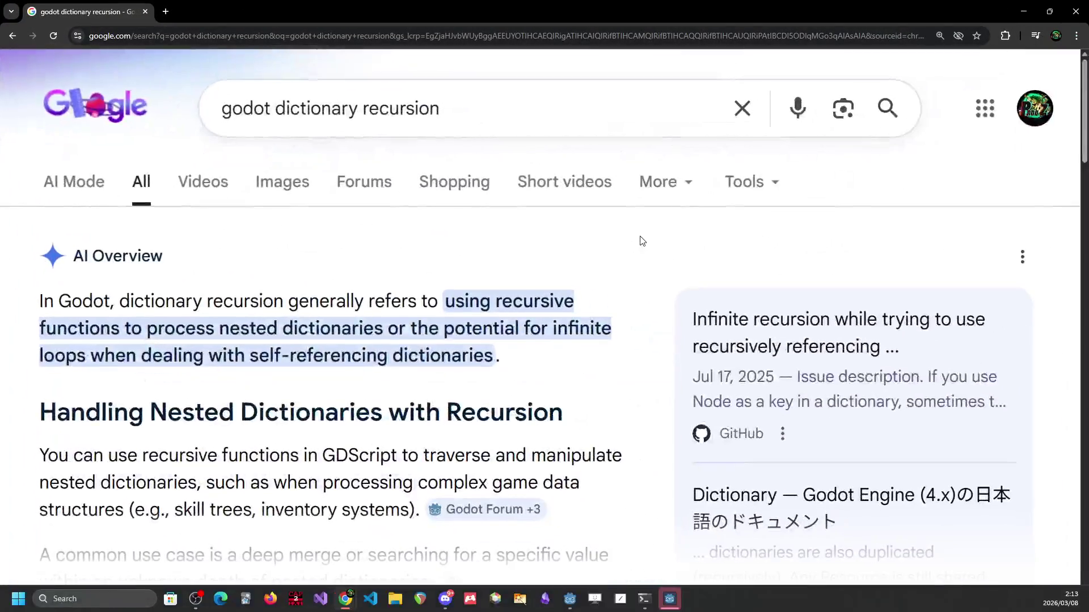
scroll(454, 337, "down", 2)
scroll(453, 336, "down", 1)
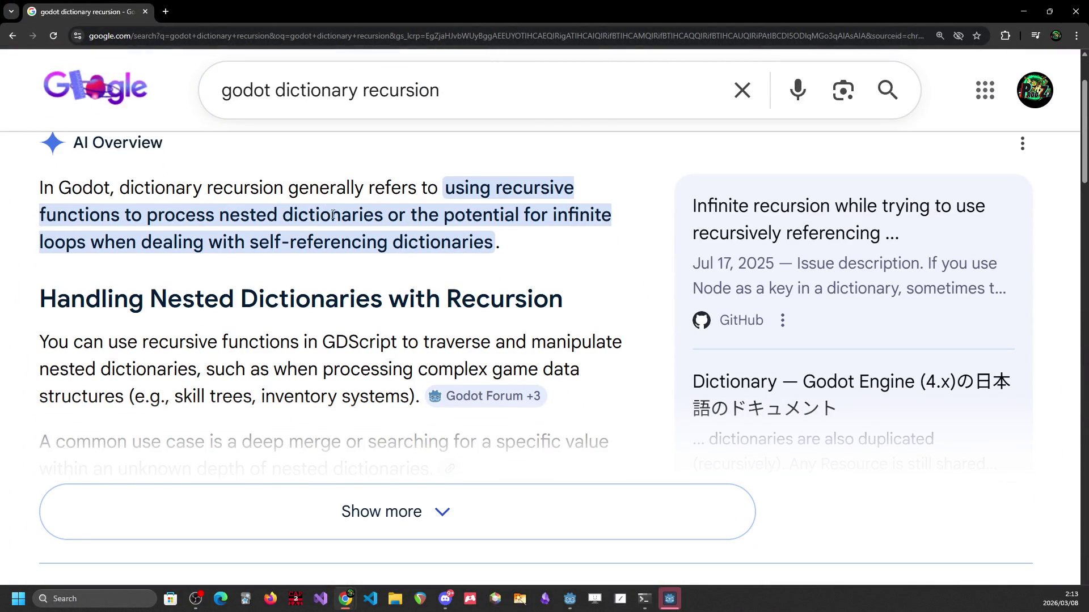
scroll(267, 286, "down", 1)
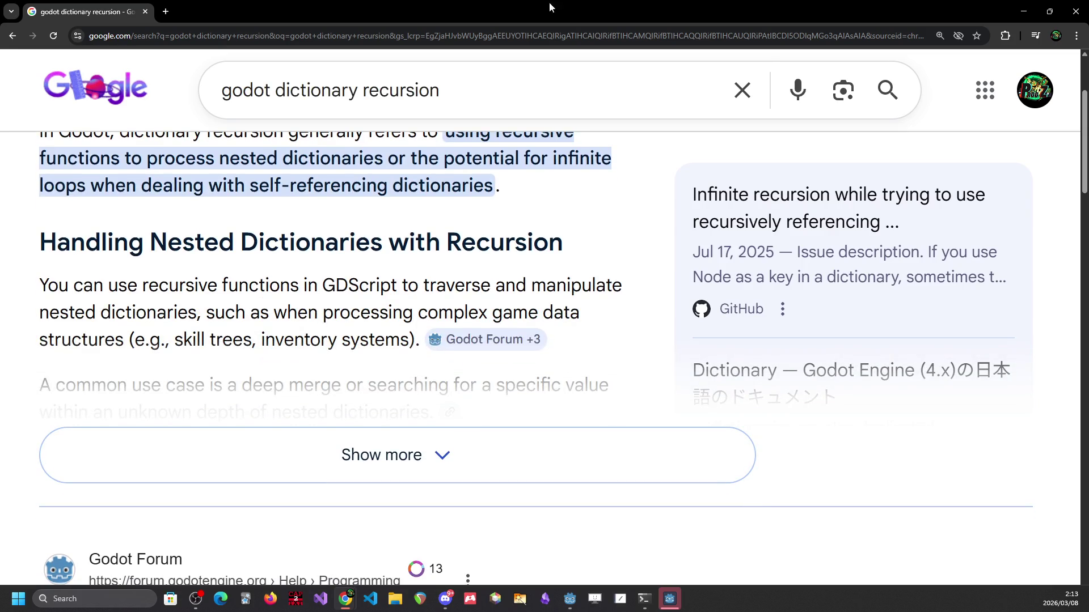
key("alt+Tab")
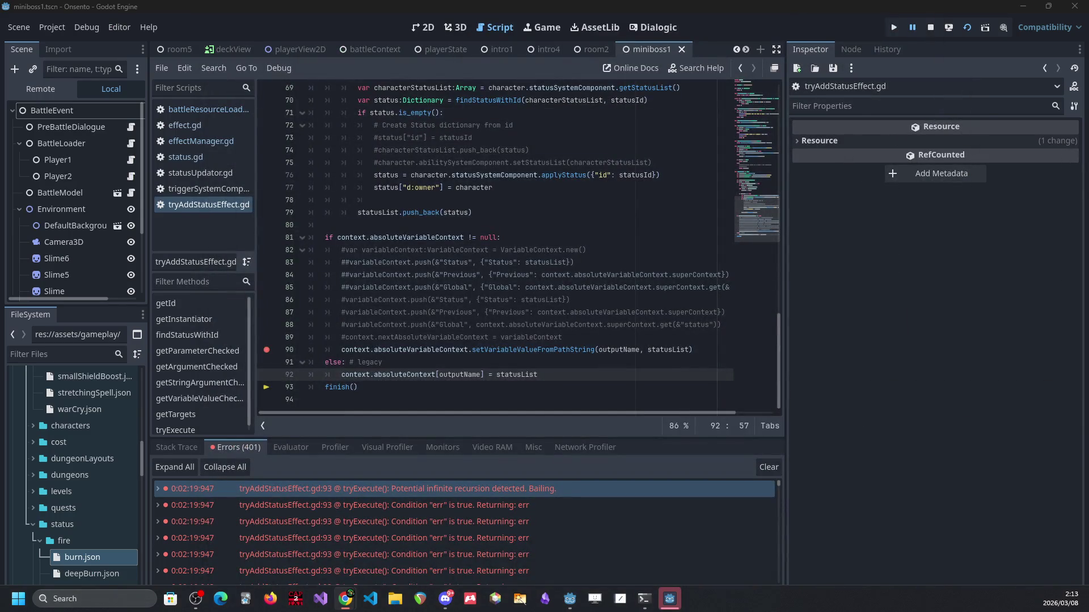
Step: Inspect lines 90–92 and highlight every use of statusList
left_click(578, 363)
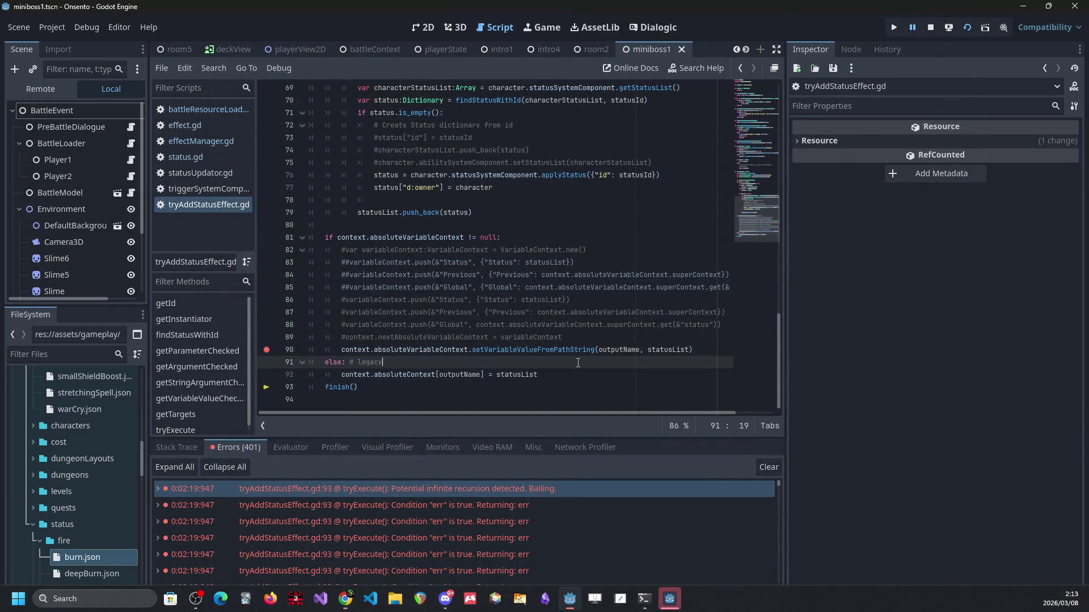
left_click(568, 375)
right_click(571, 378)
left_click(567, 363)
left_click(562, 379)
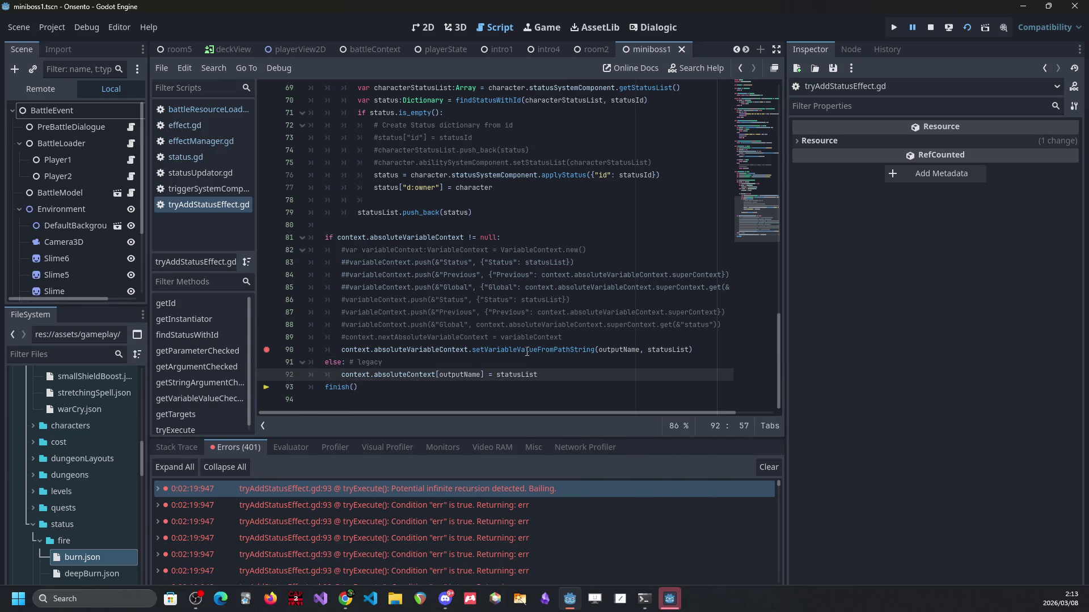
mouse_move(447, 353)
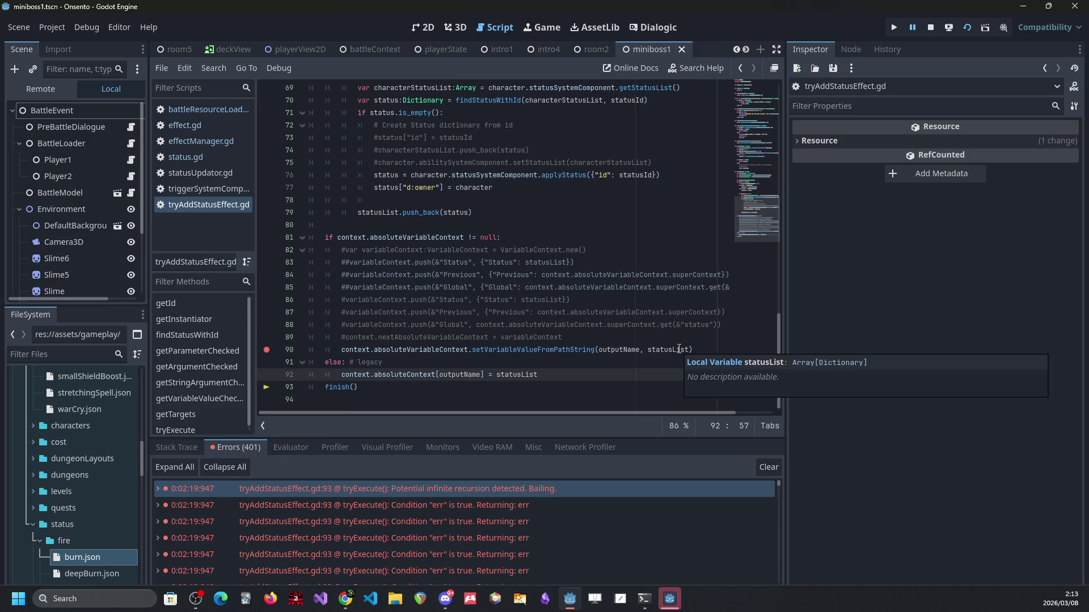
scroll(674, 347, "up", 1)
left_click(670, 390)
scroll(669, 390, "up", 5)
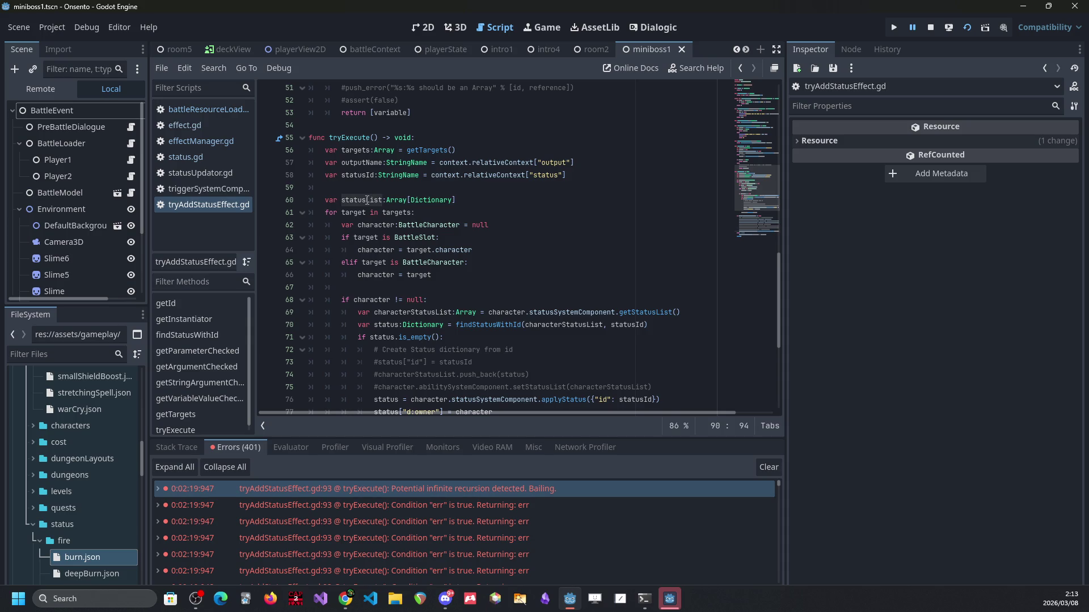
Step: Show the Stack Trace and scroll through its Locals and Members
left_click(193, 447)
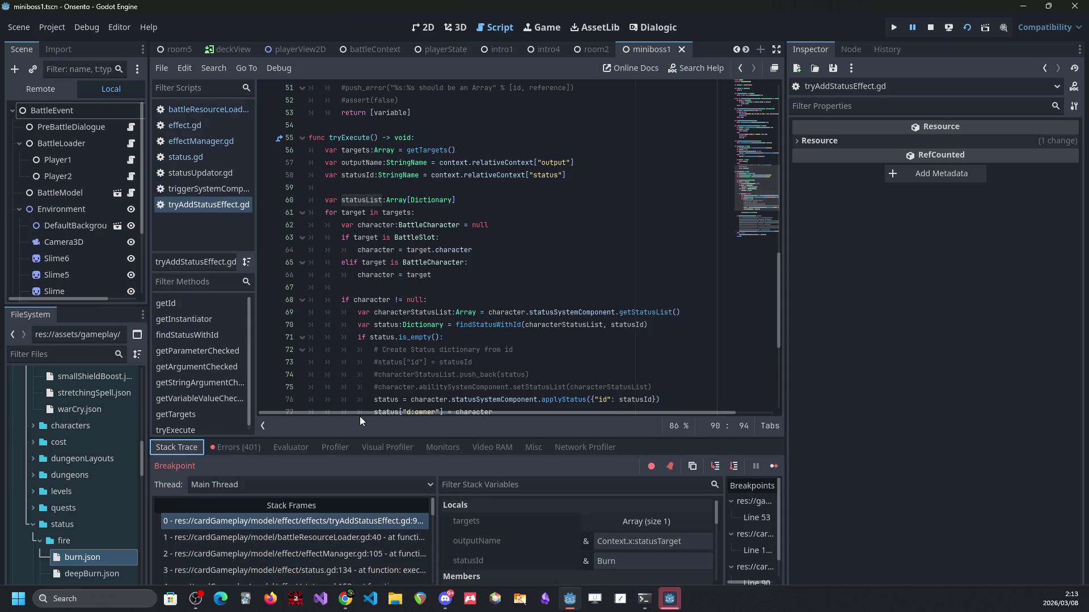
scroll(524, 512, "down", 2)
scroll(524, 511, "up", 2)
scroll(524, 511, "down", 2)
scroll(451, 233, "down", 2)
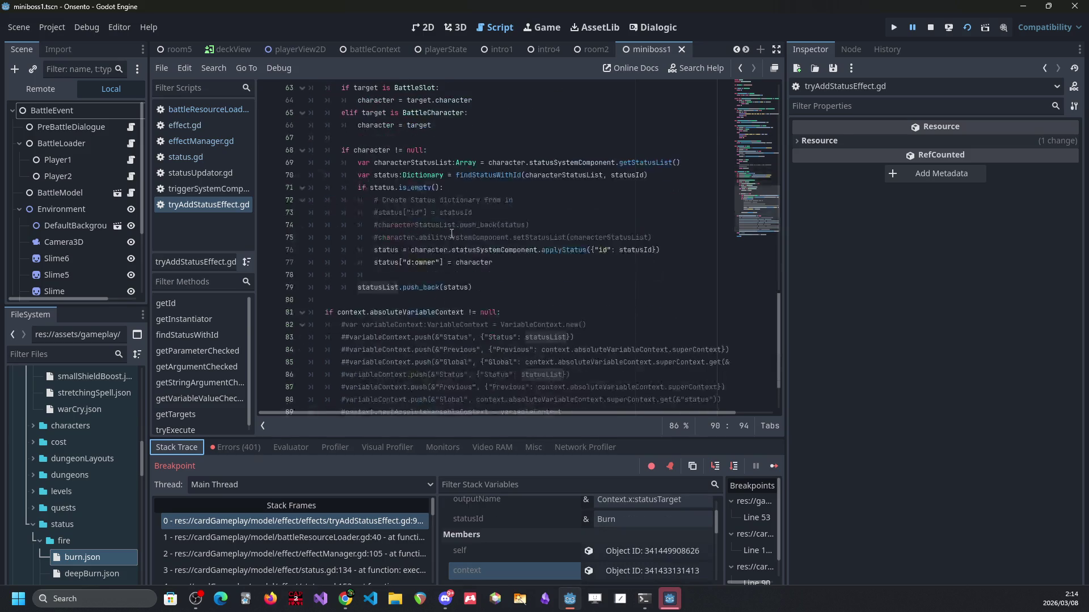
scroll(452, 234, "down", 3)
scroll(539, 522, "down", 4)
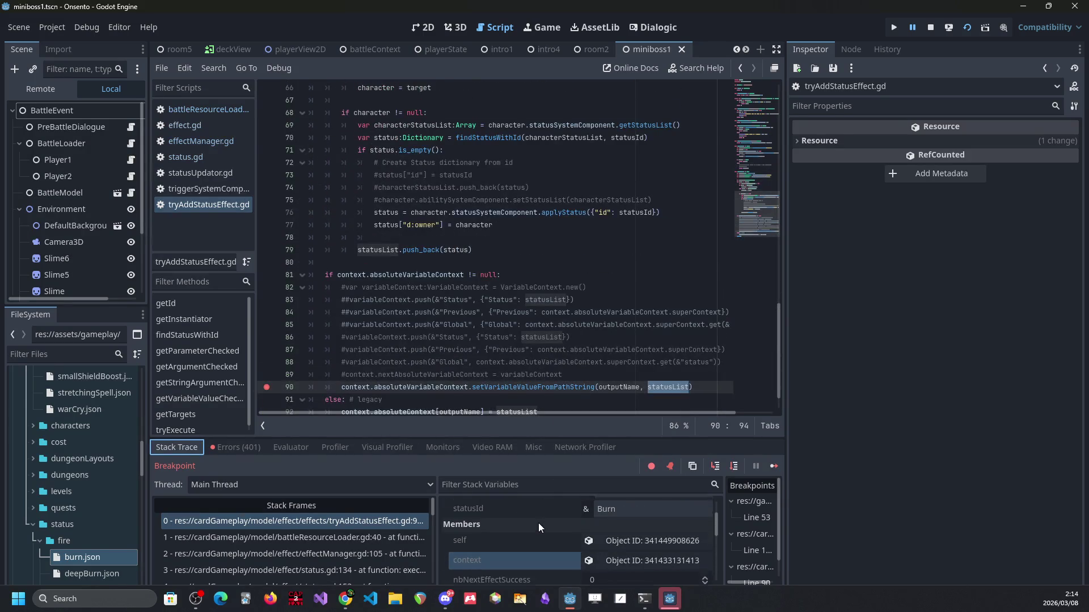
scroll(539, 523, "up", 5)
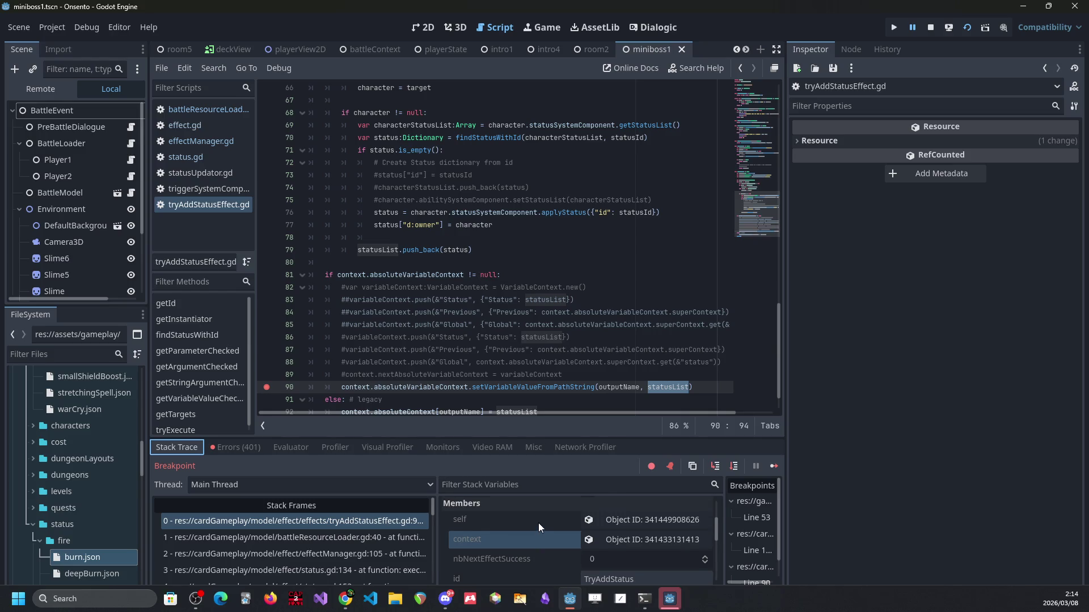
scroll(539, 522, "up", 1)
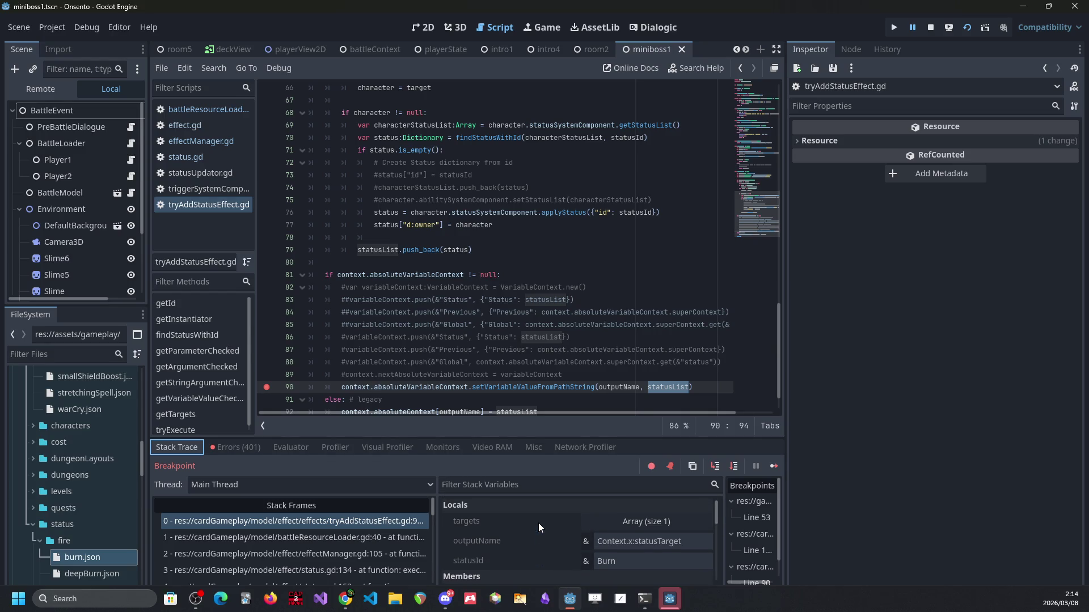
scroll(424, 226, "up", 3)
Step: Select statusList on line 60 and start an expression in the Evaluator
double_click(379, 125)
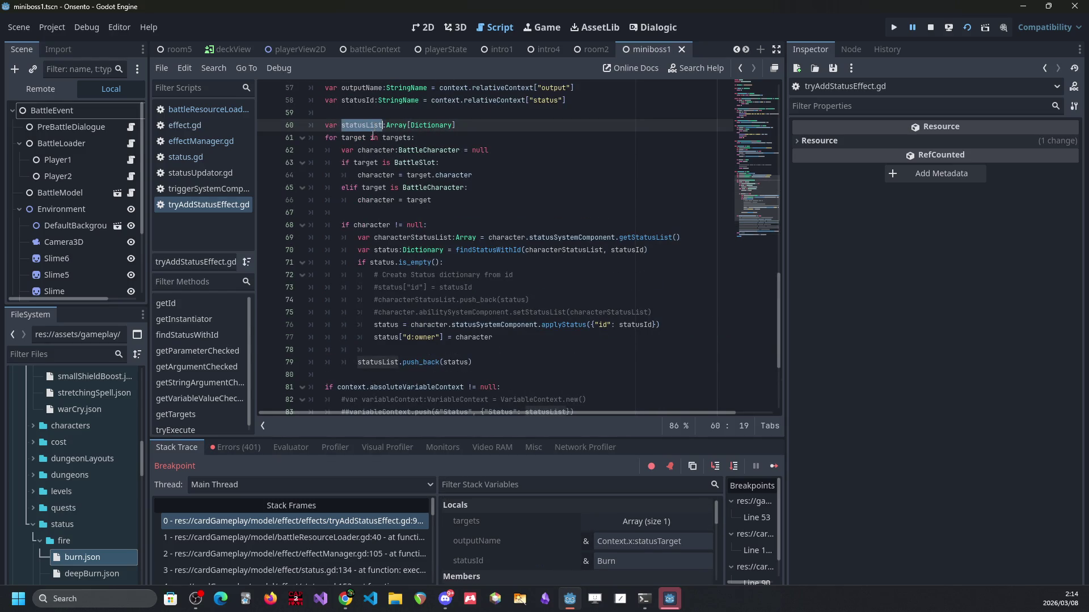
left_click(311, 443)
left_click(347, 466)
Step: Evaluate statusList twice in the Evaluator, getting <null>
type("statusList\\")
key("Return")
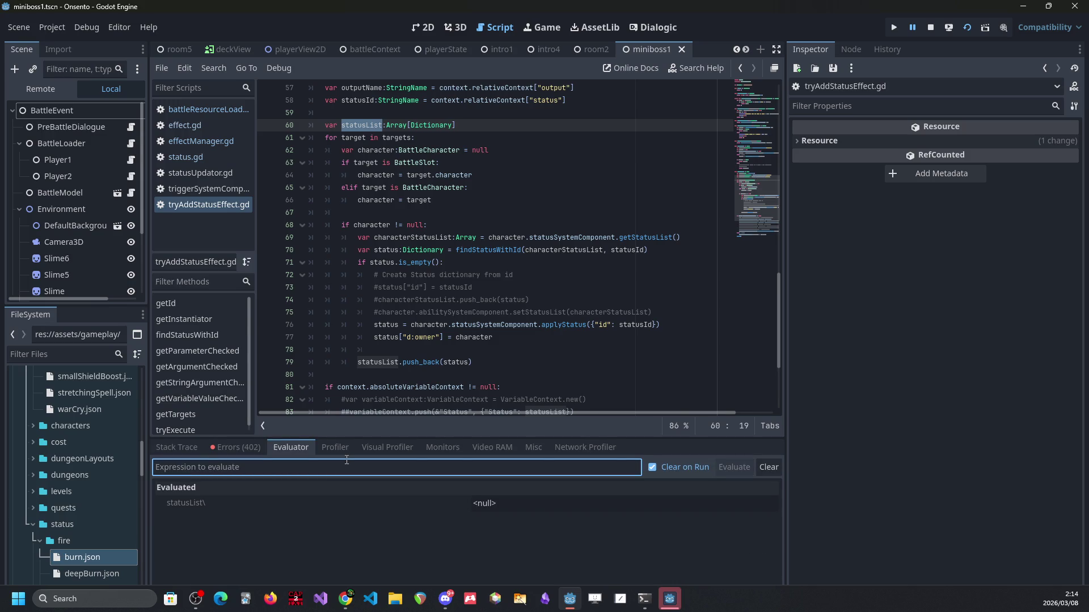
type("statusList\\")
key("Return")
Step: Examine the status value and statusList on line 79, then open burn.json
scroll(363, 227, "up", 2)
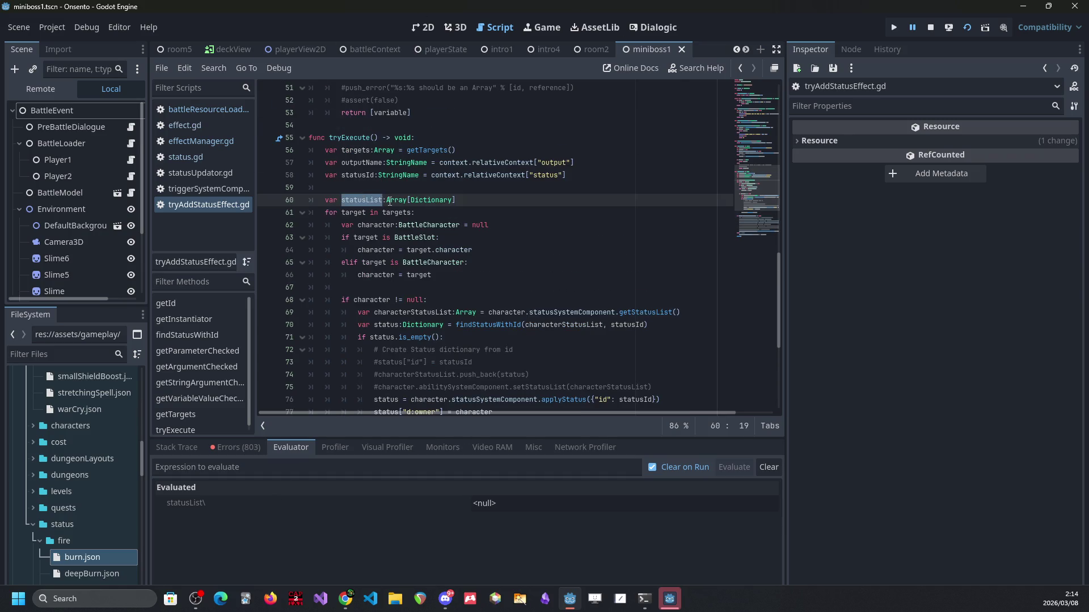
scroll(423, 255, "down", 4)
scroll(423, 256, "down", 2)
scroll(443, 218, "up", 4)
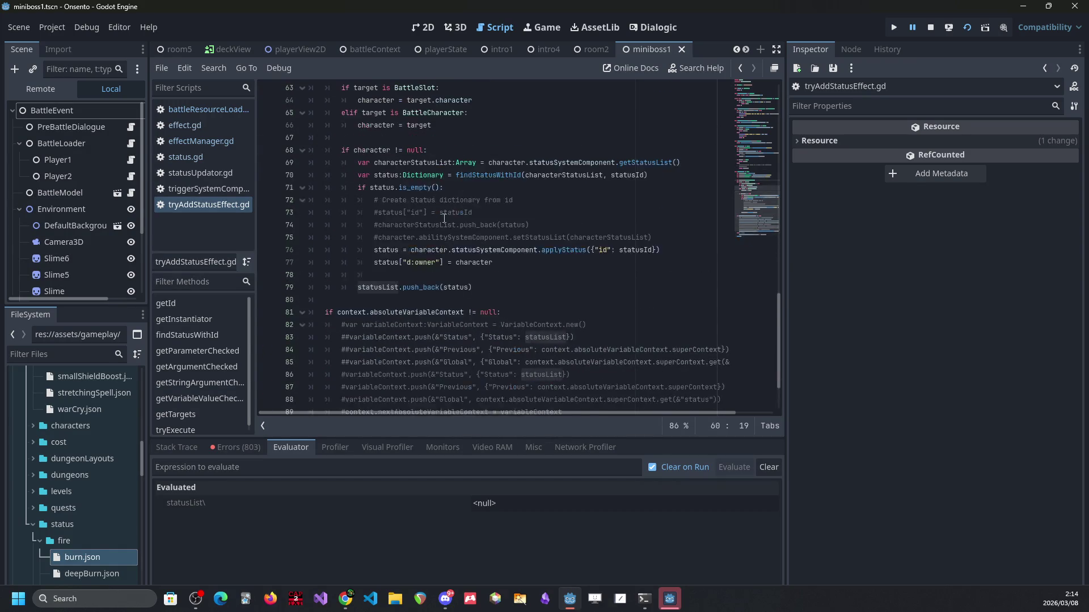
double_click(460, 362)
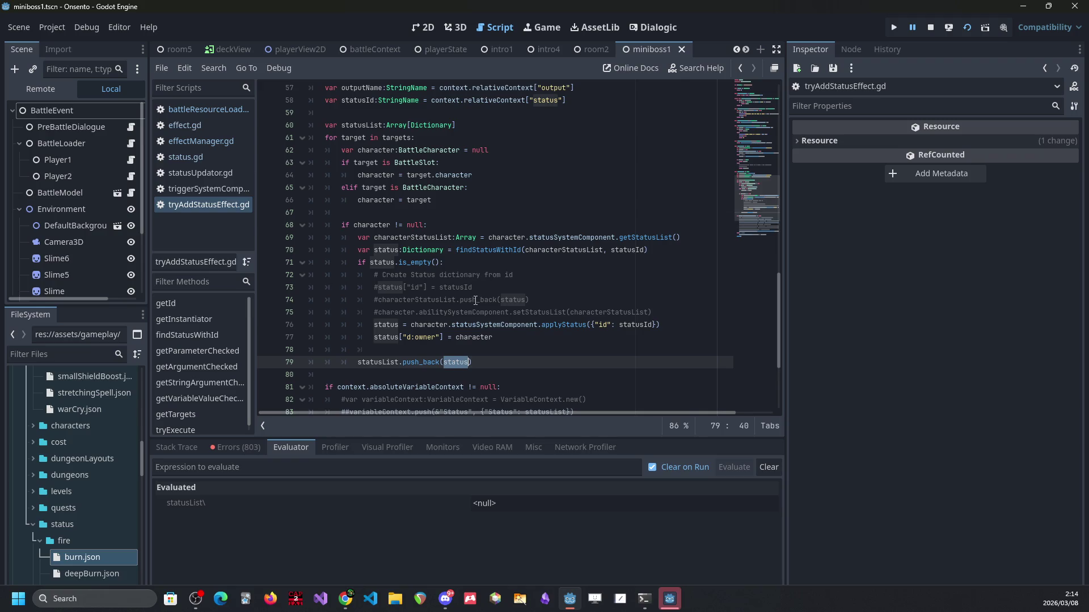
double_click(385, 362)
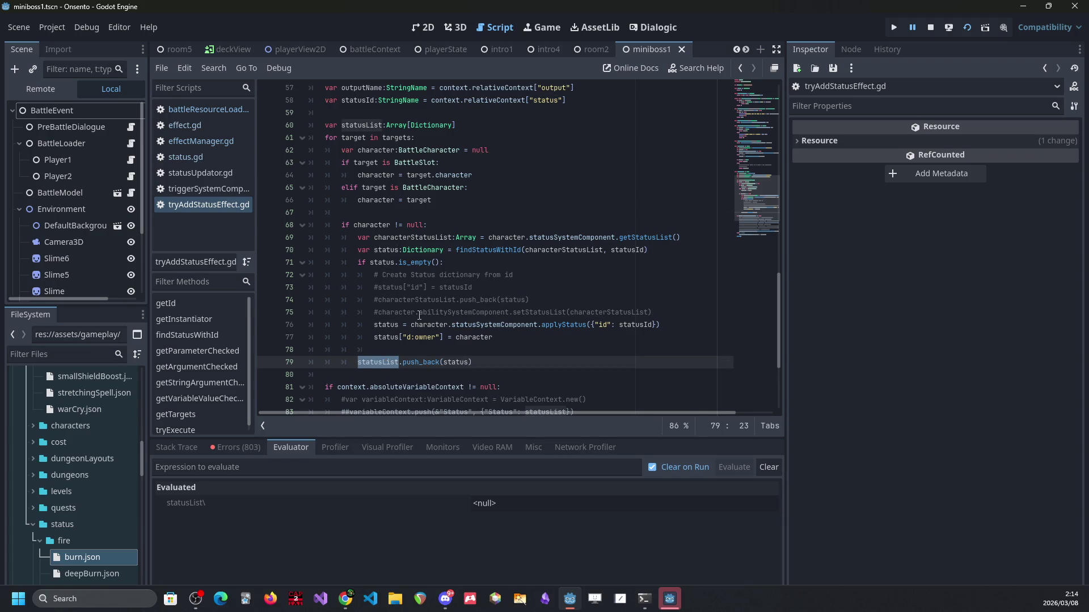
double_click(118, 555)
left_click(531, 175)
scroll(532, 175, "down", 2)
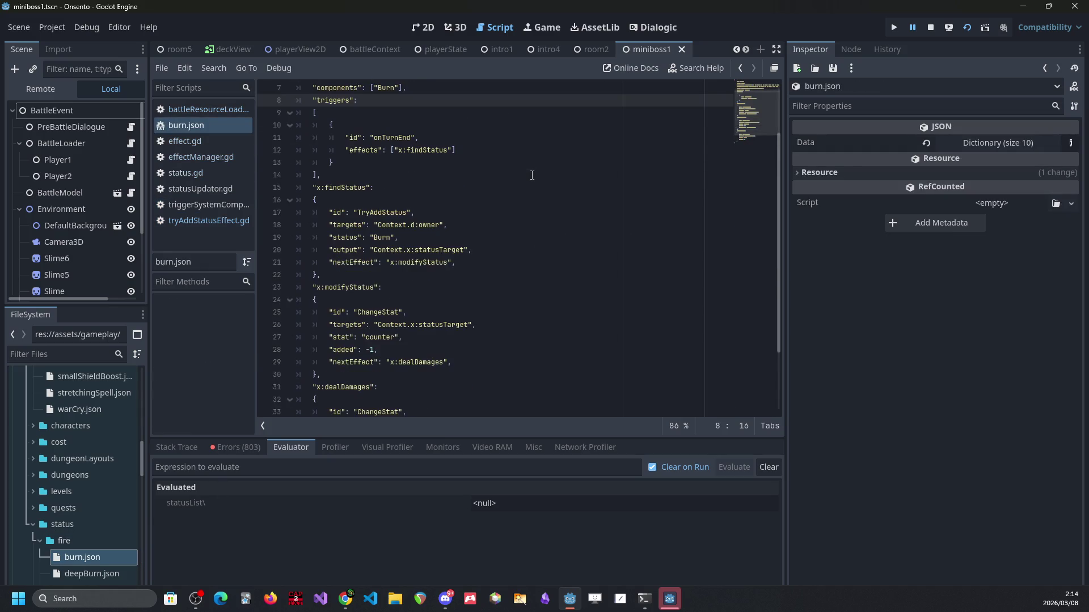
scroll(532, 175, "down", 3)
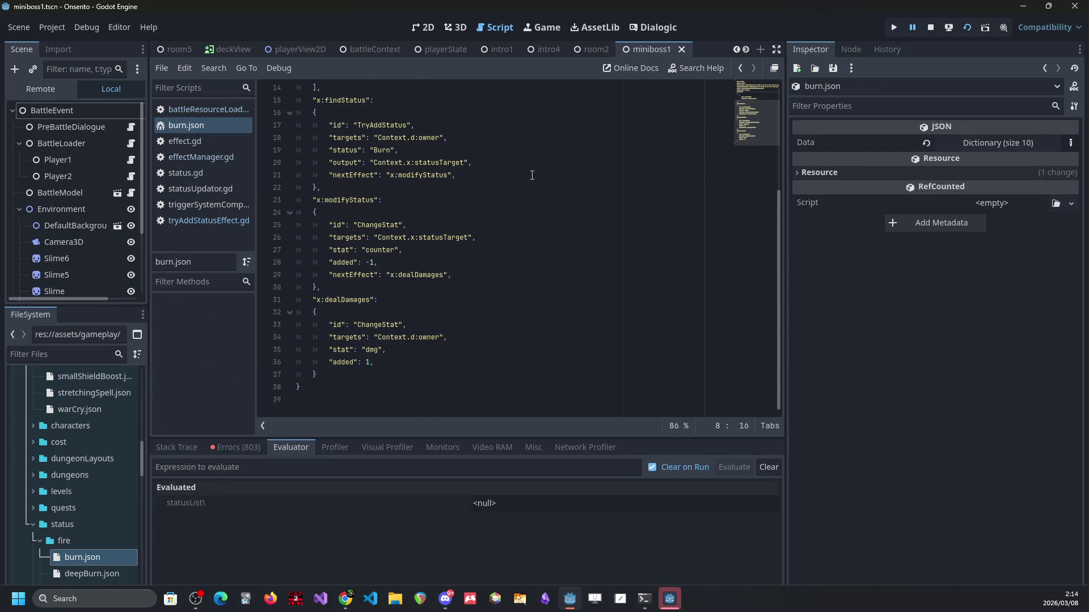
scroll(531, 175, "up", 2)
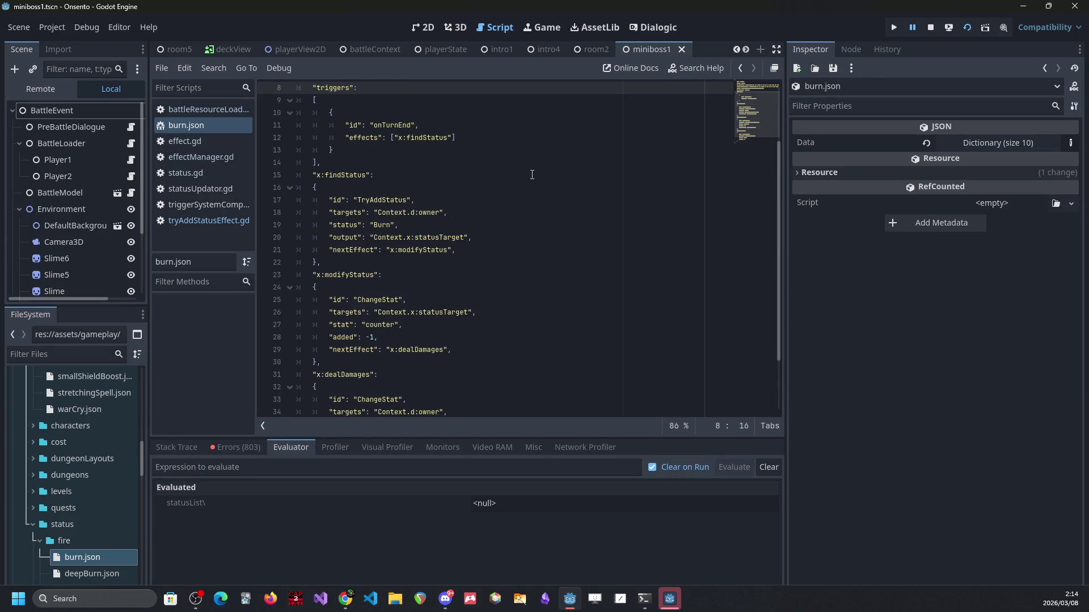
scroll(532, 175, "up", 1)
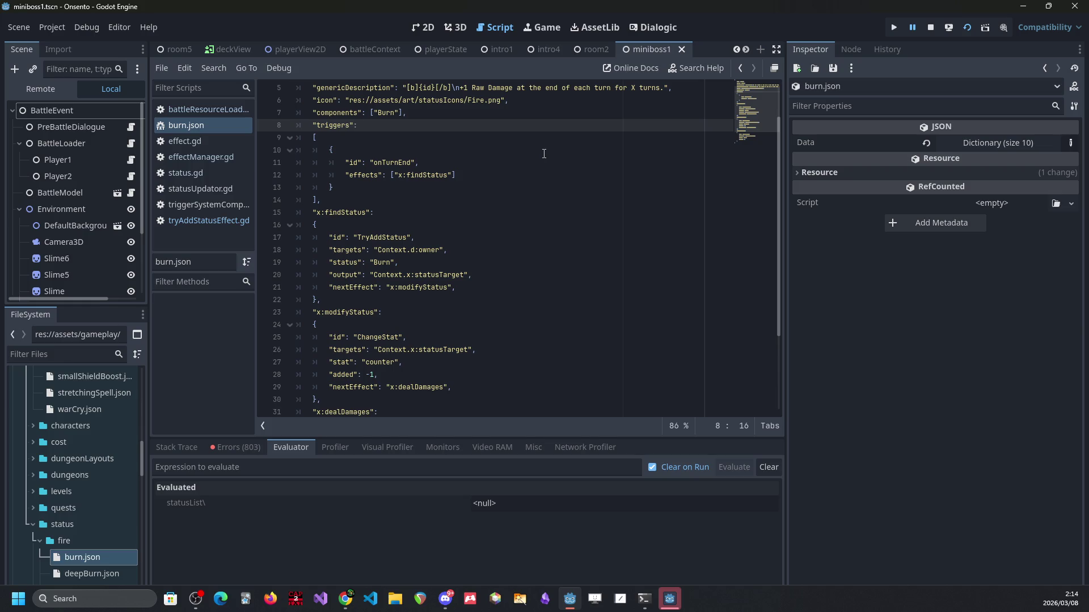
scroll(528, 228, "up", 2)
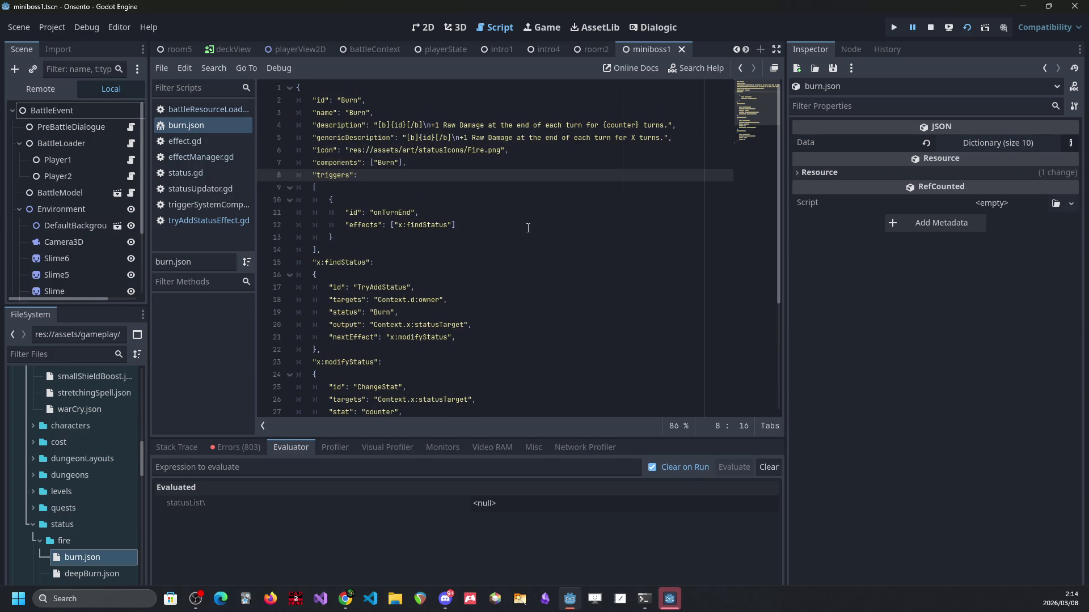
double_click(386, 163)
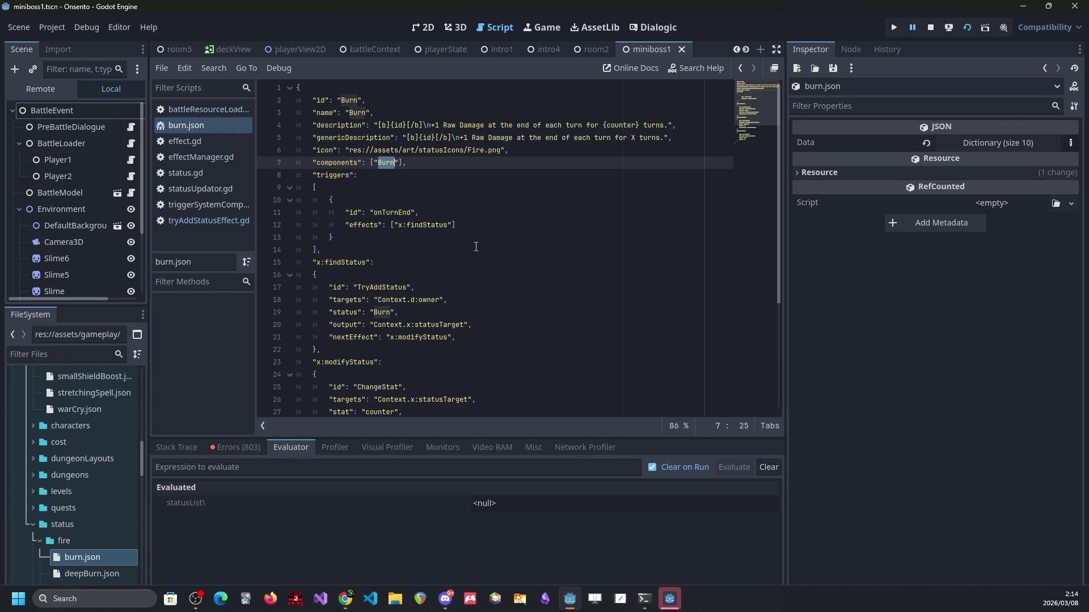
scroll(462, 256, "down", 1)
scroll(460, 258, "down", 3)
scroll(460, 258, "up", 3)
right_click(459, 258)
left_click(457, 258)
right_click(441, 263)
key("Escape")
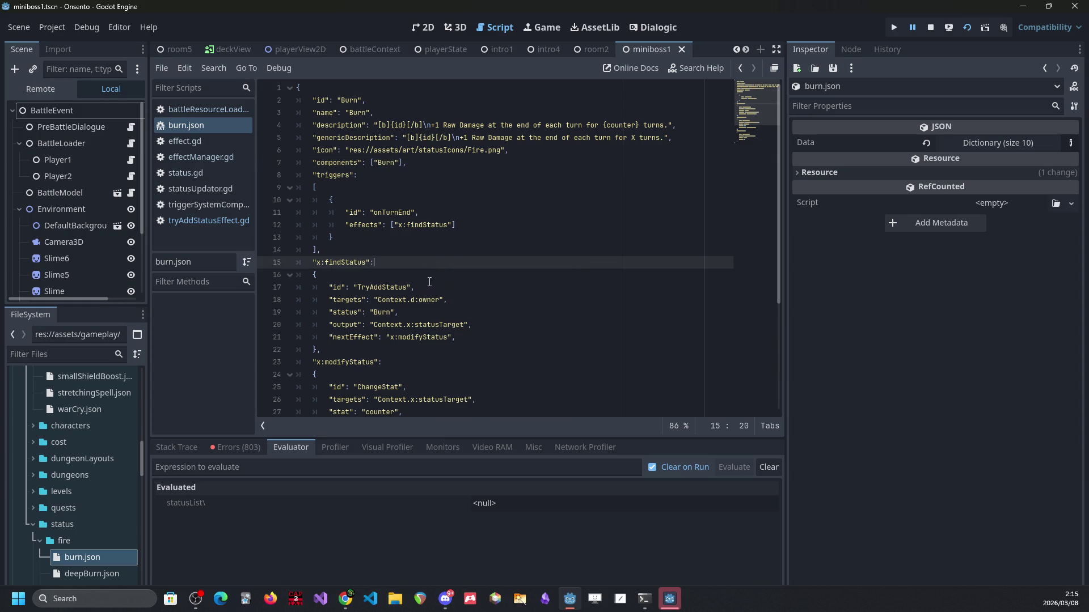
left_click(462, 303)
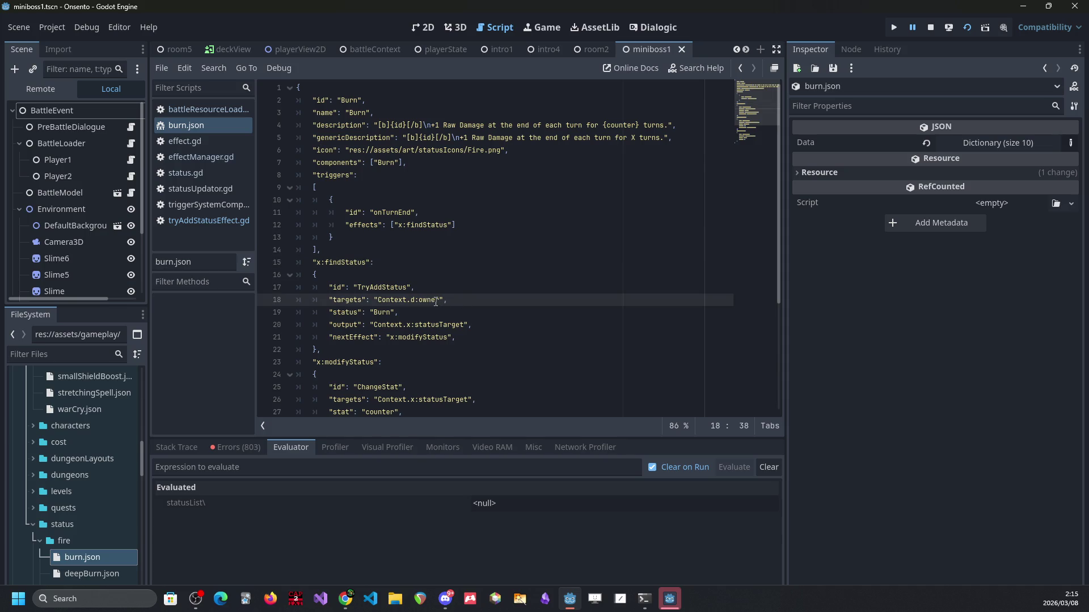
left_click(411, 300)
Step: Delete x:findStatus's "nextEffect": "x:modifyStatus" line, then restart the game
scroll(430, 278, "down", 4)
left_click_drag(341, 375, 289, 200)
scroll(228, 202, "up", 4)
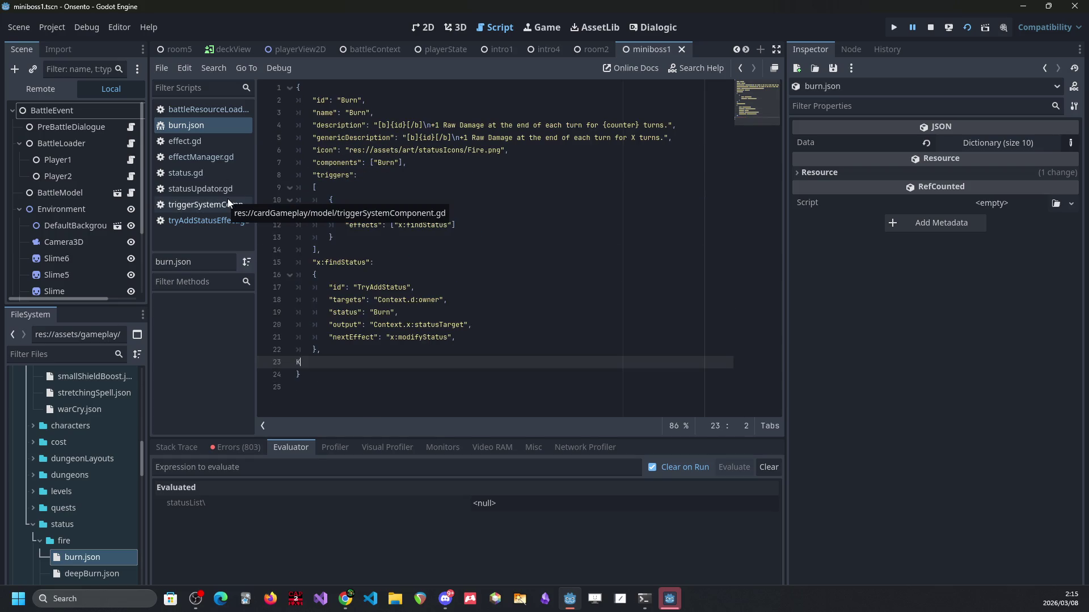
scroll(403, 288, "down", 3)
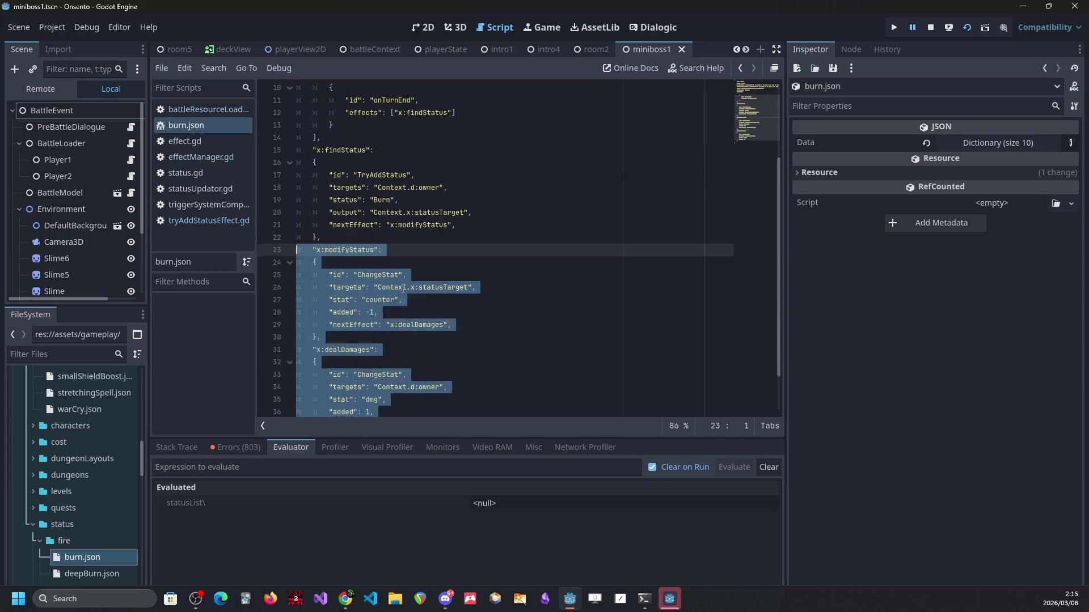
left_click_drag(456, 225, 252, 230)
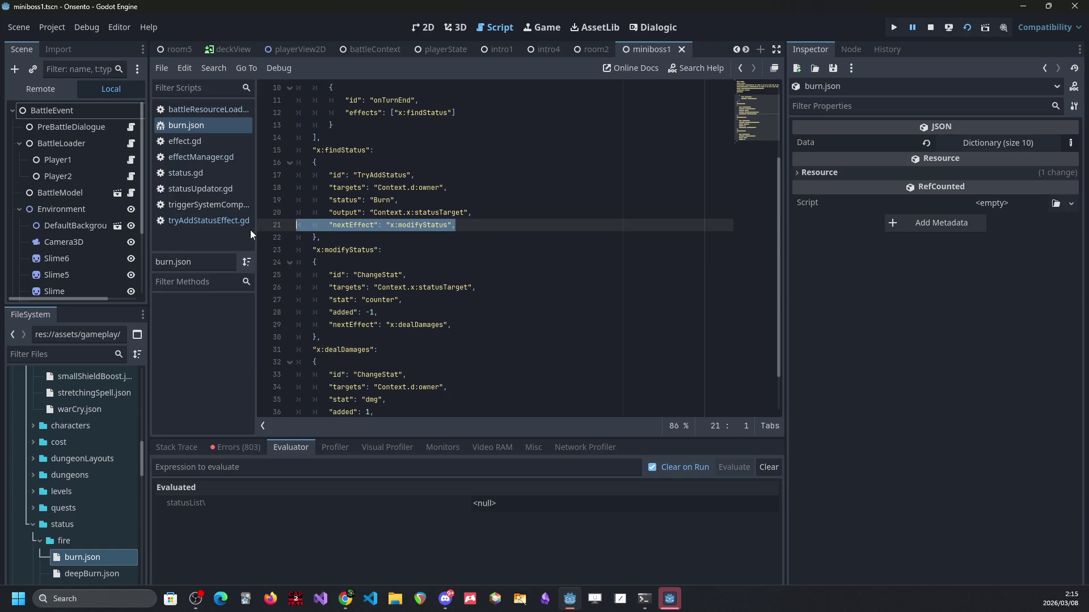
scroll(458, 223, "up", 2)
key("BackSpace")
key("BackSpace")
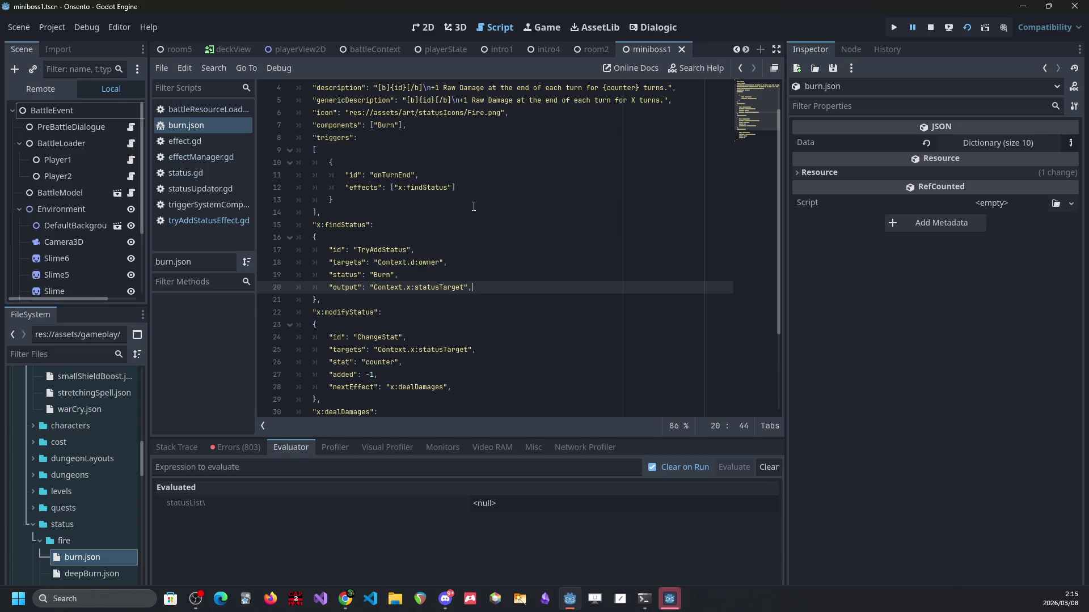
scroll(418, 267, "down", 1)
scroll(671, 99, "up", 1)
left_click(962, 27)
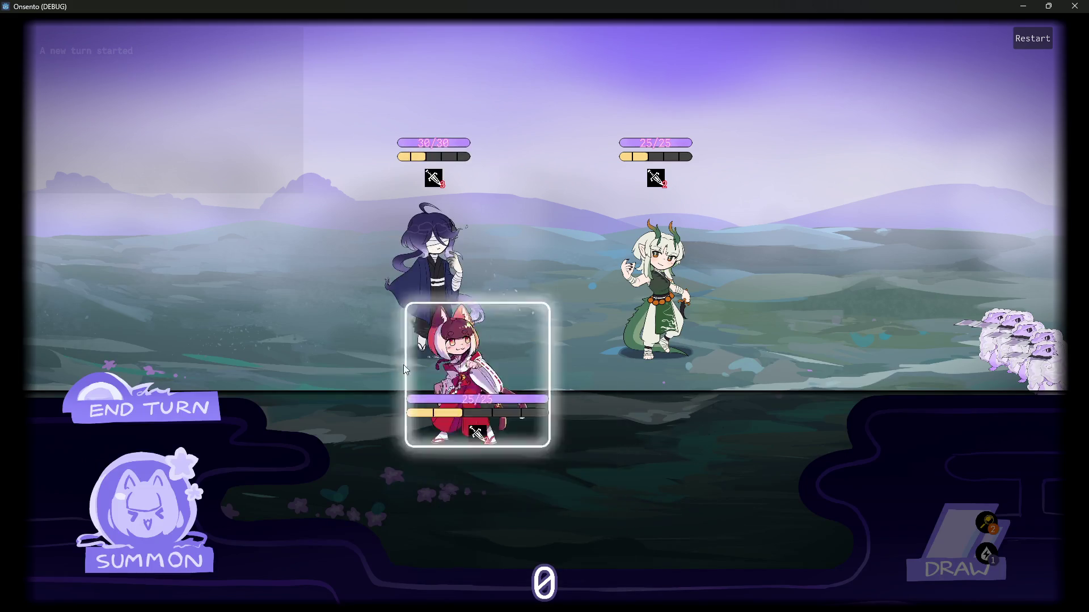
Step: Summon the fox-girl, play Fire Control on a character, and resume past the breakpoints
left_click(455, 440)
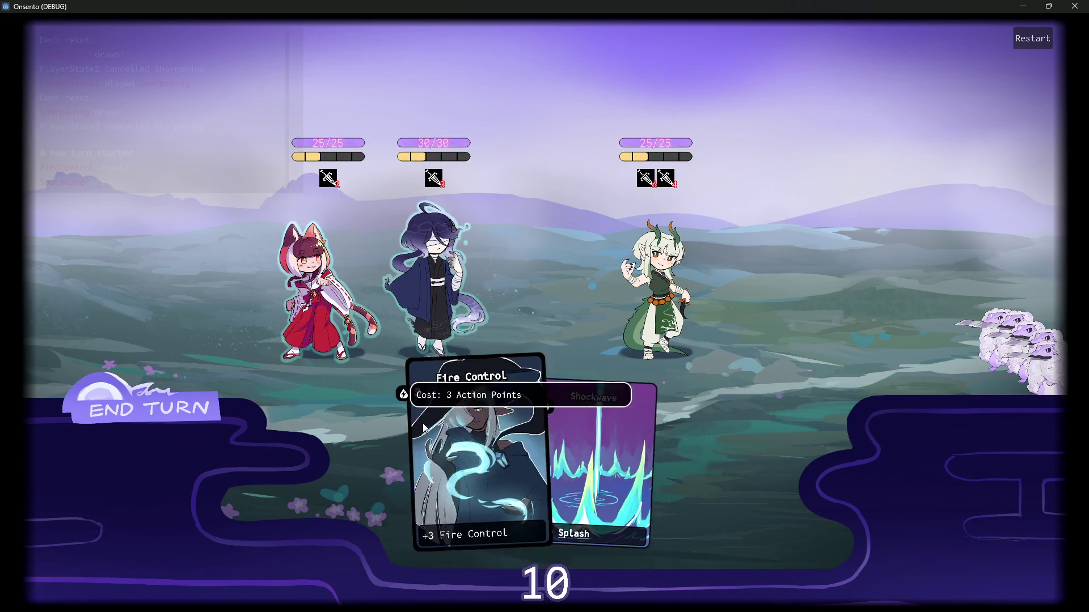
mouse_move(519, 464)
left_mouse_down()
mouse_move(488, 351)
mouse_move(440, 273)
left_mouse_up()
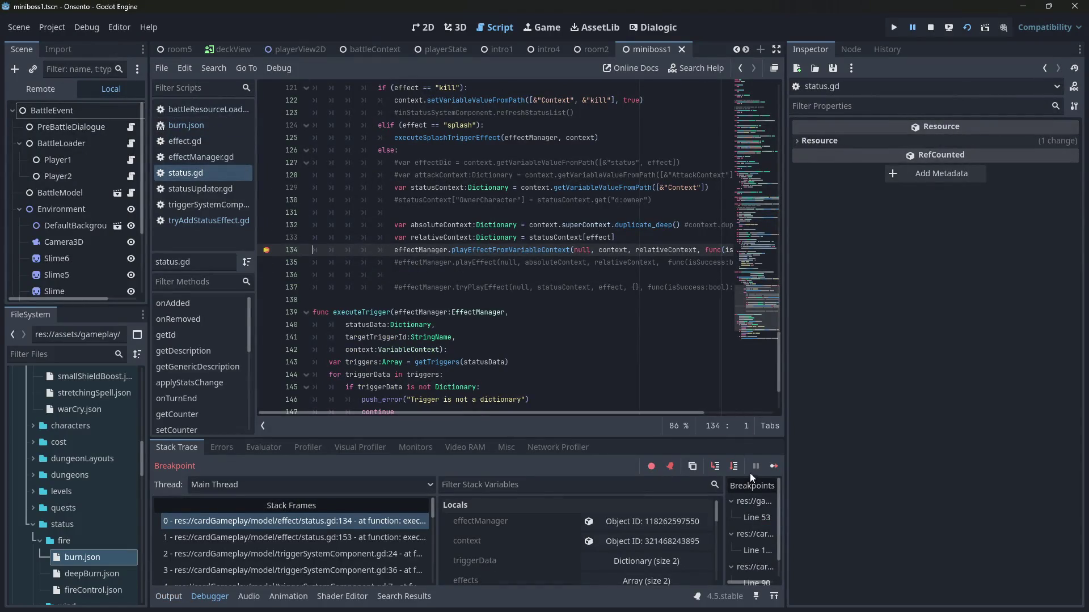
left_click(775, 471)
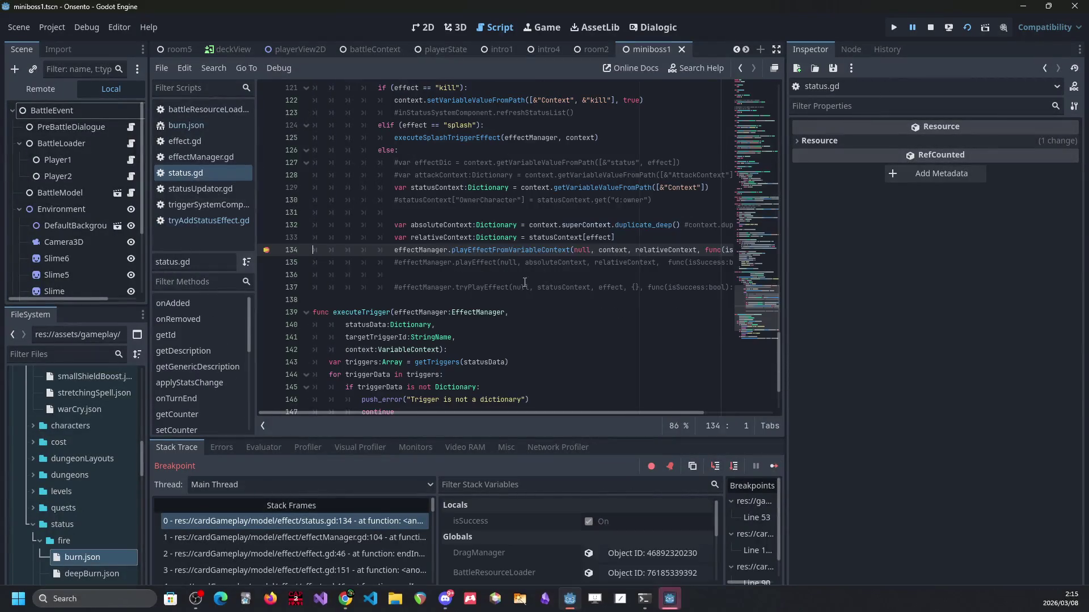
left_click(773, 467)
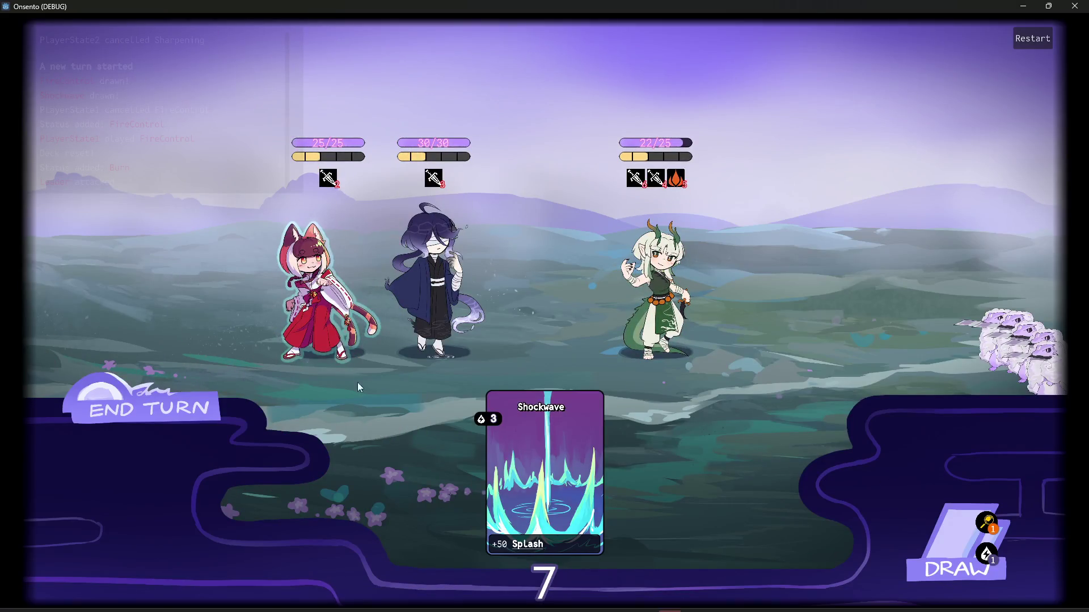
Step: End the turn and continue to the tryAddStatusEffect.gd line 90 breakpoint
left_click(207, 407)
left_click(193, 408)
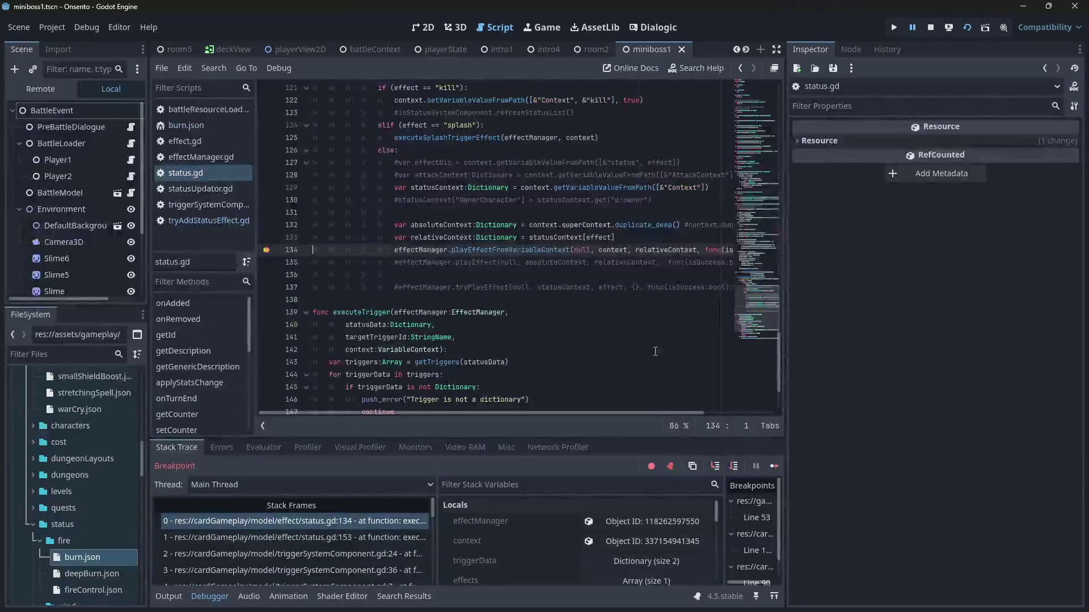
left_click(773, 465)
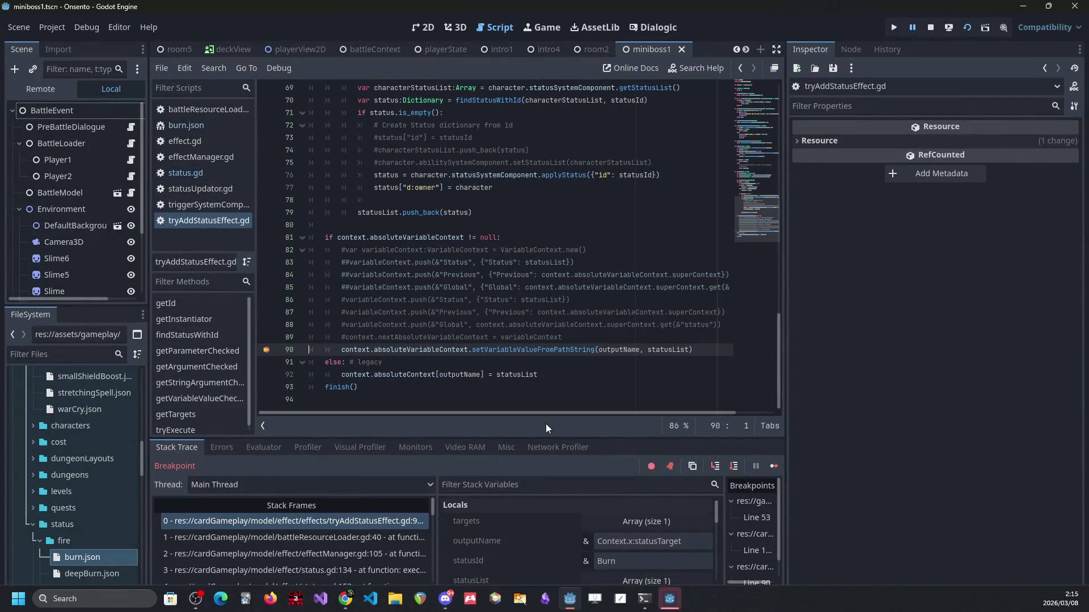
left_click(546, 337)
scroll(529, 499, "down", 5)
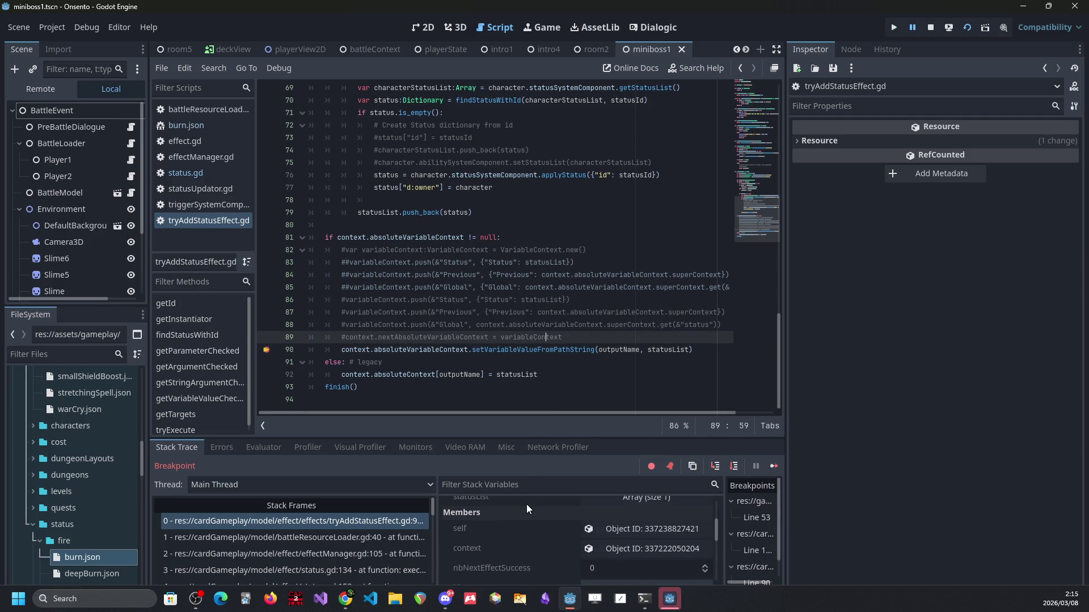
scroll(503, 312, "up", 3)
scroll(503, 312, "up", 4)
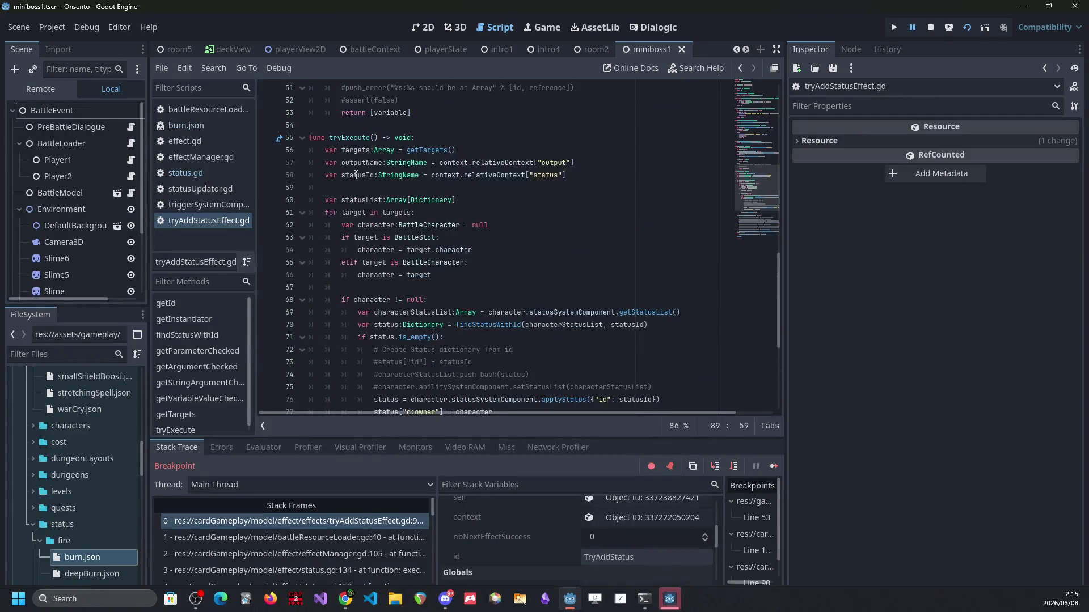
mouse_move(353, 197)
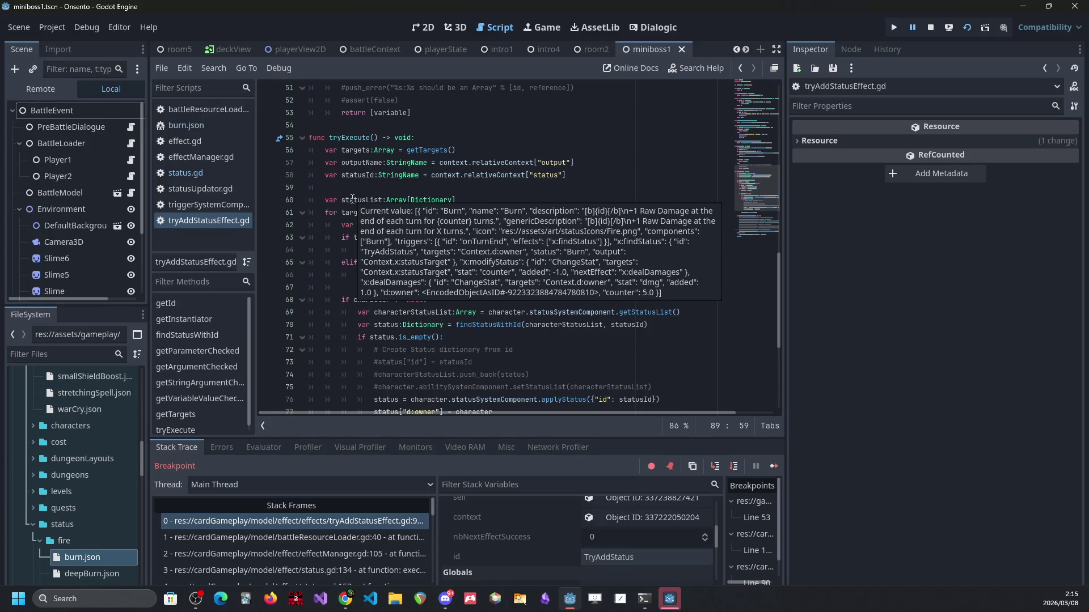
left_click(679, 593)
left_click(680, 591)
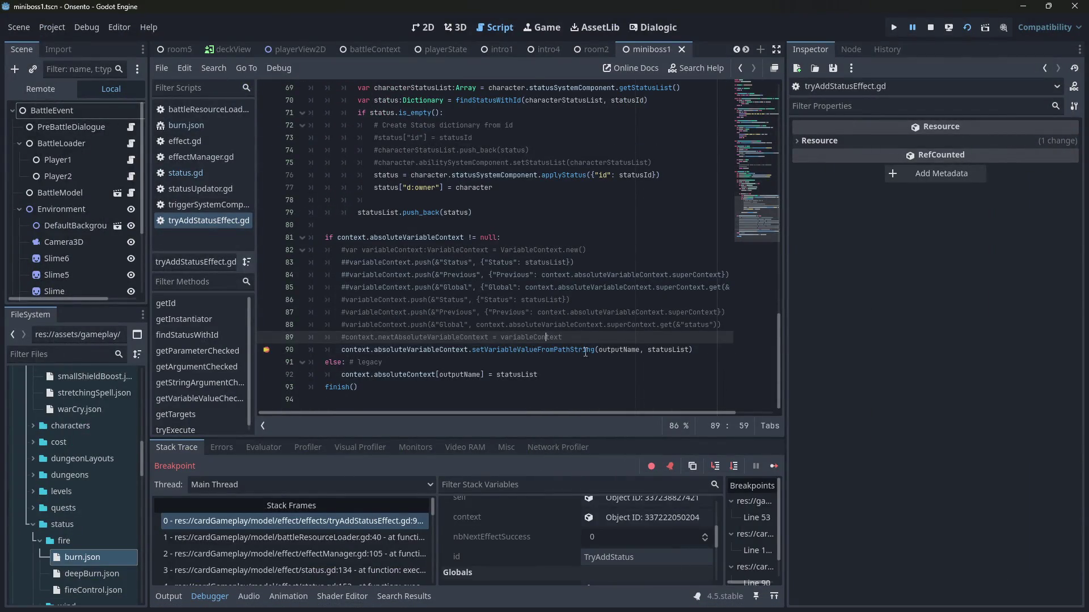
scroll(547, 567, "down", 3)
scroll(547, 557, "down", 3)
scroll(550, 543, "up", 8)
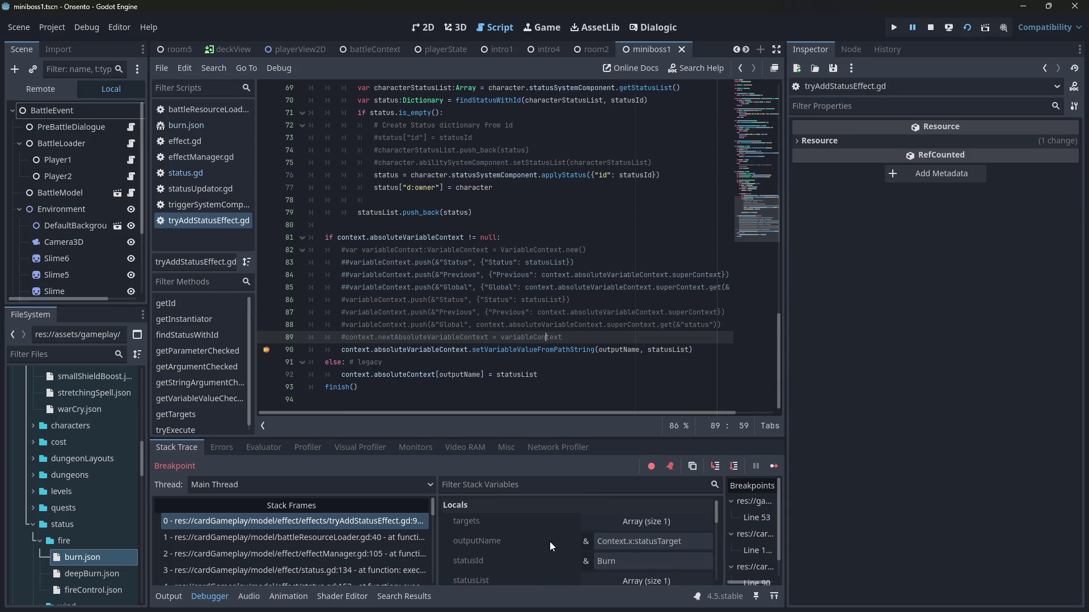
left_click(629, 572)
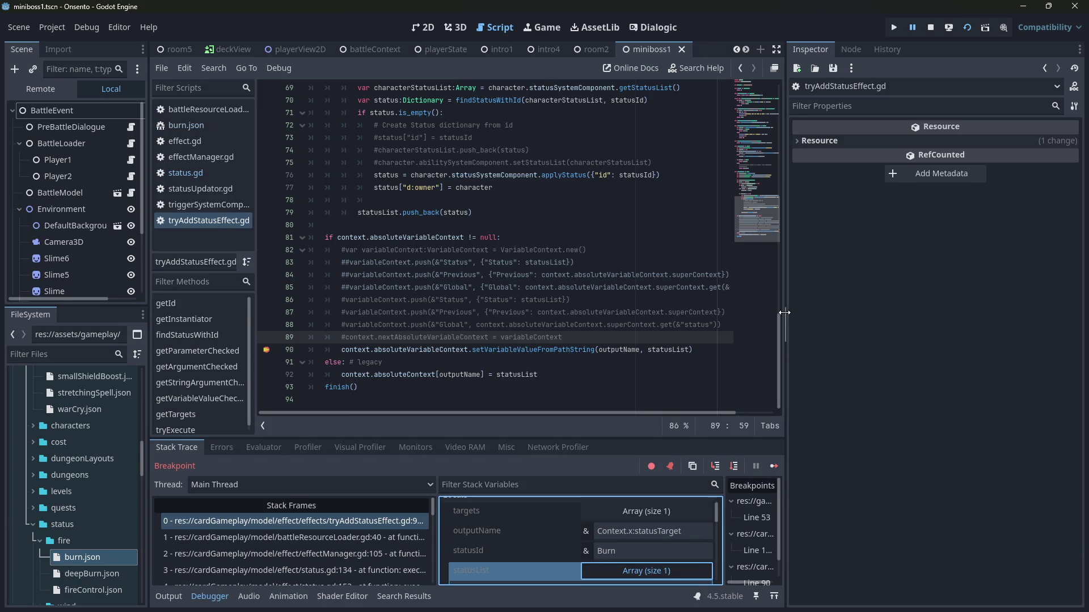
Step: Widen the Inspector and load the paused effect context's members into it
left_click_drag(784, 313, 722, 312)
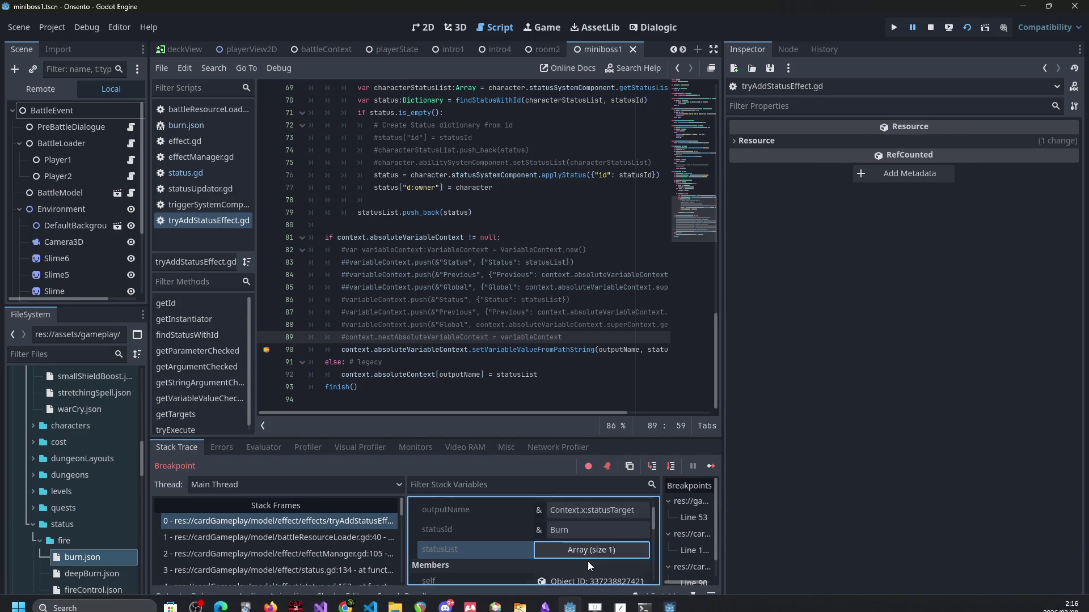
scroll(590, 544, "down", 3)
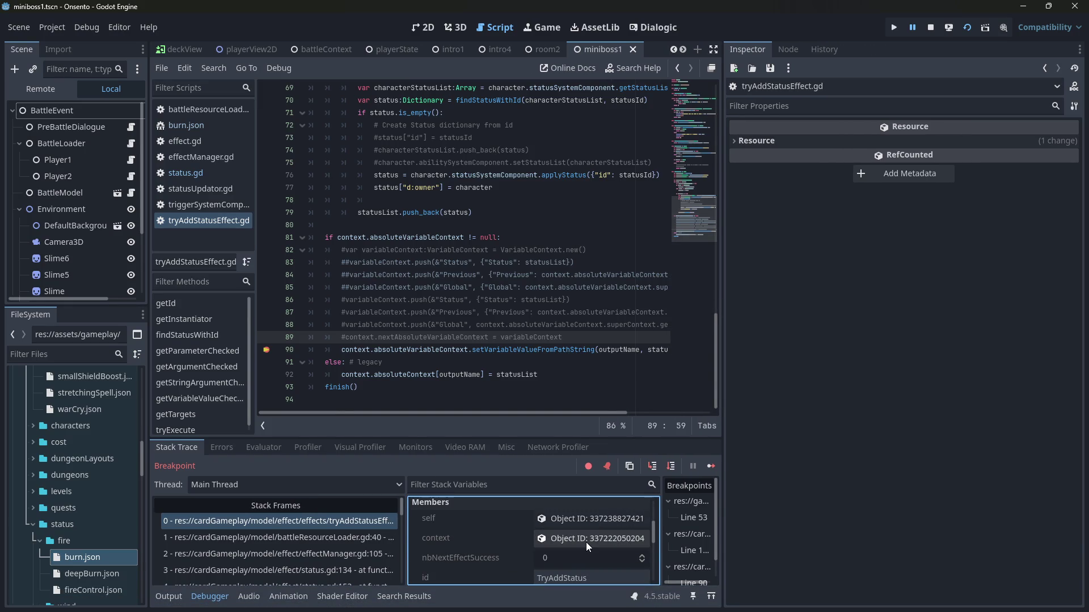
left_click(586, 542)
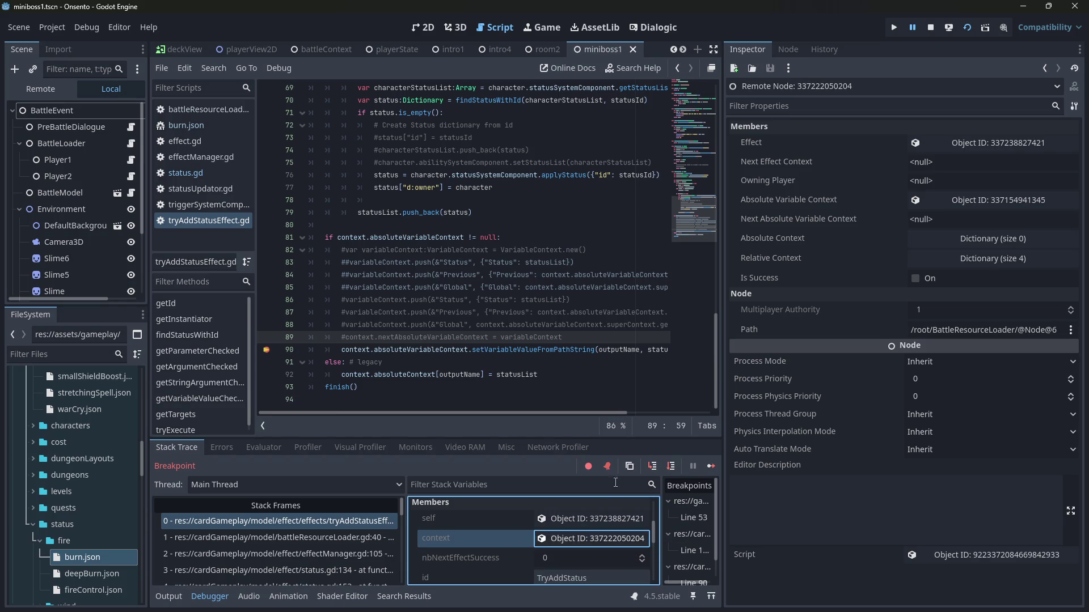
Step: Expand statusList and its 12-entry Burn dictionary, then reopen burn.json
mouse_move(722, 320)
left_mouse_down()
mouse_move(769, 325)
mouse_move(750, 326)
left_mouse_up()
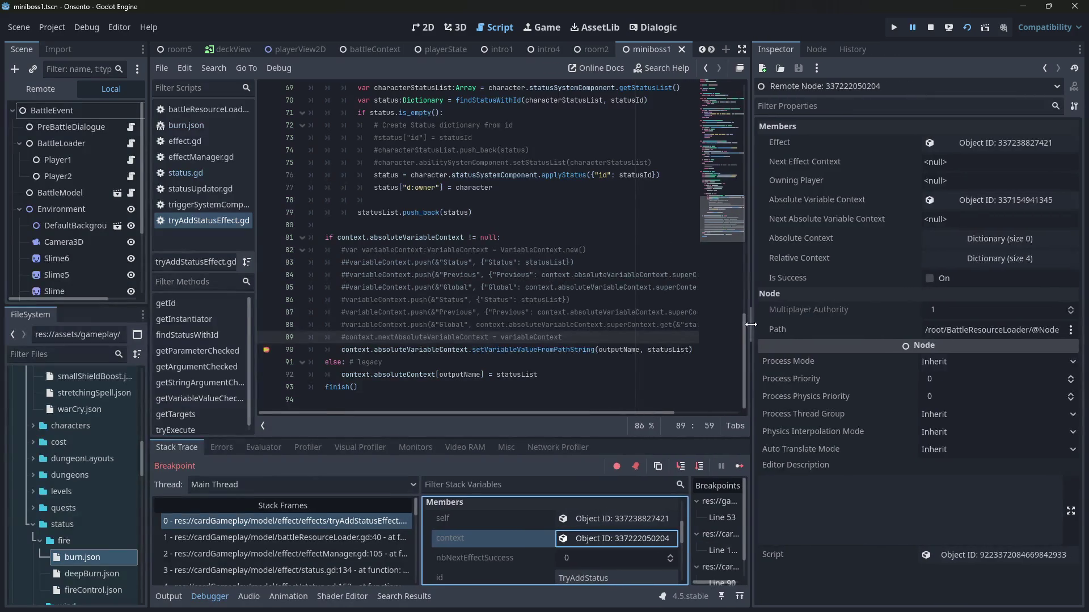
scroll(543, 542, "down", 3)
scroll(543, 541, "up", 5)
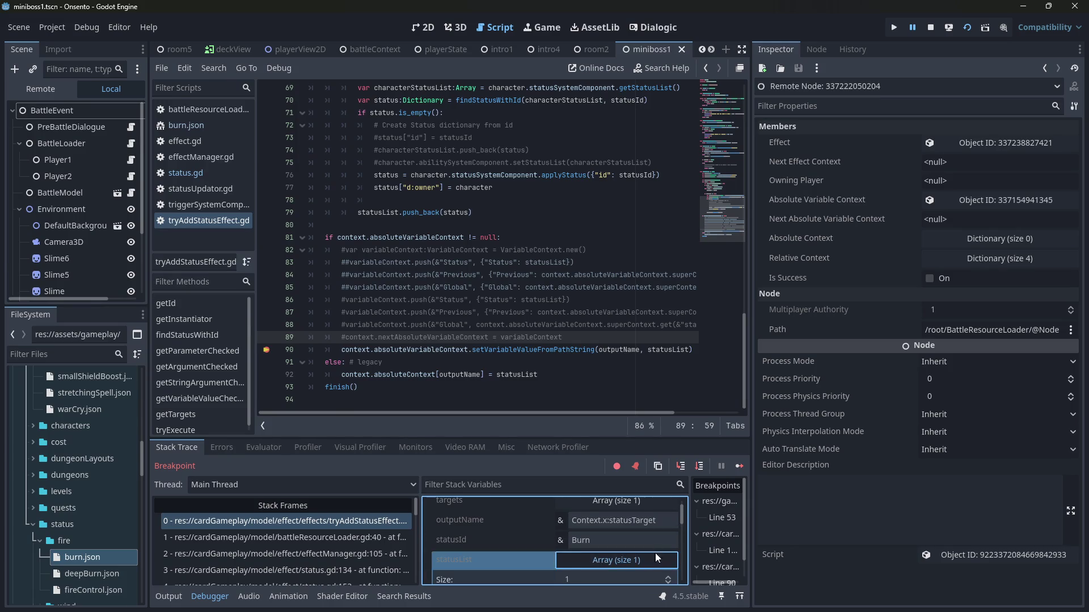
left_click(648, 562)
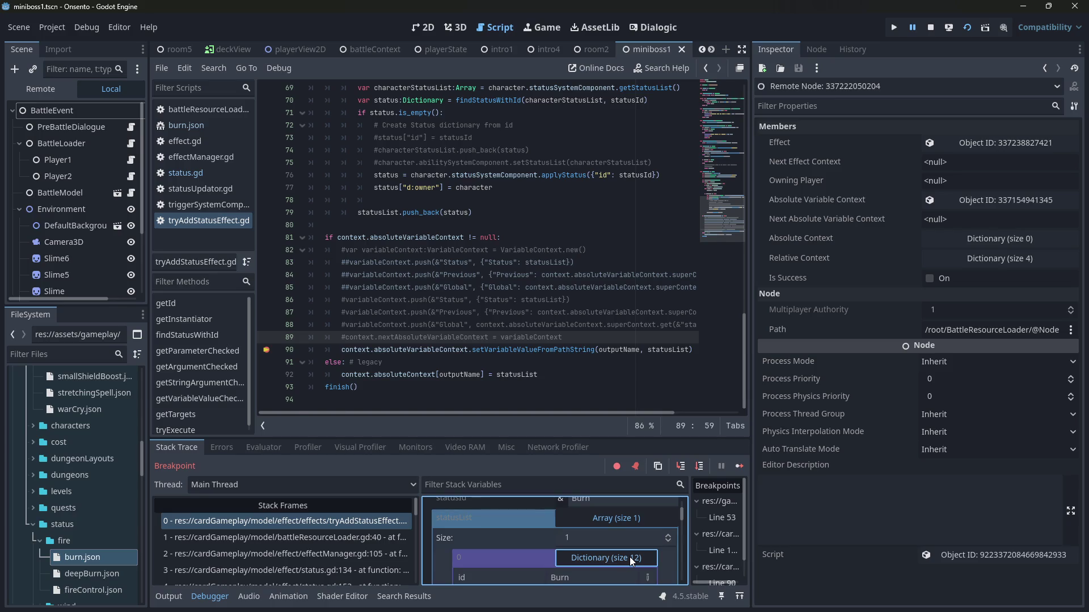
left_click(629, 557)
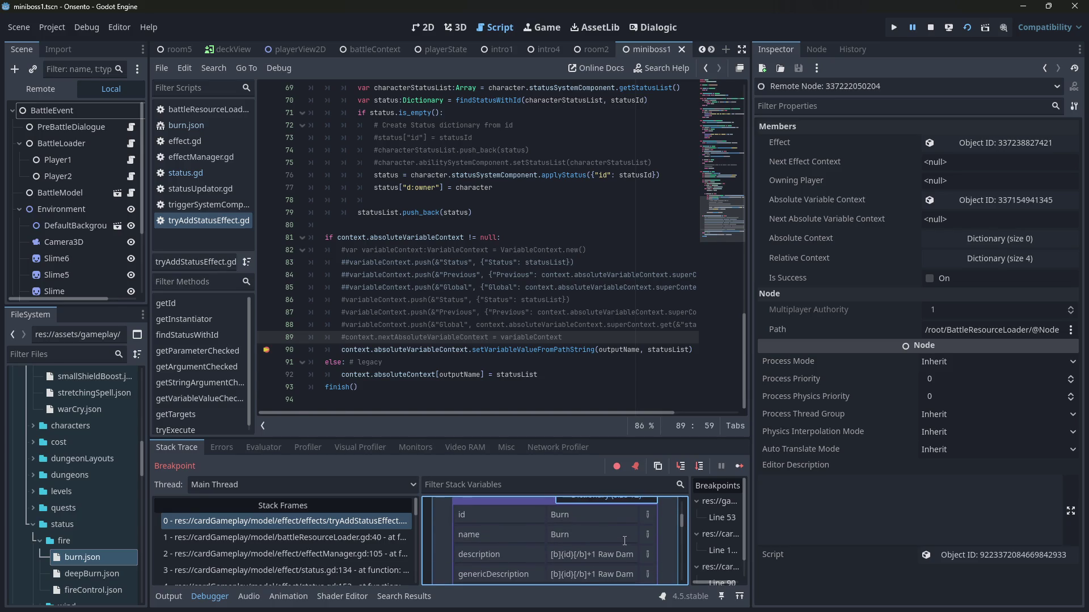
scroll(625, 541, "up", 1)
scroll(624, 541, "down", 2)
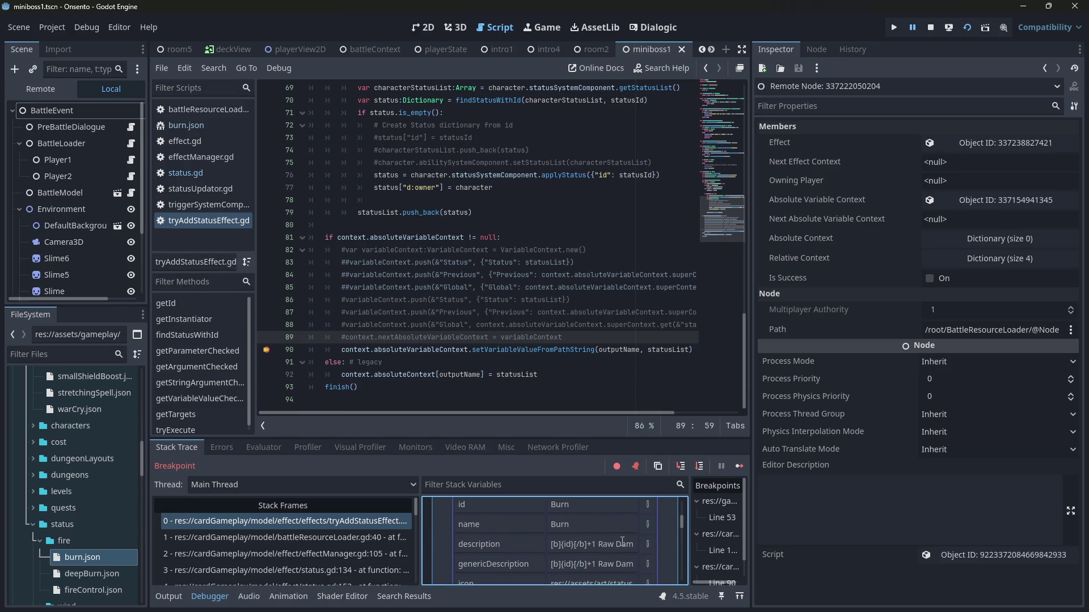
scroll(622, 542, "up", 2)
scroll(622, 542, "down", 2)
scroll(622, 541, "up", 2)
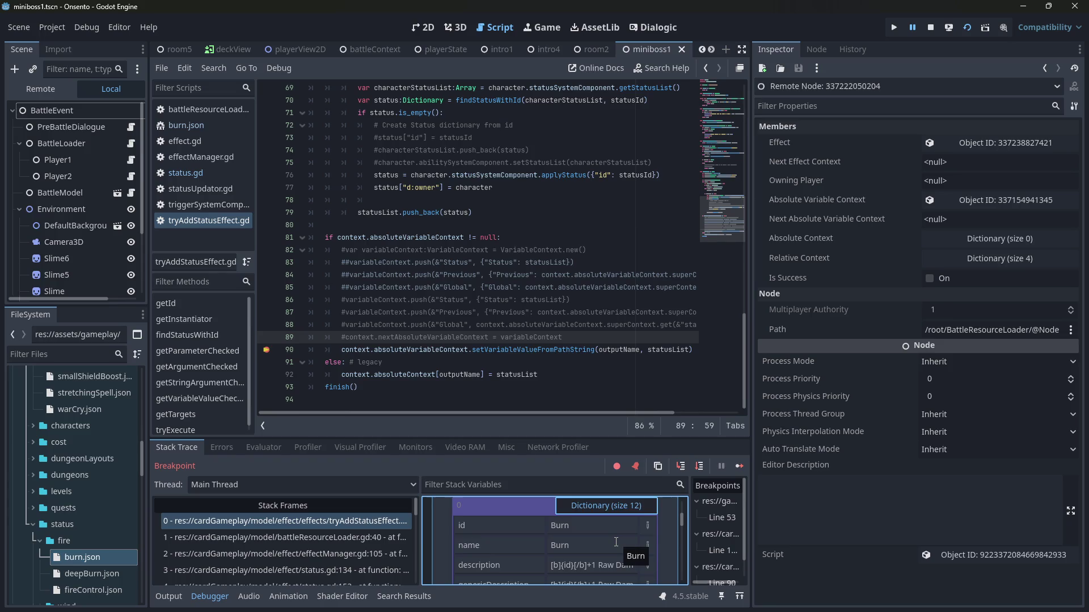
scroll(616, 541, "up", 1)
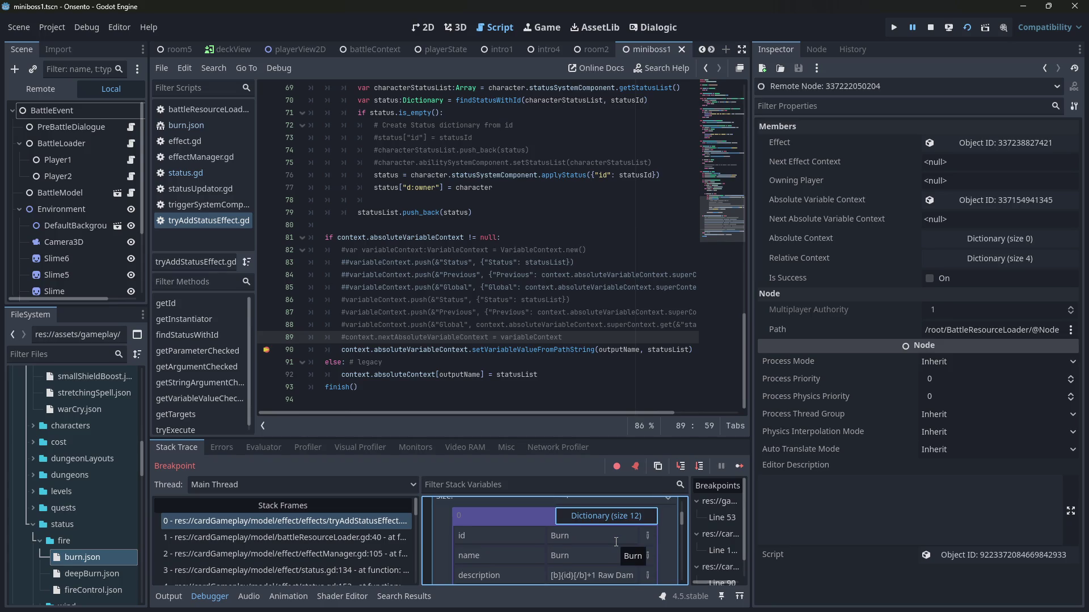
scroll(592, 528, "down", 3)
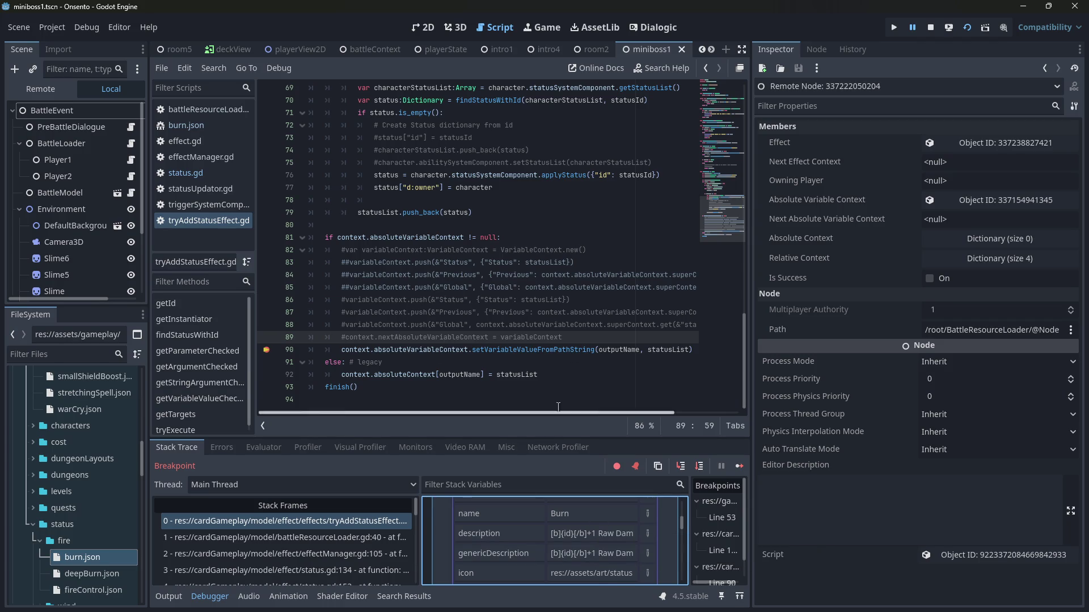
scroll(604, 548, "up", 3)
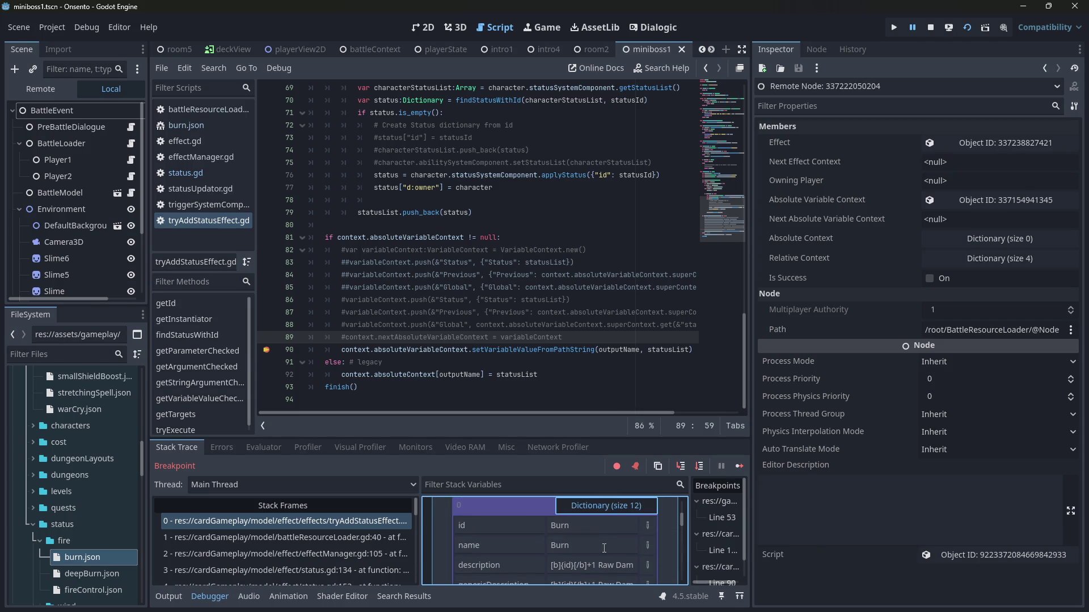
scroll(604, 548, "down", 1)
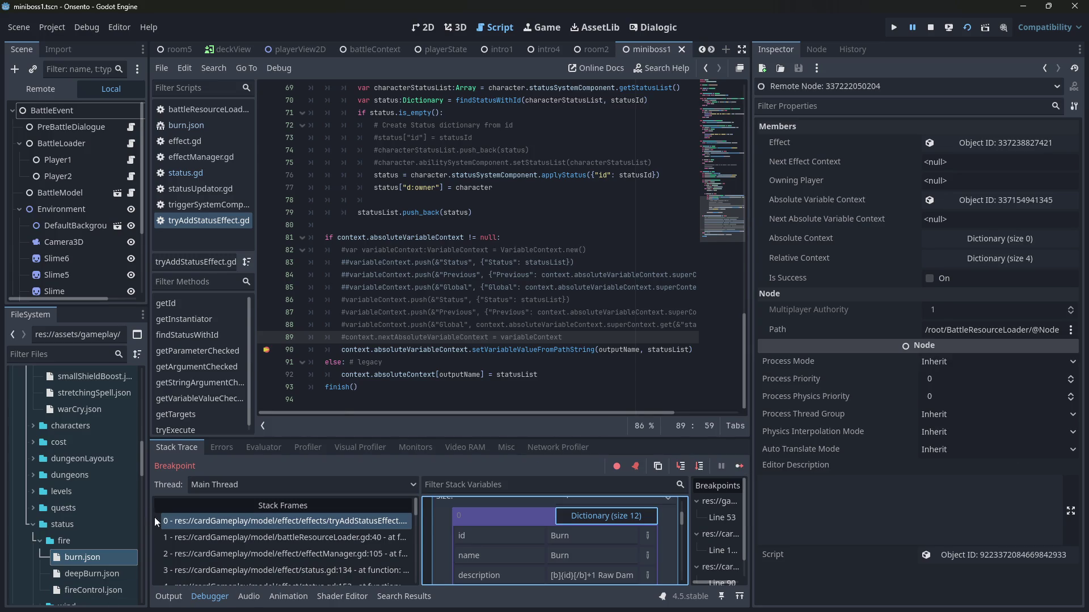
double_click(97, 555)
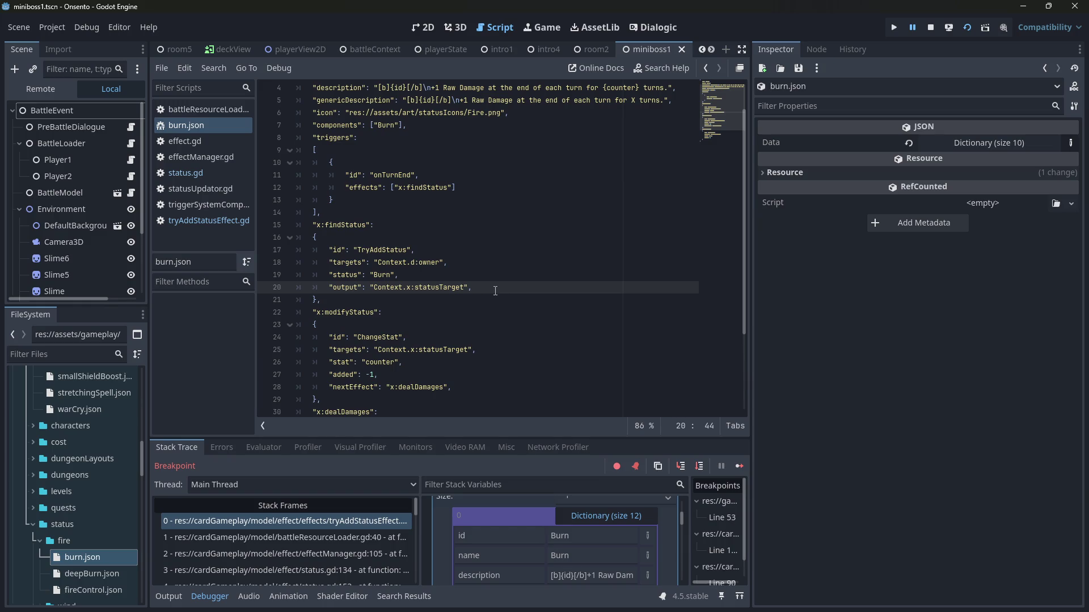
Step: Change the line 25 target prefix from Context to VariableContext
scroll(495, 291, "down", 3)
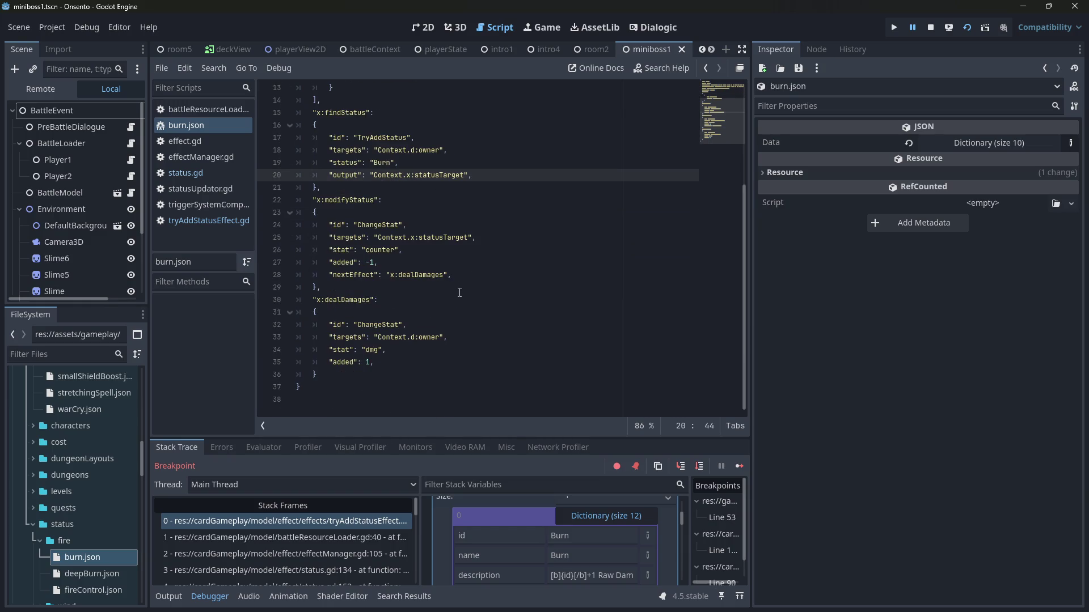
left_click_drag(412, 237, 378, 237)
key("BackSpace")
key("ctrl+z")
type("Variable")
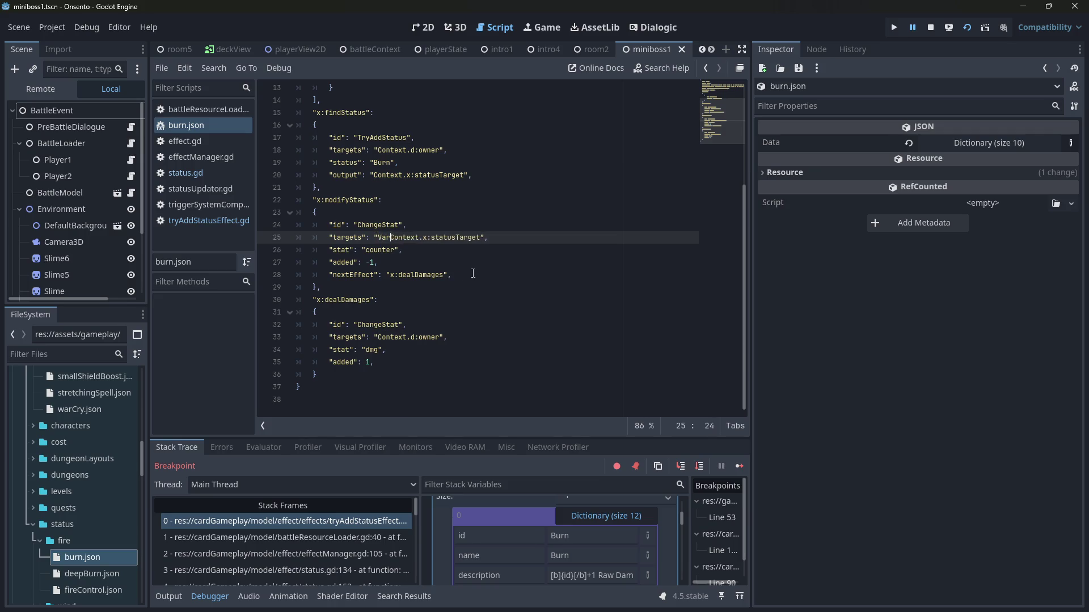
key("ctrl+Left")
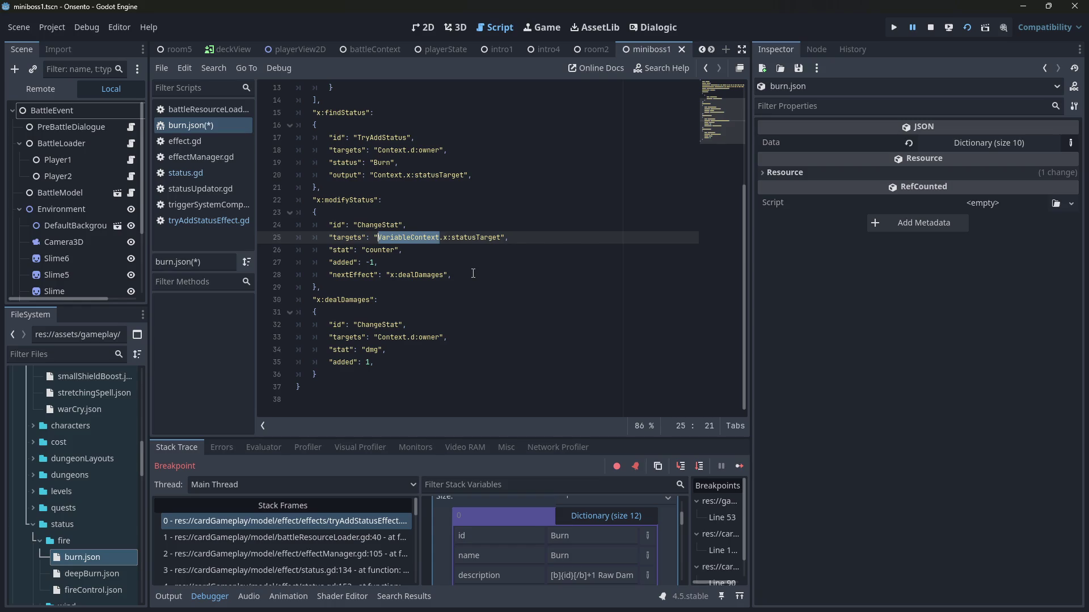
Step: Try VariableContext on line 33's target and save, then revert it to Context.d:owner
left_click(375, 337)
type("VariableContext")
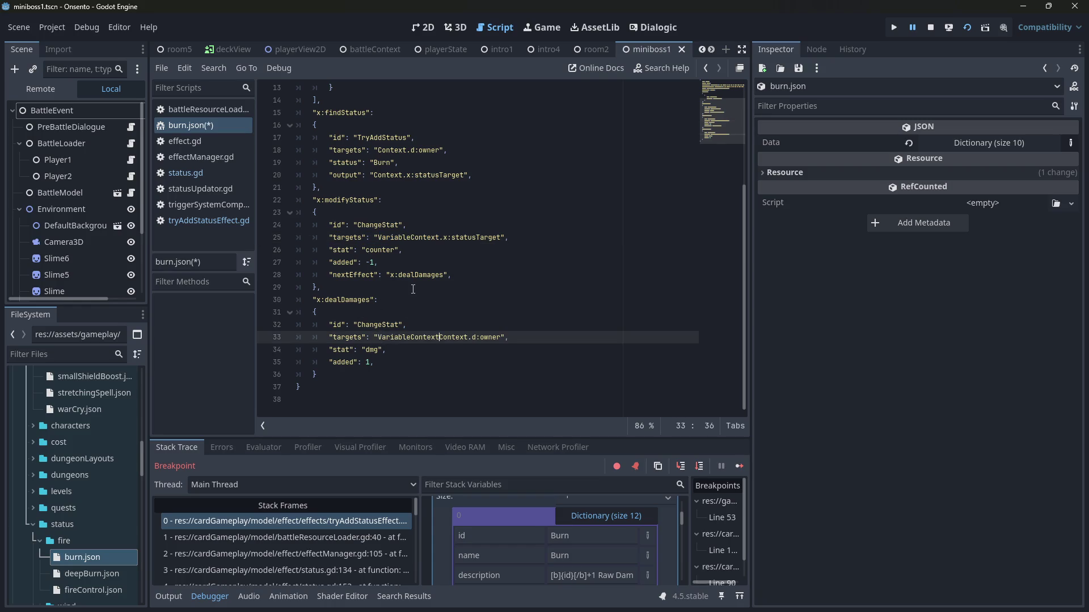
key("Down")
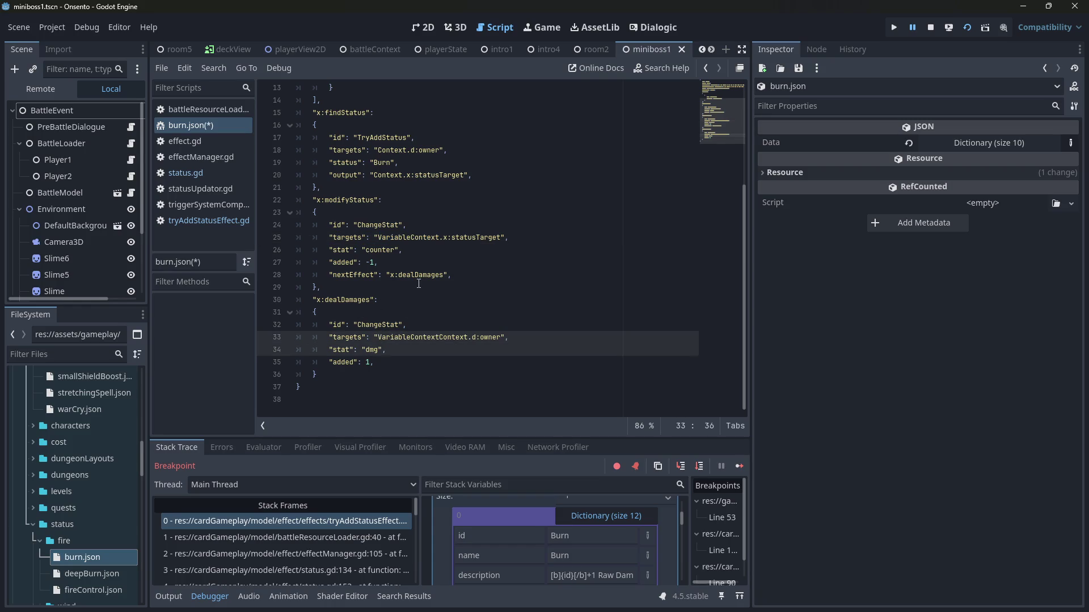
key("Up")
key("ctrl+shift+Right")
key("Delete")
key("ctrl+s")
key("ctrl+Left")
key("ctrl+BackSpace")
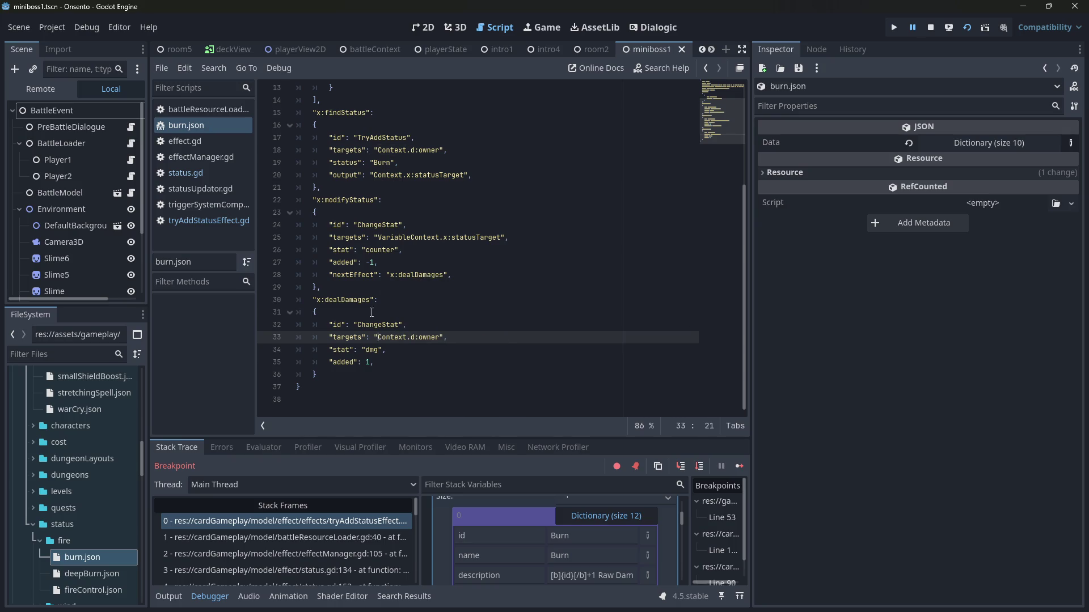
Step: Try deleting the Context. prefix on line 18, then restore it
double_click(408, 238)
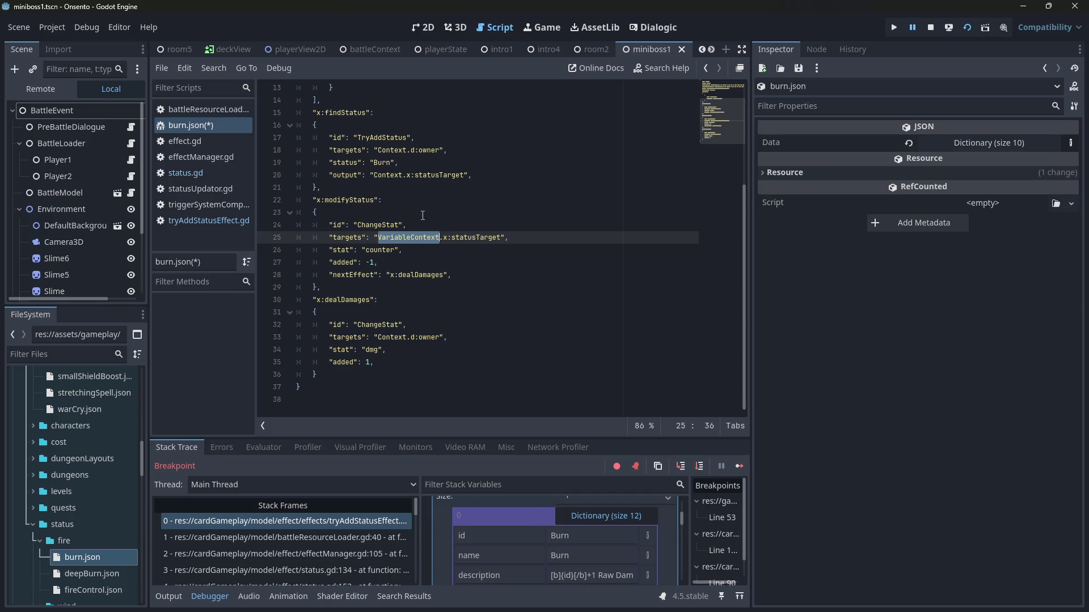
left_click(387, 151)
double_click(387, 150)
left_click(387, 150)
mouse_move(409, 150)
left_mouse_down()
mouse_move(379, 151)
mouse_move(412, 151)
left_mouse_up()
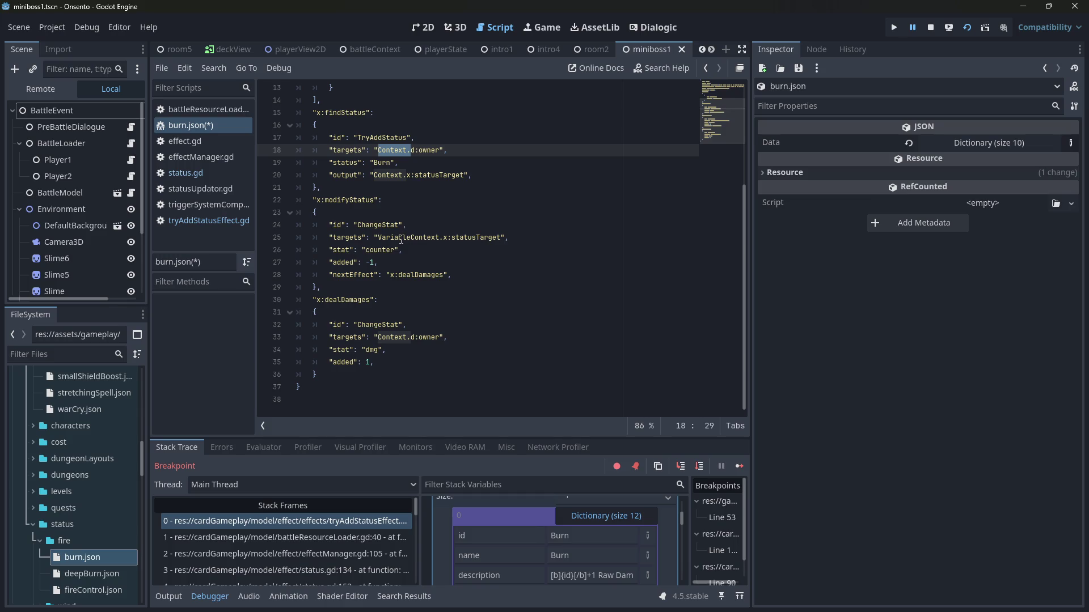
key("BackSpace")
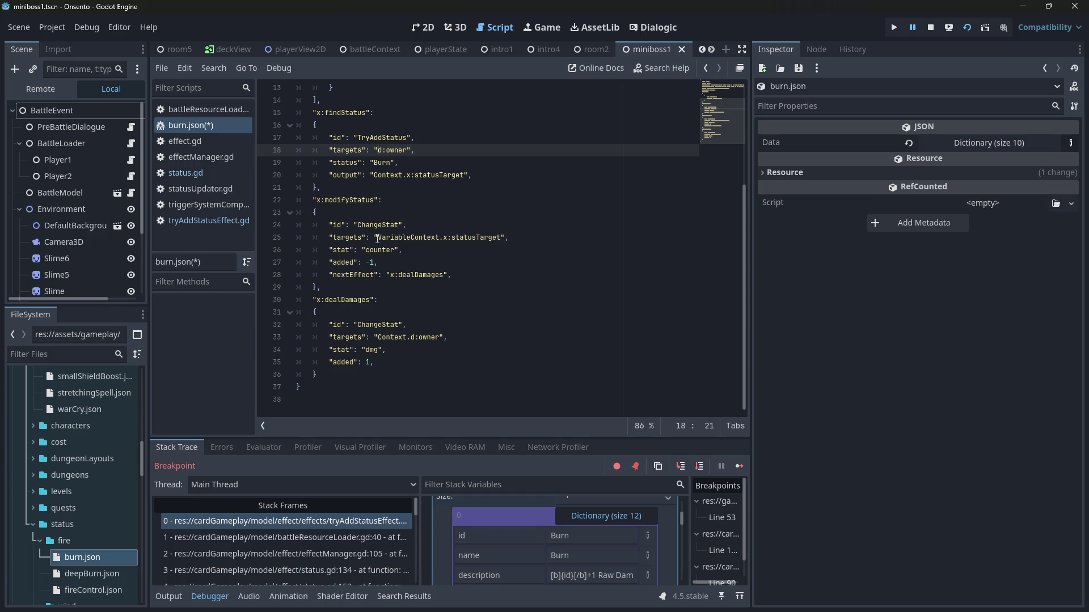
key("ctrl+z")
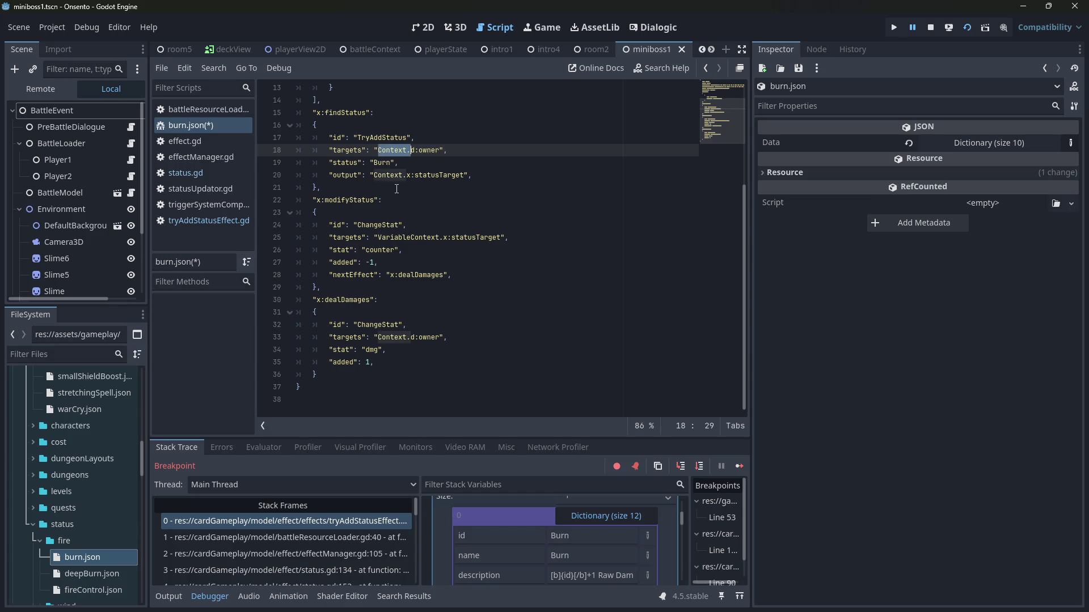
Step: Strip the line 20 and line 25 prefixes to plain statusTarget, then save and reload
left_click(378, 176)
left_click_drag(378, 176, 414, 176)
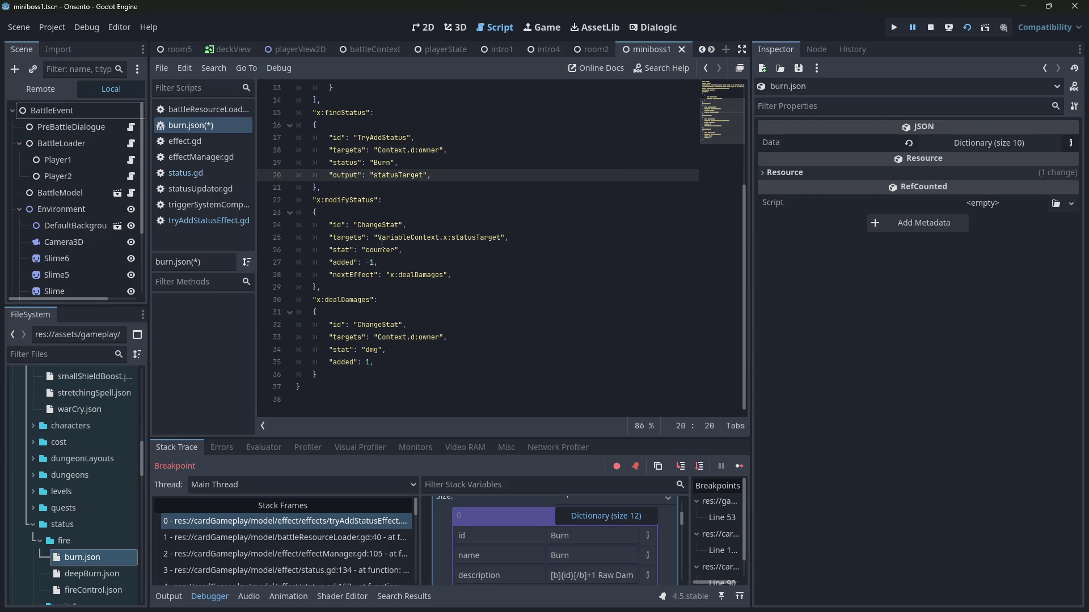
left_click_drag(378, 237, 454, 237)
key("BackSpace")
left_click(405, 225)
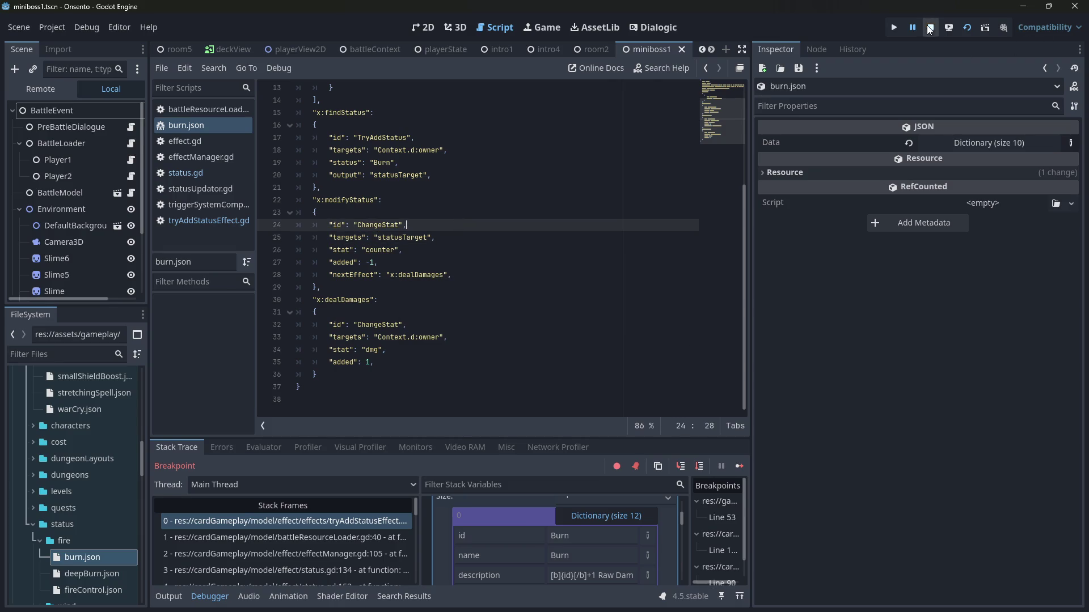
Step: Restart the game, summon the fox-eared character, and play Fire Control to reach the breakpoint
left_click(966, 28)
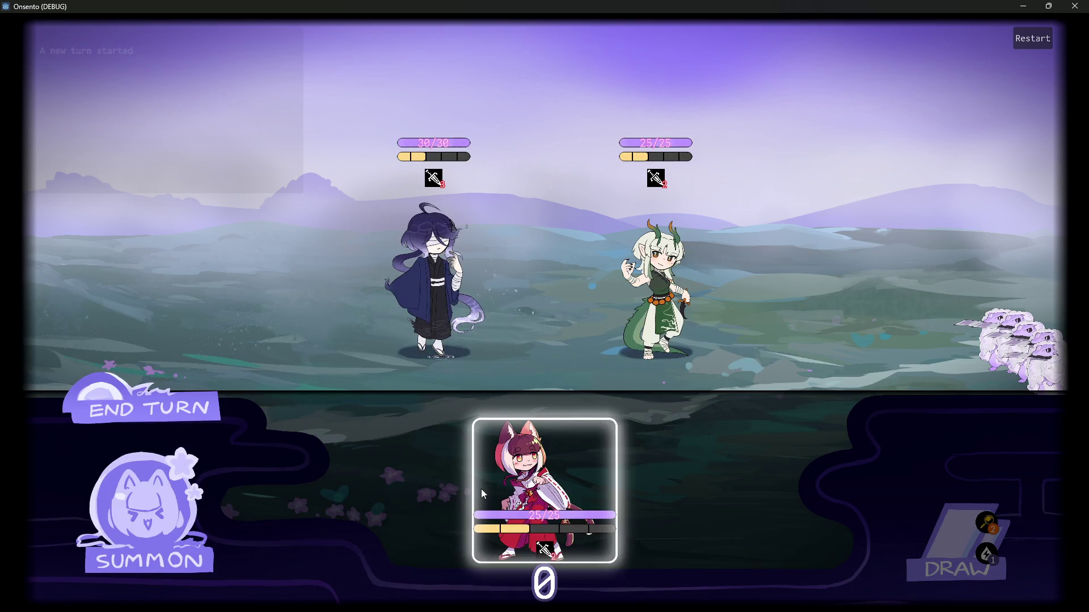
left_click(300, 350)
mouse_move(206, 59)
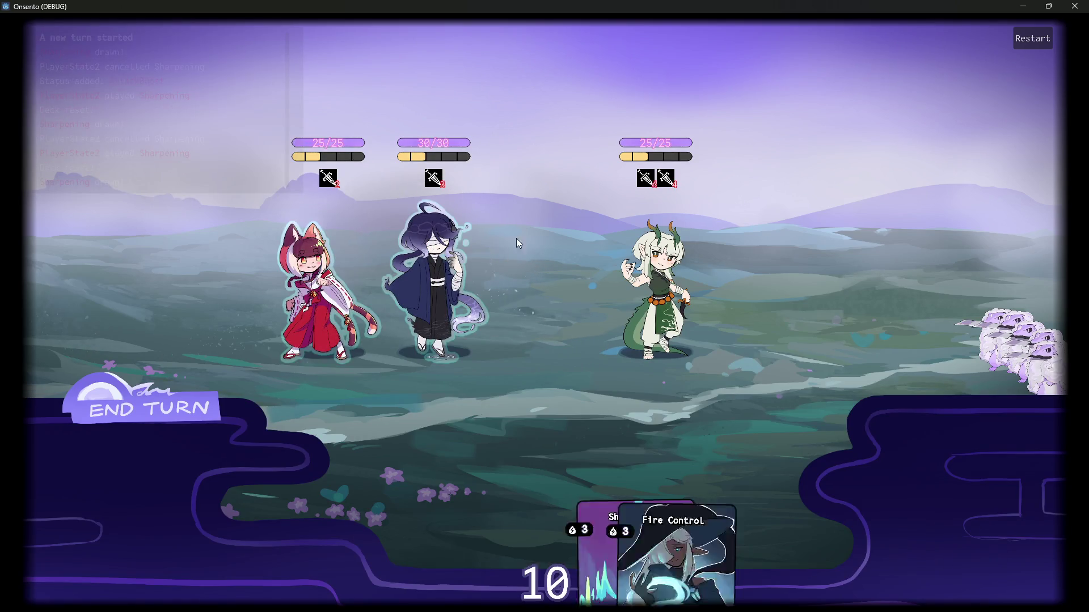
mouse_move(489, 501)
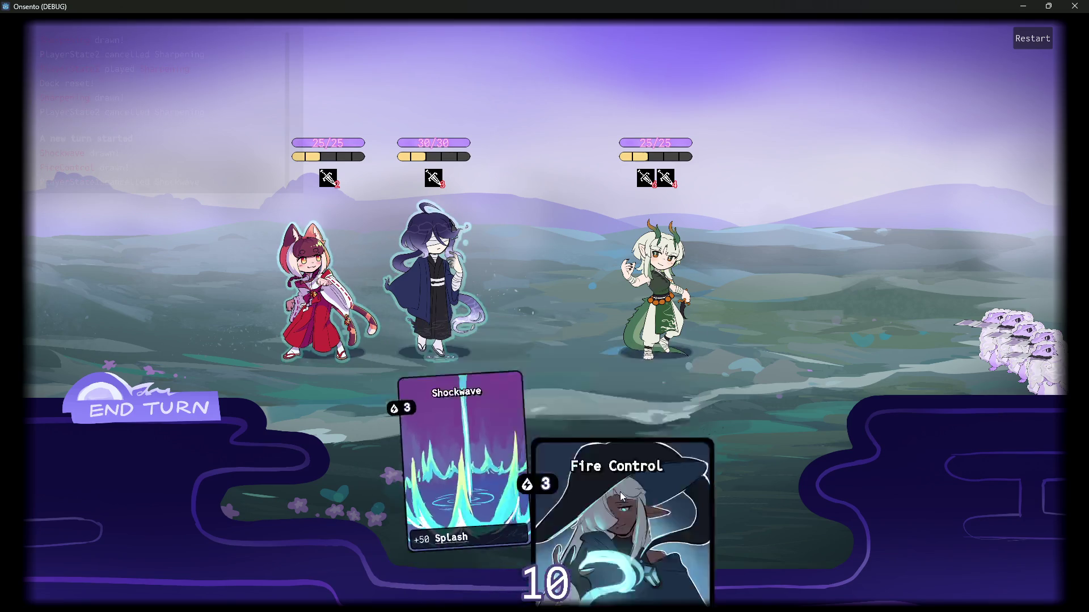
left_click_drag(607, 482, 429, 291)
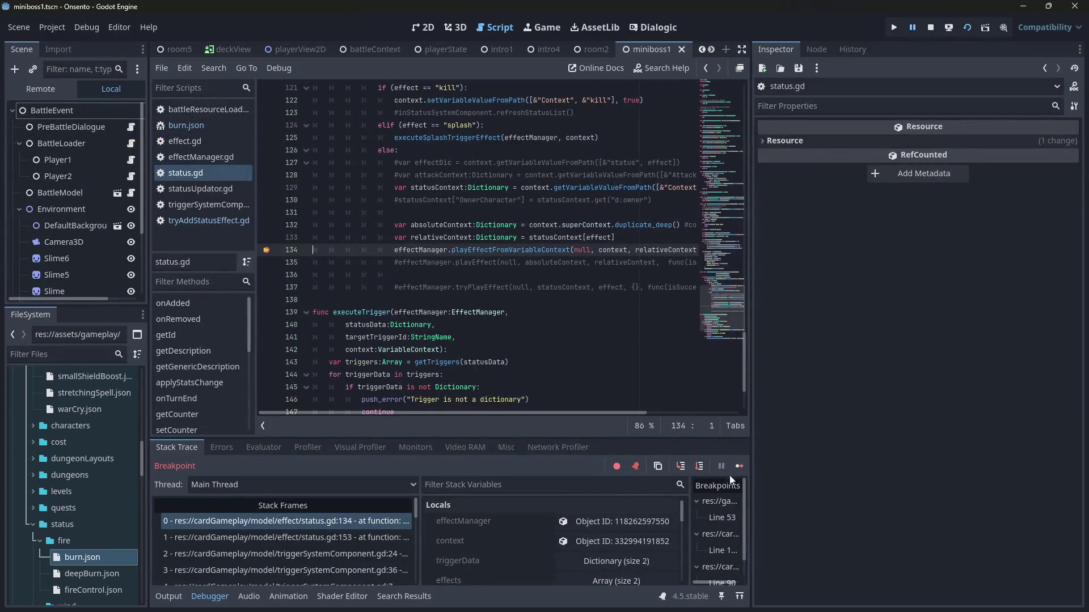
left_click(739, 465)
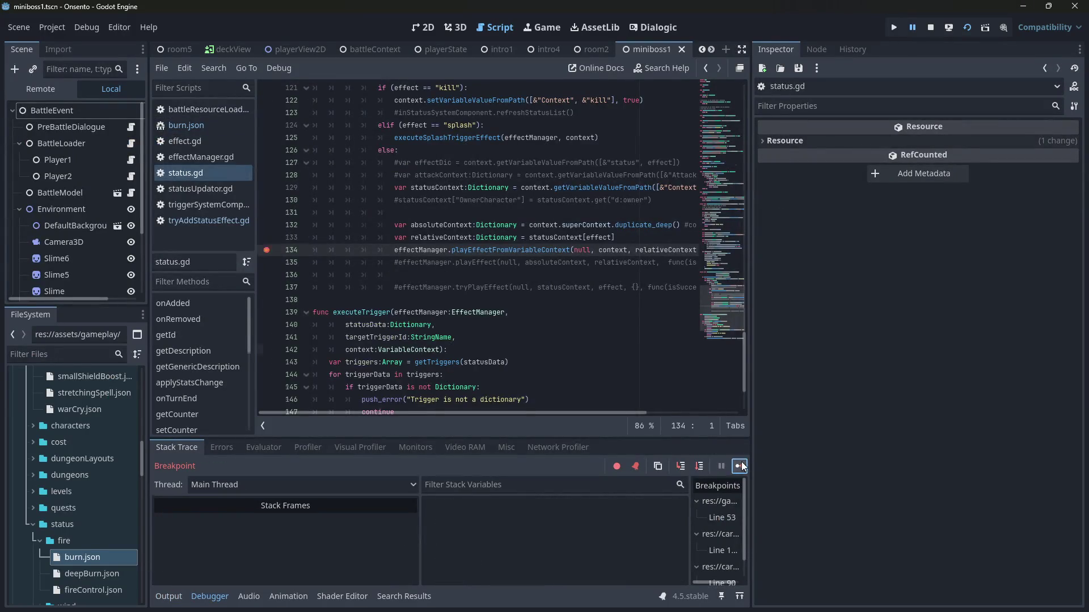
Step: Step into the output assignment and through splitPath's loop to its return line
left_click(679, 465)
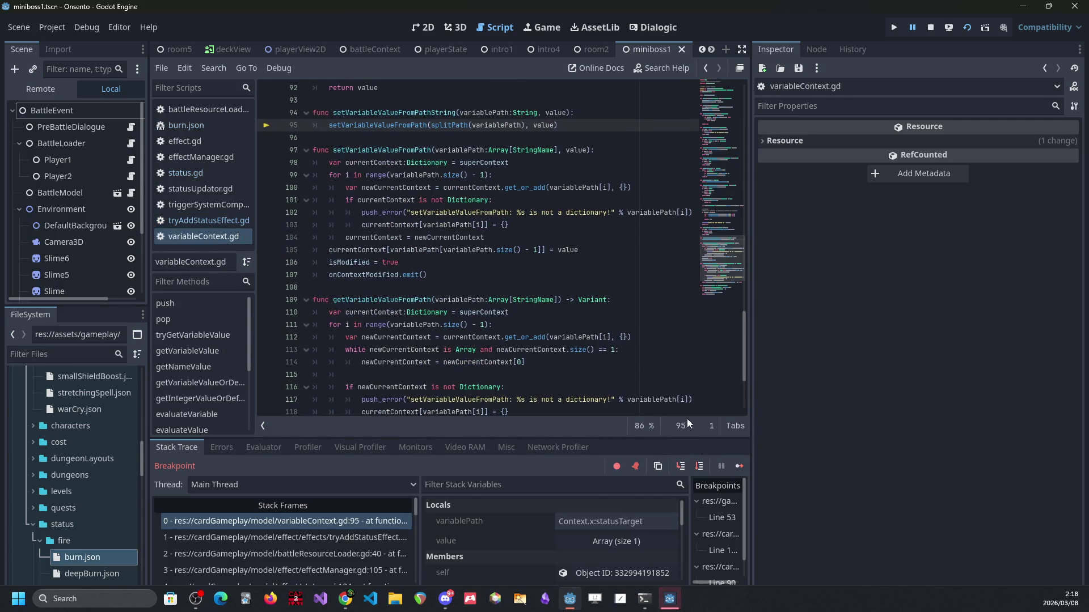
left_click(680, 466)
left_click(699, 466)
left_click(699, 466)
left_click(699, 466)
left_click(699, 466)
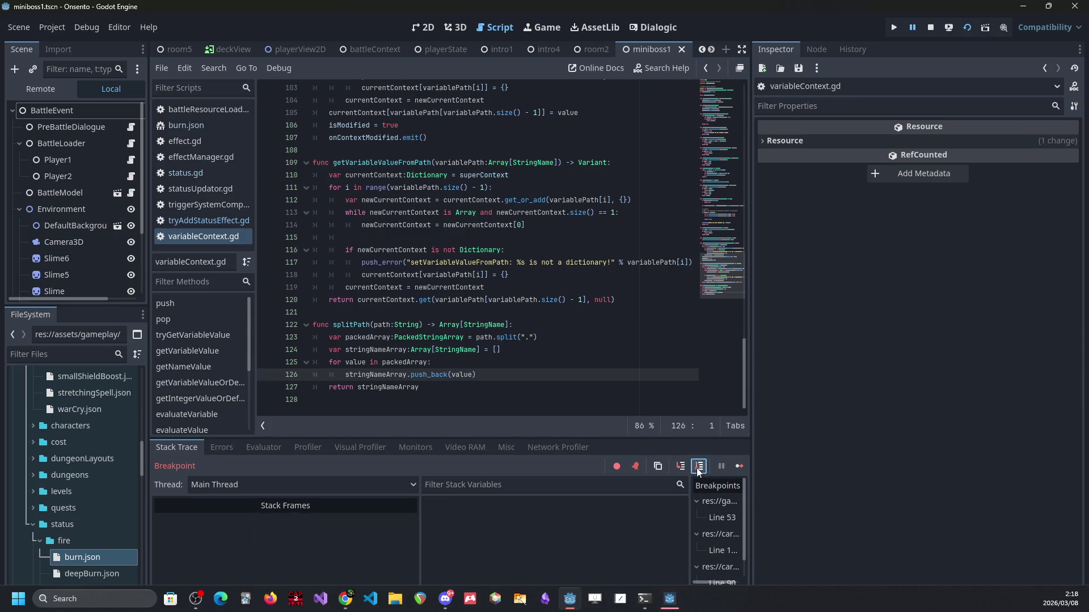
left_click(698, 469)
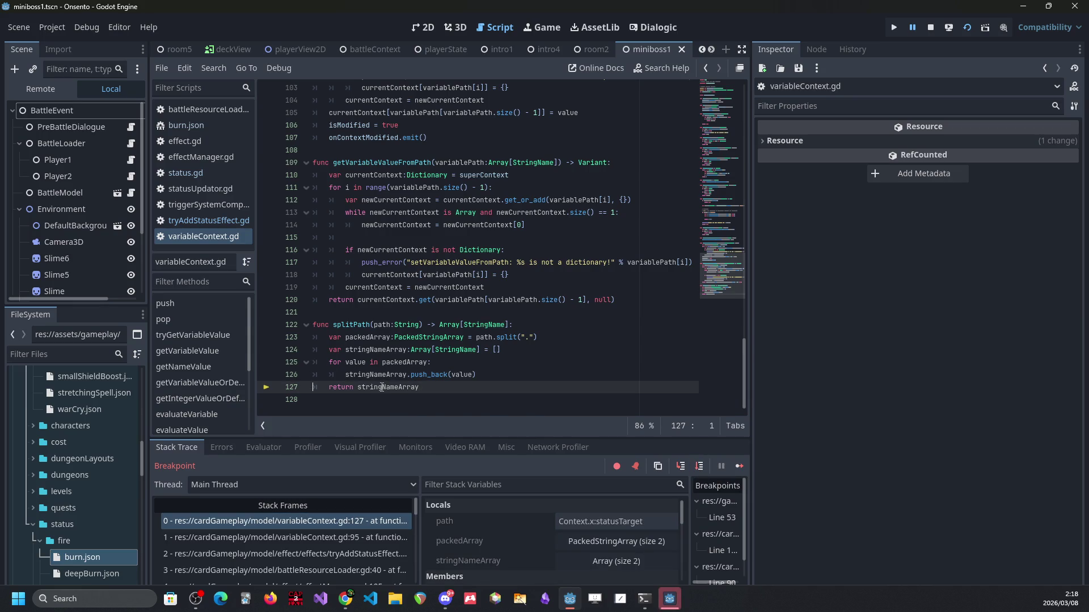
Step: Check the variableContext line 95 and tryAddStatusEffect line 90 stack frames, then open burn.json
mouse_move(381, 387)
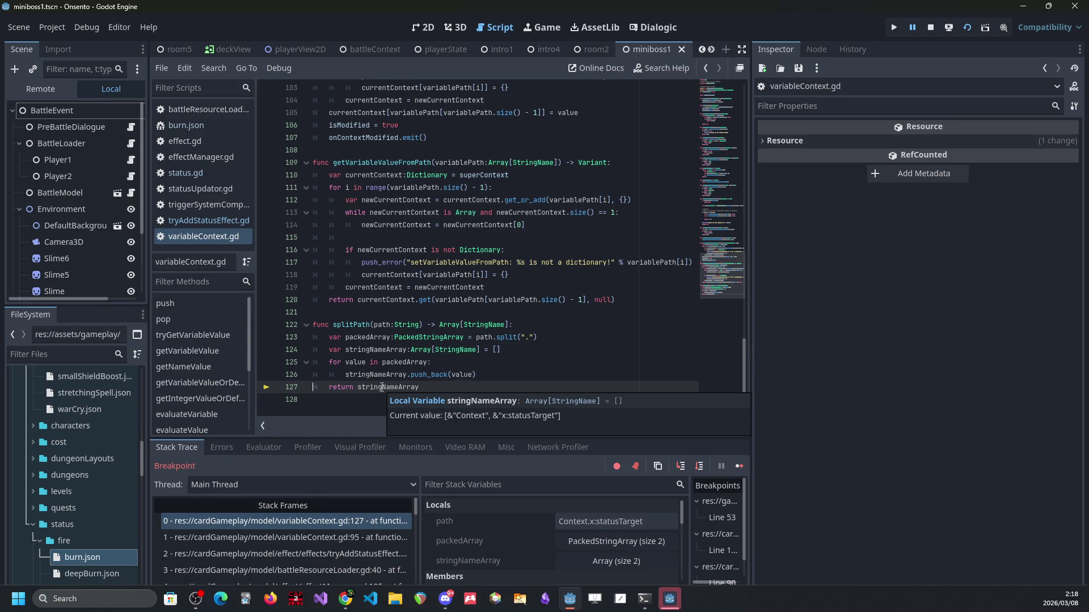
left_click(354, 537)
left_click(349, 556)
mouse_move(611, 351)
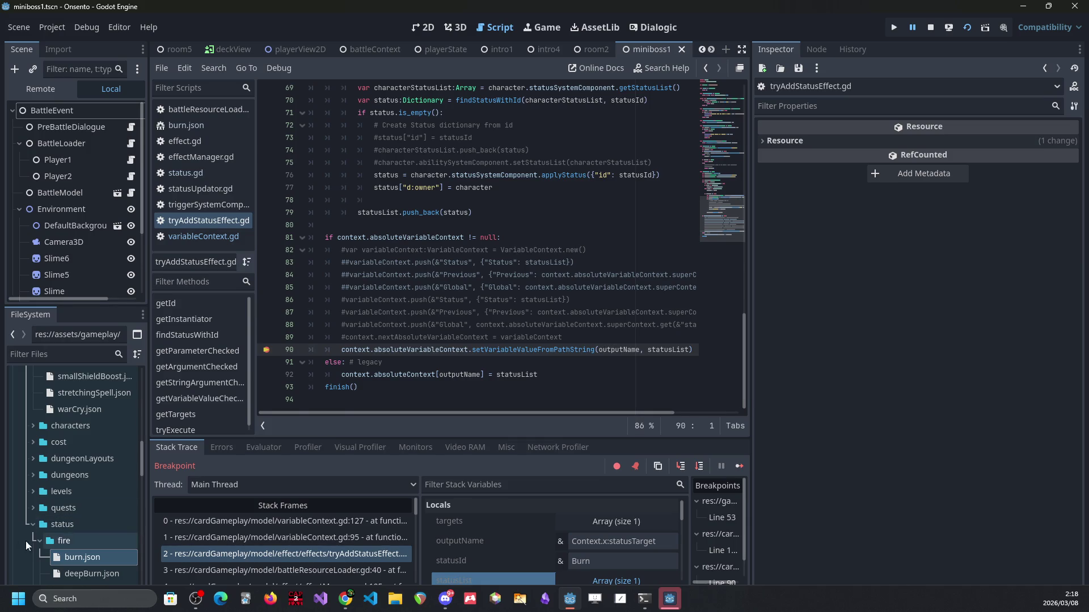
double_click(79, 557)
Step: Highlight statusTarget on burn.json line 25, resume twice, and trigger the burn in game
double_click(403, 250)
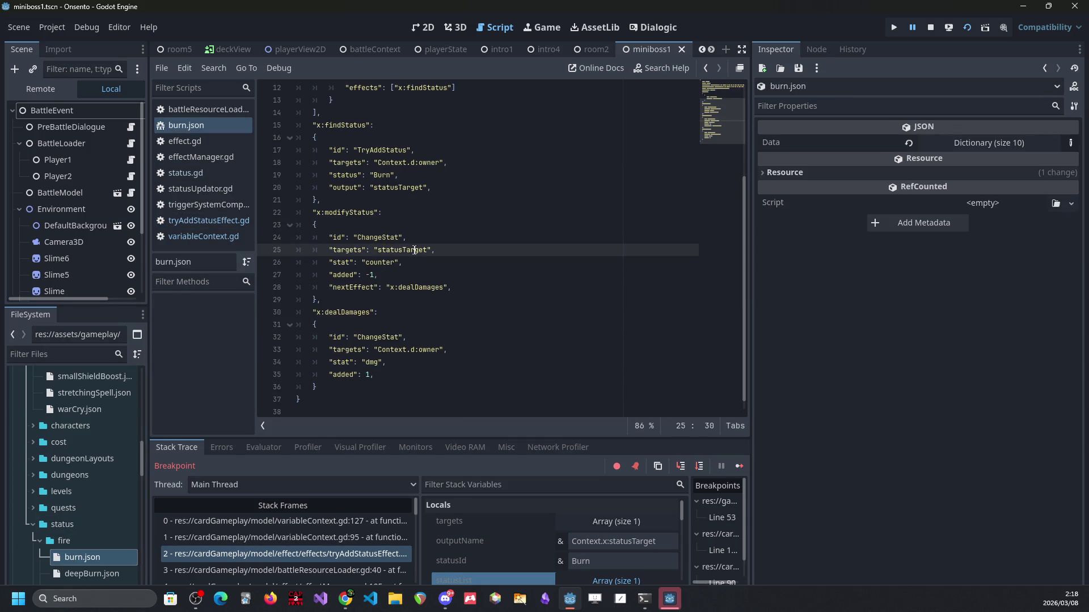
scroll(413, 250, "up", 4)
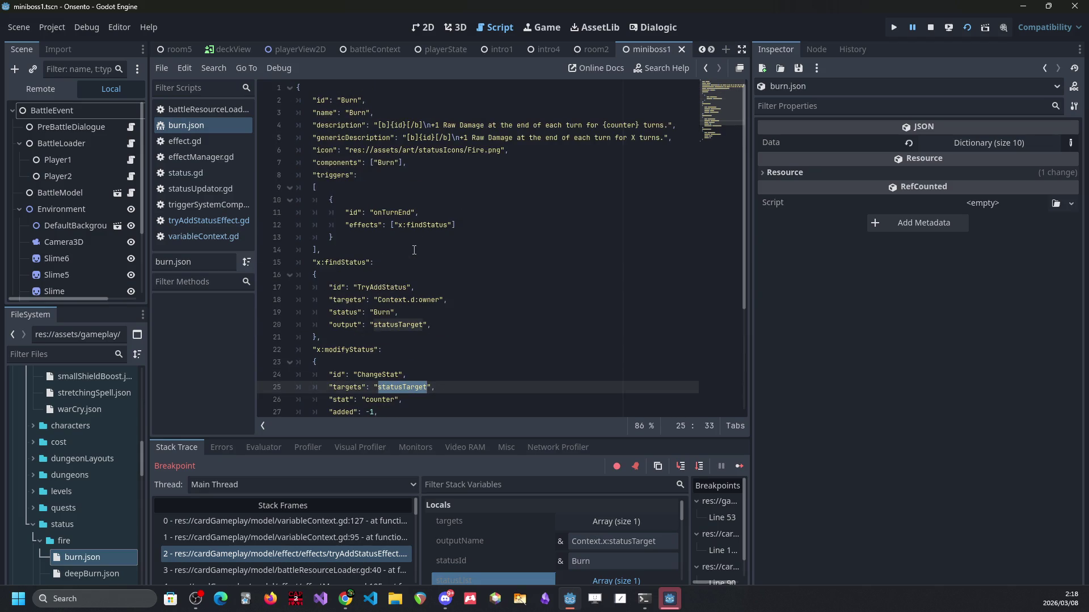
scroll(414, 250, "down", 4)
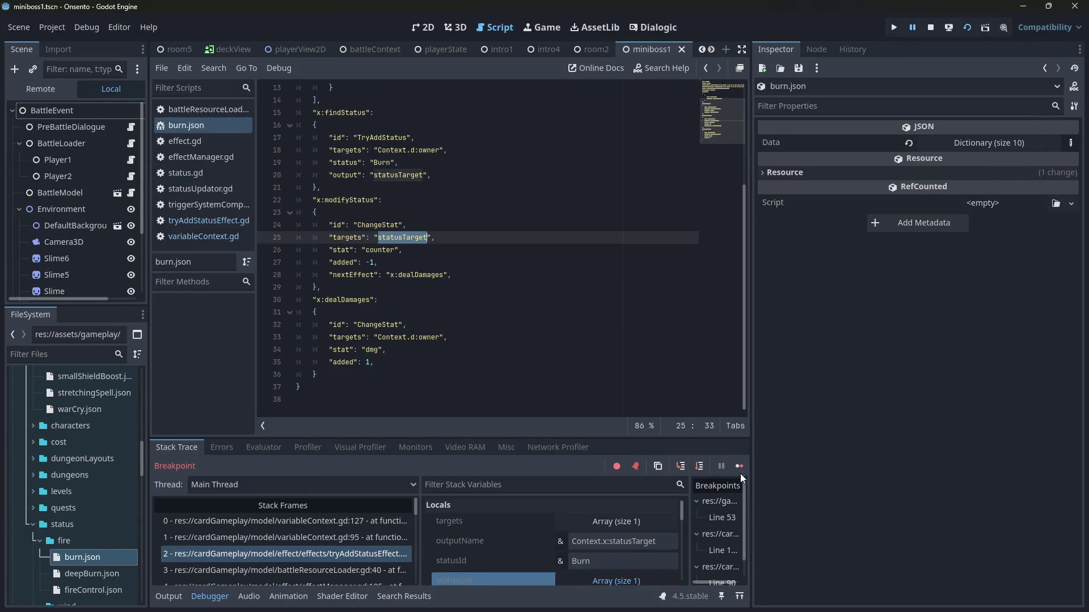
left_click(739, 466)
left_click(739, 466)
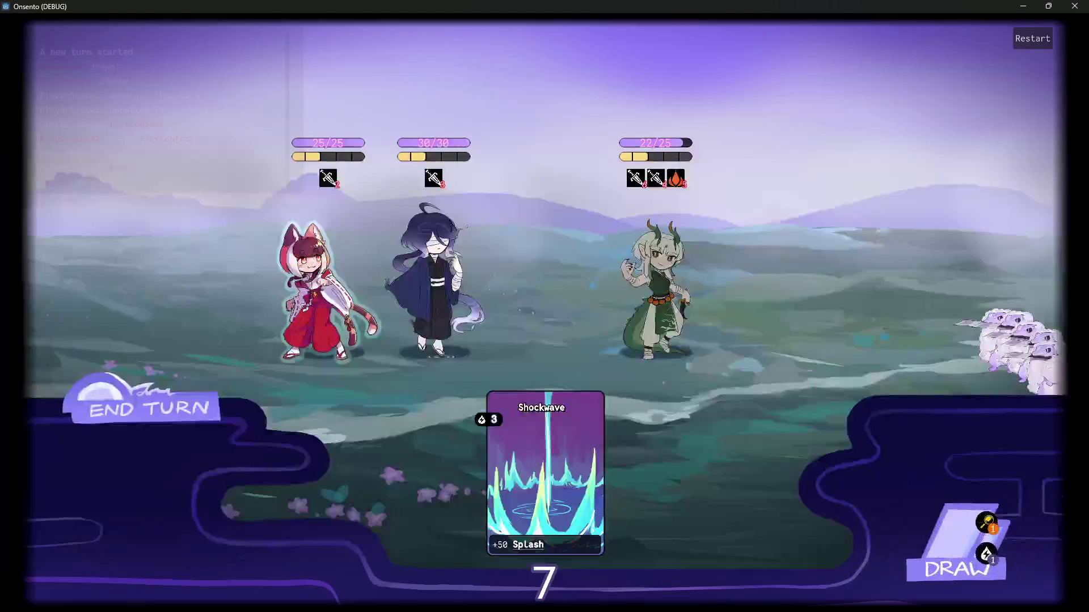
left_click(166, 402)
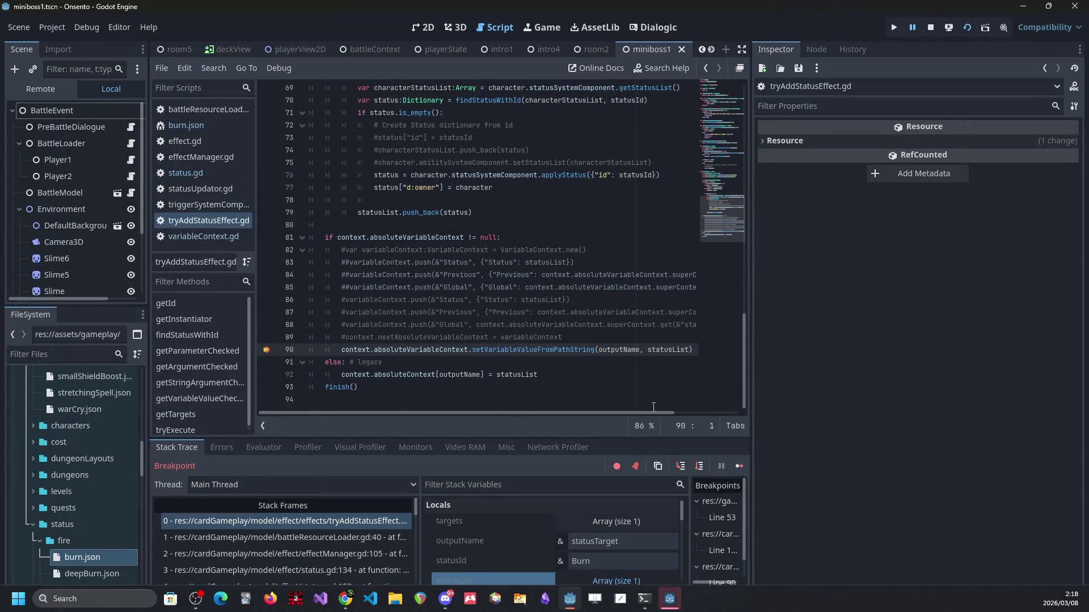
Step: Step through splitPath and setVariableValueFromPath down to the line 105 assignment
mouse_move(619, 345)
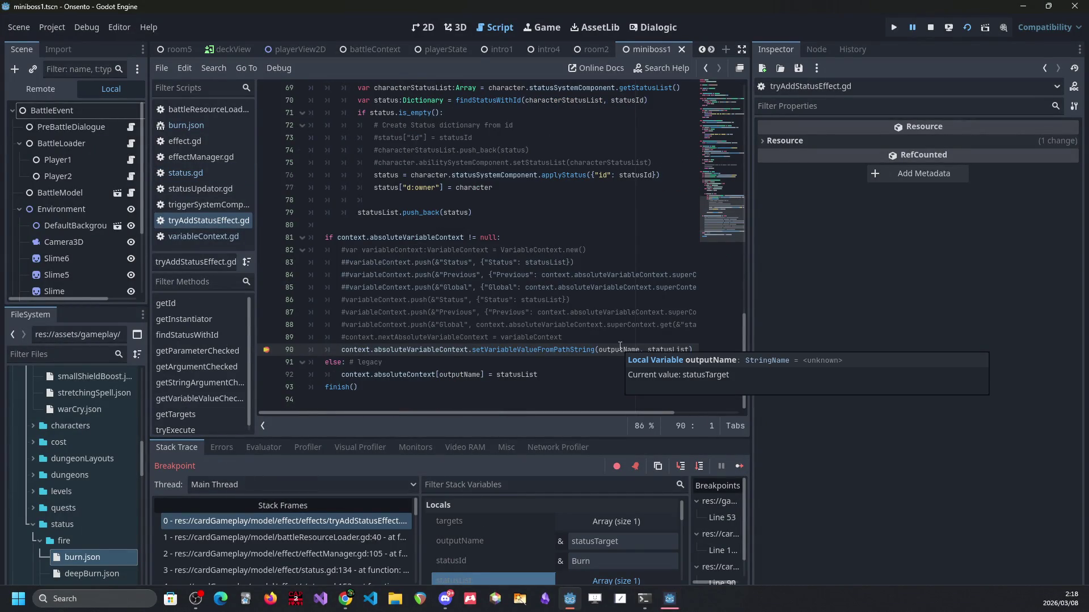
left_click(676, 465)
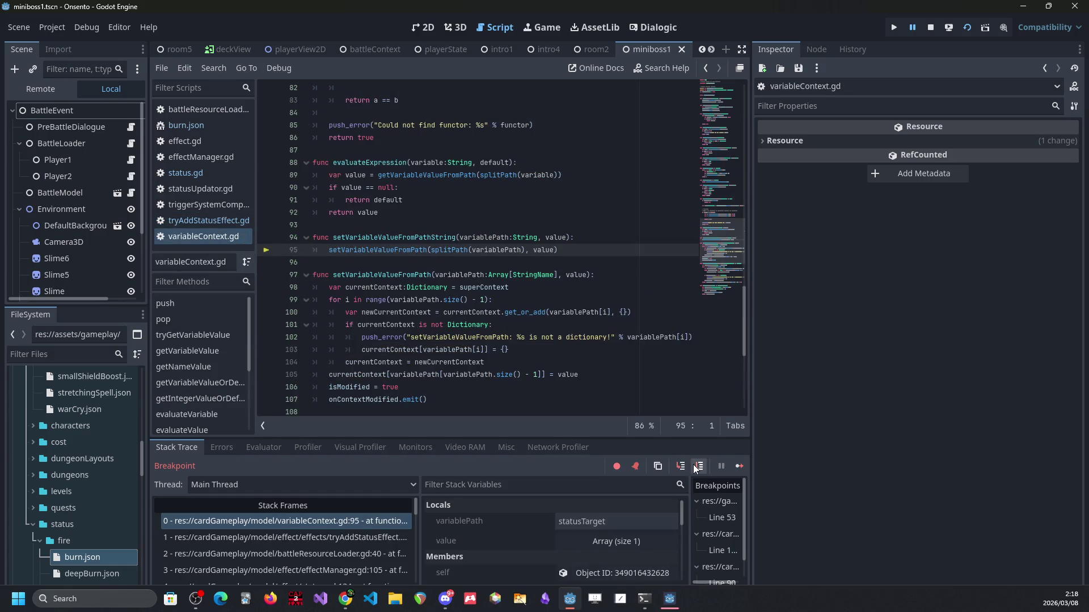
left_click(680, 466)
left_click(699, 465)
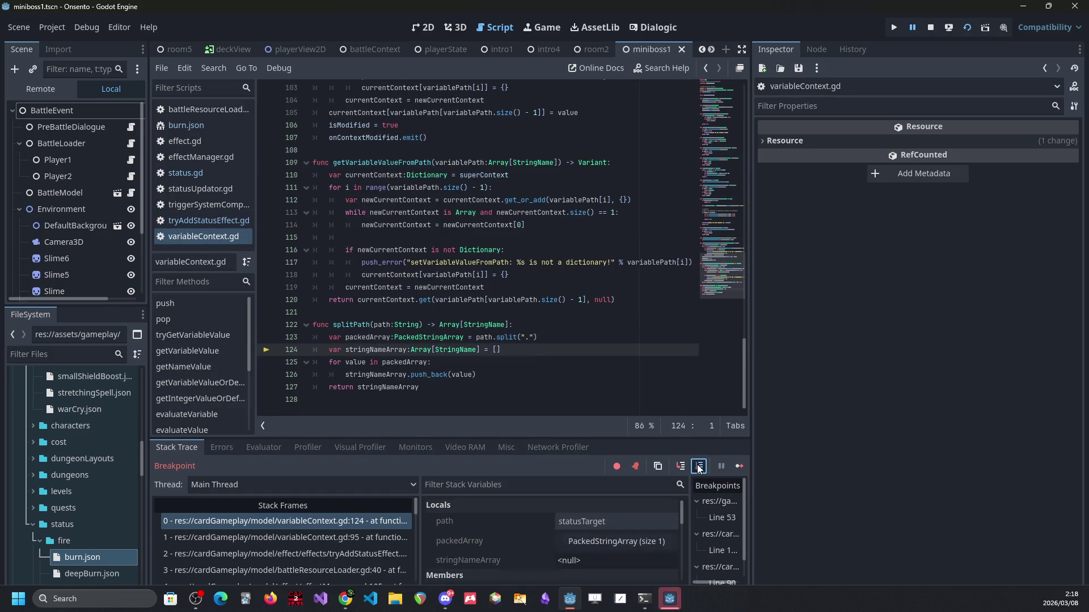
left_click(699, 465)
left_click(699, 465)
left_click(700, 465)
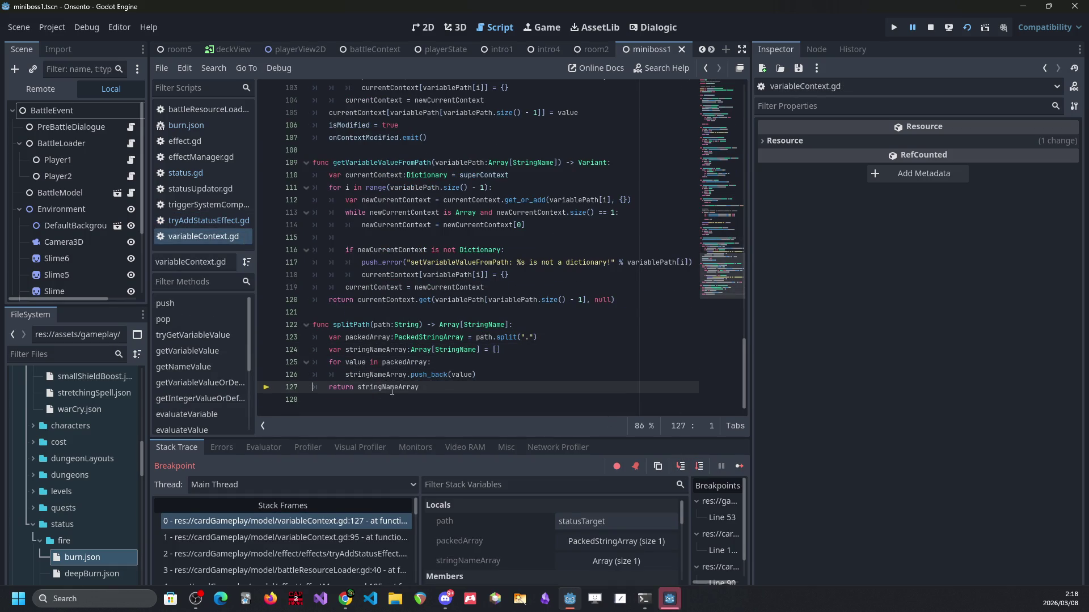
left_click(681, 465)
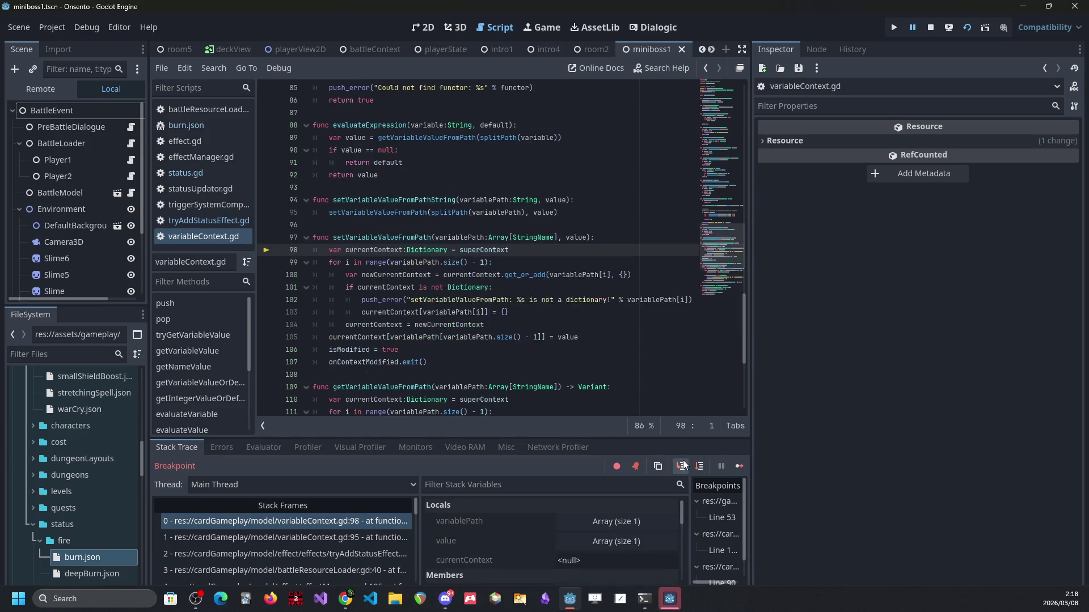
left_click(701, 465)
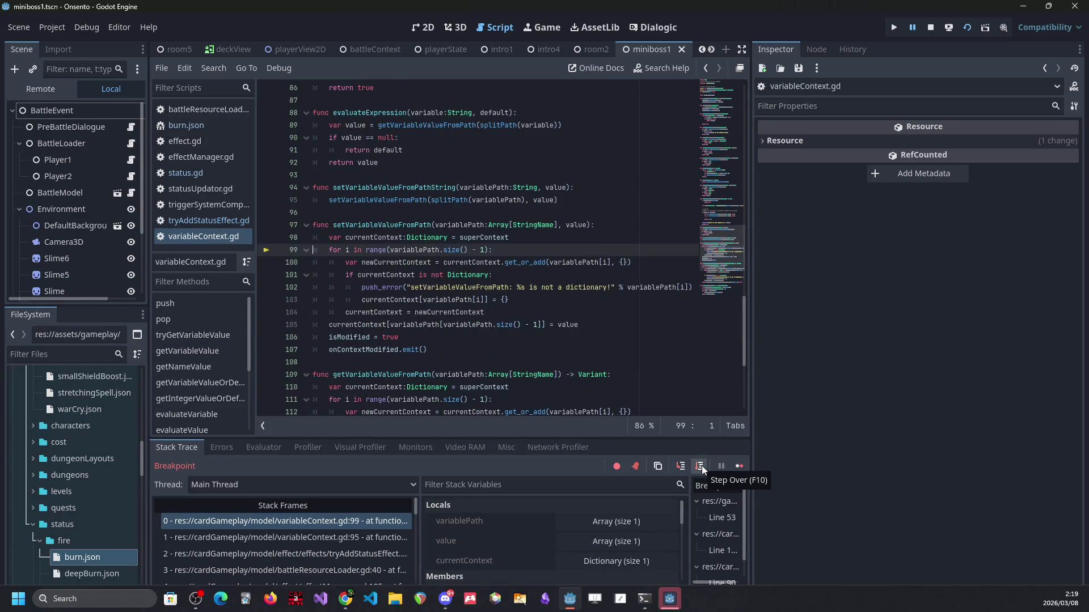
left_click(702, 465)
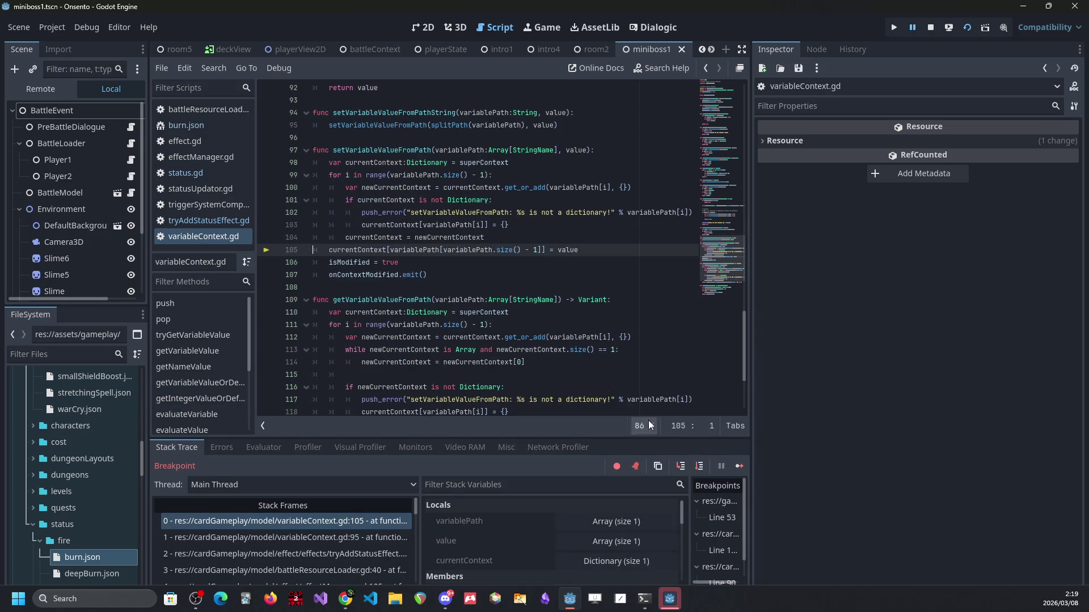
Step: Inspect currentContext and the line 103 key lookup, then execute line 105 to raise the assignment error
scroll(427, 377, "up", 1)
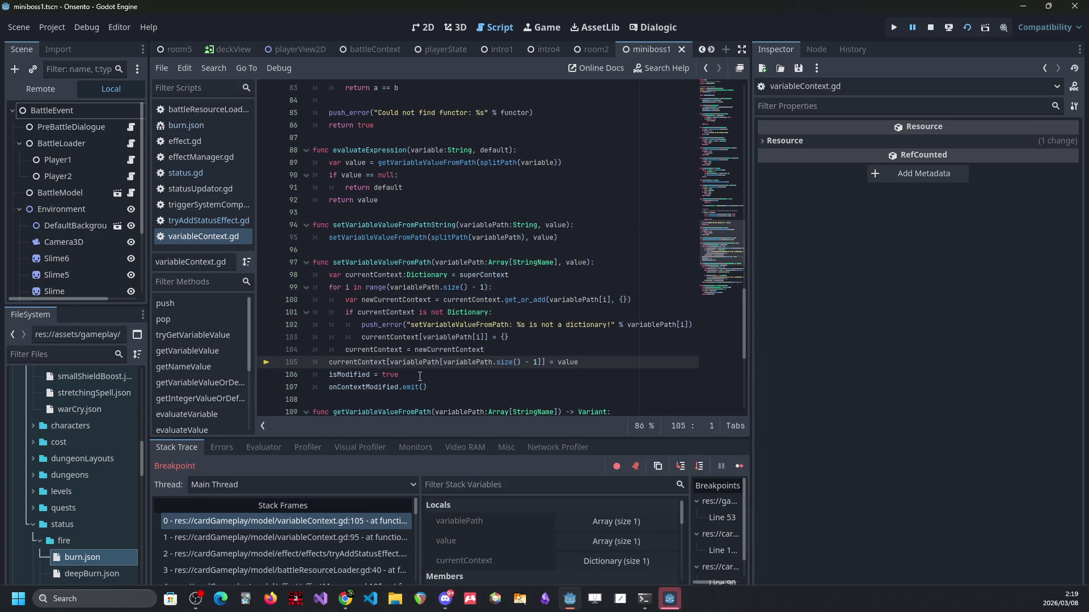
double_click(351, 361)
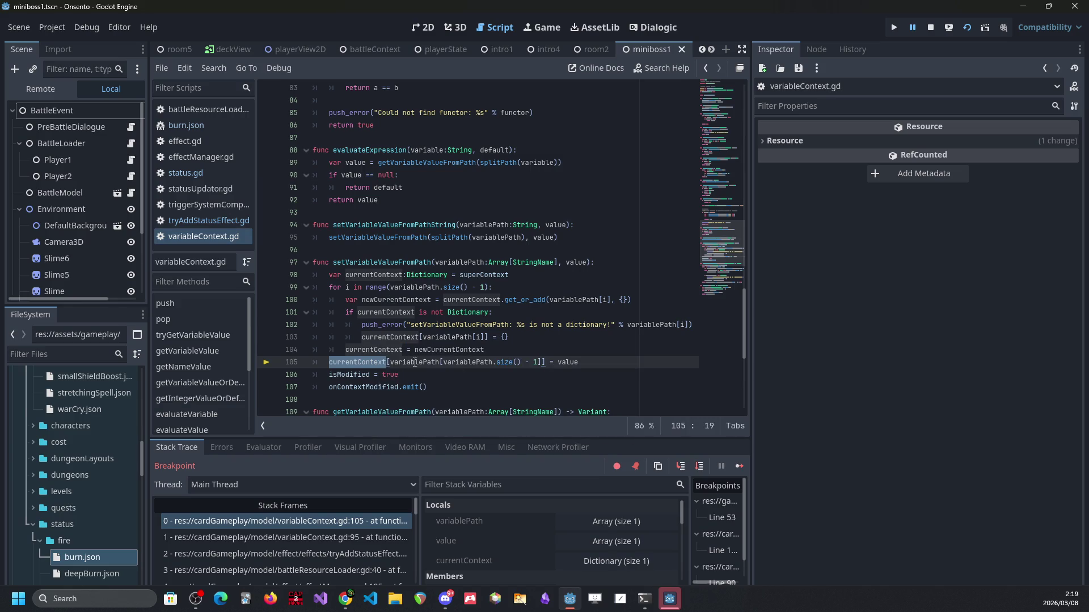
left_click(479, 337)
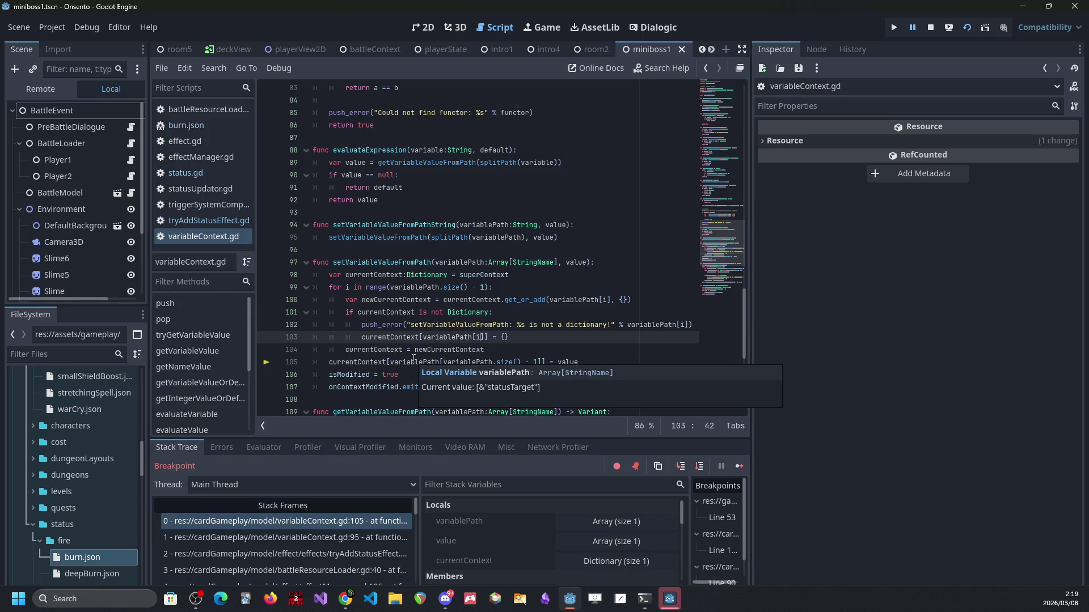
double_click(372, 362)
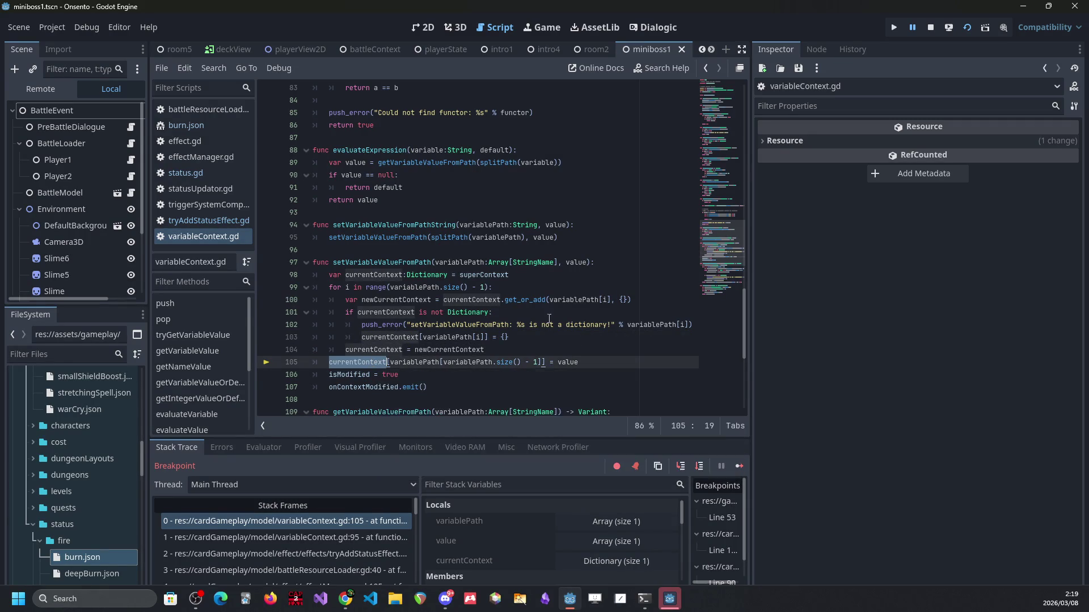
mouse_move(565, 362)
left_click(703, 465)
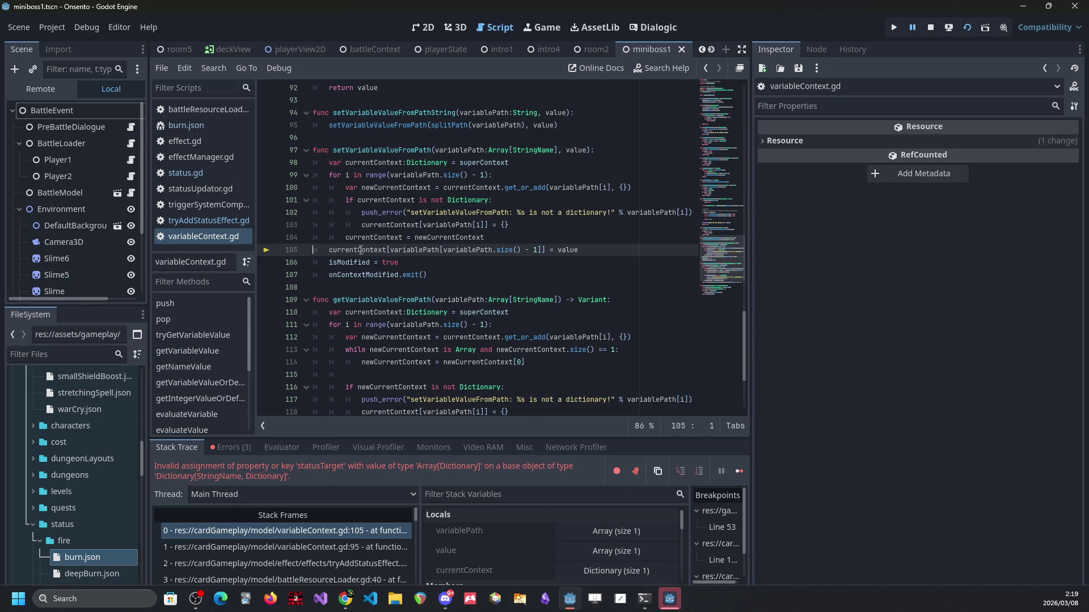
mouse_move(361, 250)
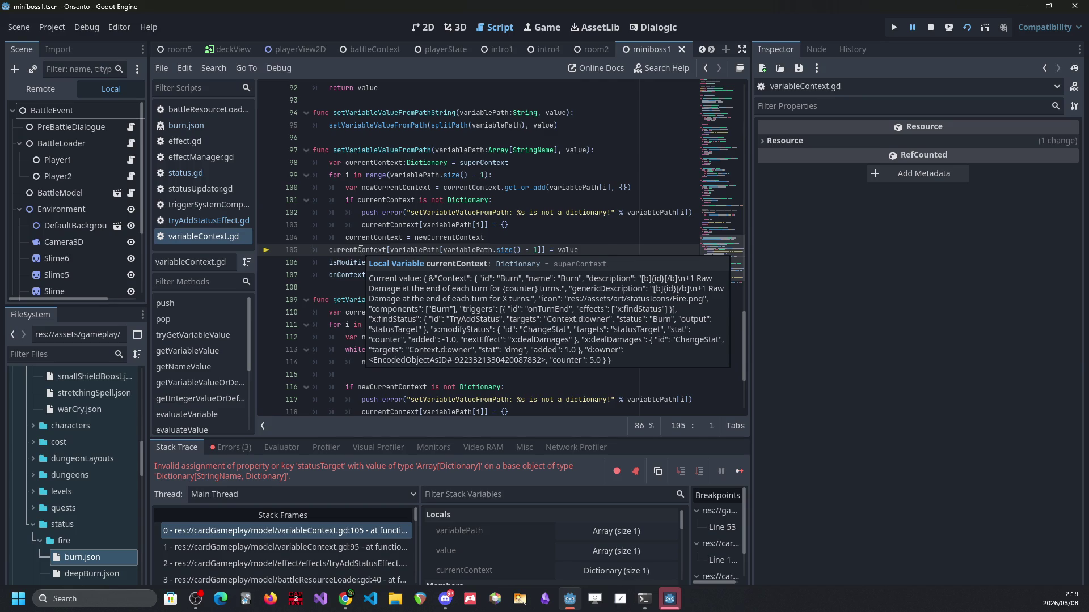
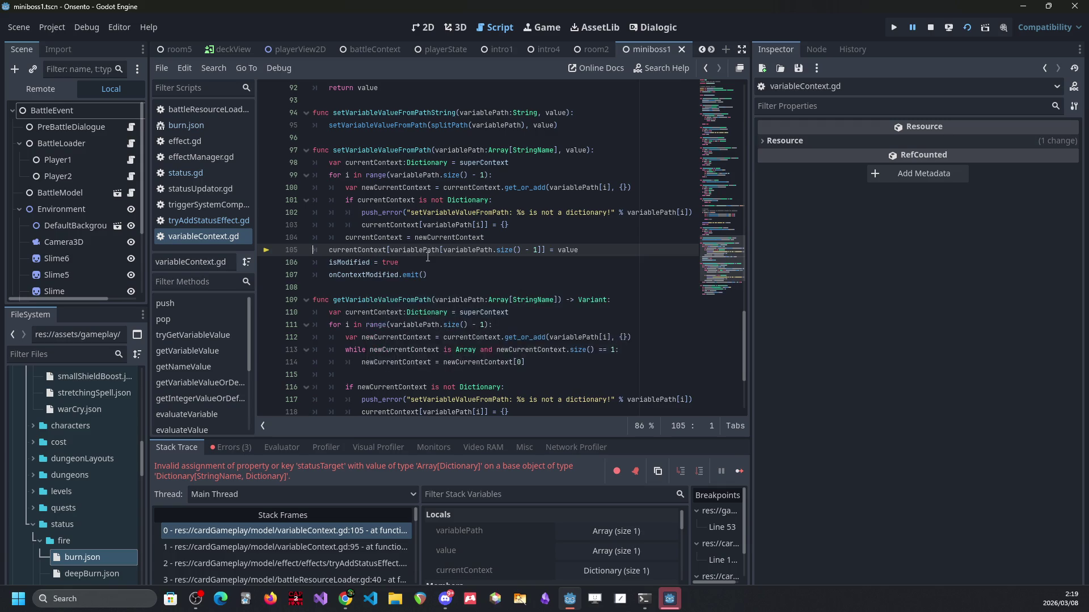
Step: Open burn.json and check the statusTarget reference on line 25
scroll(431, 348, "up", 2)
mouse_move(417, 328)
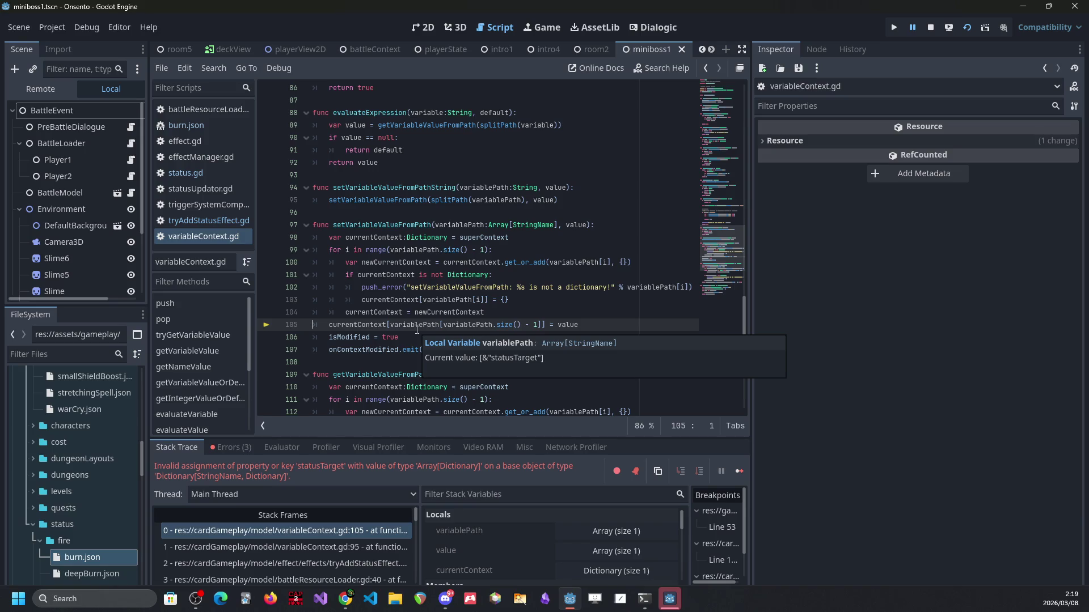
left_click(113, 562)
double_click(112, 562)
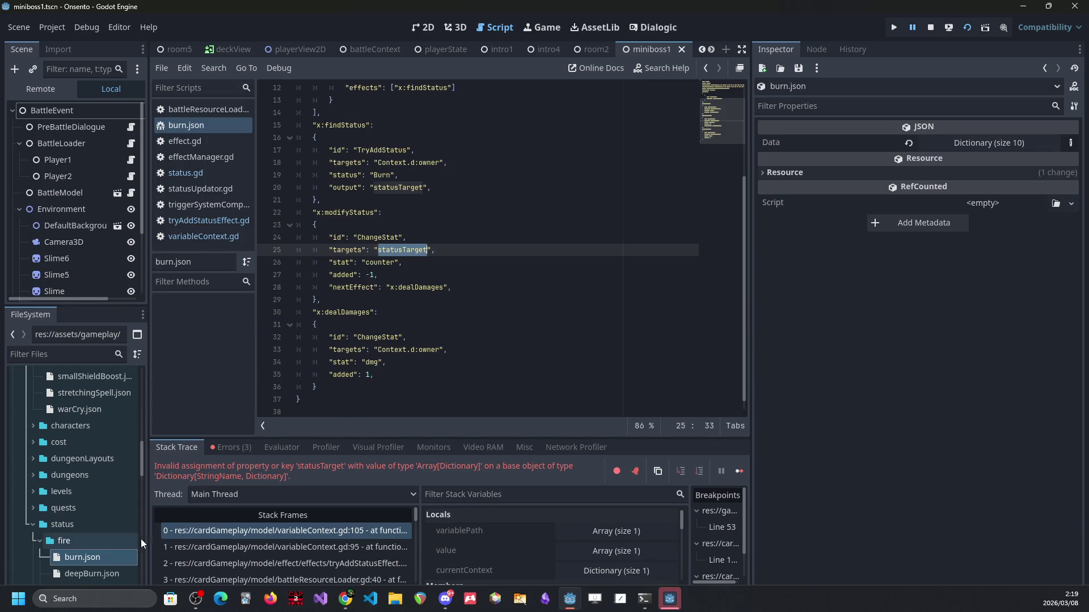
left_click(420, 250)
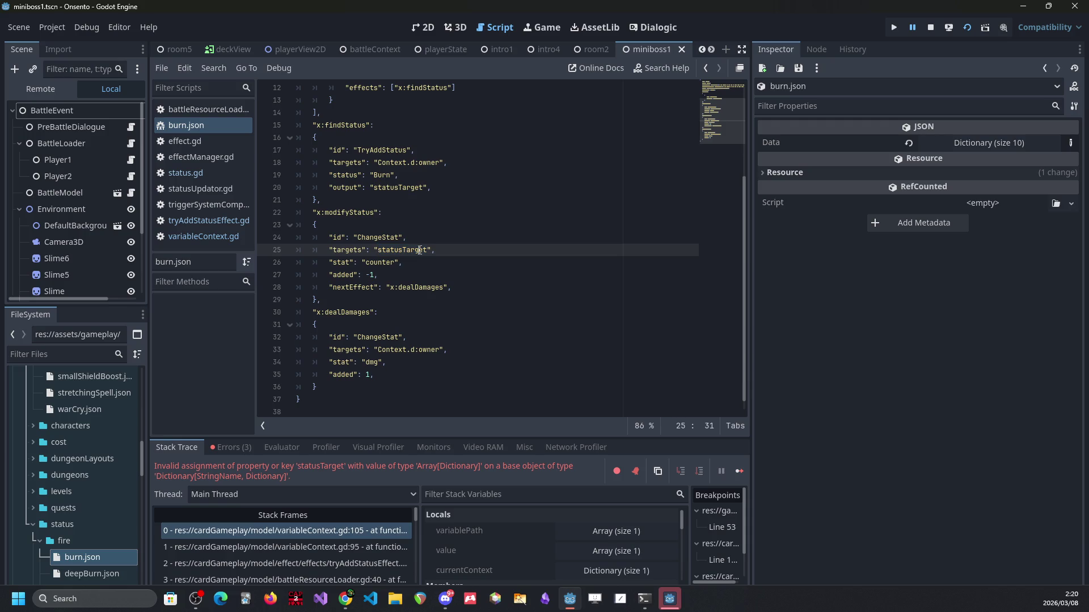
Step: Return to variableContext.gd, compare against the existing while loop, and place the caret at line 104
key("alt+Left")
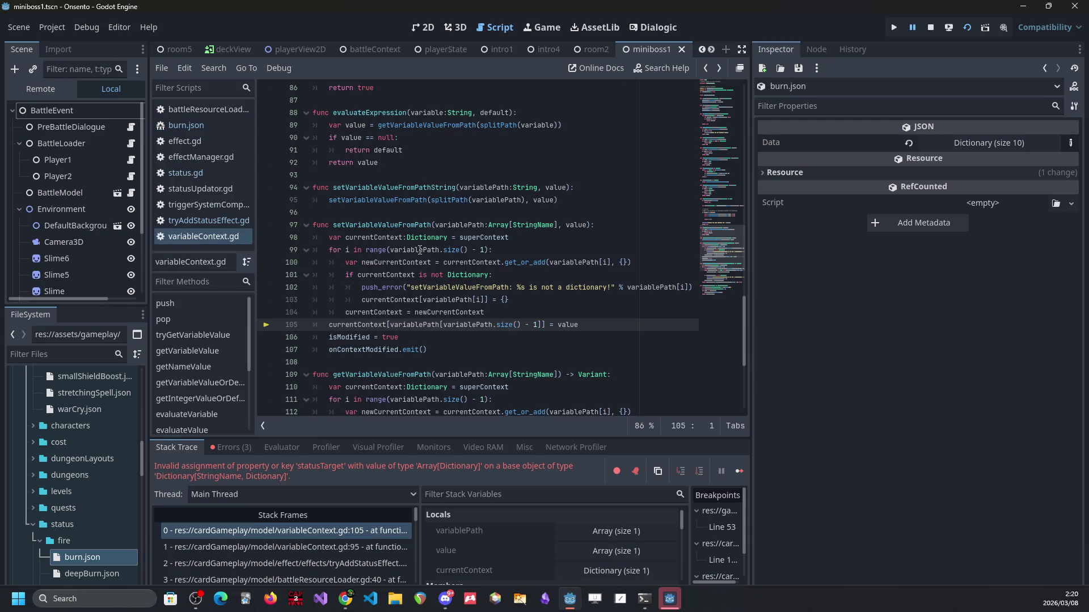
left_click(509, 314)
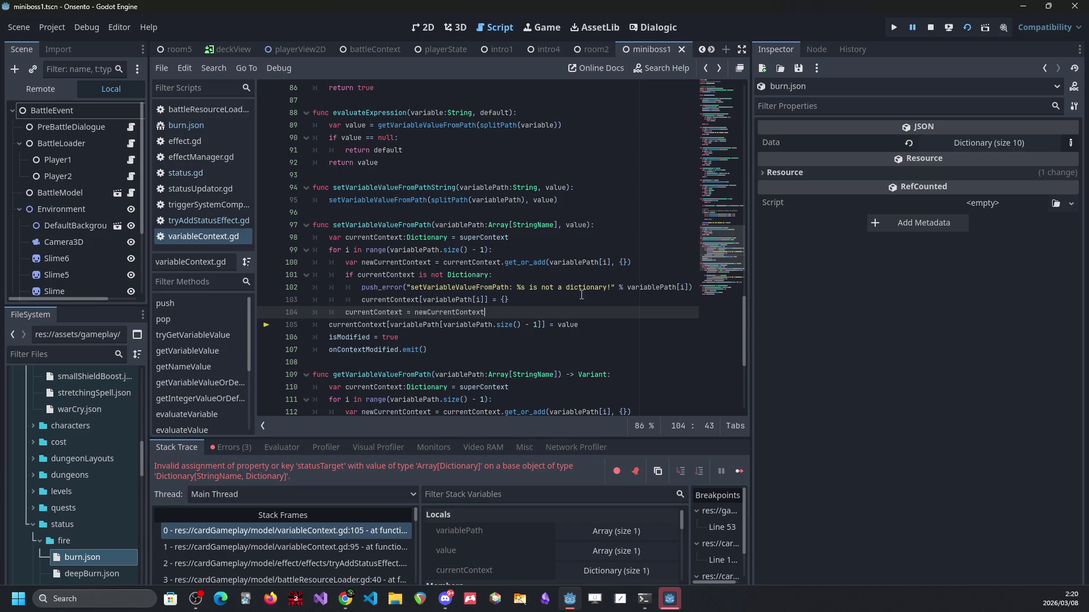
double_click(567, 322)
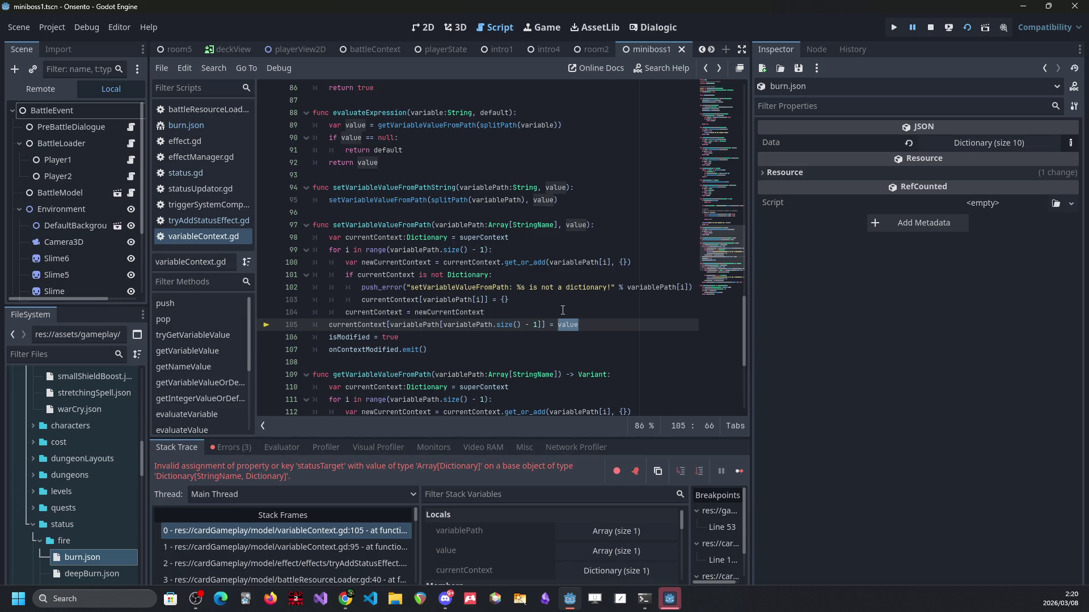
scroll(563, 310, "down", 4)
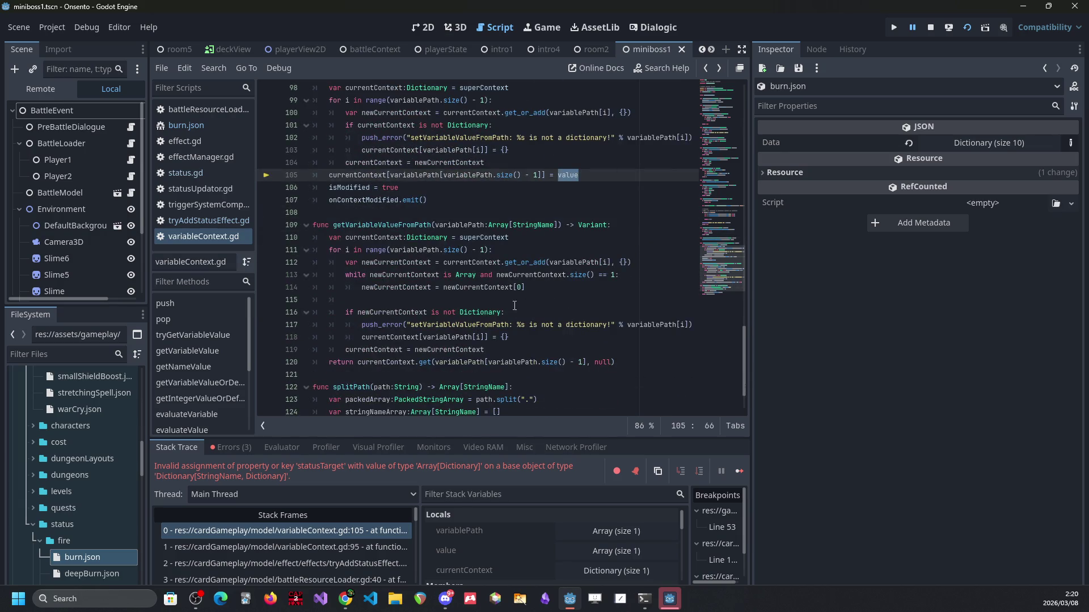
mouse_move(525, 287)
left_mouse_down()
mouse_move(340, 288)
mouse_move(237, 274)
left_mouse_up()
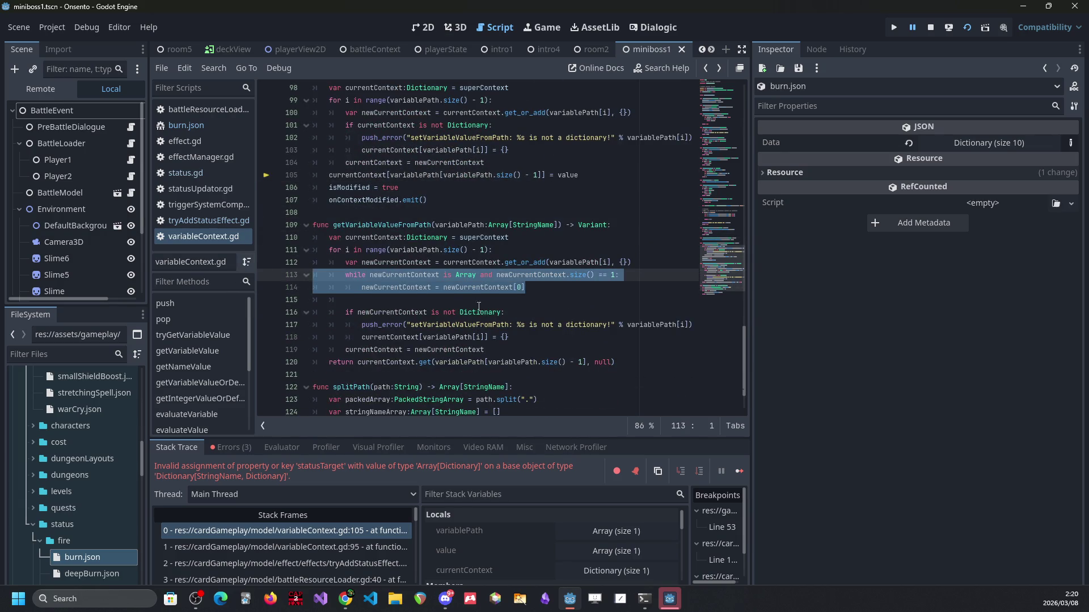
scroll(478, 307, "up", 2)
left_click(391, 163)
double_click(379, 149)
left_click(577, 237)
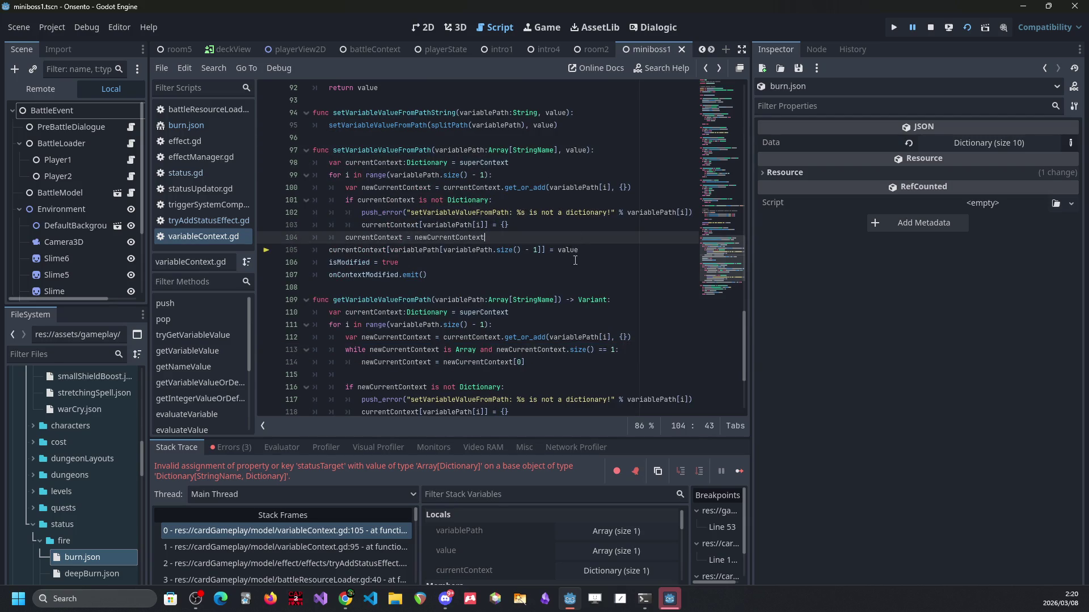
Step: Add 'while value is Array: value = value[0]' after line 104 and save
key("Return")
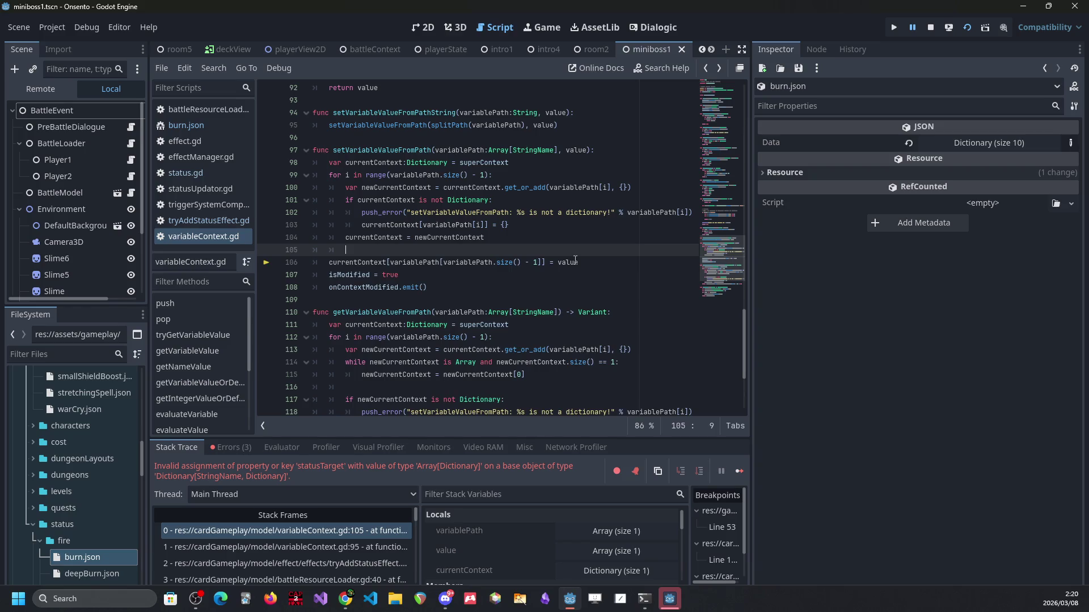
key("Return")
key("BackSpace")
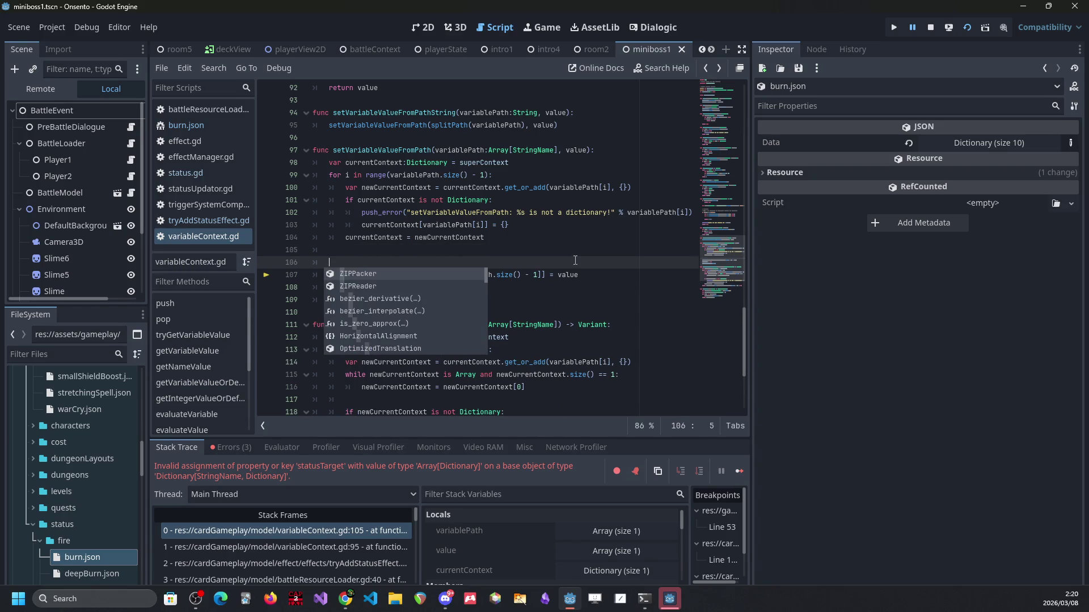
key("BackSpace")
key("BackSpace")
type("if value =")
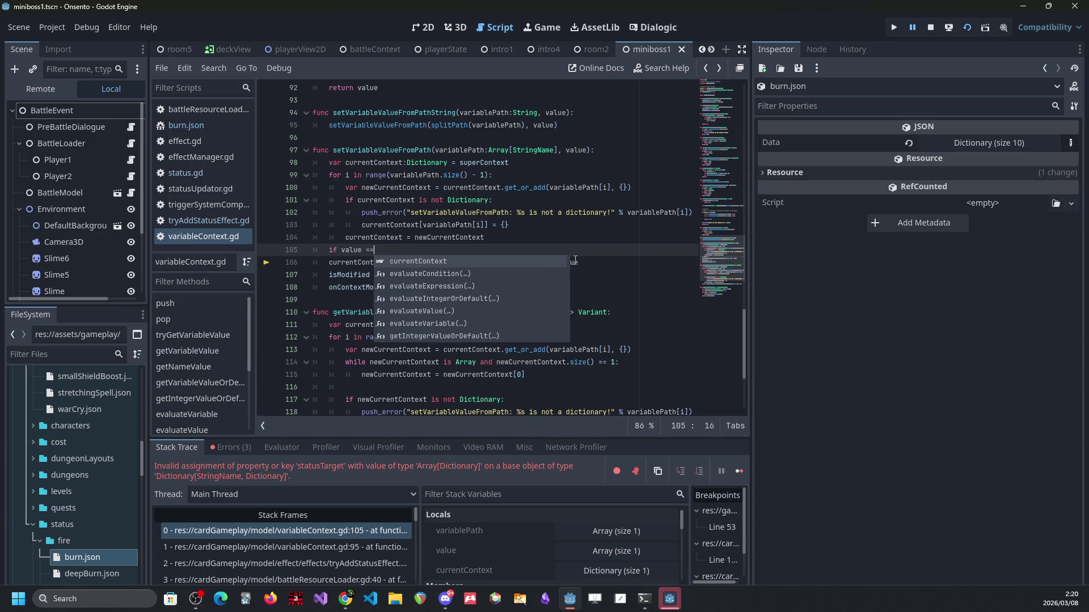
key("BackSpace")
type("is Array")
key("Home")
type("while")
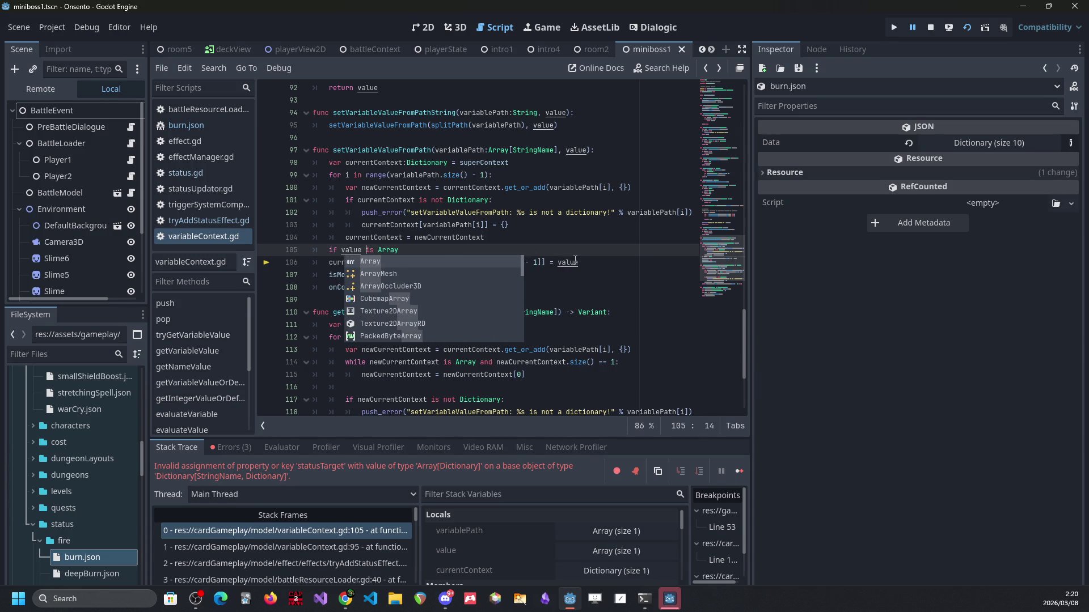
key("Delete")
key("Delete")
key("End")
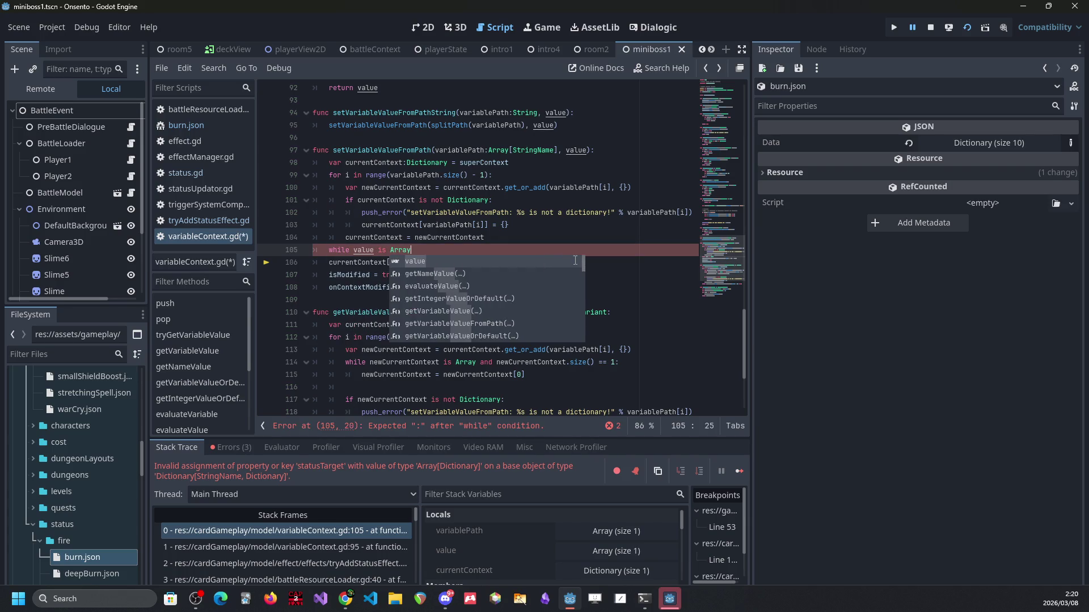
type(":")
key("Return")
type("val")
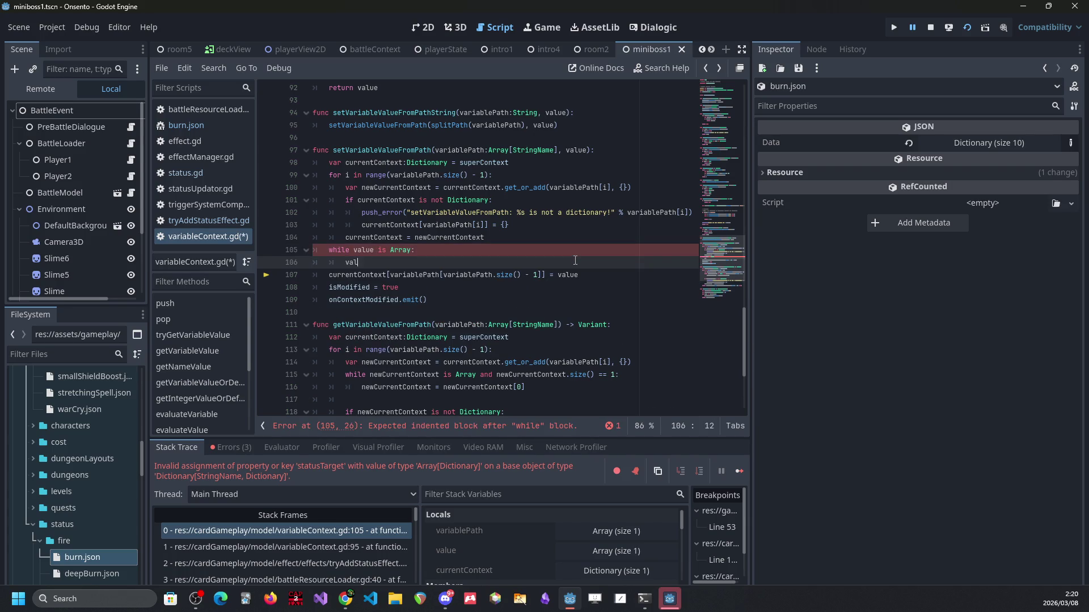
type("ue = value[0")
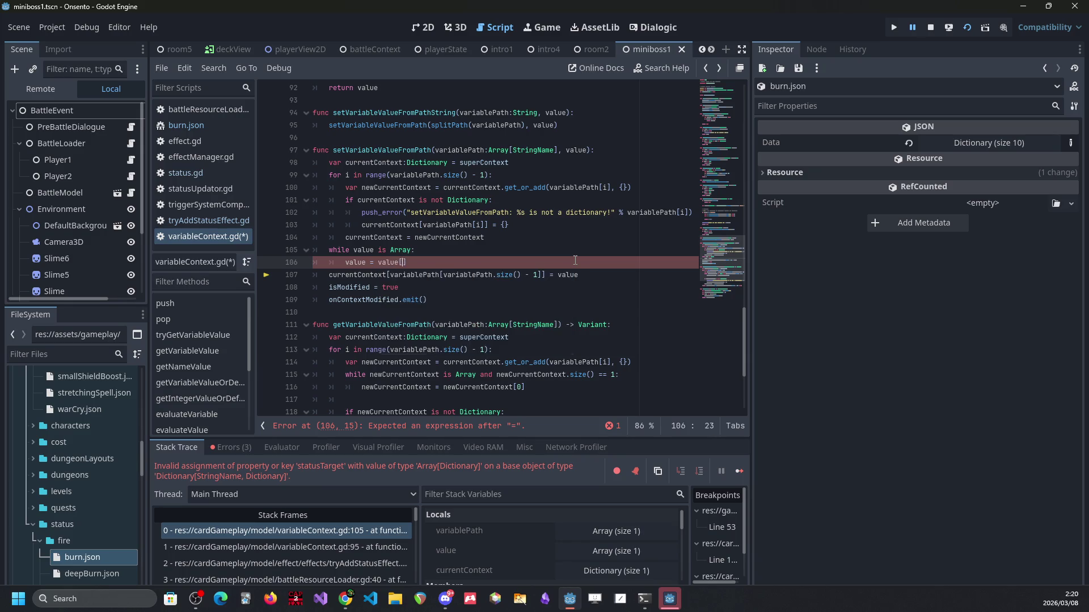
key("ctrl+s")
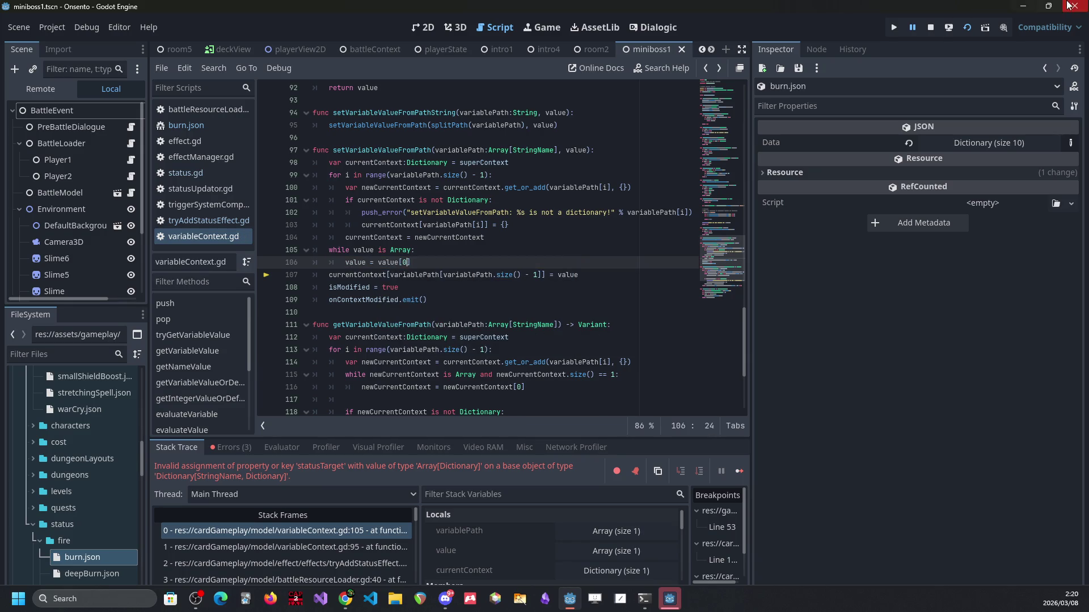
Step: Restart the game with F5, play the Fire Control card, and continue past the breakpoint
left_click(930, 26)
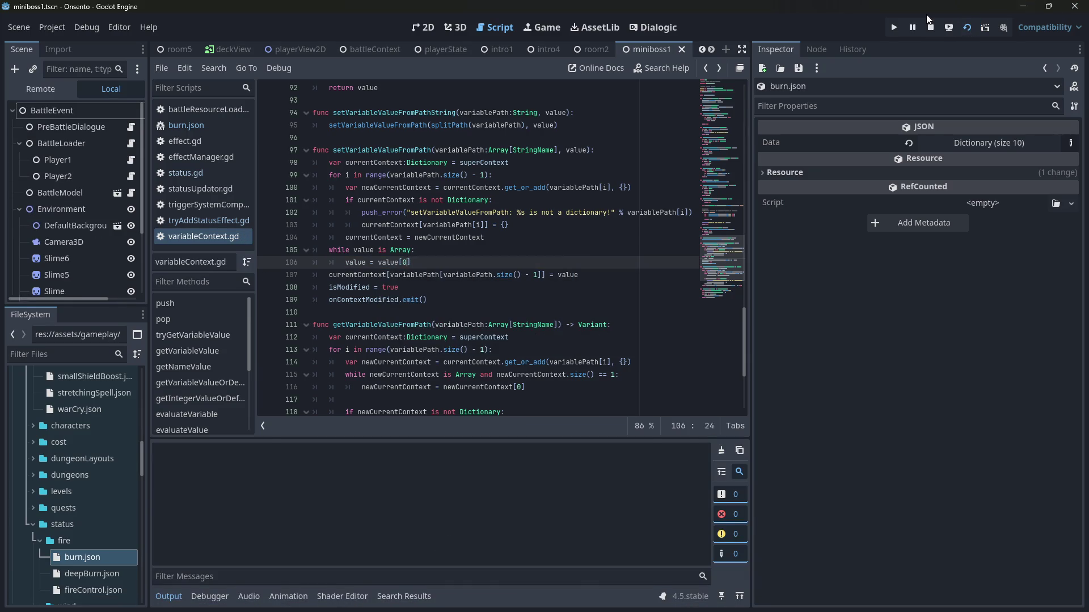
key("F5")
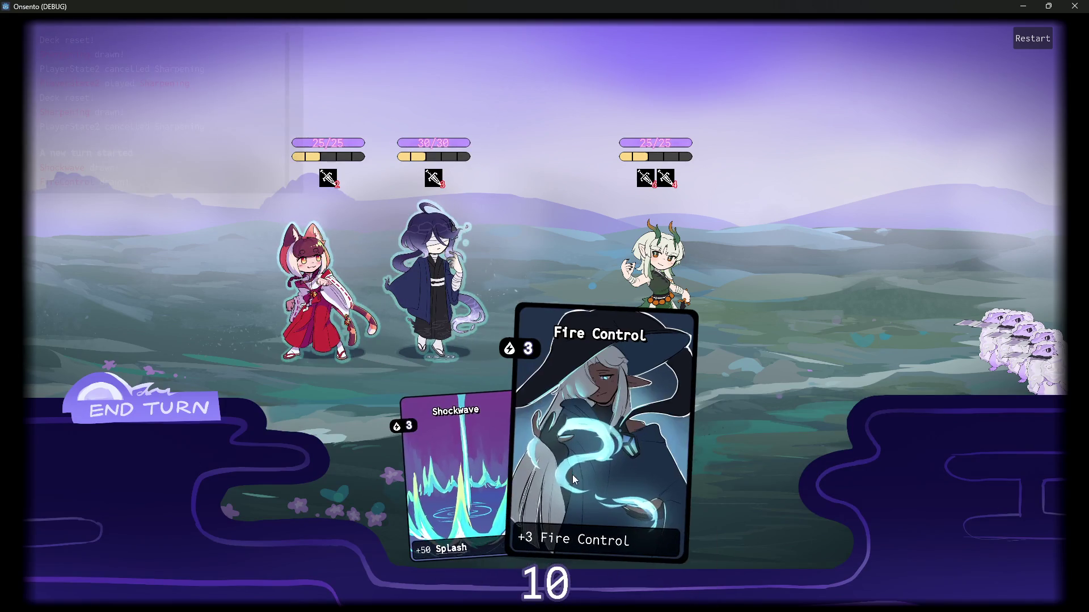
left_click(573, 475)
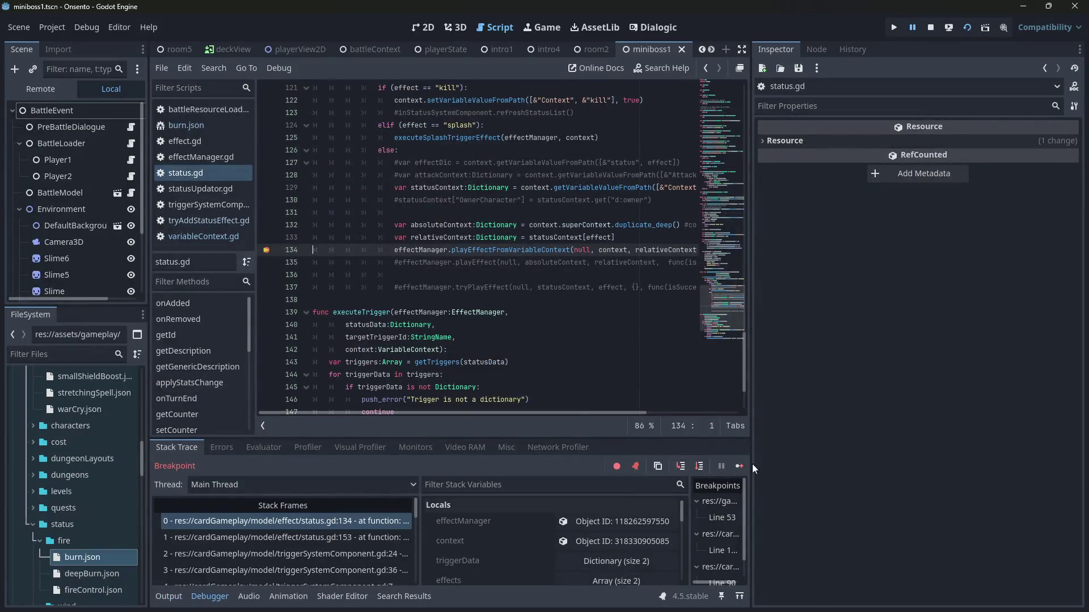
left_click(739, 465)
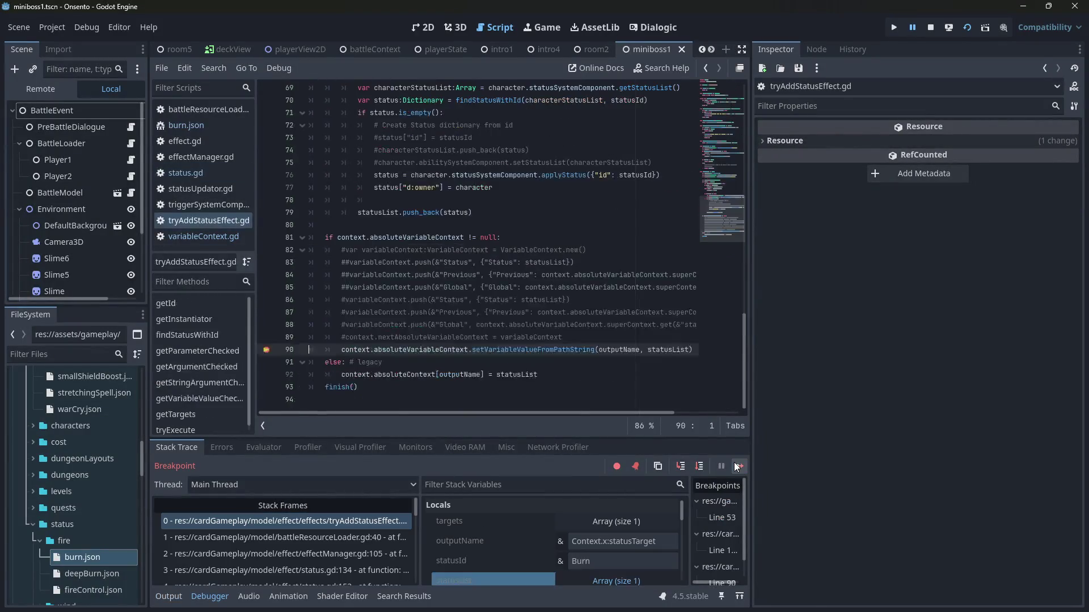
Step: Continue to the error and inspect tryExecute's targets around line 46 of changeStatEffect.gd
left_click(739, 466)
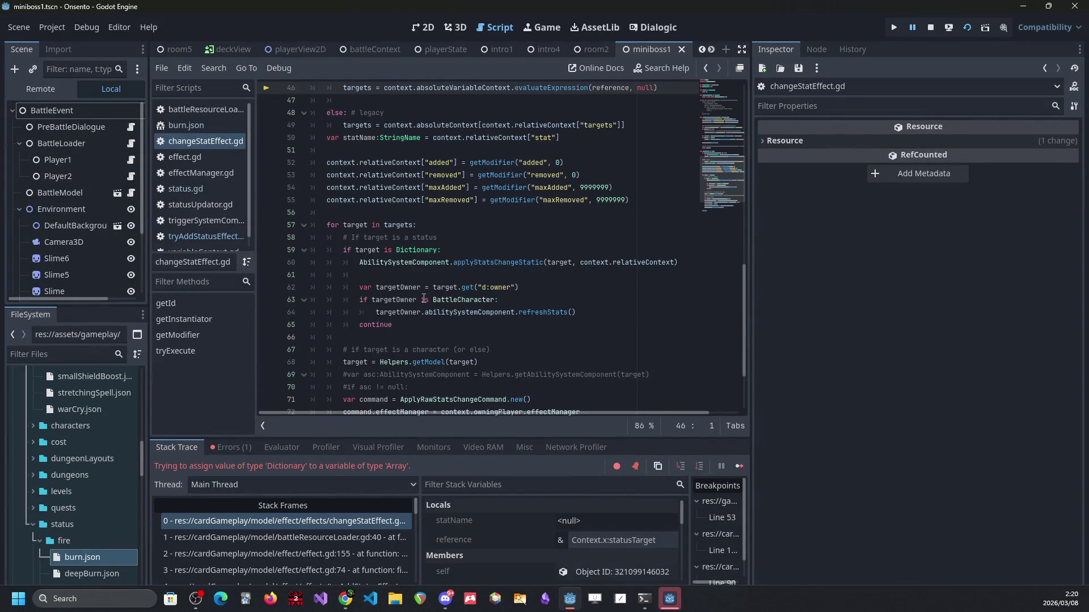
scroll(536, 264, "up", 5)
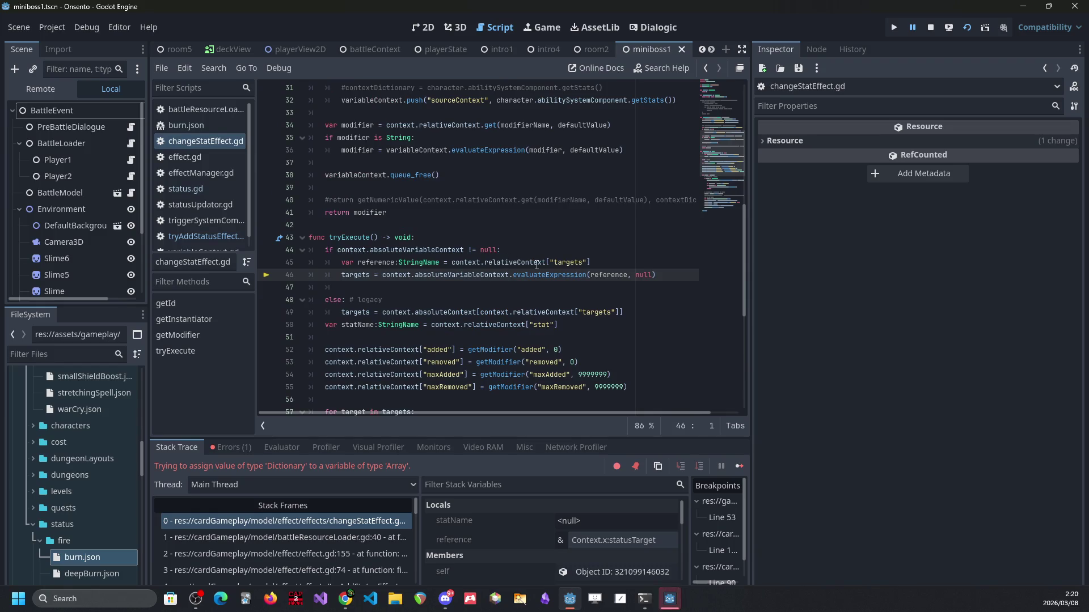
mouse_move(508, 279)
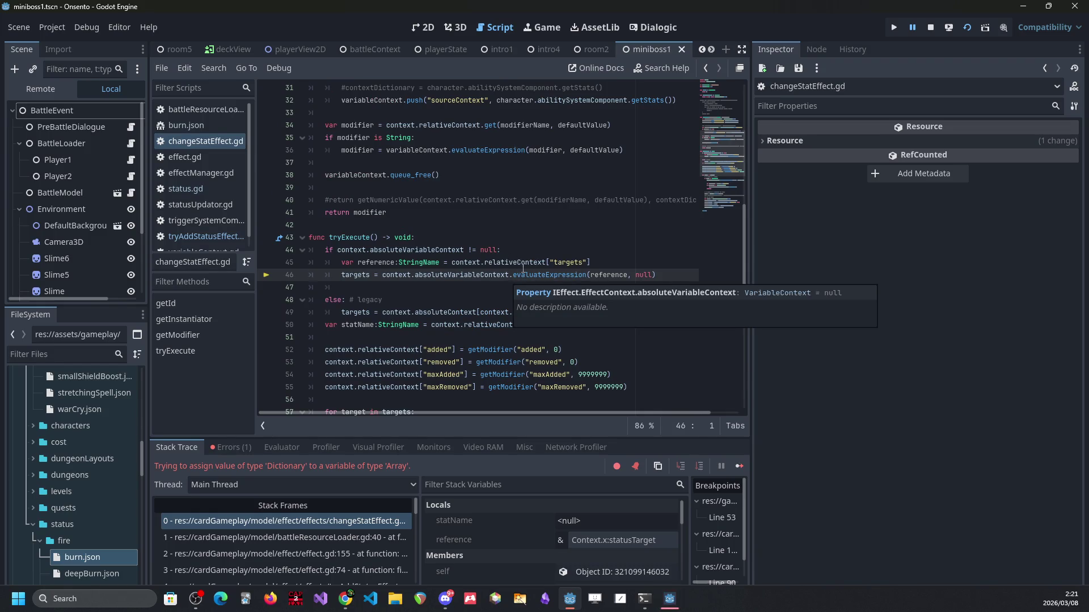
left_click(534, 255)
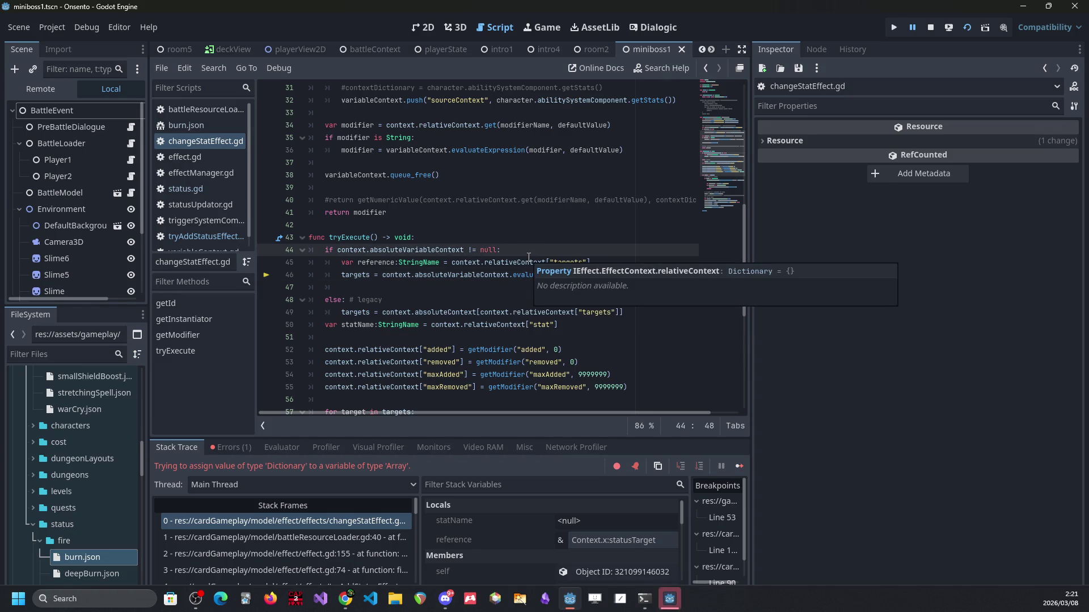
mouse_move(526, 258)
left_click(536, 238)
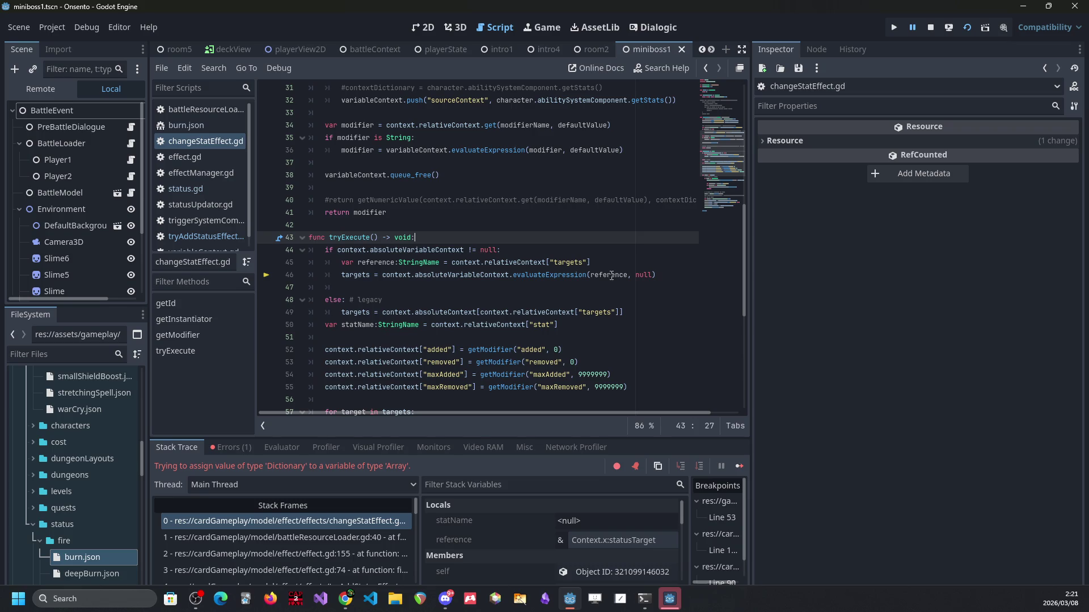
mouse_move(612, 276)
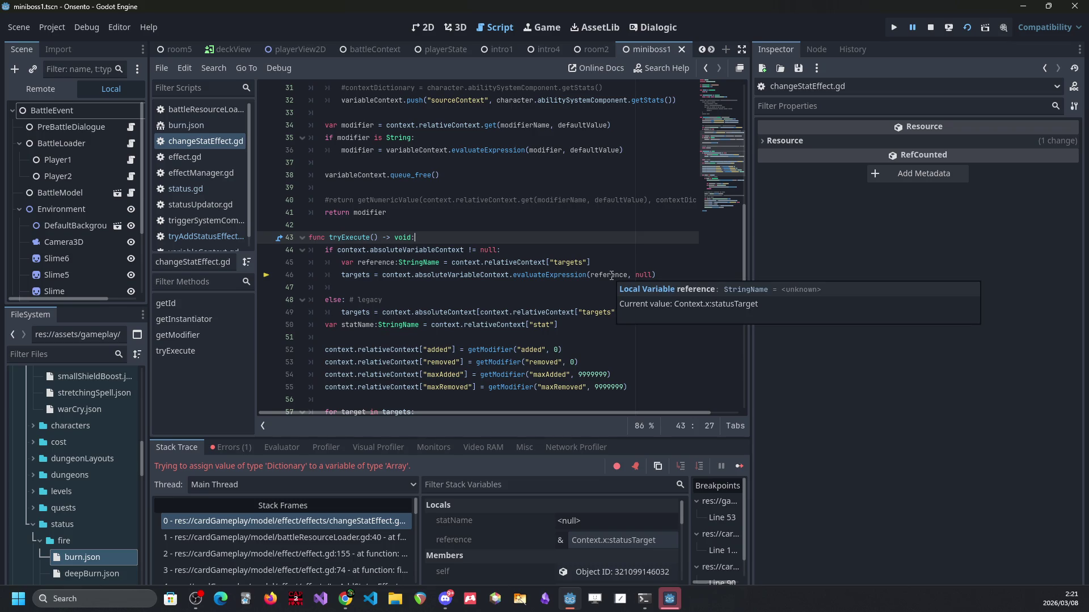
double_click(355, 275)
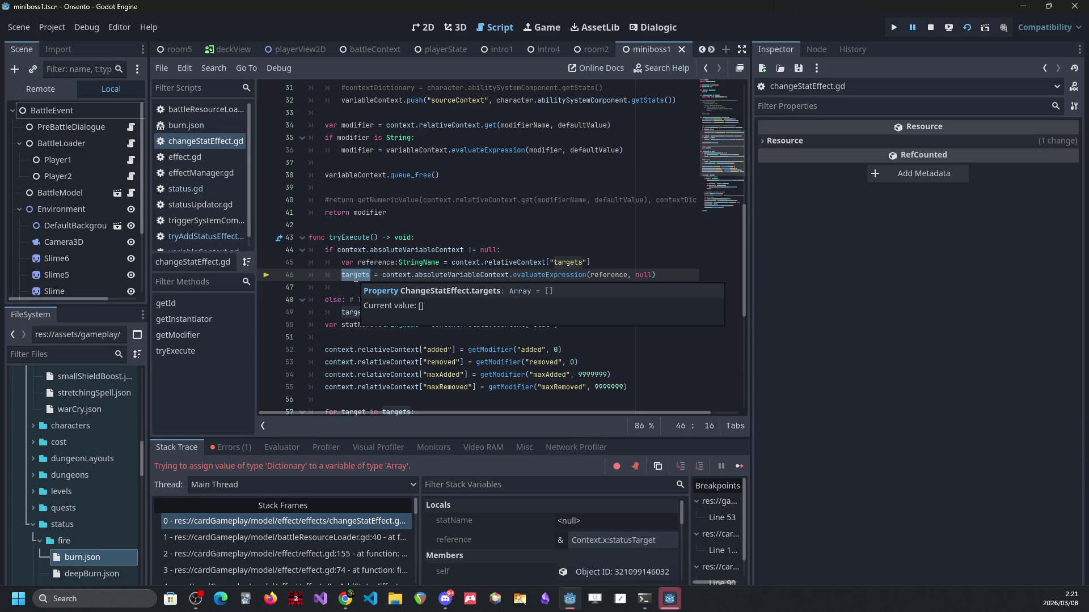
key("Left")
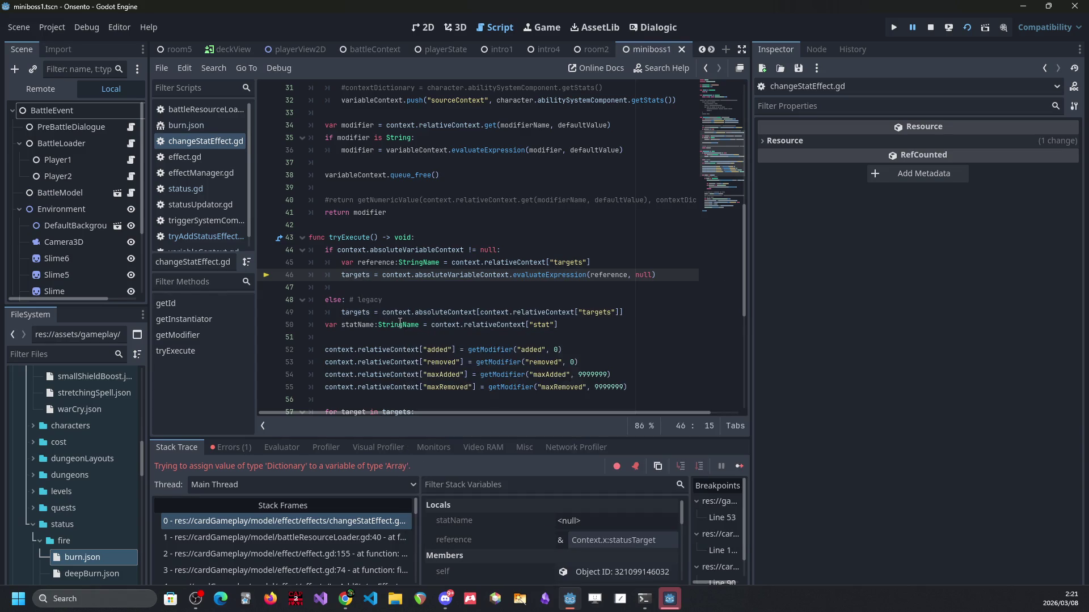
Step: Navigate back to tryAddStatusEffect.gd at line 90
key("alt+Left")
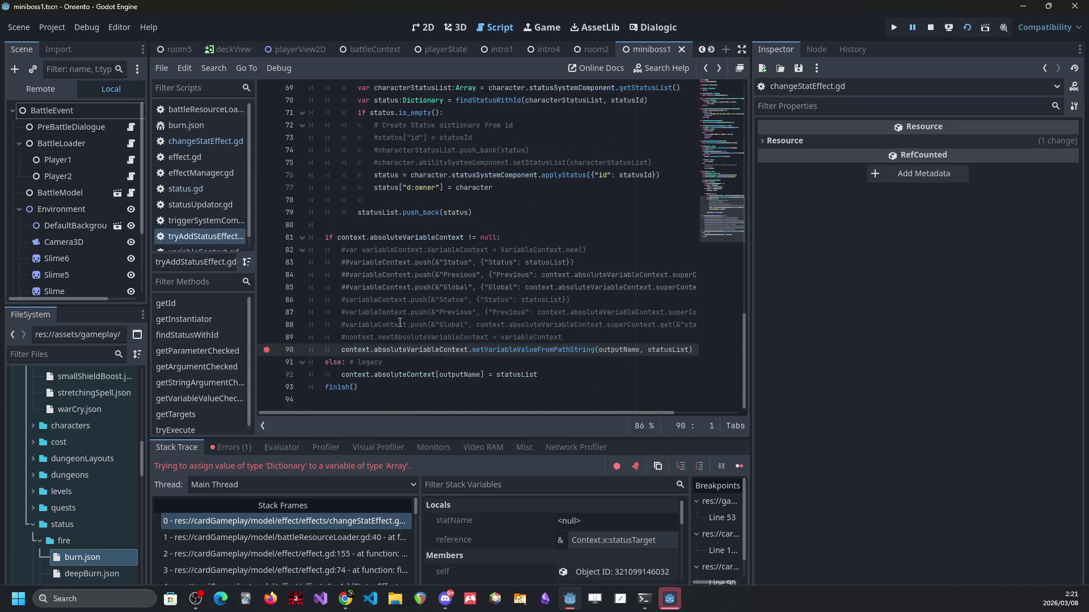
key("alt+Left")
key("alt+Right")
Step: Remove the value-unwrapping while loop from setVariableValueFromPathString and inspect currentContext and superContext
left_click(487, 350, "ctrl")
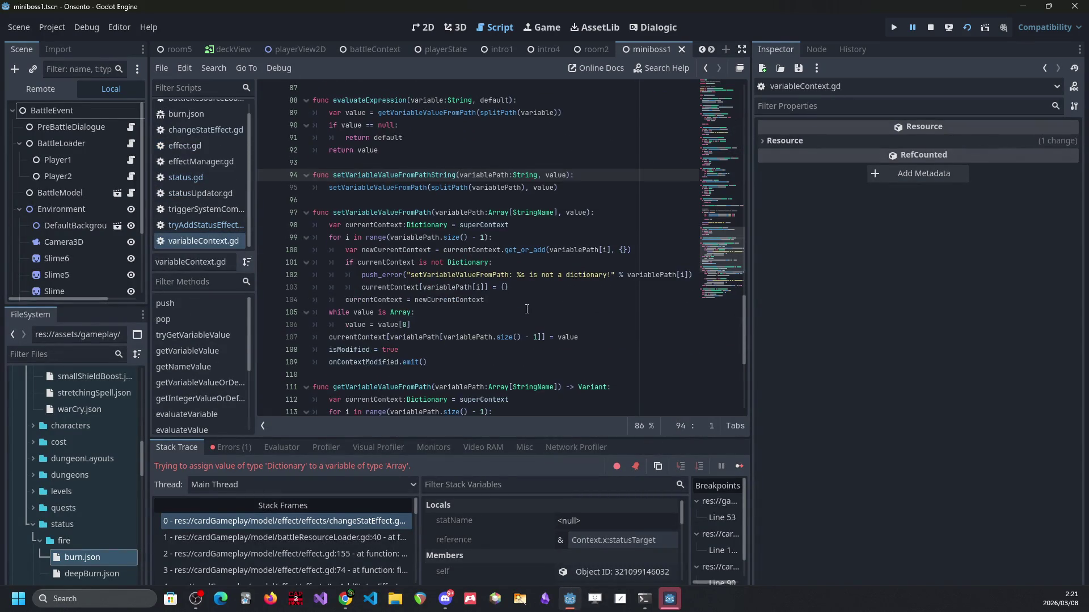
left_click(424, 320)
key("shift+Home")
key("BackSpace")
key("shift+Up")
key("shift+Up")
key("shift+End")
key("BackSpace")
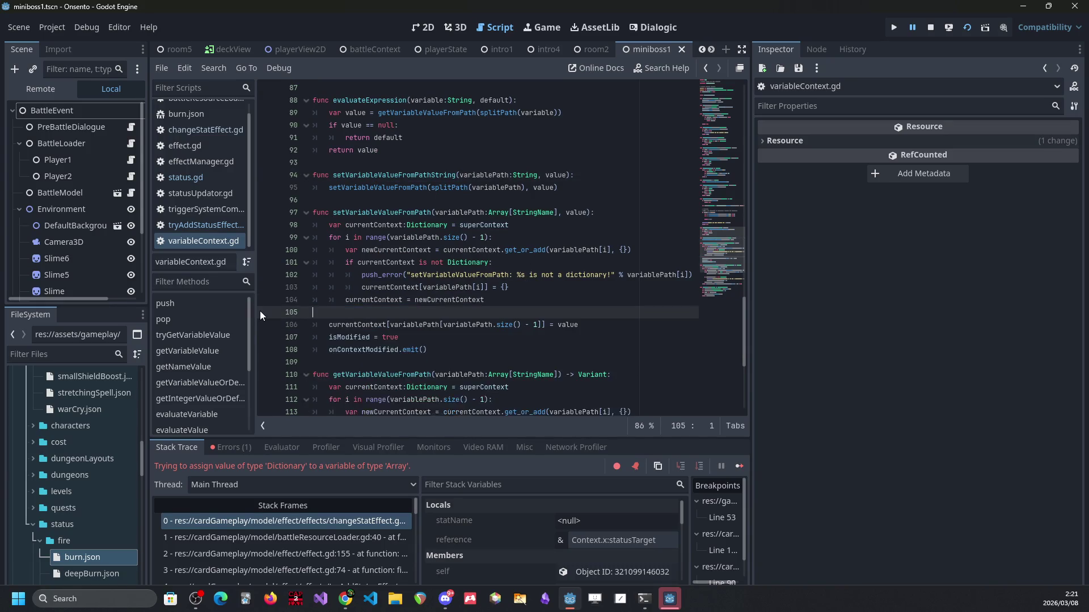
left_click(372, 313, "ctrl")
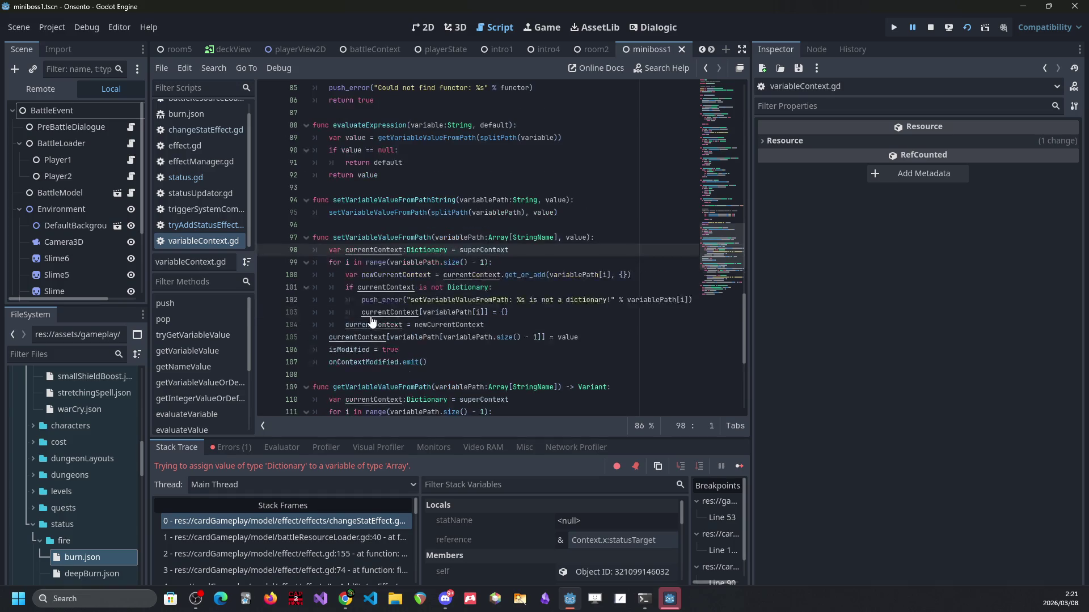
double_click(486, 250)
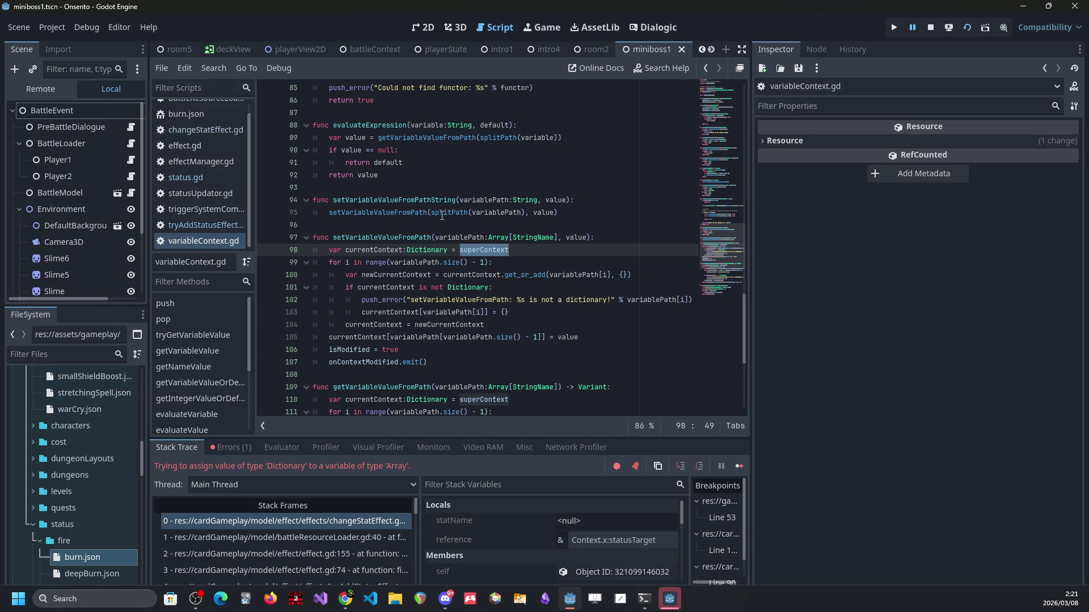
mouse_move(445, 209)
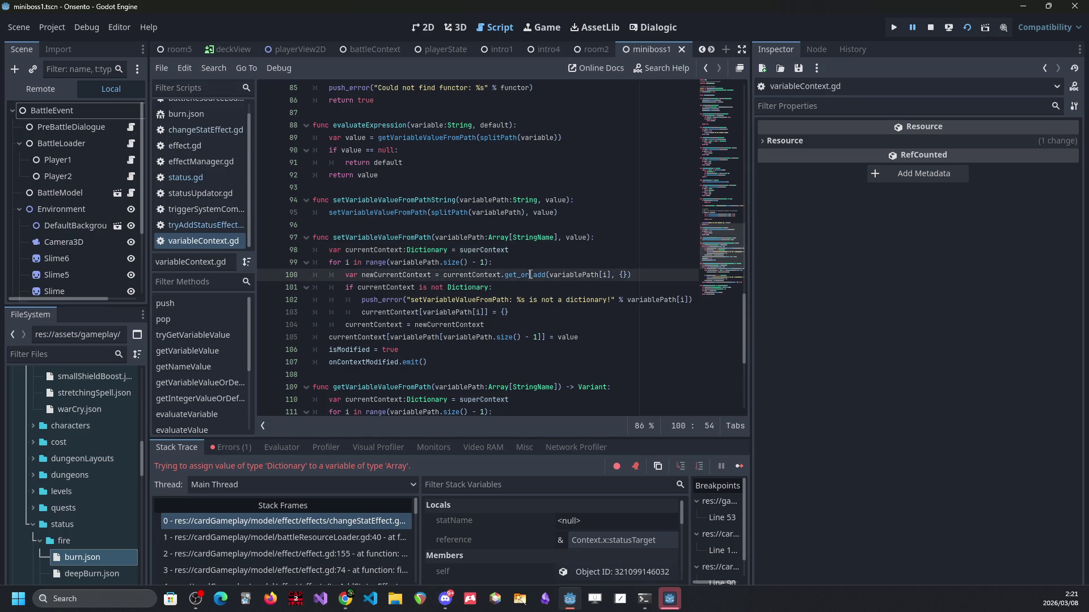
Step: In burn.json, prefix statusTarget on lines 25 and 20 with 'VarialbleContext' and save
double_click(95, 556)
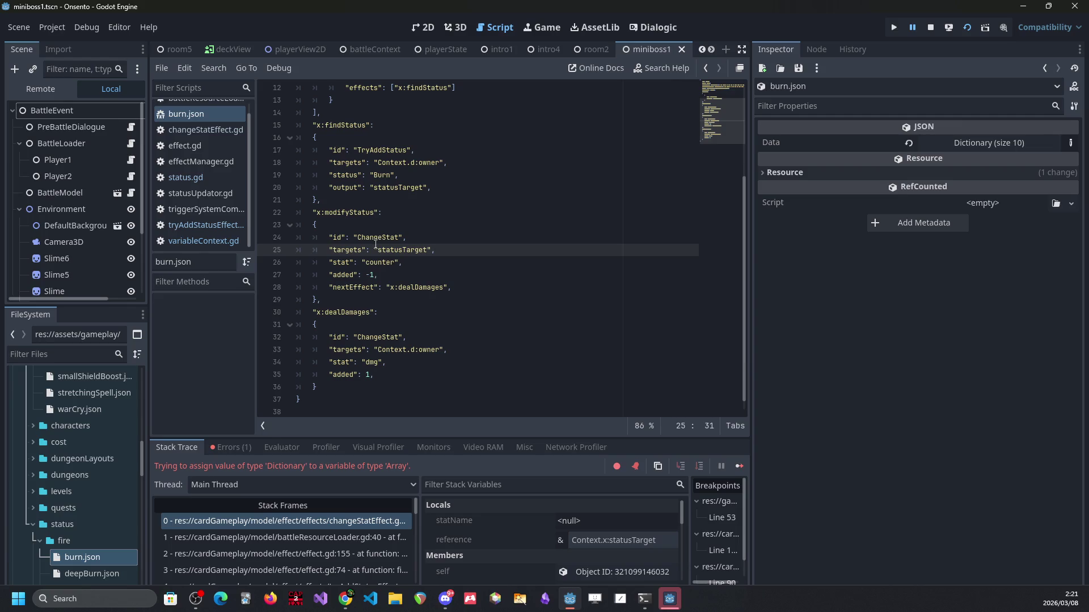
type("Varial")
type("bleConte")
type("xt")
key("ctrl+shift+Left")
key("ctrl+shift+Left")
key("ctrl+c")
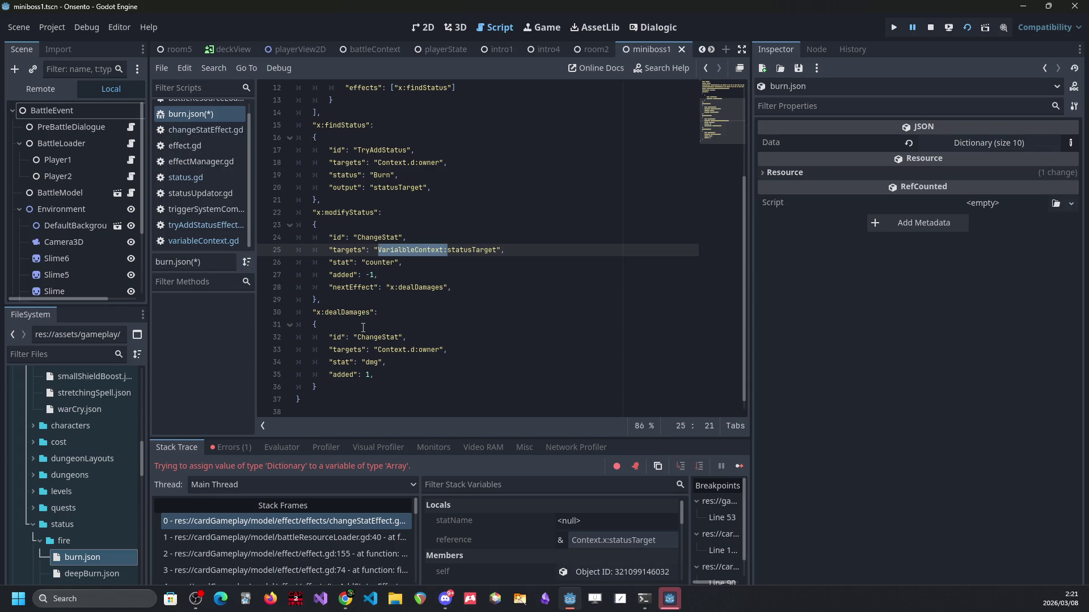
scroll(391, 235, "up", 1)
left_click(379, 199)
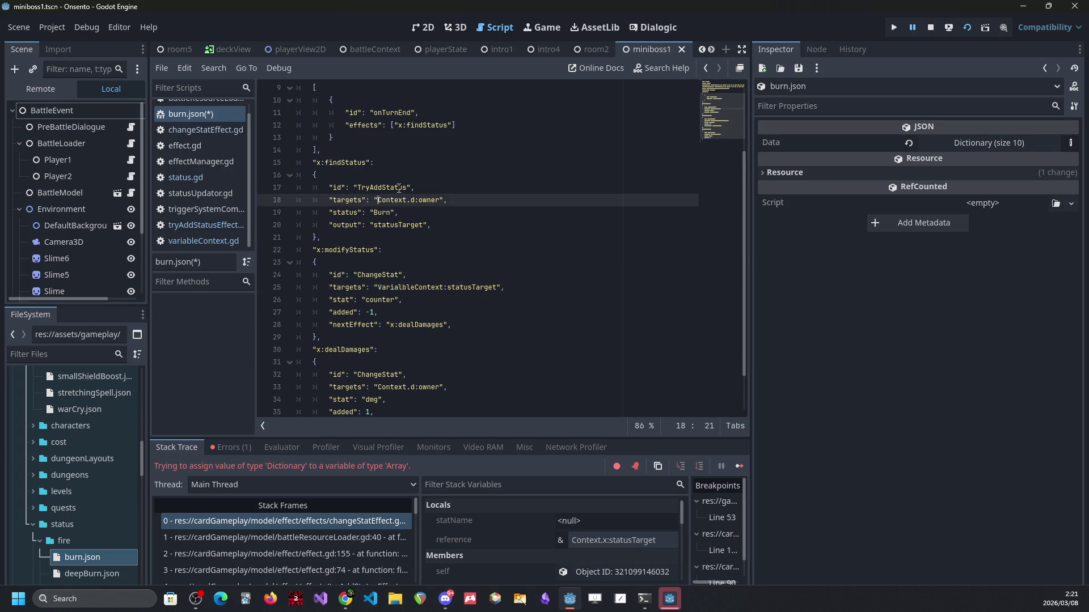
left_click(373, 225)
key("ctrl+v")
key("ctrl+s")
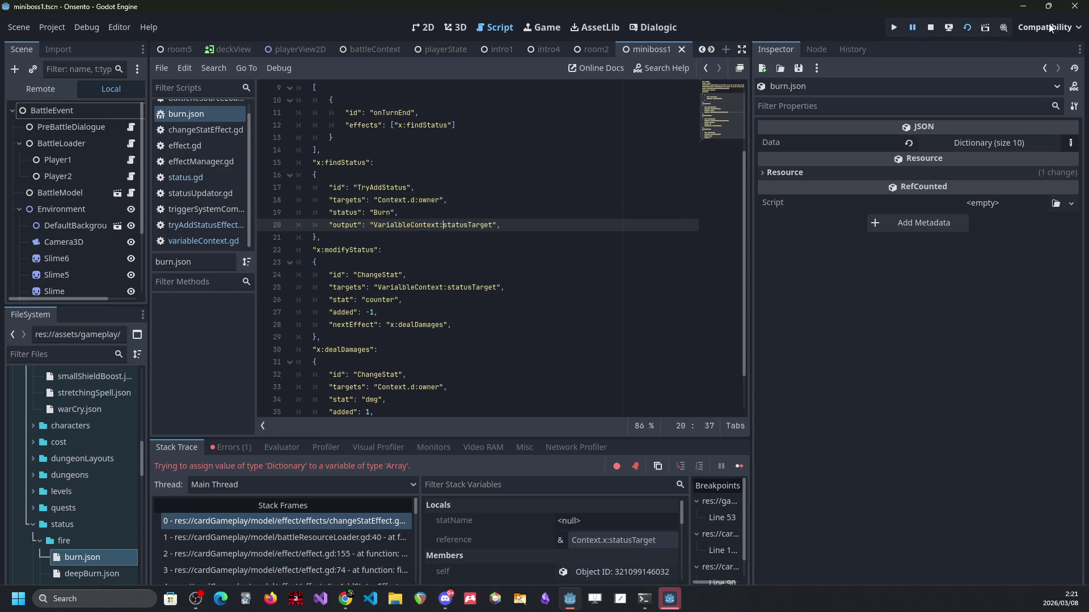
Step: Stop the debug run, rename both prefixes to 'TempContext', and run the scene
left_click(931, 30)
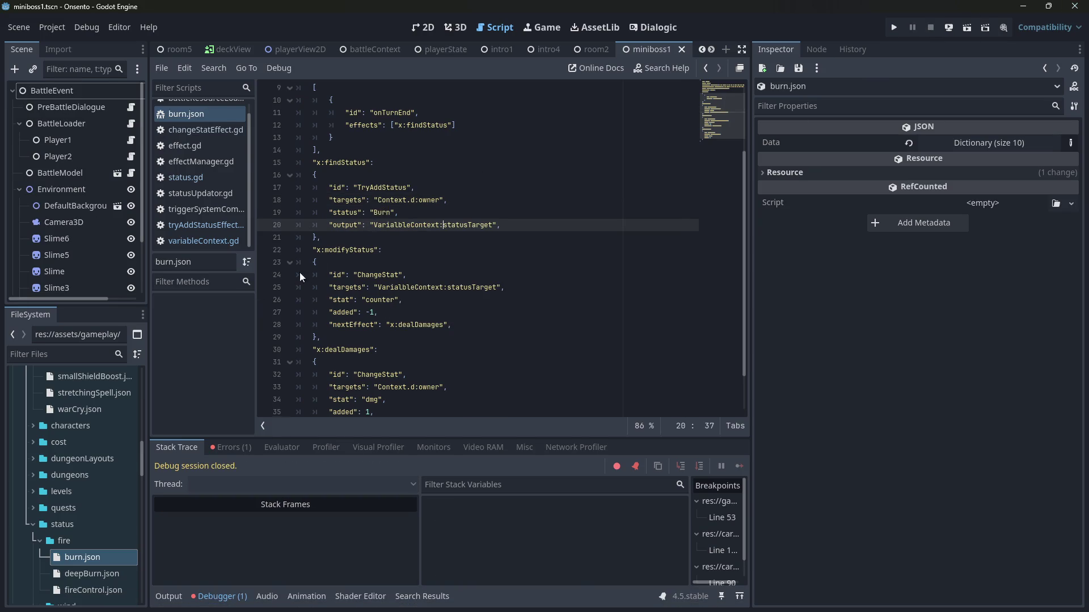
double_click(400, 225)
key("ctrl+d")
type("Temp")
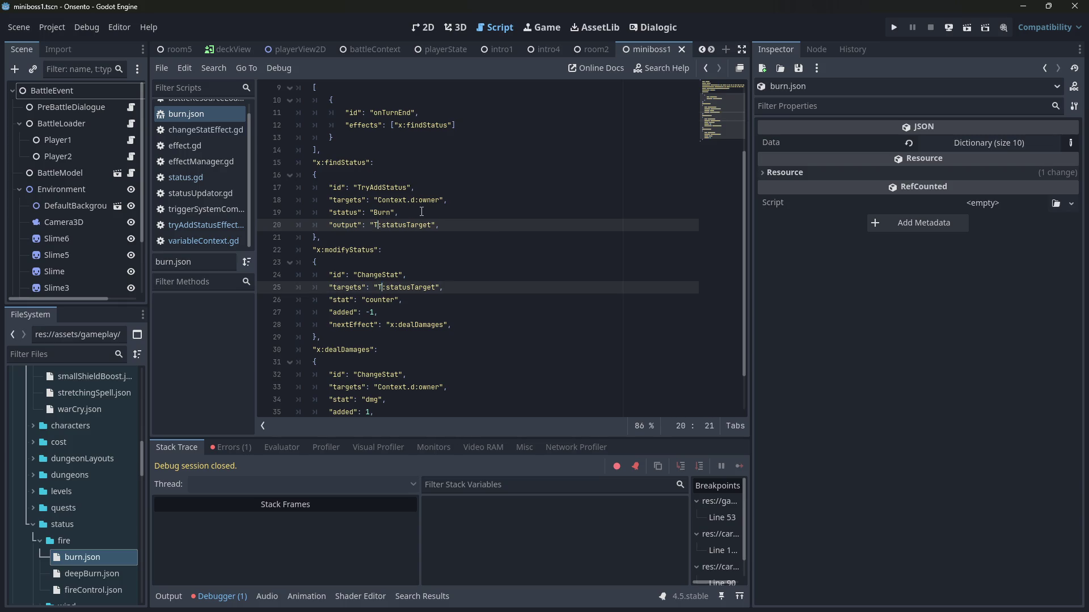
type("Context")
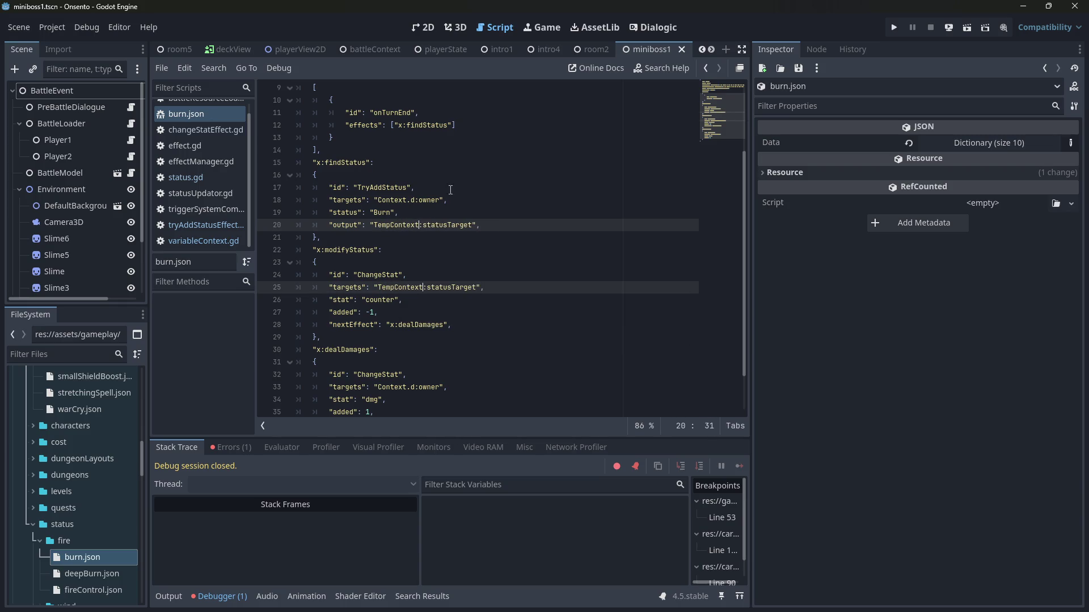
left_click(966, 28)
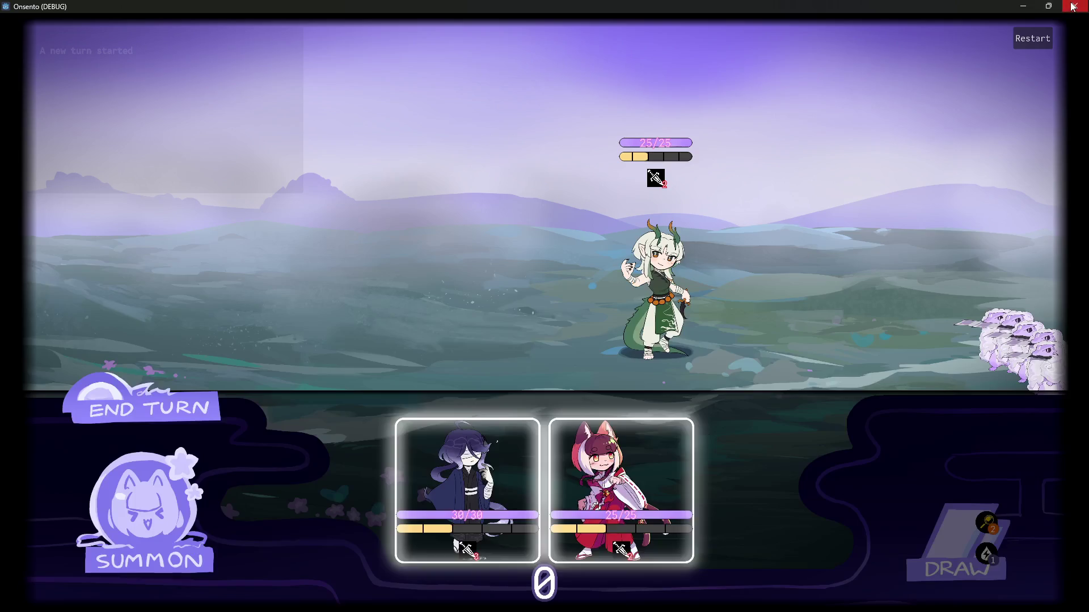
Step: Change 'TempContext:' to 'TempContext.' on lines 20 and 25 of burn.json
left_click(1074, 5)
left_click(407, 226)
double_click(407, 227)
key("ctrl+d")
key("Right")
key("Delete")
type(".")
Step: Run the scene, summon two characters, end the turn, and play Fire Control
left_click(967, 27)
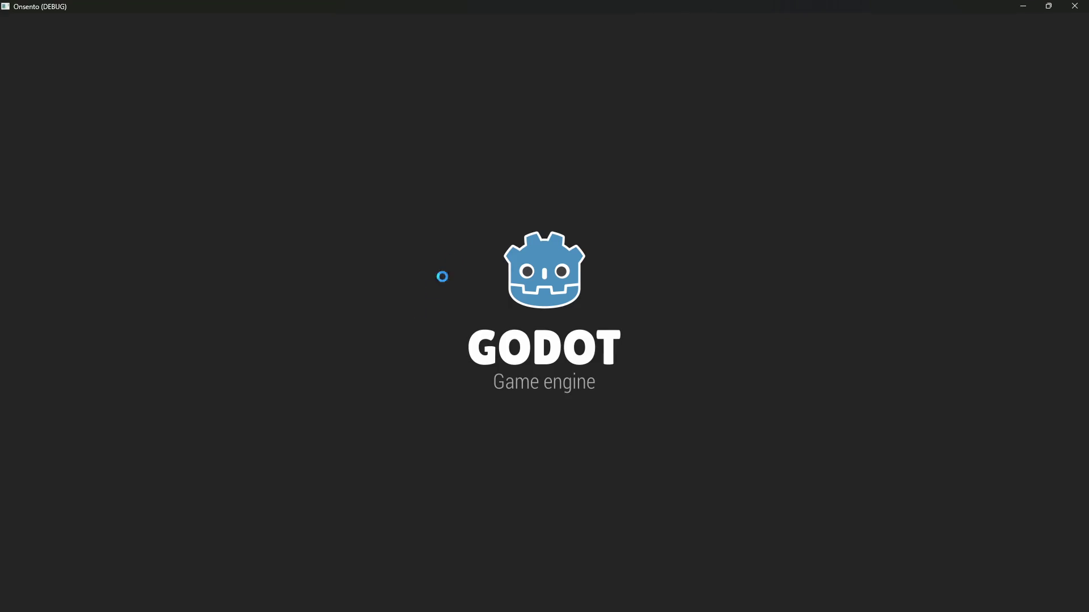
left_click_drag(421, 497, 431, 255)
mouse_move(545, 488)
left_mouse_down()
mouse_move(363, 249)
mouse_move(562, 499)
mouse_move(335, 278)
mouse_move(400, 286)
mouse_move(431, 408)
mouse_move(337, 290)
left_mouse_up()
left_click(194, 422)
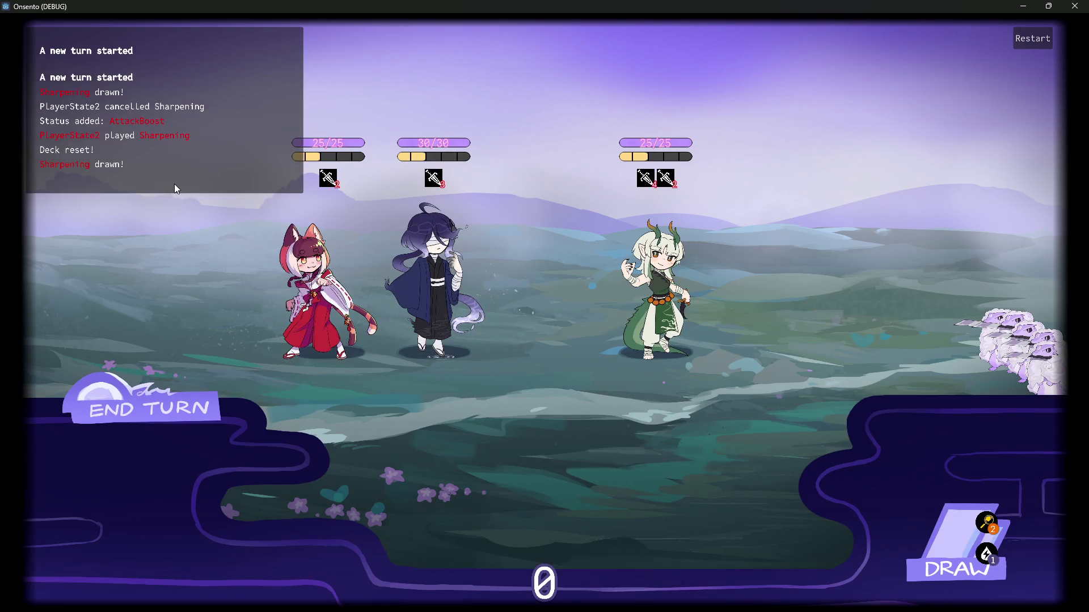
left_click_drag(615, 465, 501, 280)
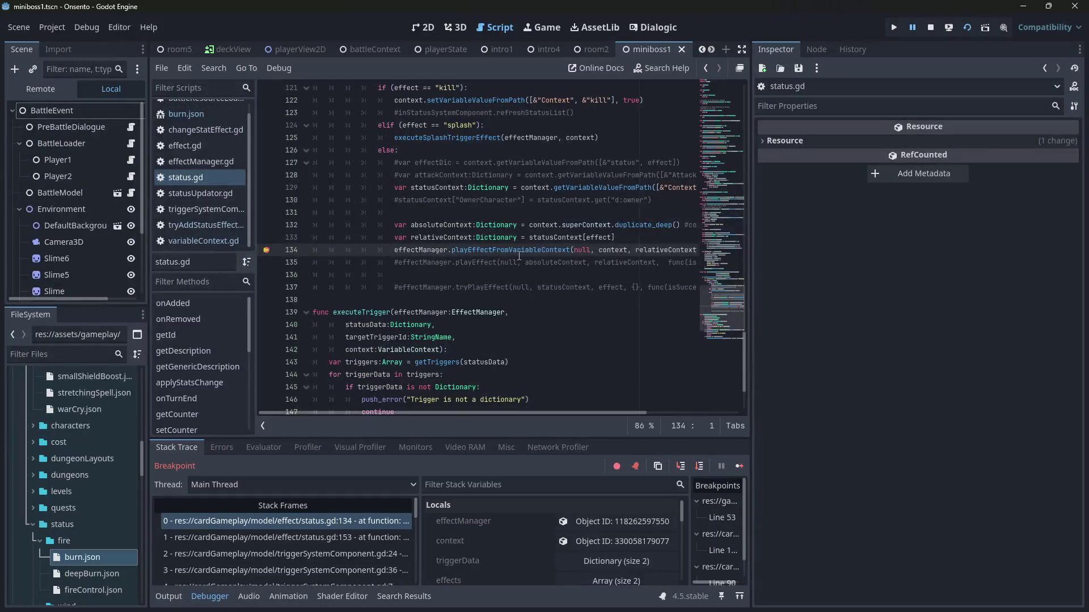
scroll(513, 413, "up", 1)
left_click_drag(514, 413, 695, 413)
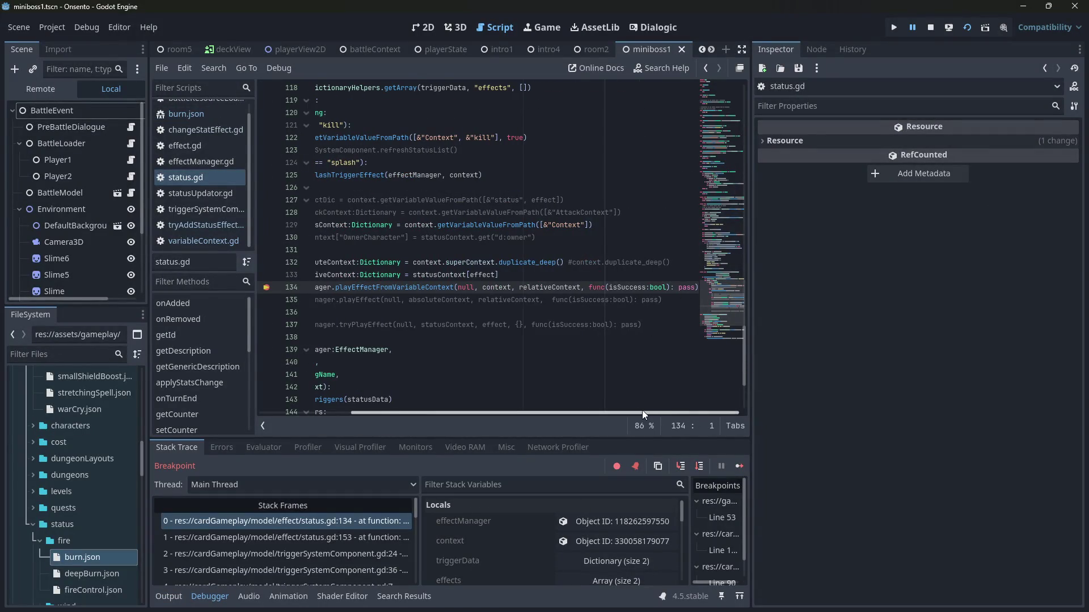
mouse_move(630, 410)
left_mouse_down()
mouse_move(514, 415)
mouse_move(651, 420)
mouse_move(465, 409)
left_mouse_up()
Step: Continue through breakpoints and end the turn until tryAddStatusEffect.gd line 90 halts
left_click(740, 467)
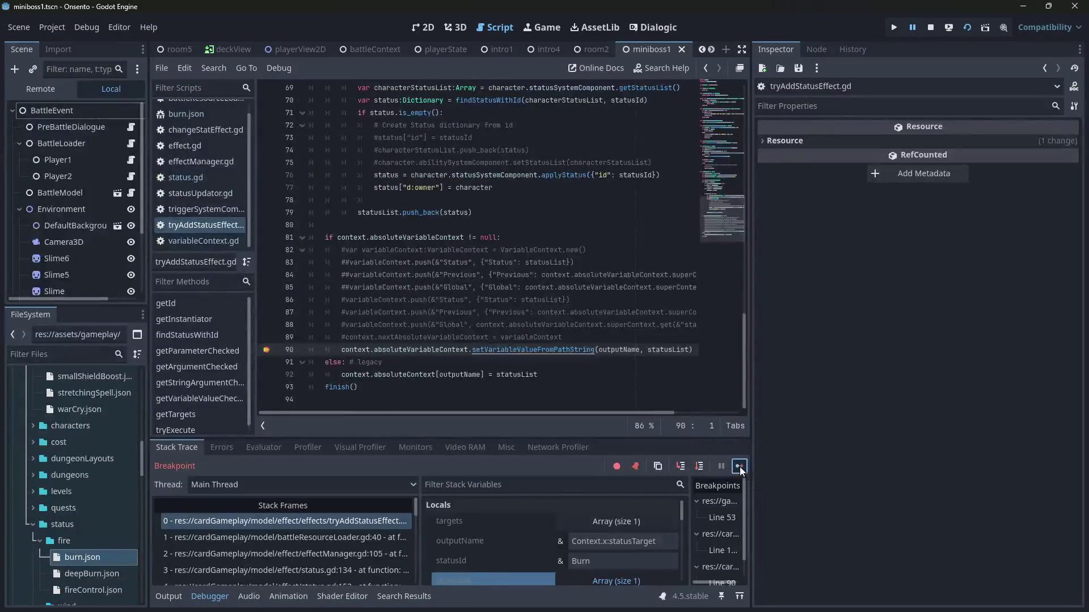
left_click(739, 467)
left_click(739, 467)
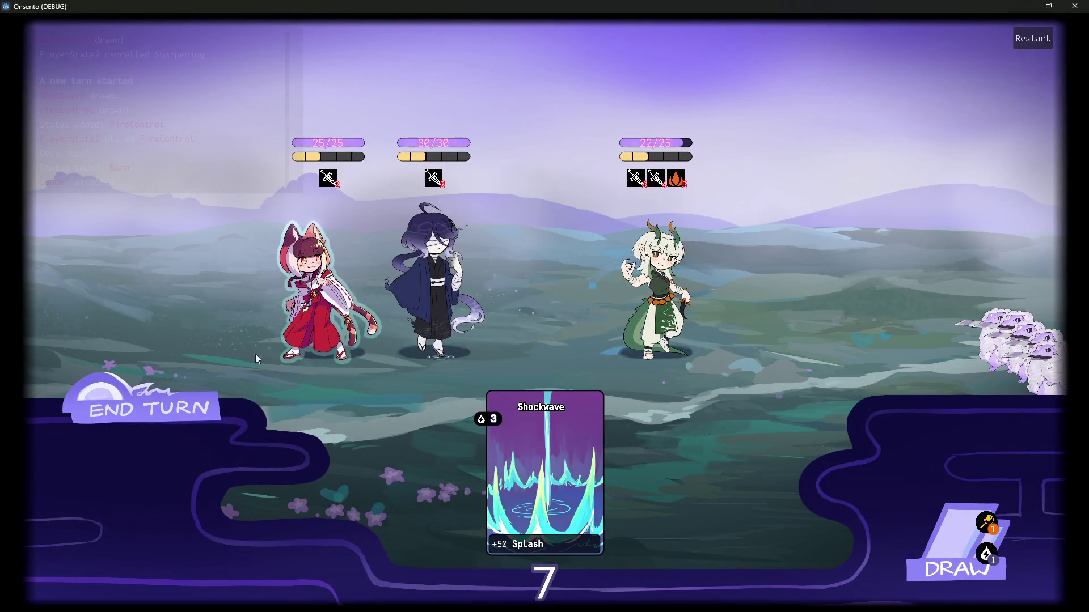
left_click(190, 397)
left_click(190, 397)
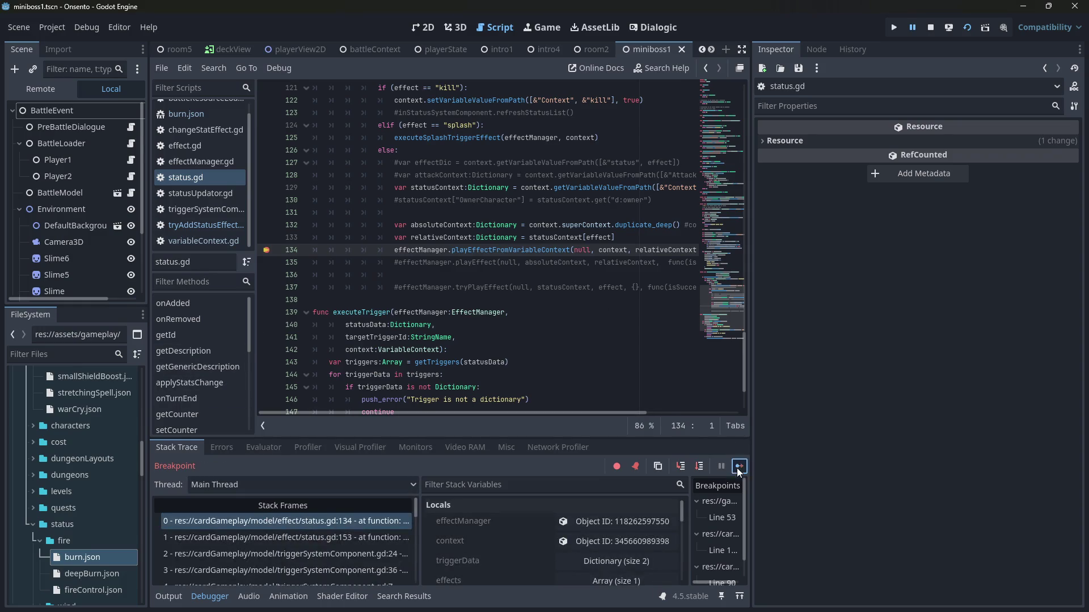
left_click(737, 467)
left_click(737, 467)
left_click(738, 468)
left_click(740, 466)
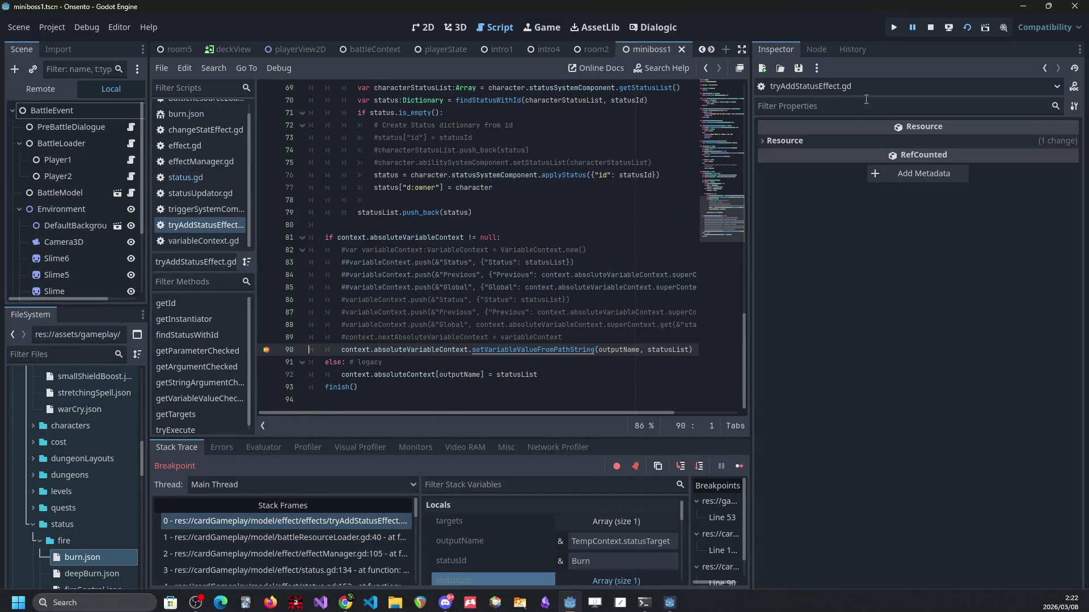
Step: Stop the debug session, reopen burn.json, and copy modifyStatus's nextEffect line
left_click(929, 31)
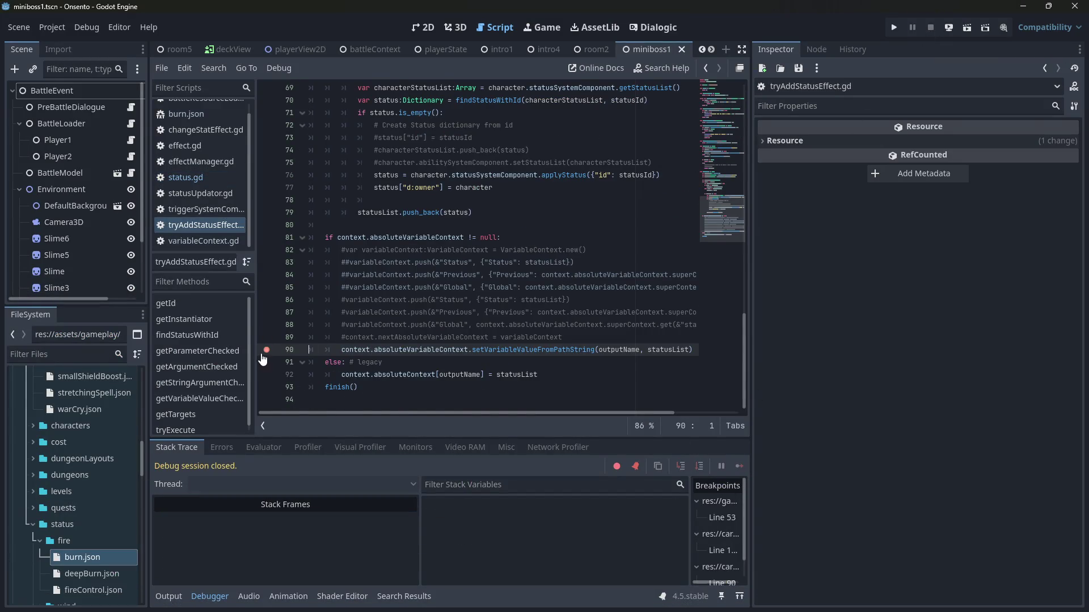
scroll(52, 508, "up", 10)
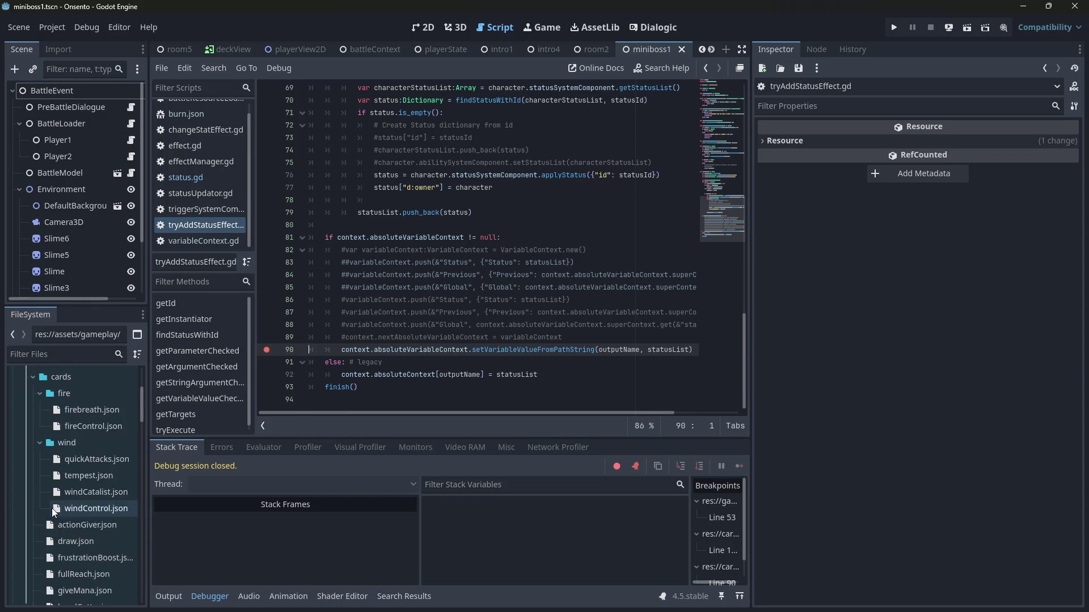
scroll(104, 543, "down", 10)
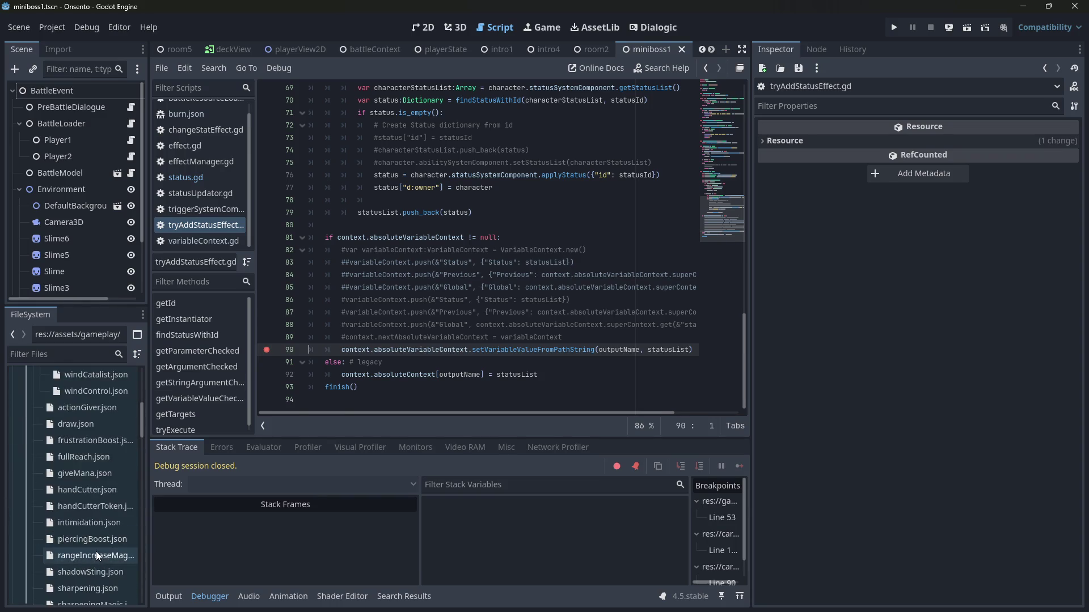
double_click(94, 498)
left_click(487, 287)
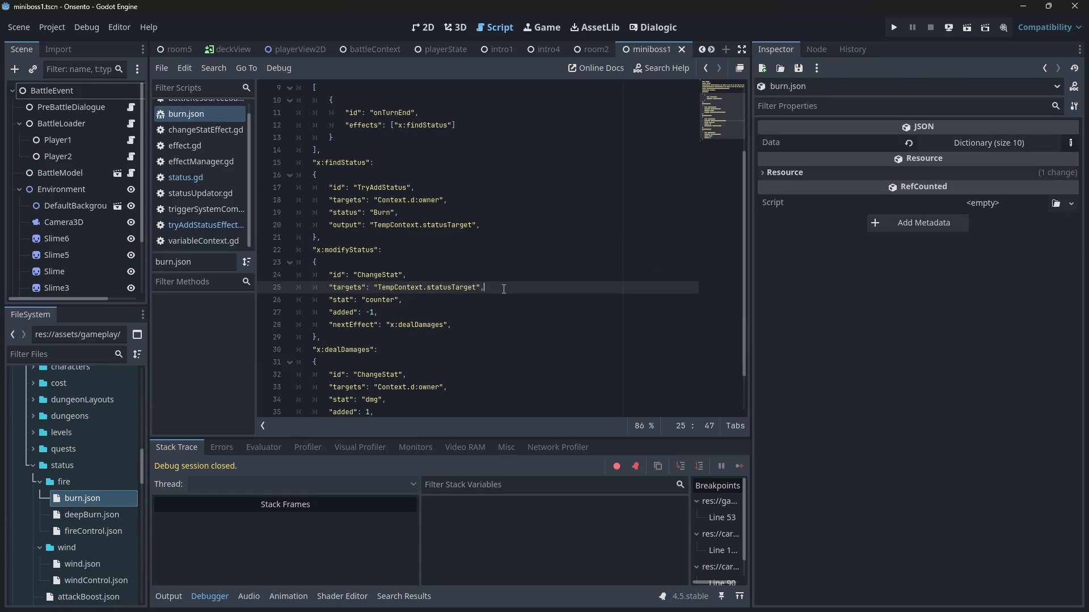
scroll(449, 293, "down", 1)
scroll(420, 266, "up", 3)
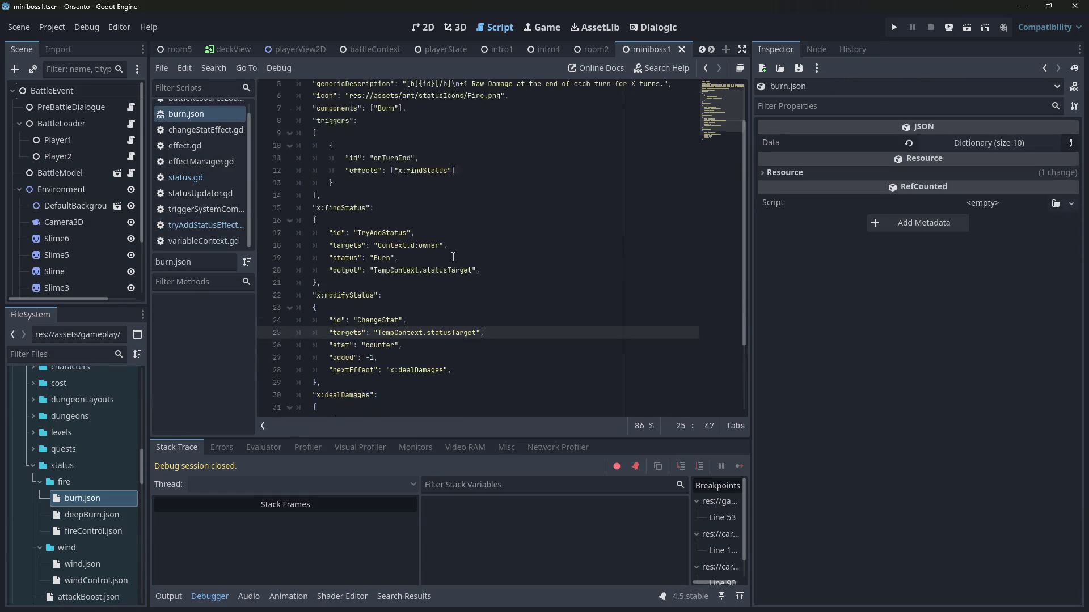
scroll(405, 288, "down", 4)
left_click_drag(475, 274, 220, 274)
key("ctrl+c")
Step: Add nextEffect 'x:modifyStatus' under findStatus's output line, save, and run the scene
left_click(493, 180)
key("Return")
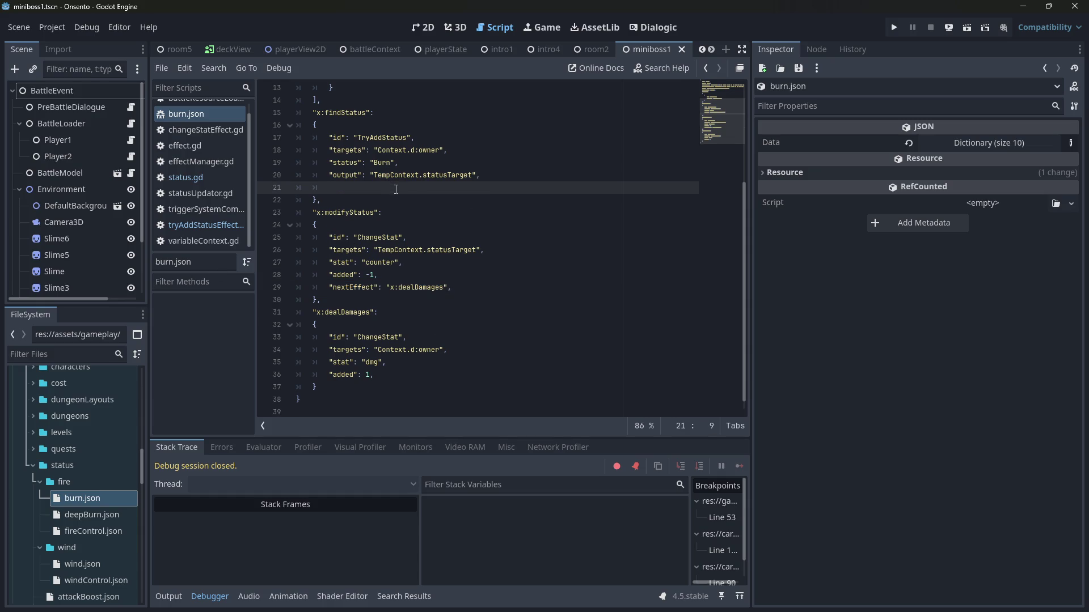
key("ctrl+v")
double_click(424, 187)
type("modifyStatus")
key("ctrl+s")
left_click(970, 28)
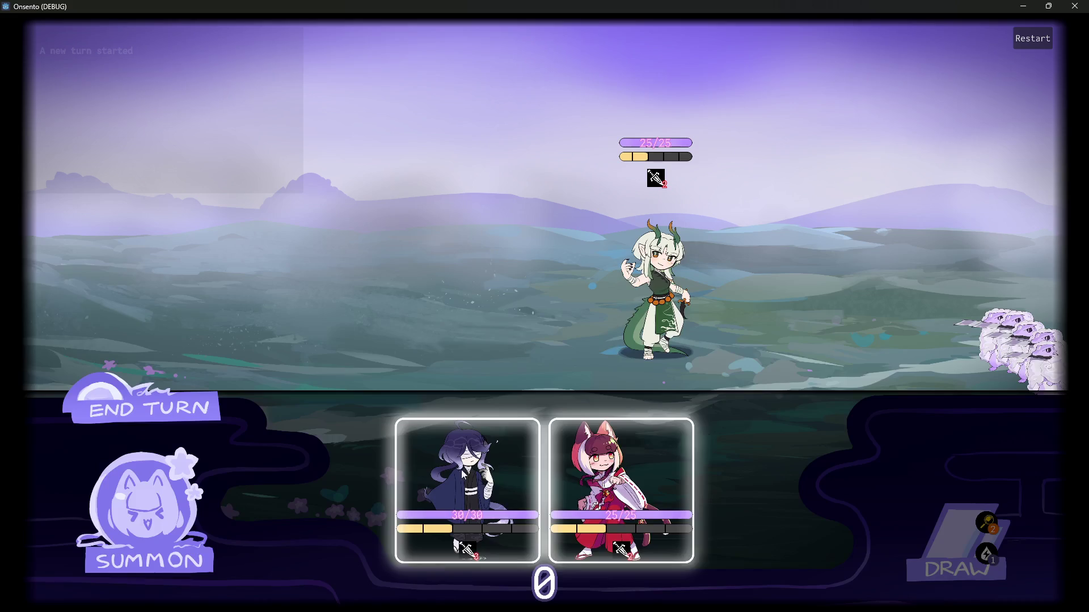
Step: Summon two characters, end the turn, and apply Fire Control to the blue-haired ally
left_click(461, 469)
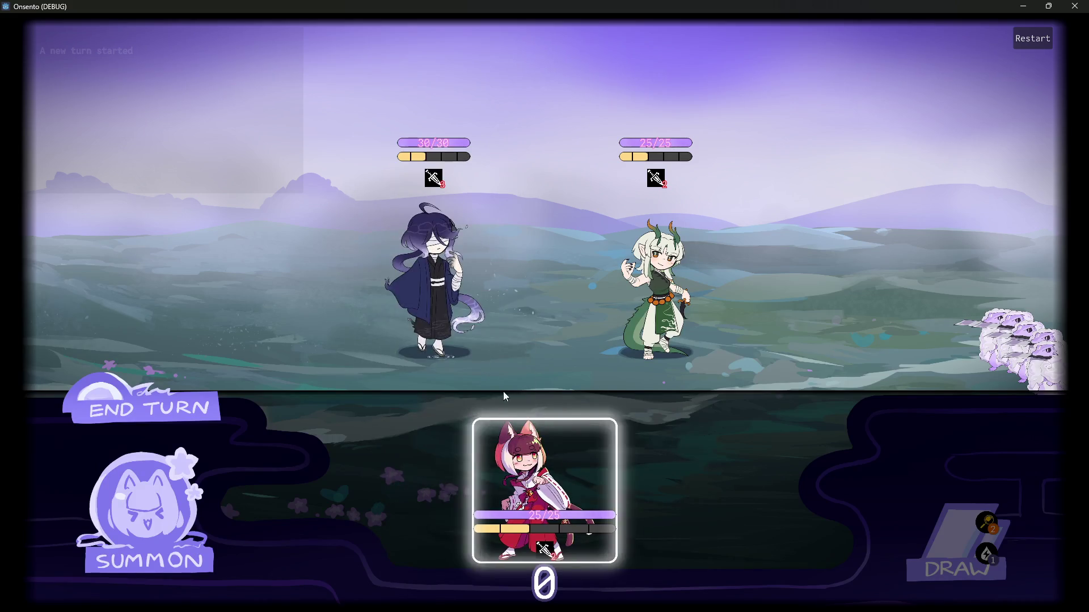
left_click(618, 477)
left_click(140, 367)
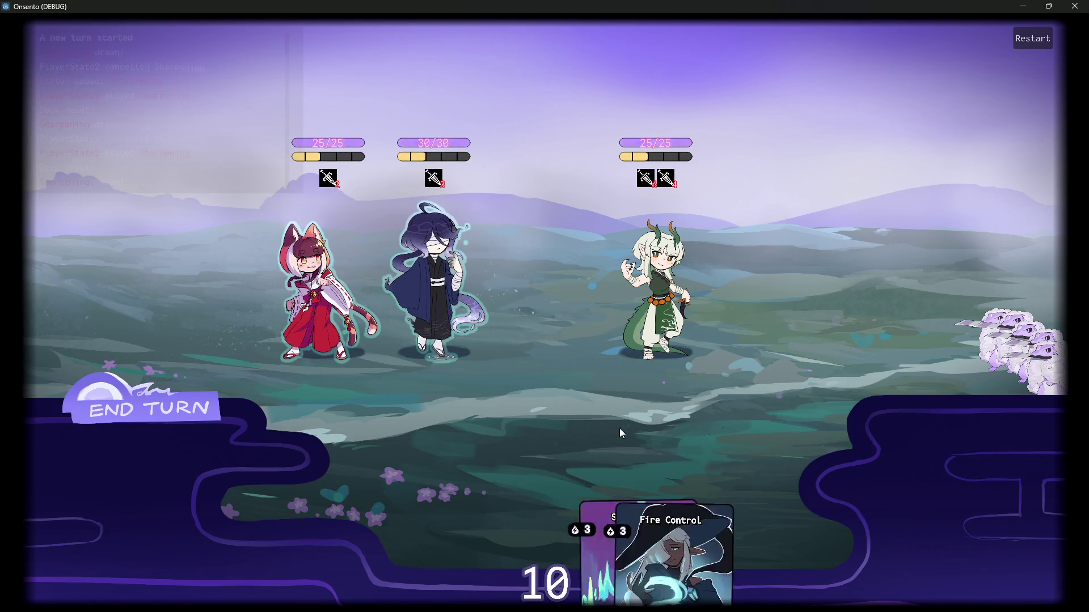
left_click_drag(586, 477, 390, 261)
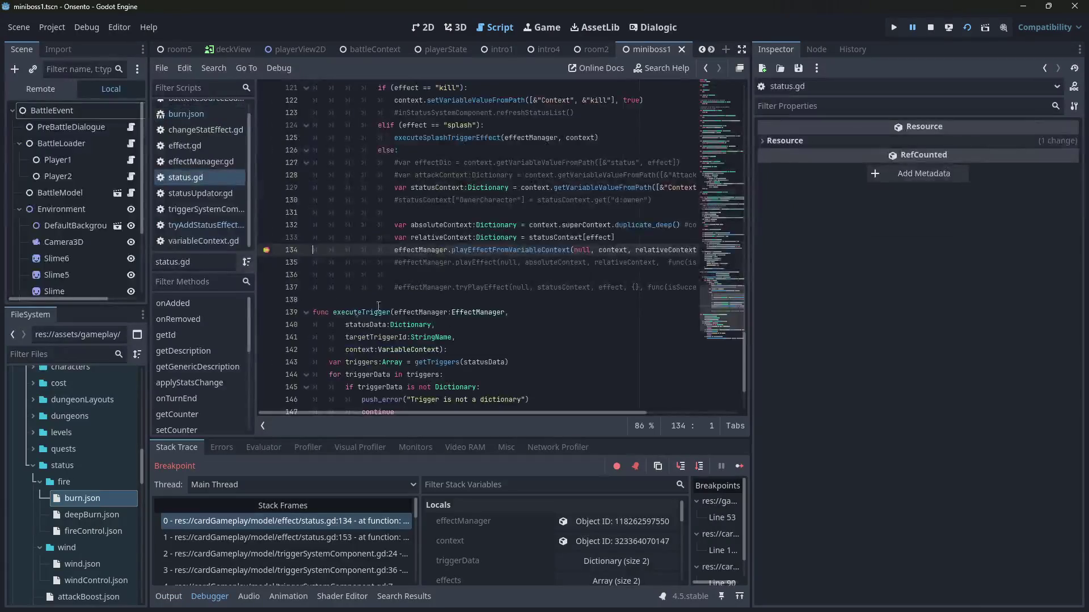
scroll(662, 368, "up", 1)
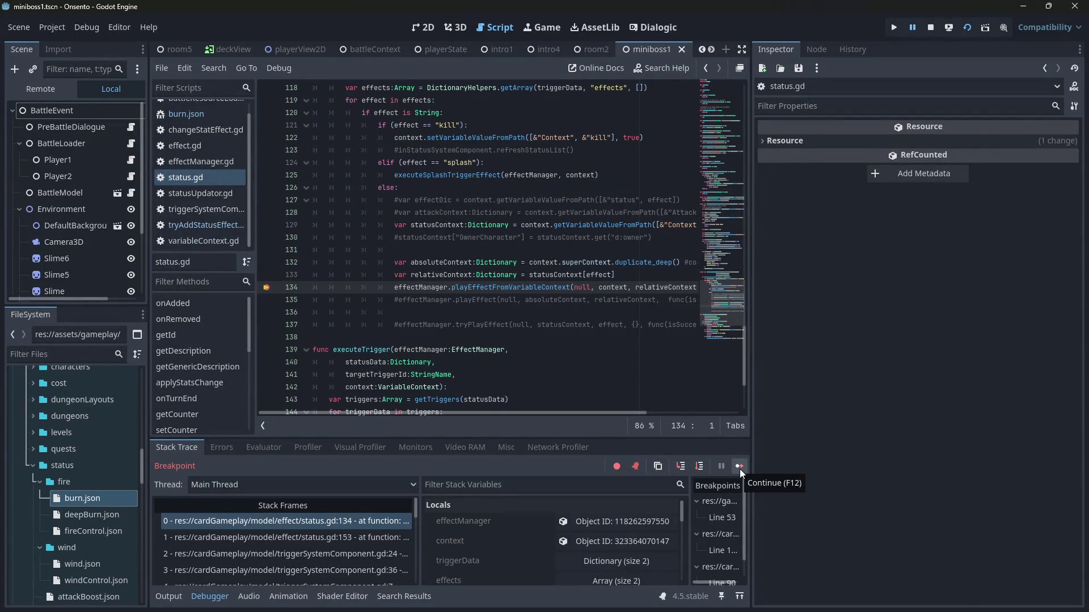
Step: Resume past the breakpoints and end the turn so burn triggers
left_click(739, 468)
left_click(740, 468)
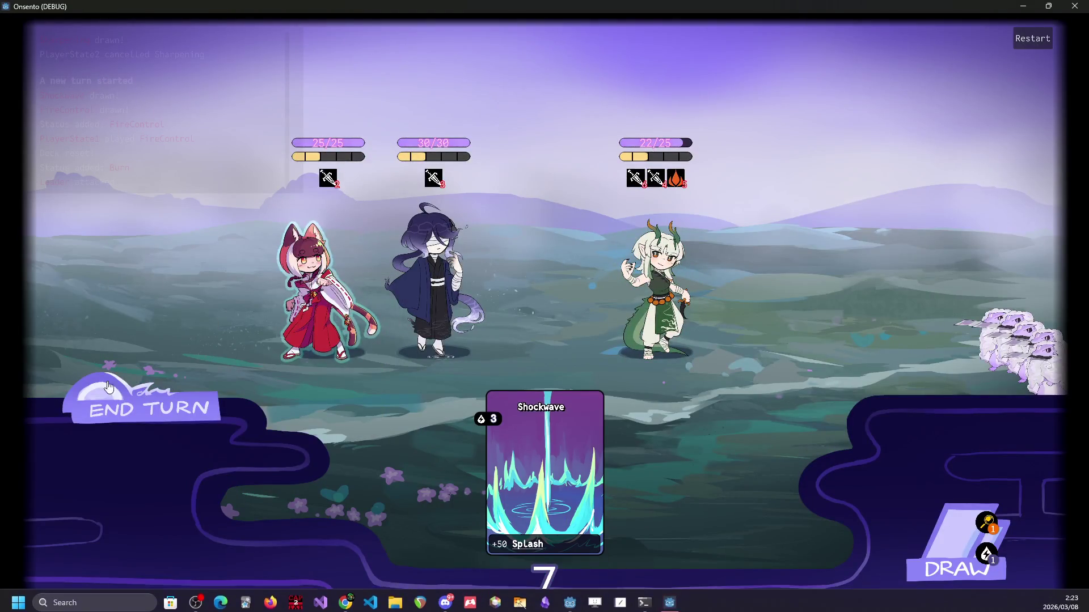
left_click(128, 355)
left_click(128, 355)
left_click(734, 461)
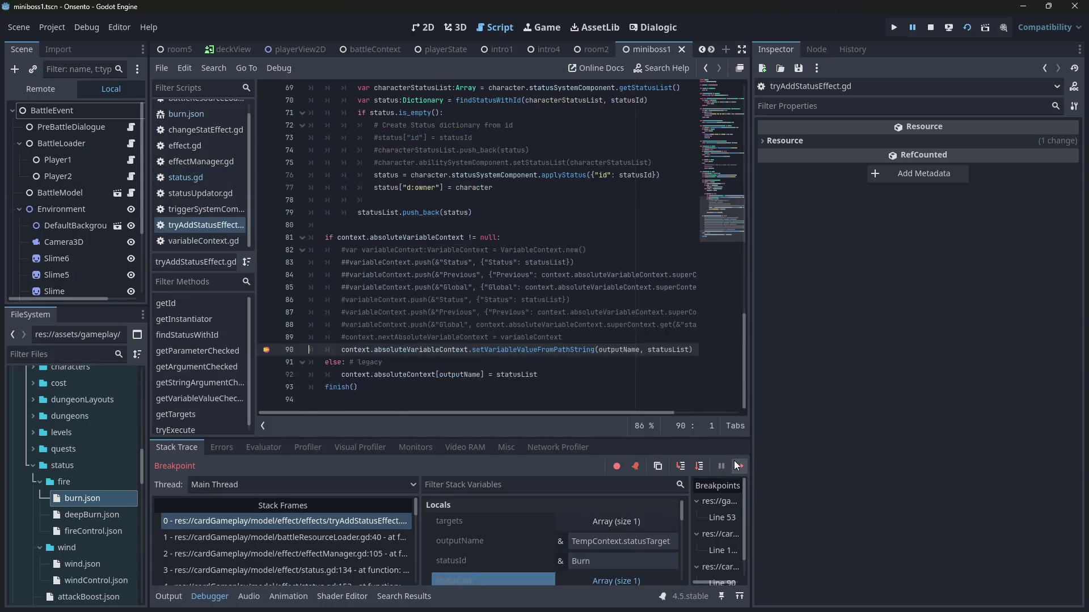
left_click(734, 460)
left_click(734, 460)
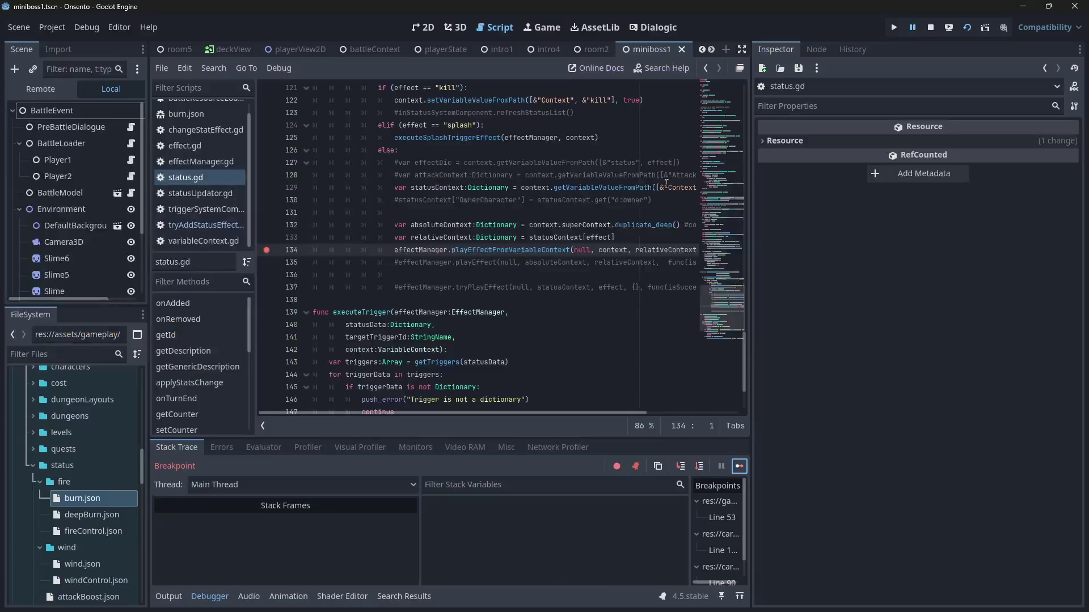
Step: Resume the paused game again and end the player's turn
left_click(740, 470)
left_click(740, 469)
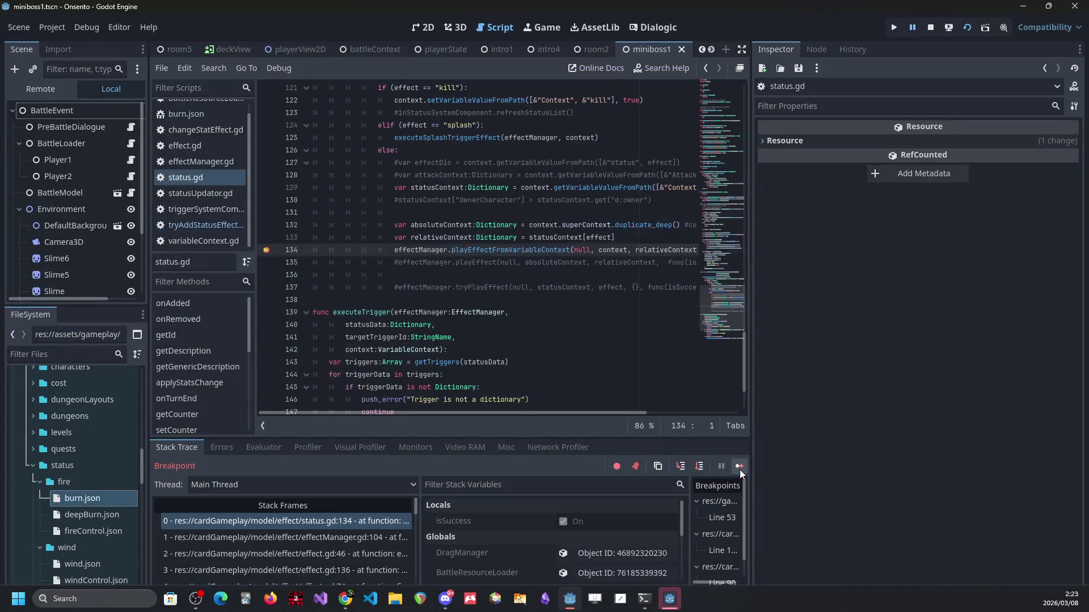
left_click(739, 469)
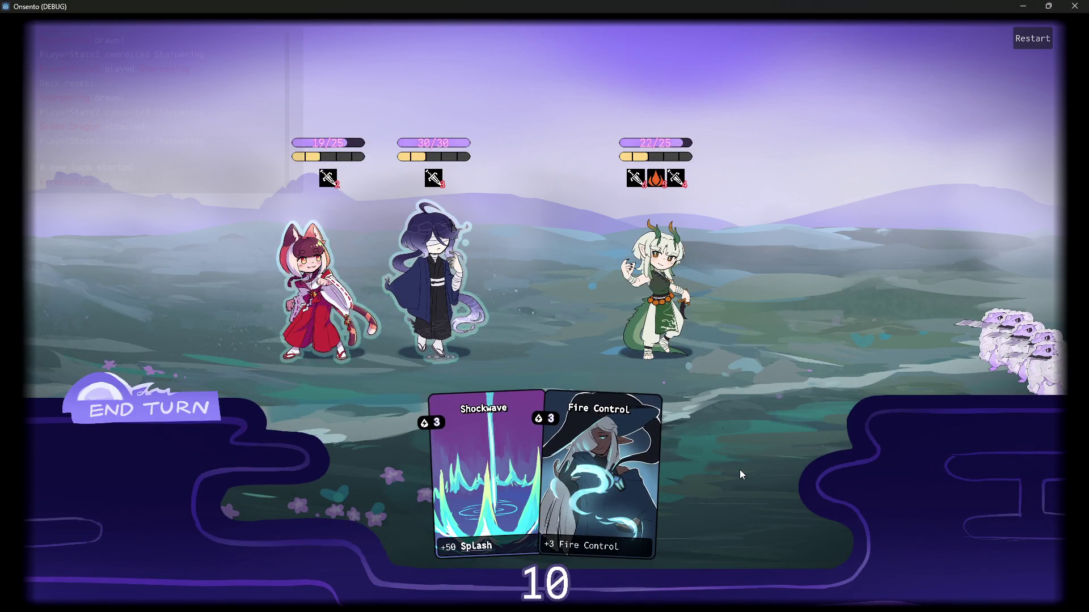
mouse_move(654, 179)
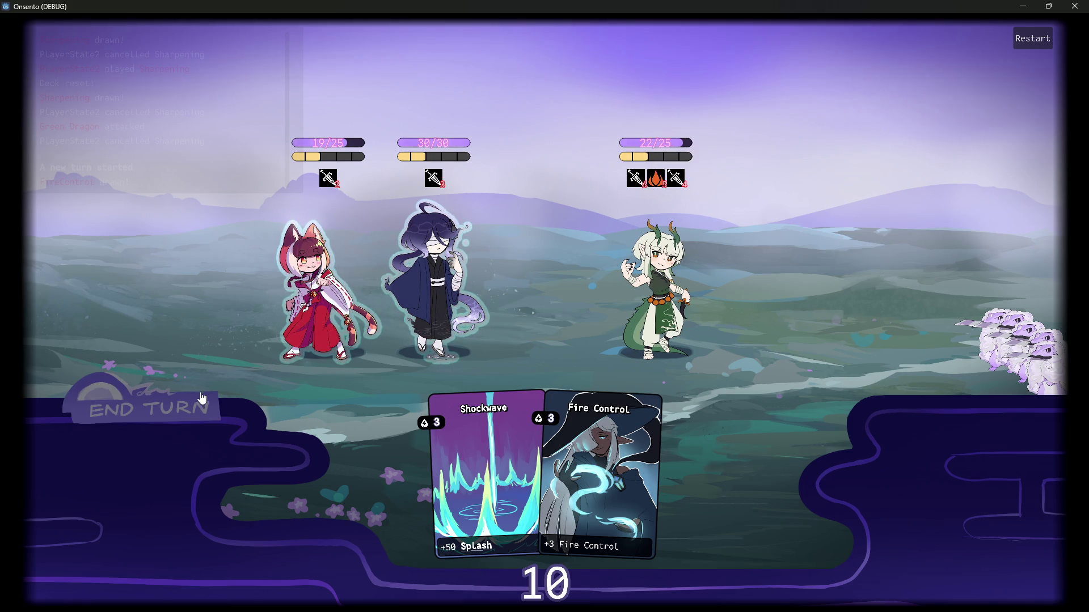
left_click(180, 412)
left_click(181, 410)
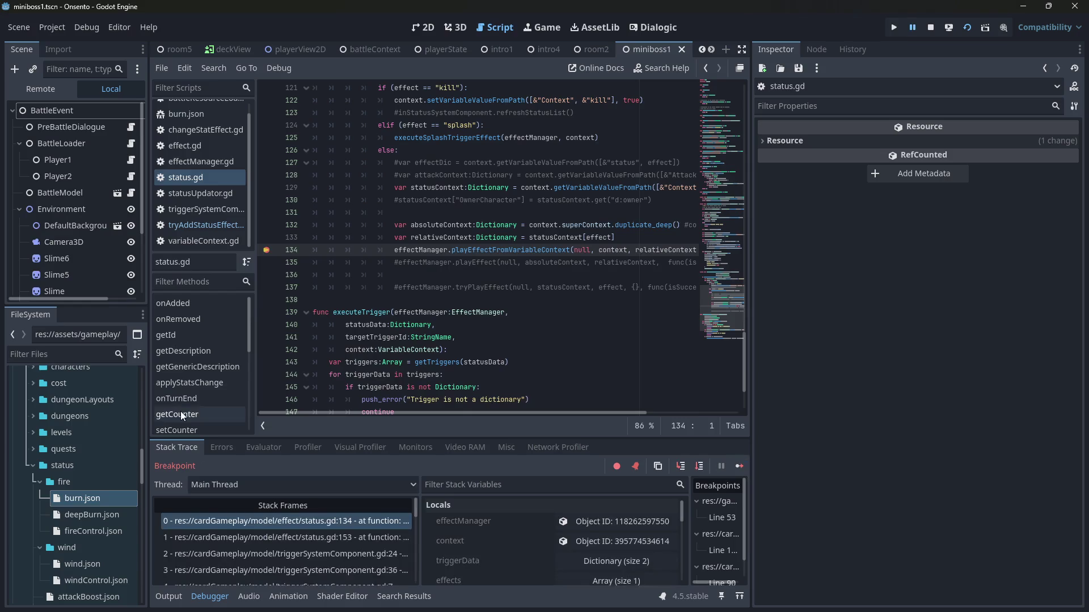
Step: Remove the status.gd line 134 breakpoint, resume, and end the turn despite the warning
left_click(264, 250)
left_click(739, 466)
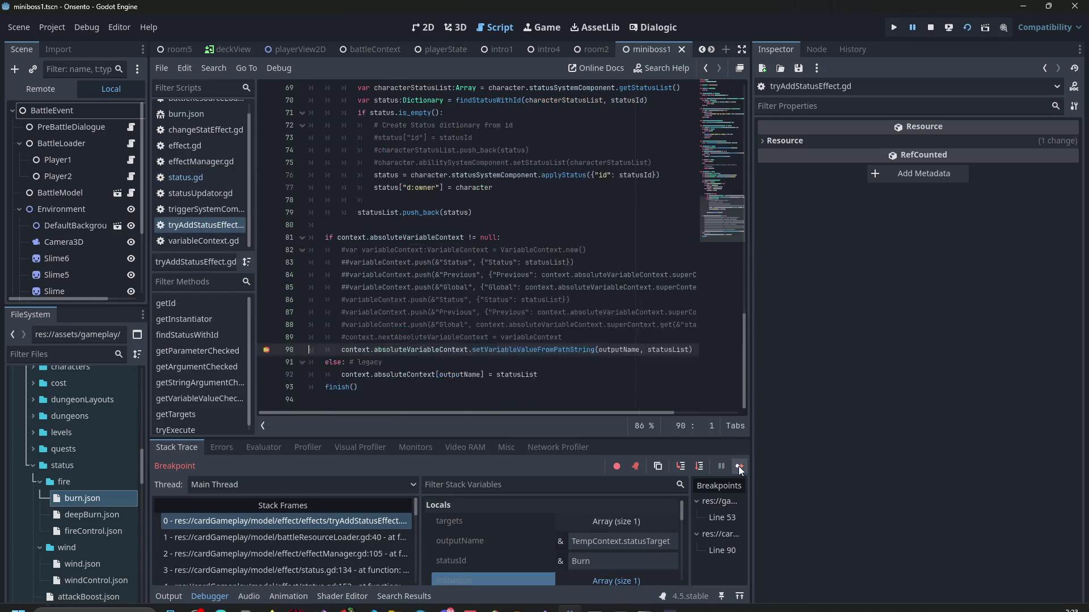
left_click(739, 466)
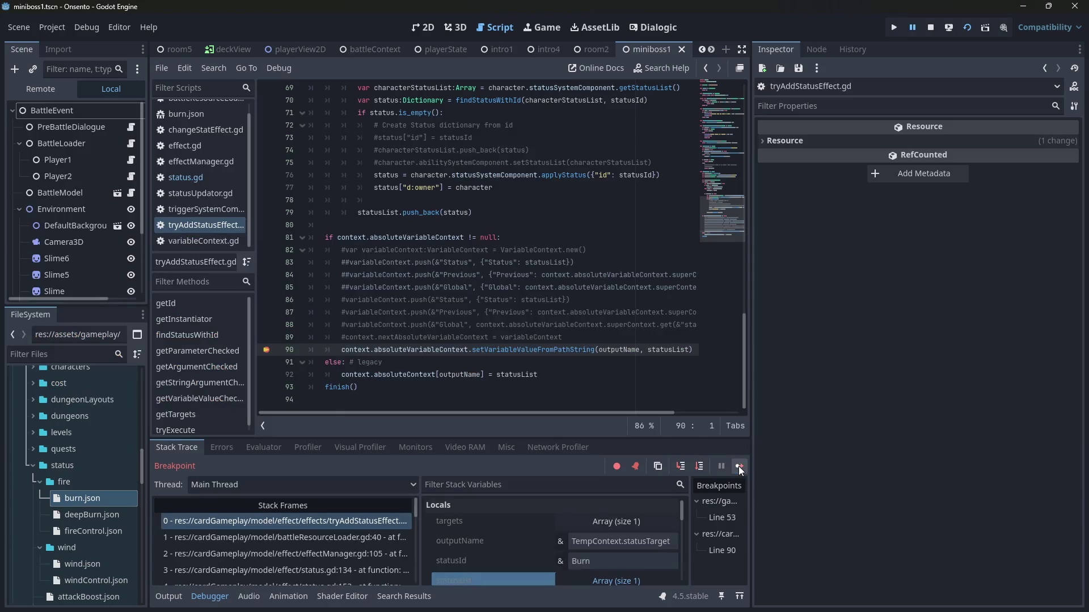
left_click(738, 466)
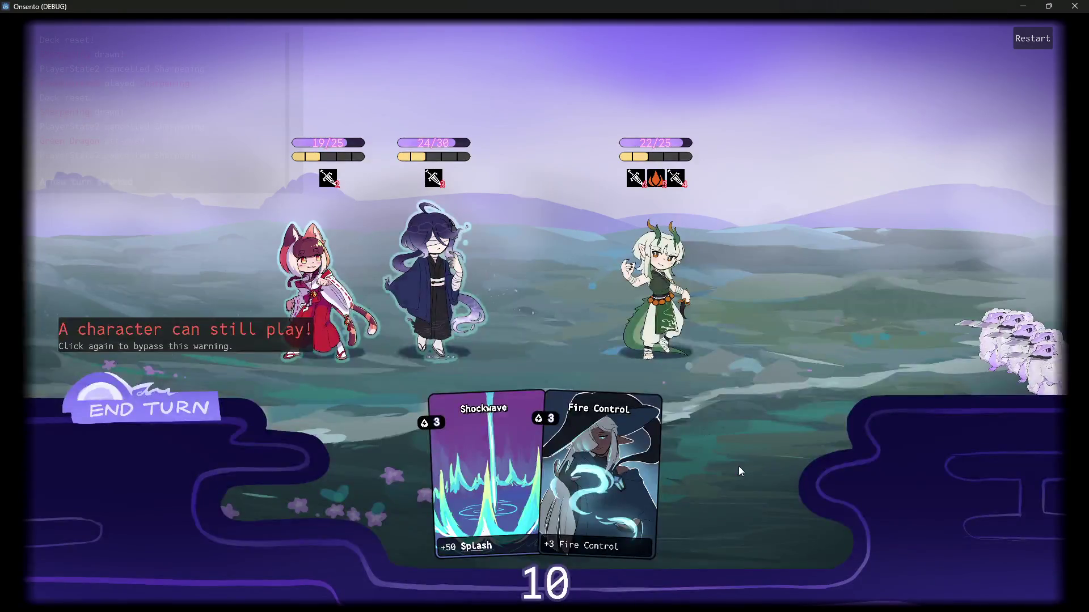
left_click(207, 424)
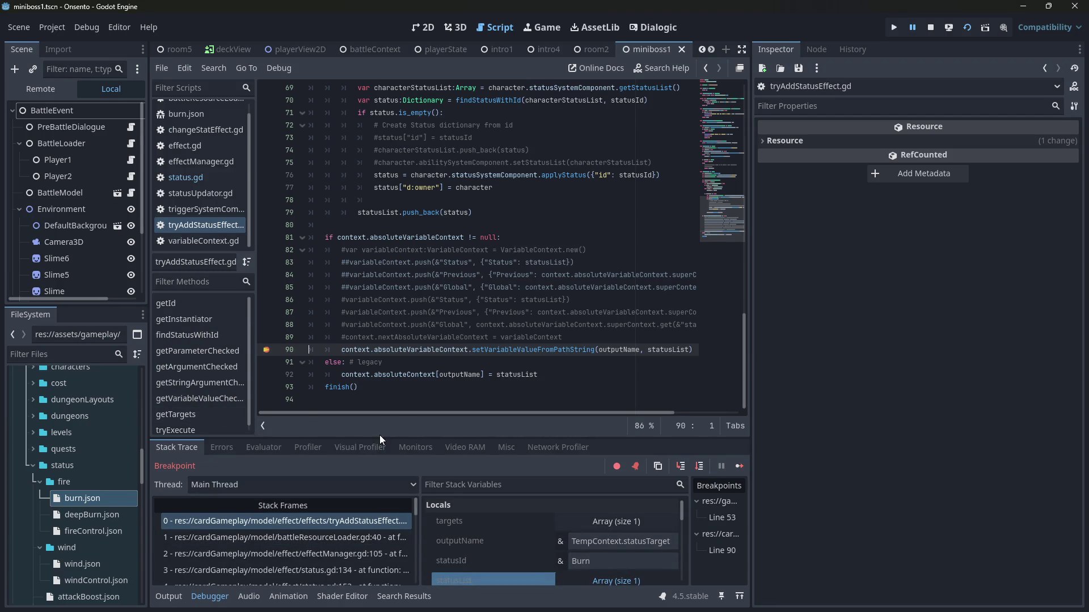
Step: Enlarge the debugger and inspect the battleResourceLoader, effectManager.gd 105 and status.gd 134 stack frames
left_click_drag(379, 437, 363, 378)
left_click(341, 479)
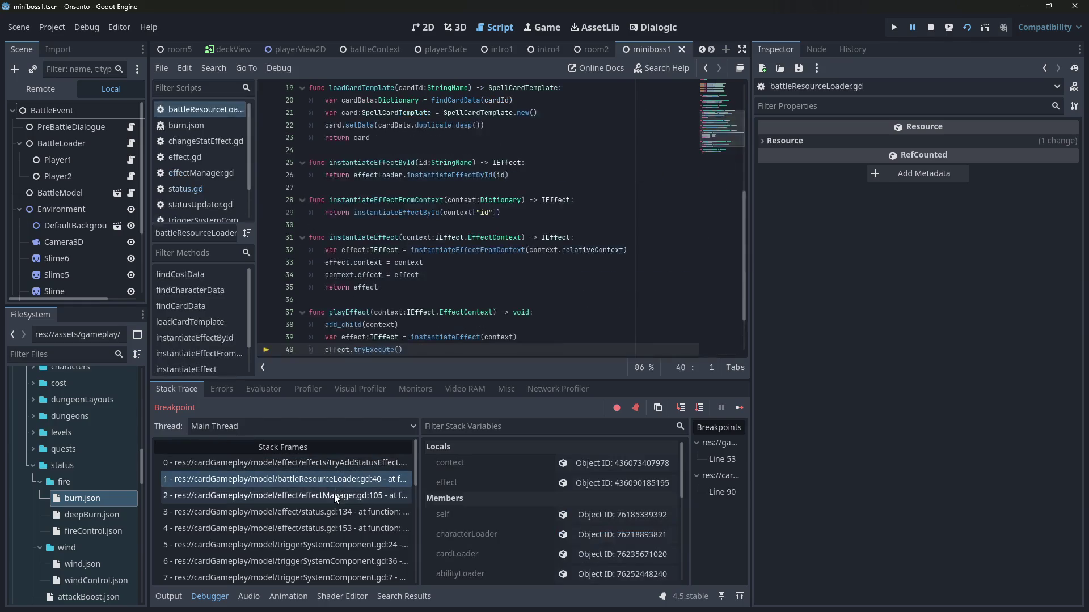
left_click(335, 495)
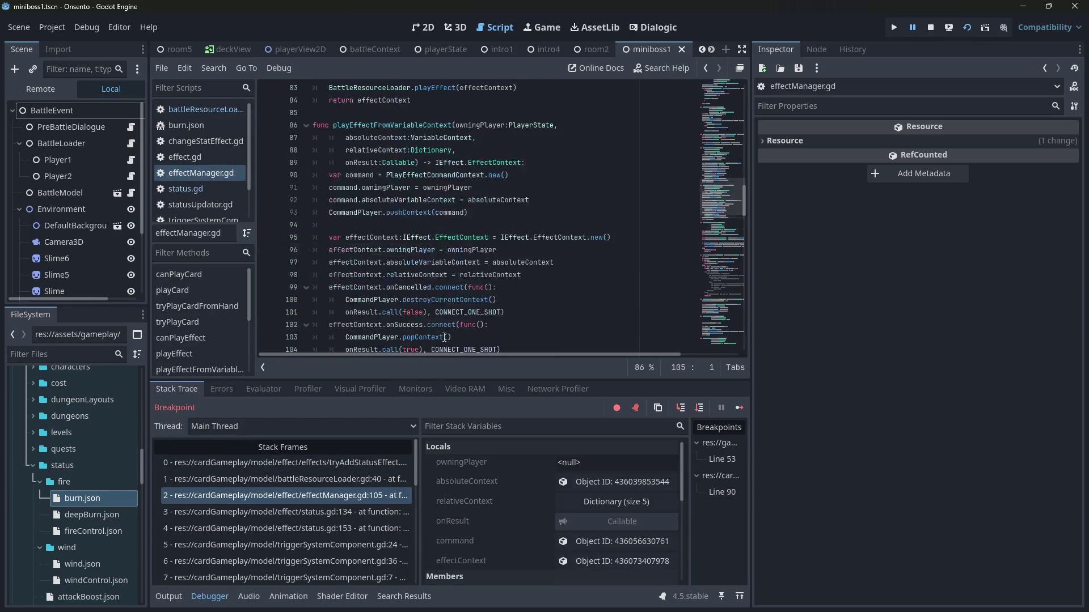
left_click(352, 512)
scroll(416, 306, "up", 2)
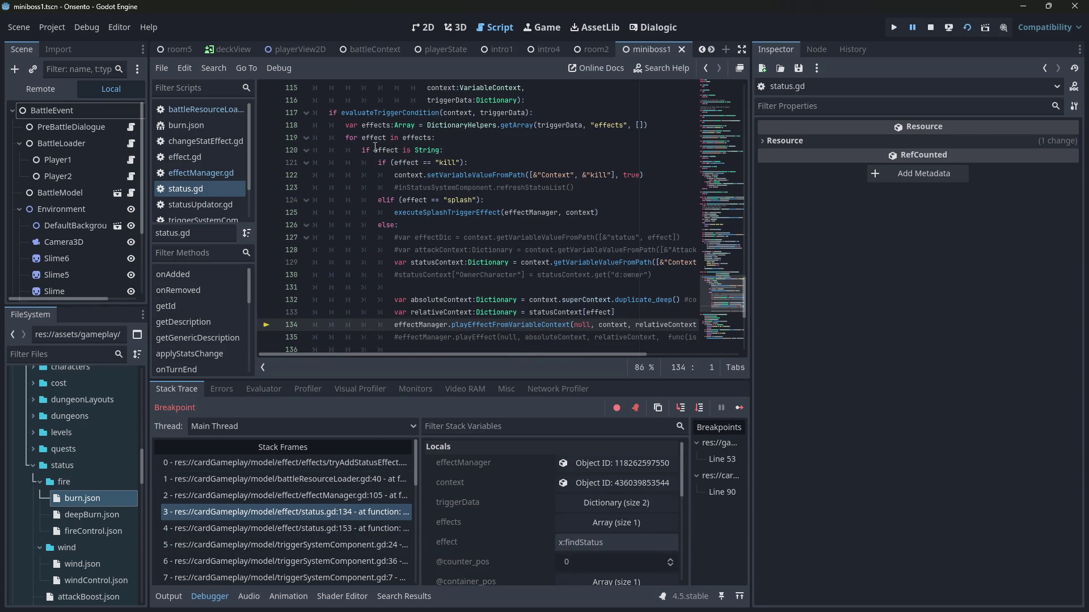
mouse_move(382, 151)
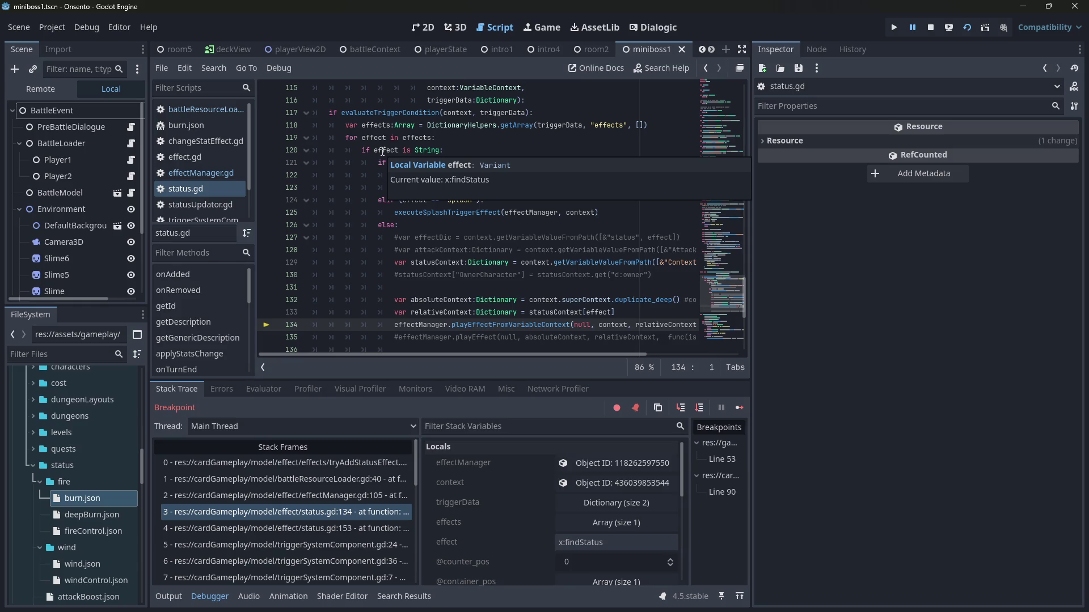
left_click(300, 465)
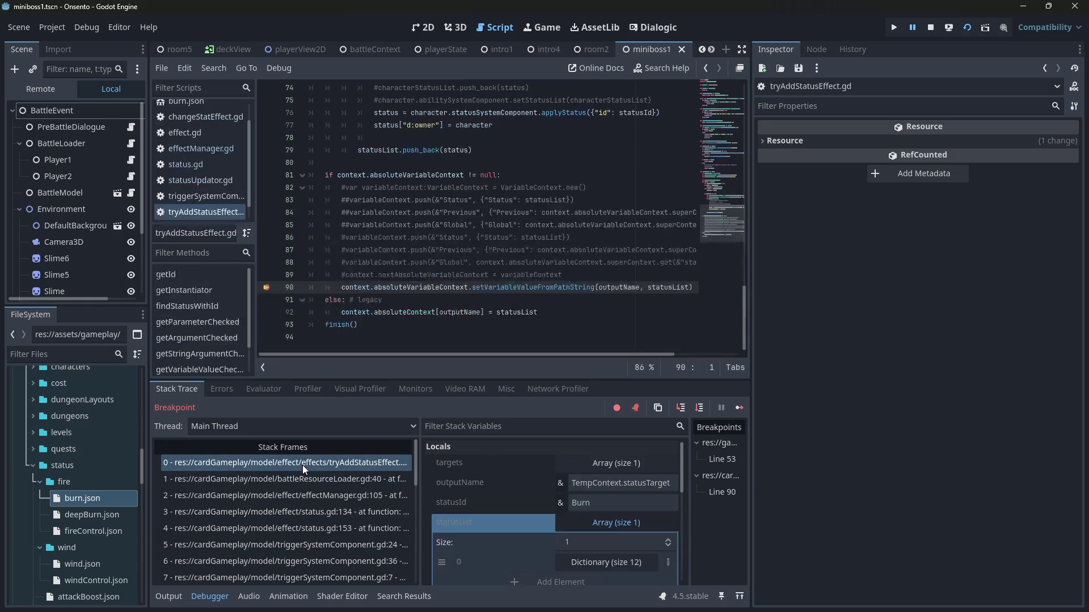
Step: Remove the line 90 breakpoint and step through finish into executeNextEffect's evaluateExpression line
left_click(699, 407)
left_click(265, 287)
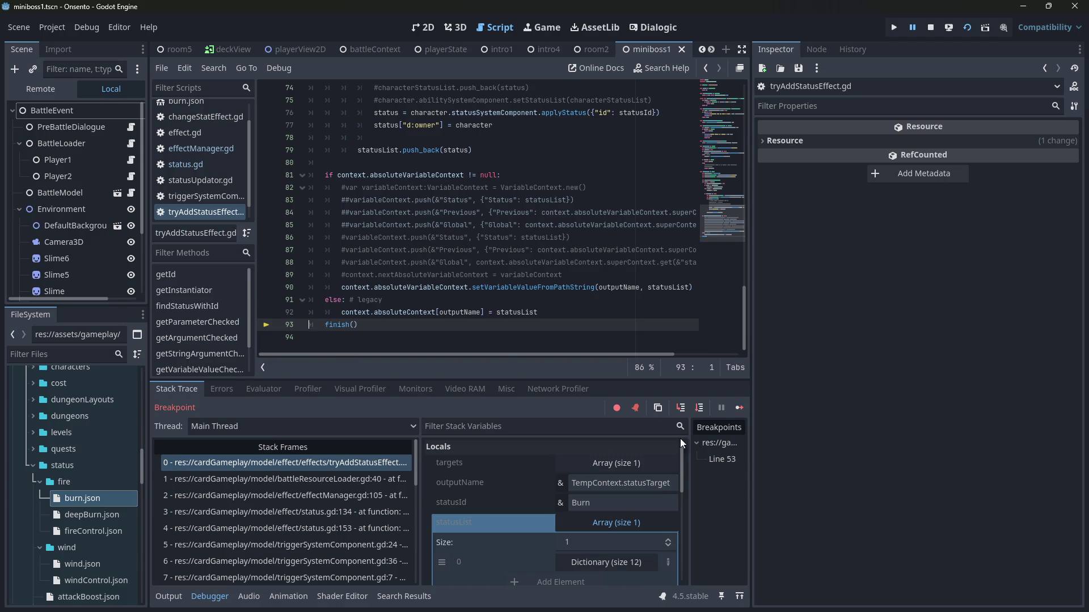
left_click(699, 408)
left_click(701, 409)
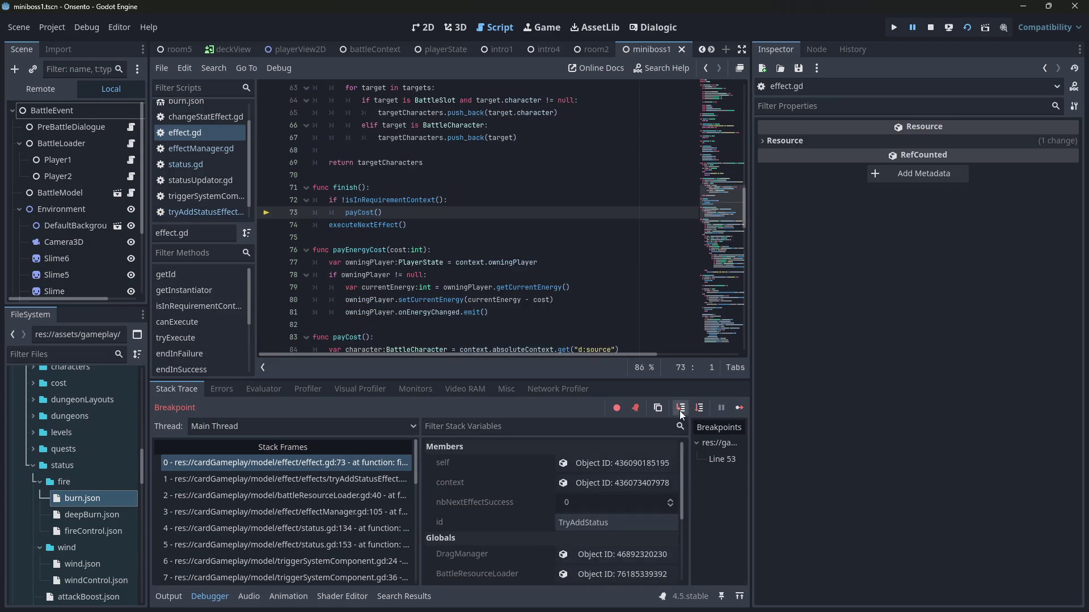
left_click(699, 408)
left_click(680, 408)
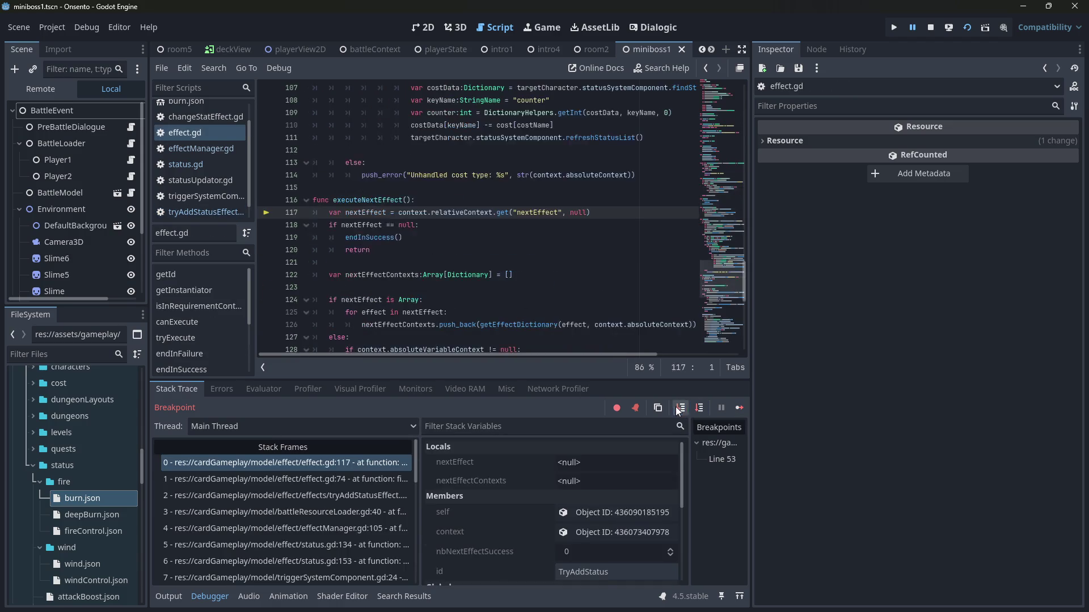
left_click(706, 413)
left_click(706, 412)
left_click(706, 413)
left_click(705, 412)
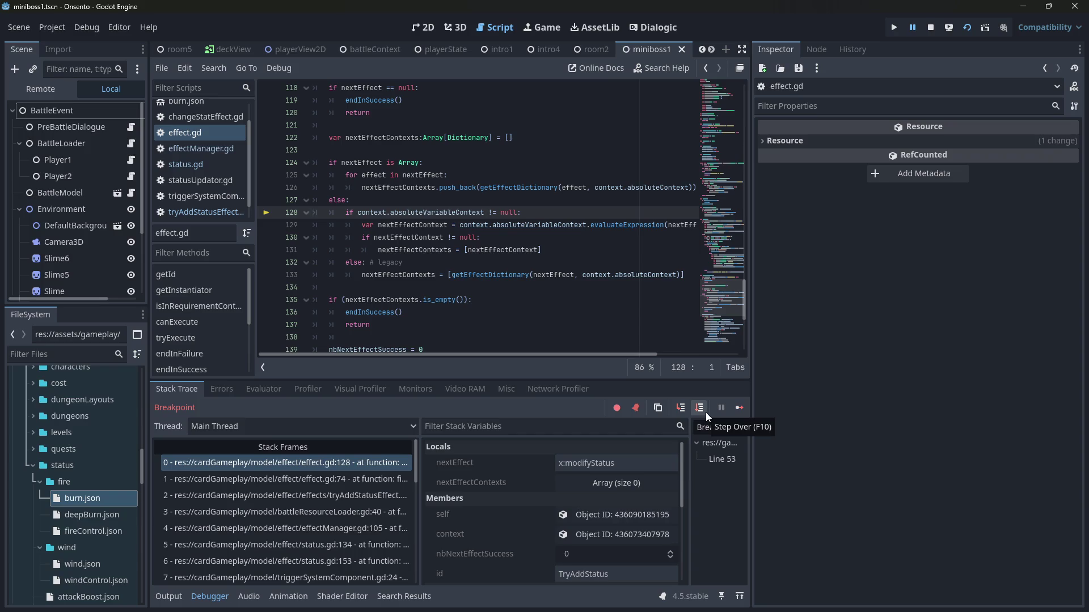
left_click(705, 413)
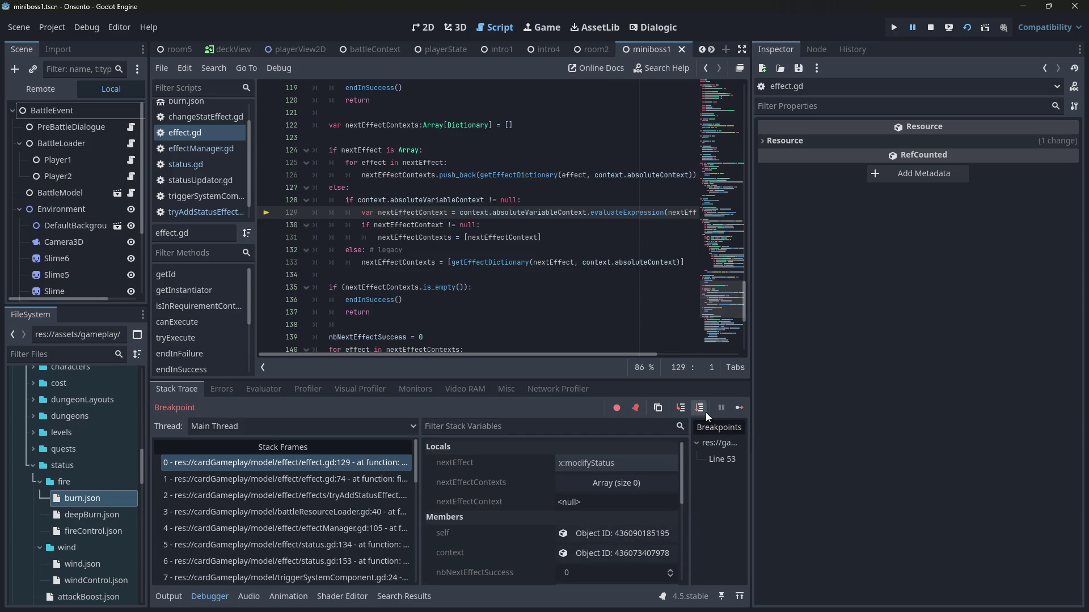
Step: Widen the script editor area and step execution on to effect.gd line 130
scroll(739, 249, "up", 2)
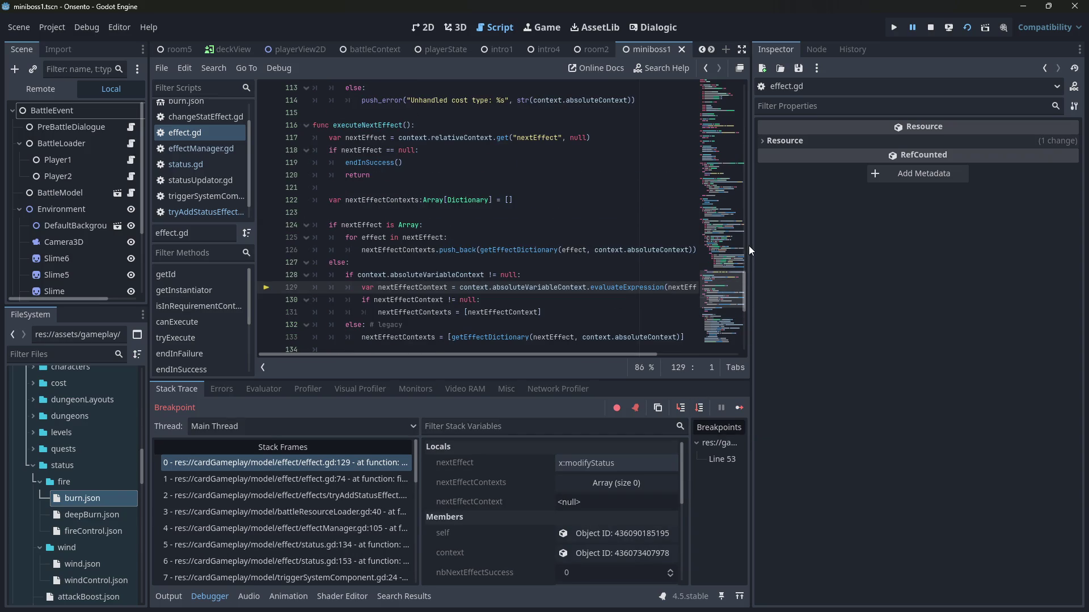
left_click_drag(749, 246, 919, 248)
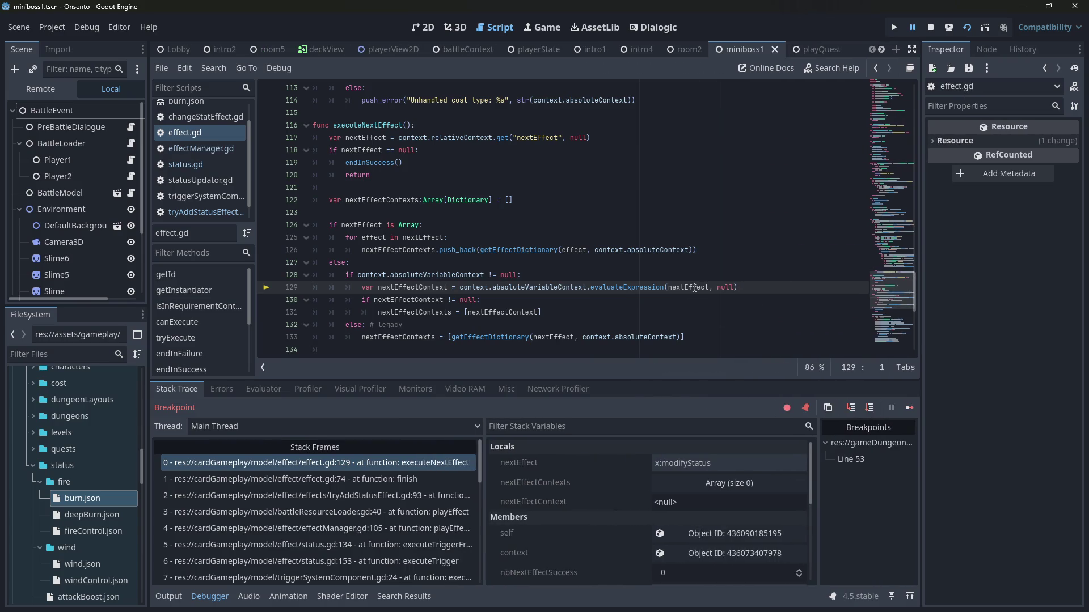
mouse_move(694, 287)
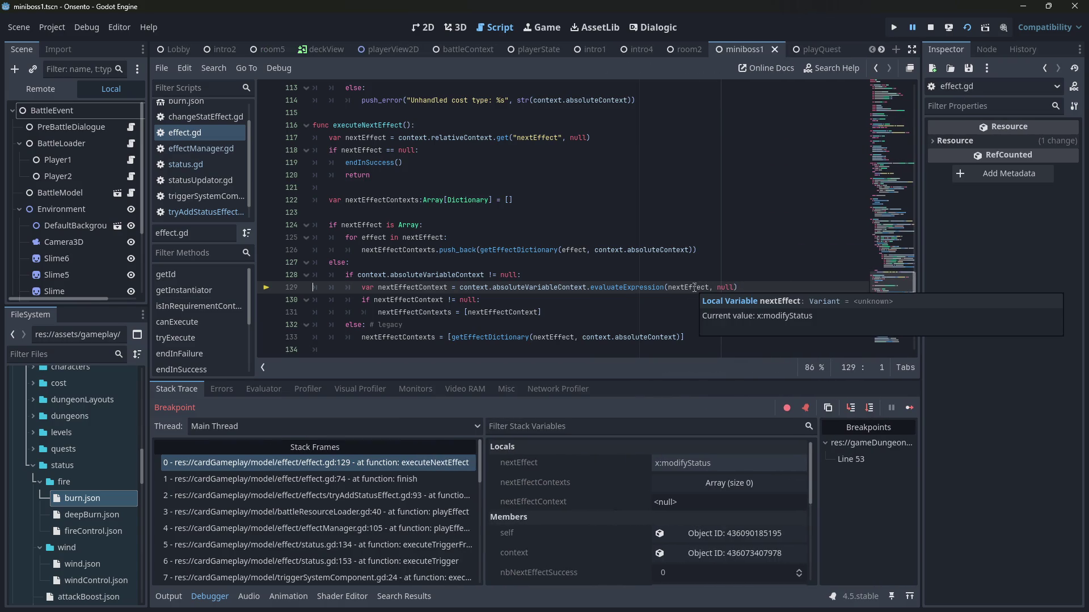
left_click(869, 408)
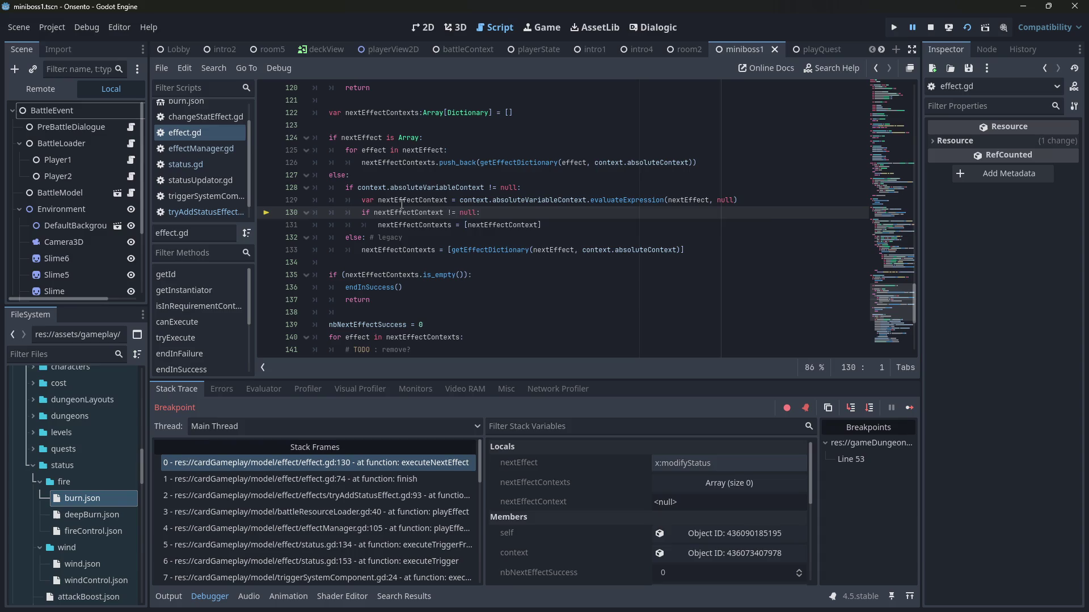
Step: Open burn.json from the FileSystem dock, check effect.gd's paused line, then reopen burn.json
scroll(65, 462, "up", 2)
double_click(85, 560)
scroll(401, 275, "up", 1)
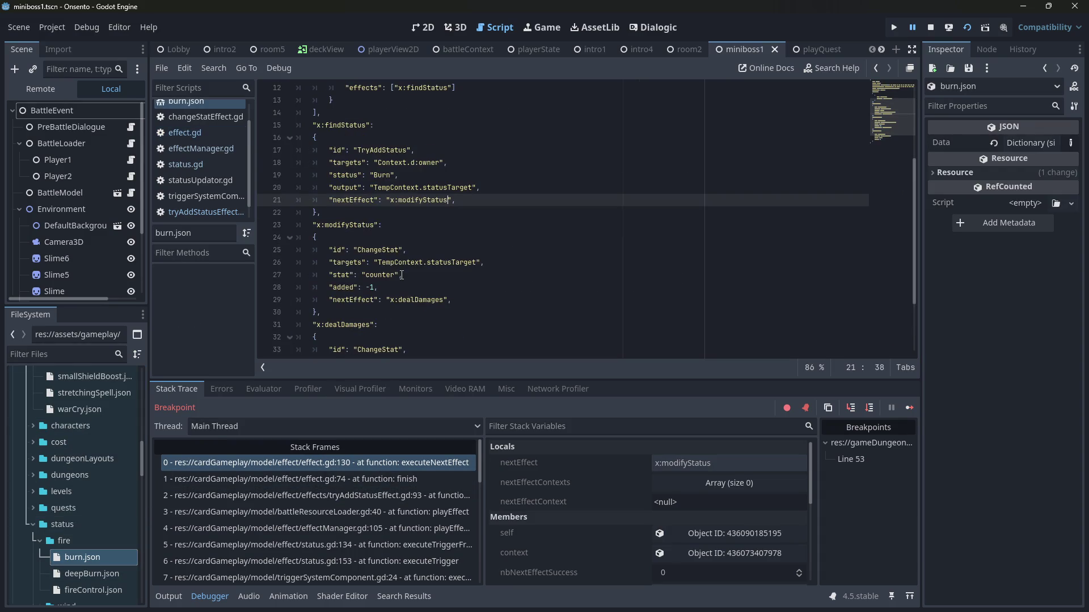
left_click(403, 462)
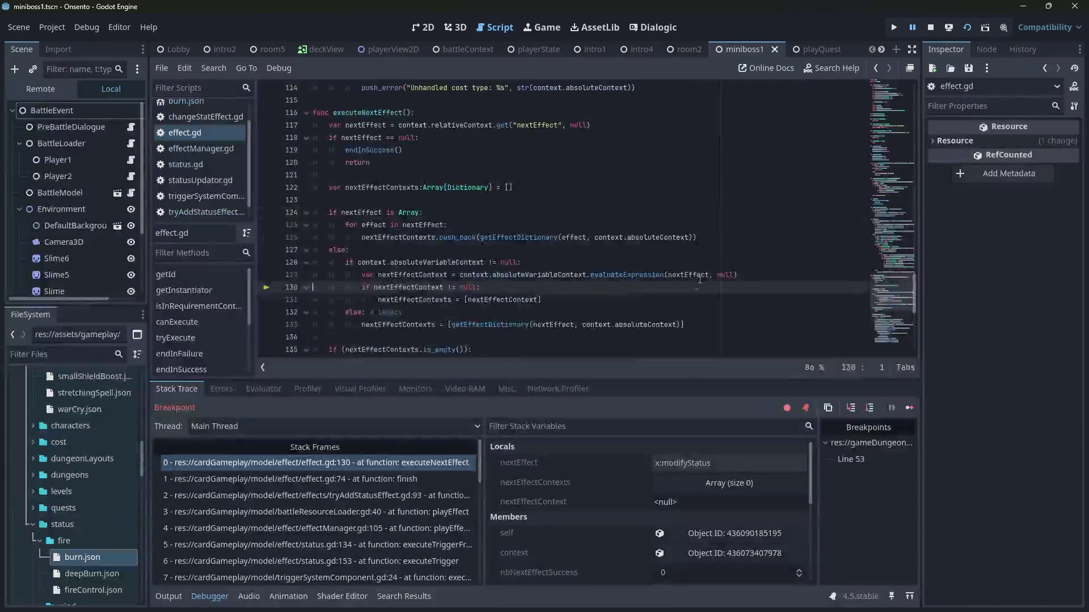
mouse_move(682, 275)
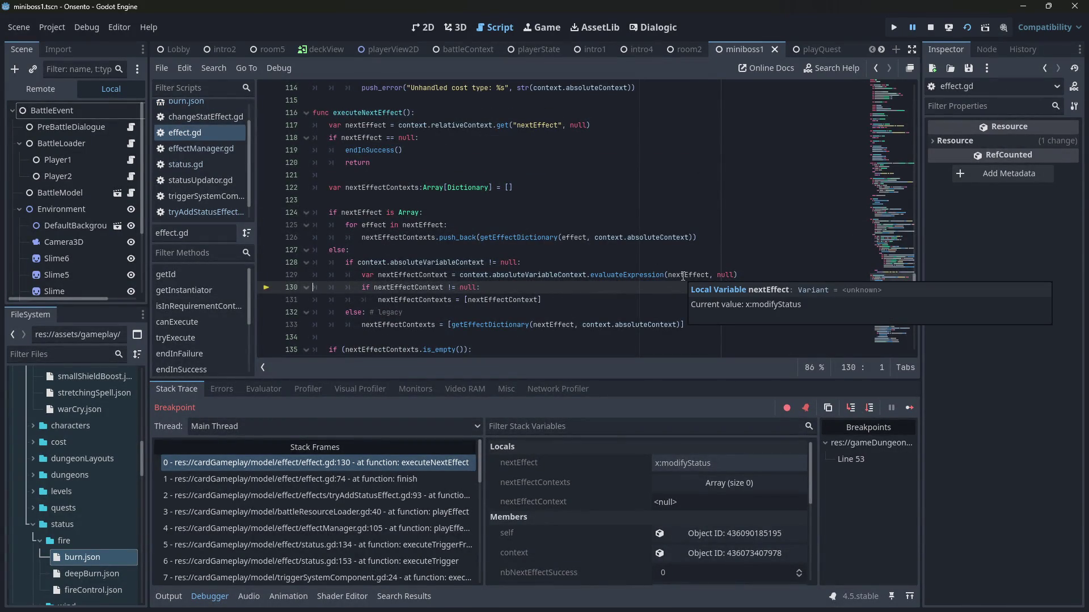
double_click(111, 559)
Step: Prefix x:modifyStatus and x:dealDamages in burn.json with Context. and save the file
left_click(391, 199)
type("Context.x:modifyStatus\",")
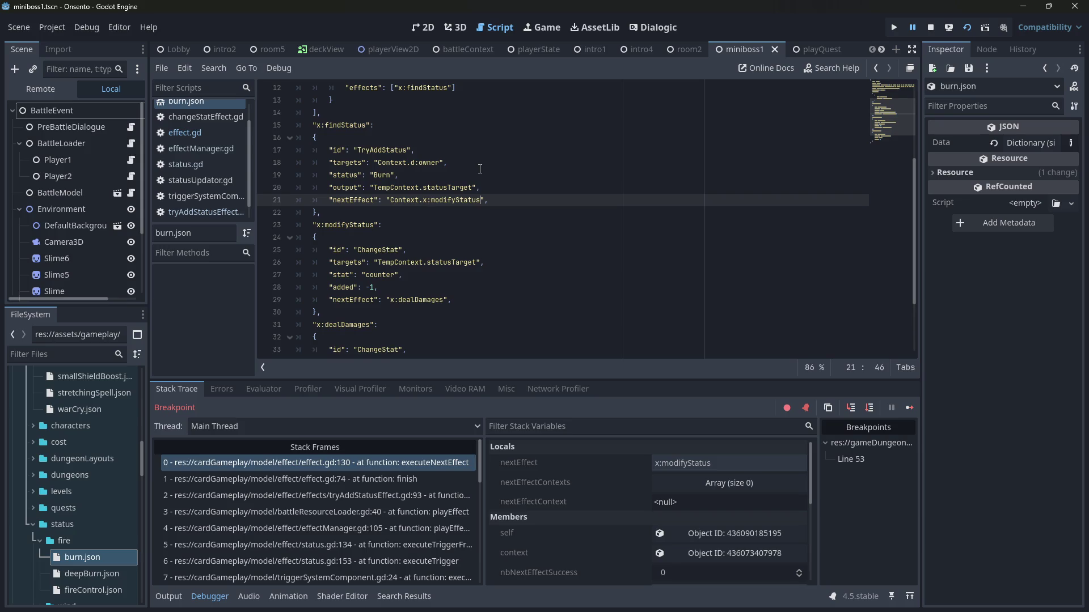
key("ctrl+z")
key("ctrl+z")
key("ctrl+z")
key("ctrl+shift+Left")
key("ctrl+shift+Left")
key("ctrl+c")
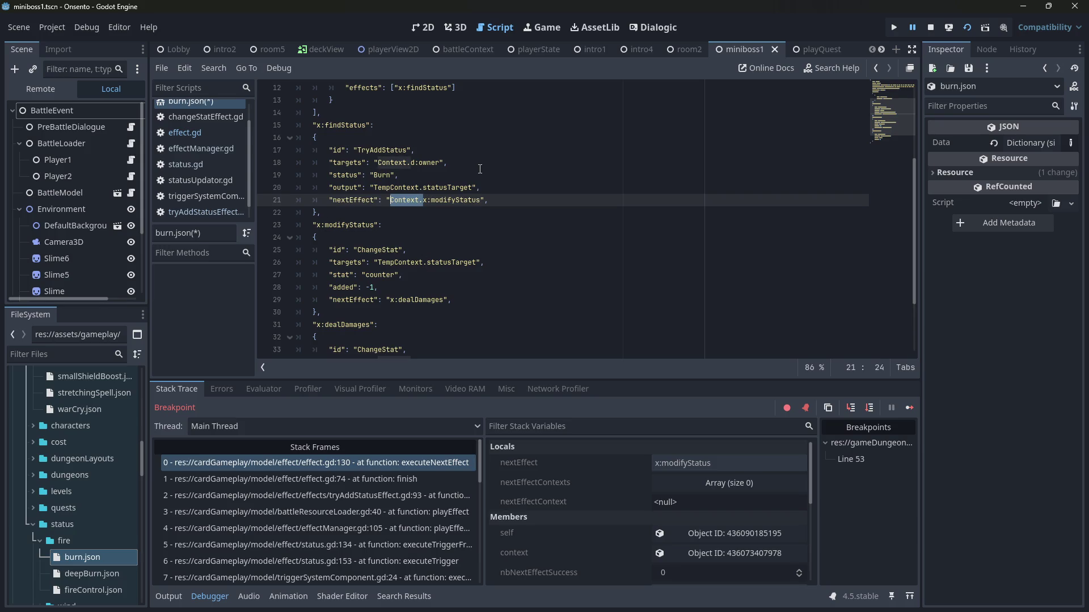
key("Down")
key("Down")
key("Down")
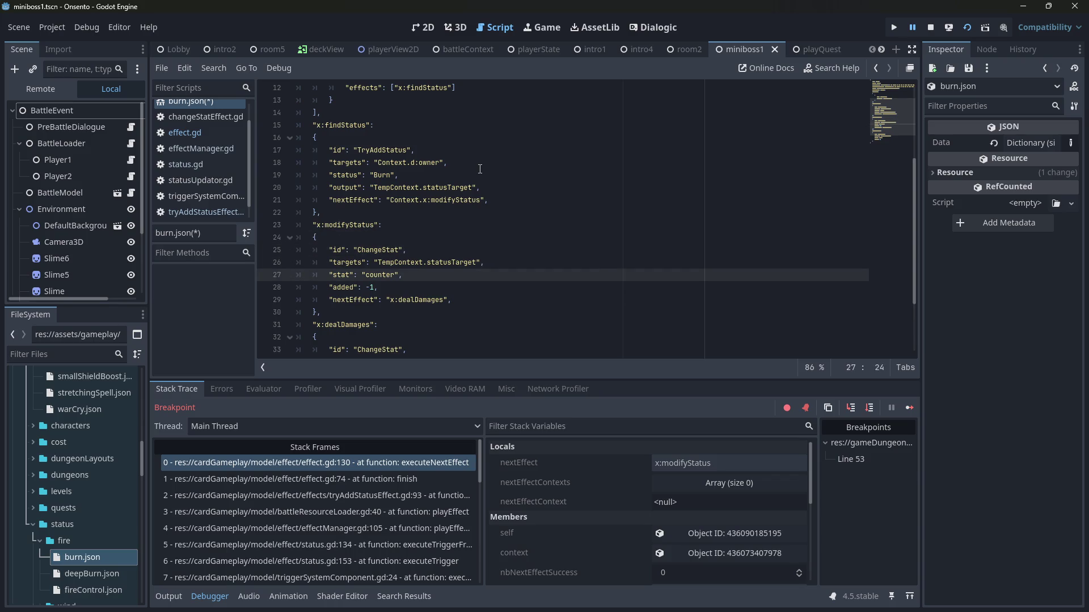
key("Down")
key("Down")
key("ctrl+v")
key("ctrl+s")
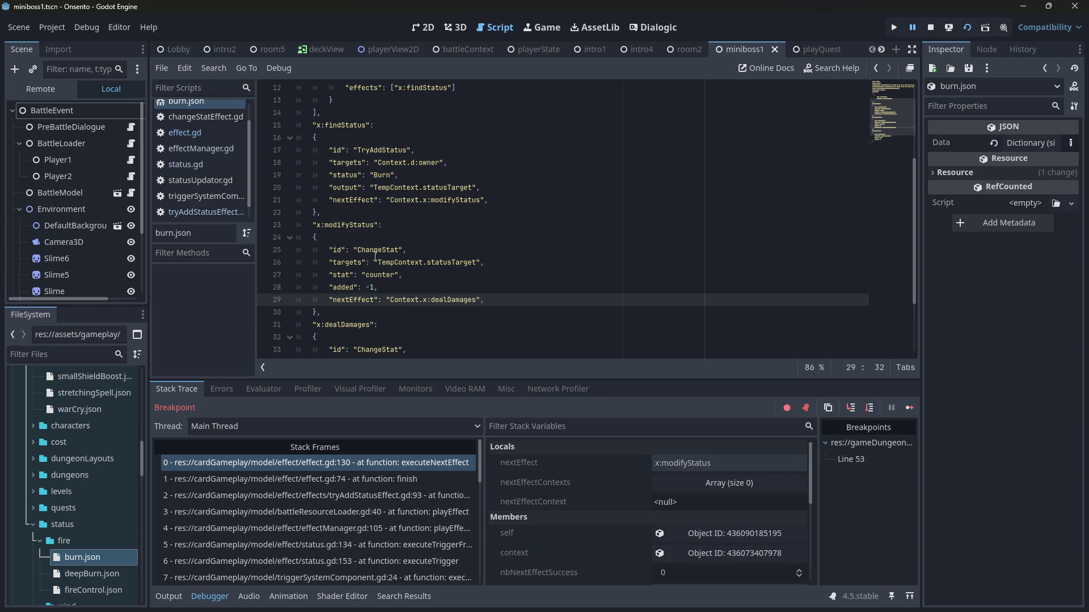
Step: Save the scene, stop the debug session and relaunch the game with F5
scroll(331, 225, "down", 2)
key("ctrl+s")
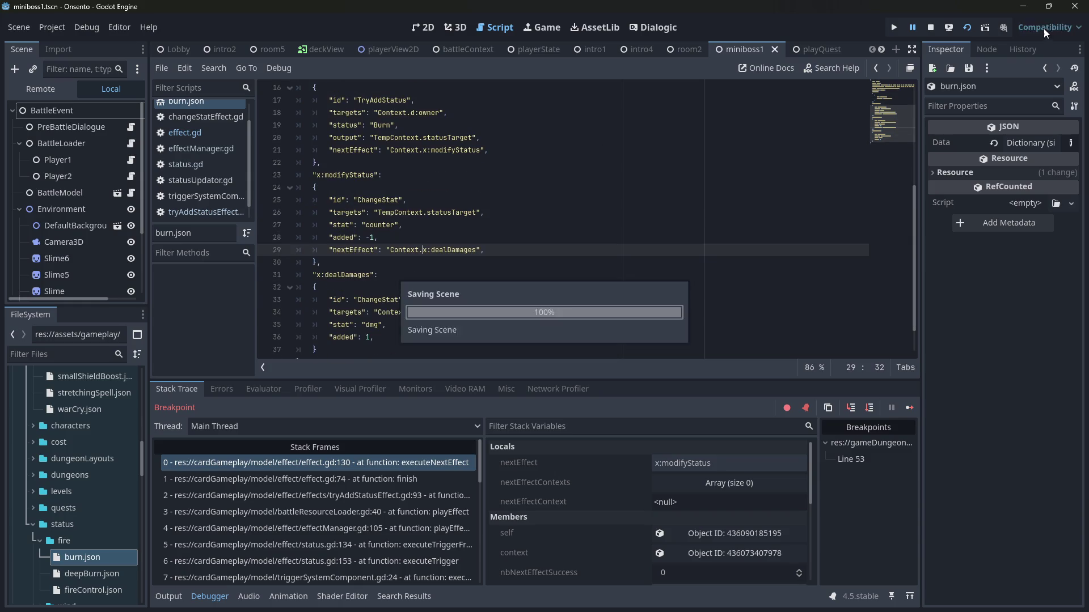
left_click(930, 27)
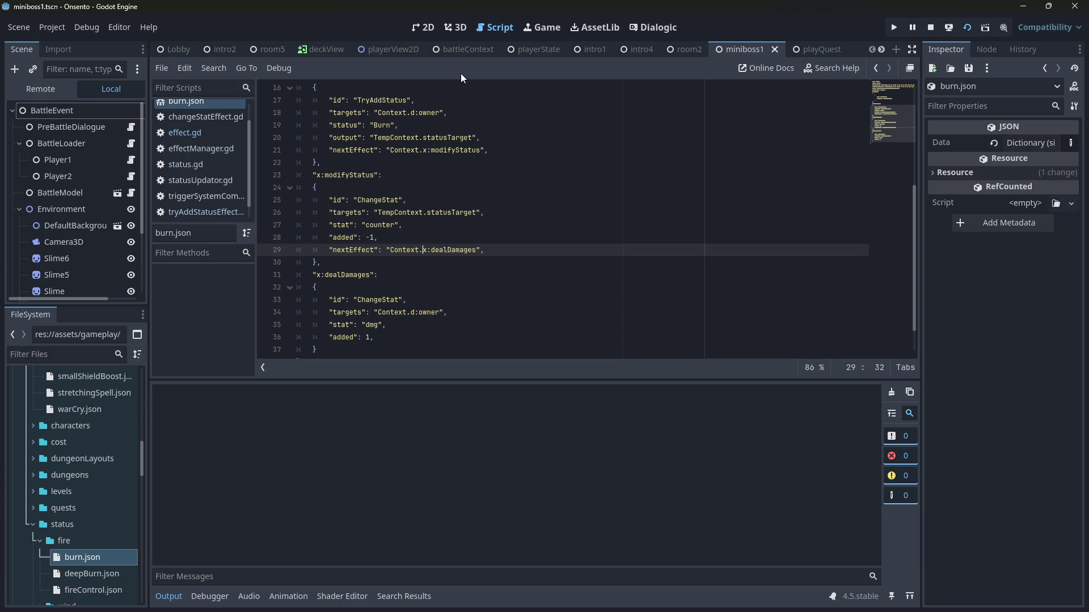
key("F5")
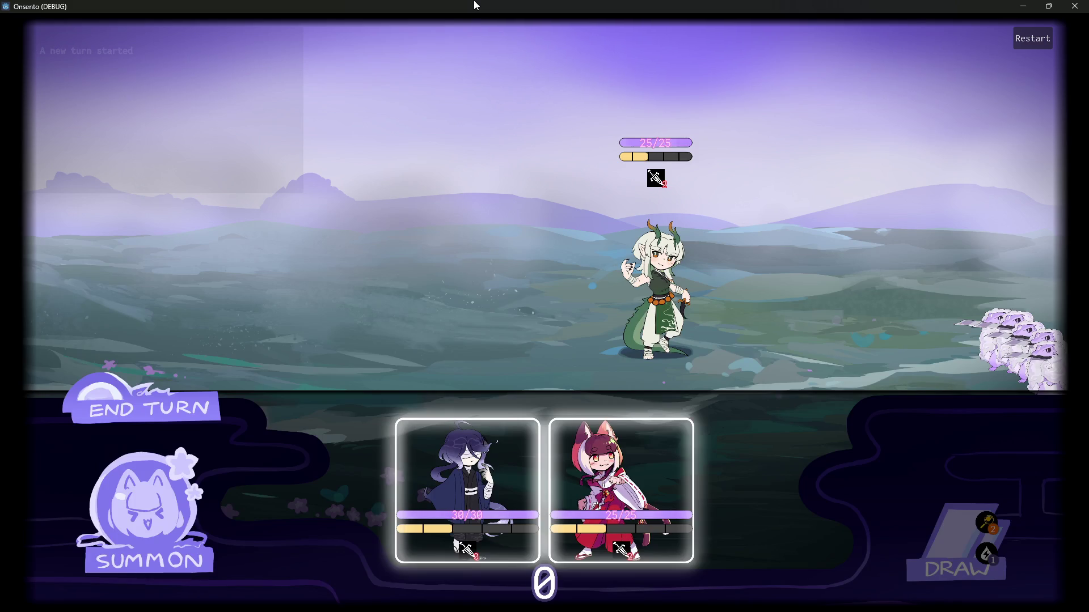
Step: Summon both characters, end the turn, cast Fire Control on the blue-robed character, and end the turn again
left_click_drag(417, 485, 414, 309)
mouse_move(657, 499)
left_mouse_down()
mouse_move(363, 220)
mouse_move(347, 267)
left_mouse_up()
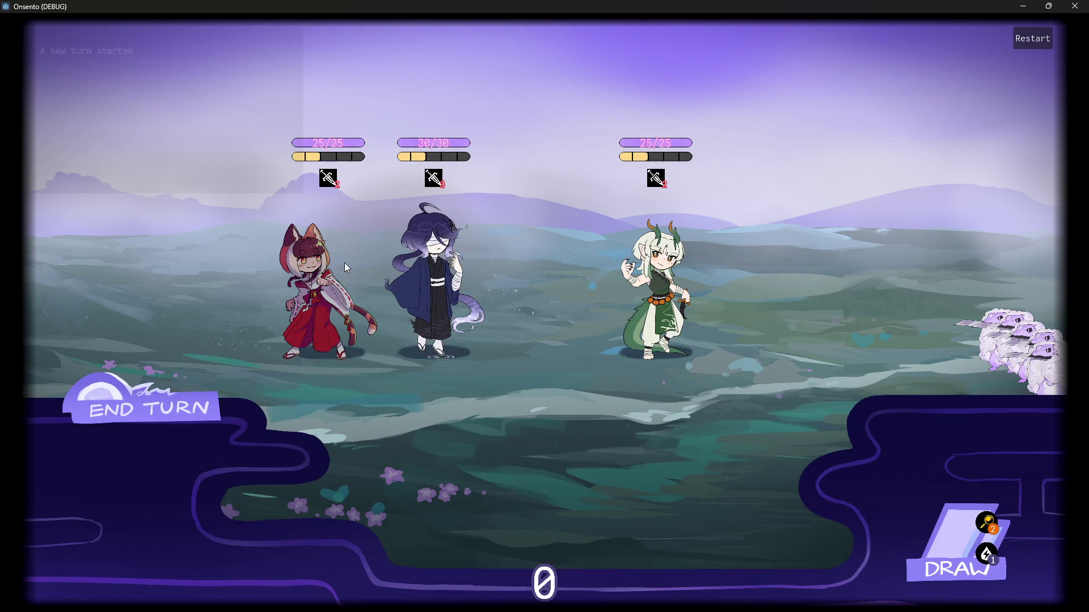
left_click(156, 424)
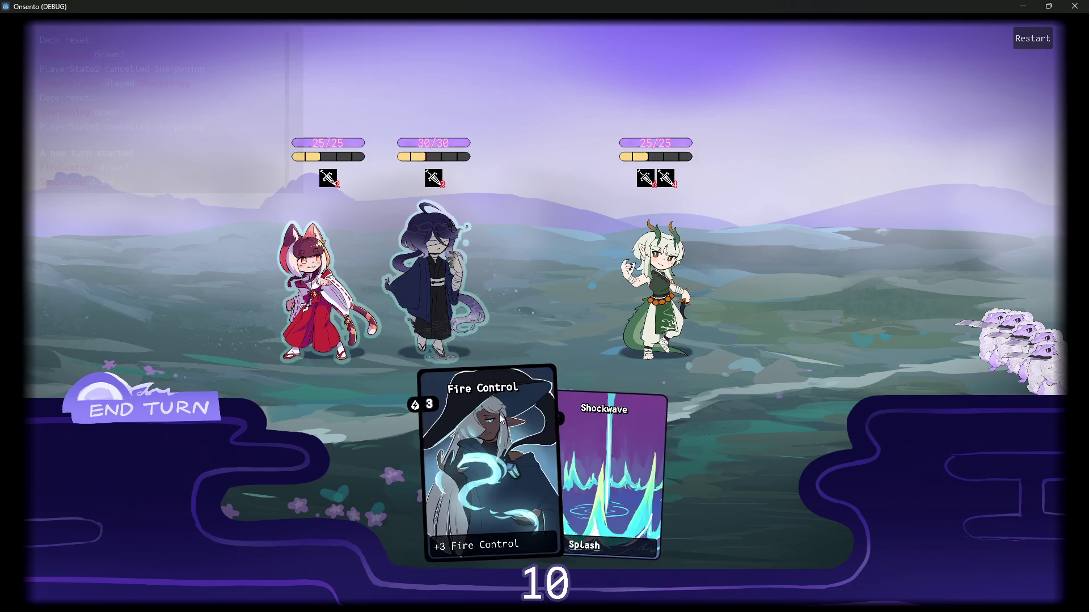
mouse_move(495, 409)
left_mouse_down()
mouse_move(483, 302)
mouse_move(437, 259)
left_mouse_up()
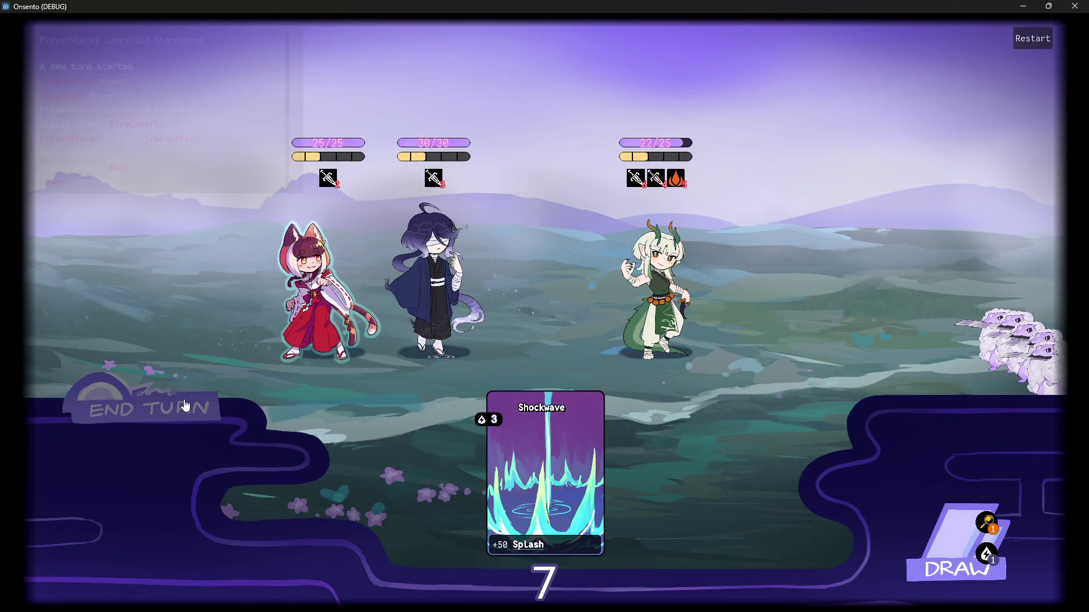
left_click(185, 404)
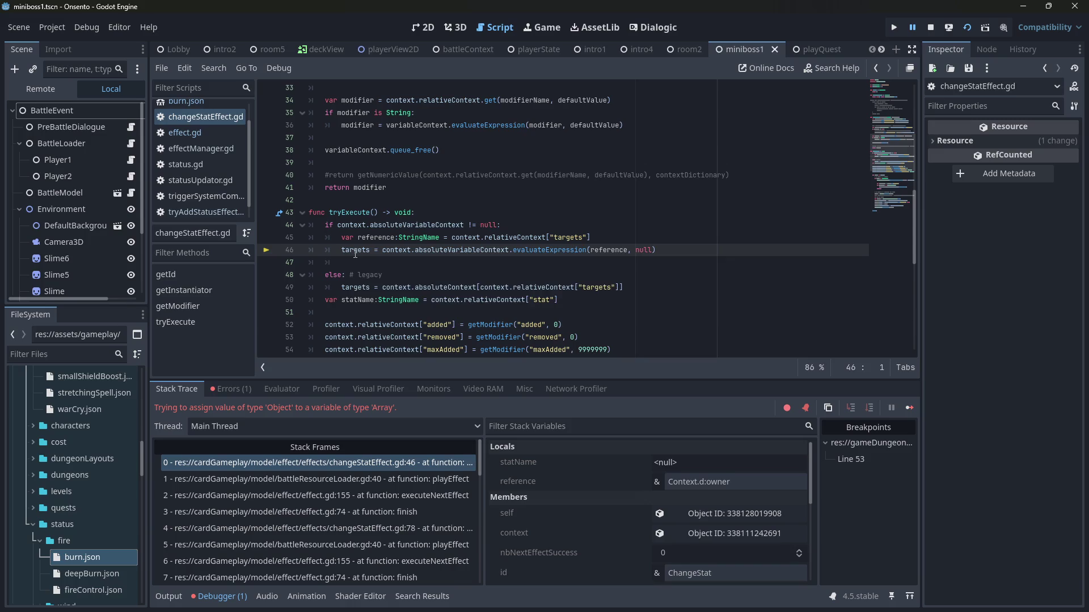
Step: Check the variables on line 46, then stop the paused debug session
mouse_move(356, 253)
mouse_move(618, 248)
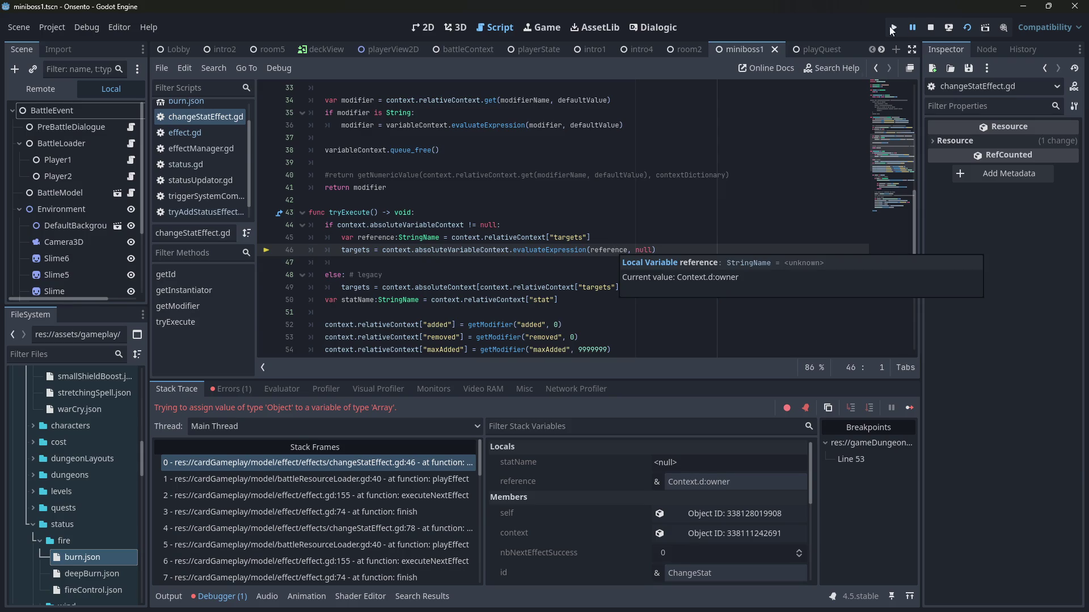
left_click(930, 30)
Step: Review burn.json's effect chain, undoing an accidental brace line move
double_click(82, 557)
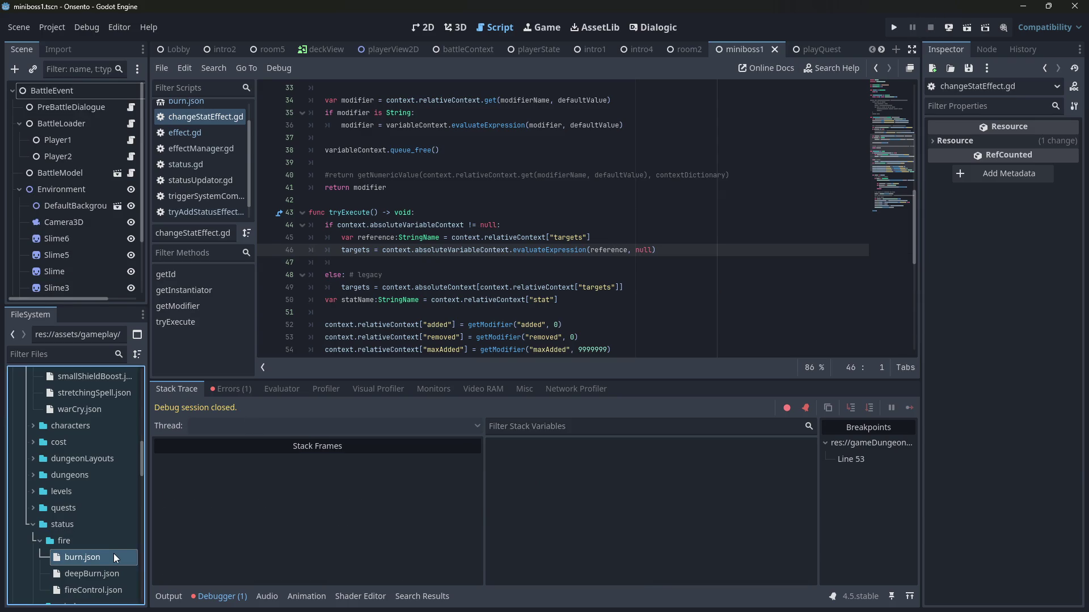
scroll(456, 258, "up", 1)
scroll(455, 258, "up", 4)
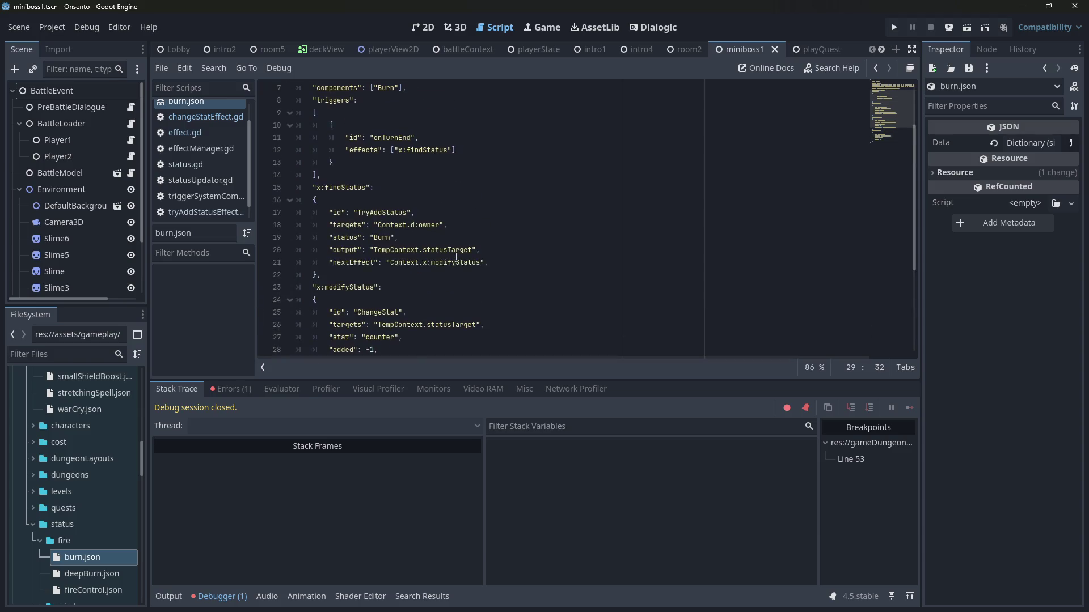
scroll(456, 258, "down", 4)
scroll(456, 258, "down", 2)
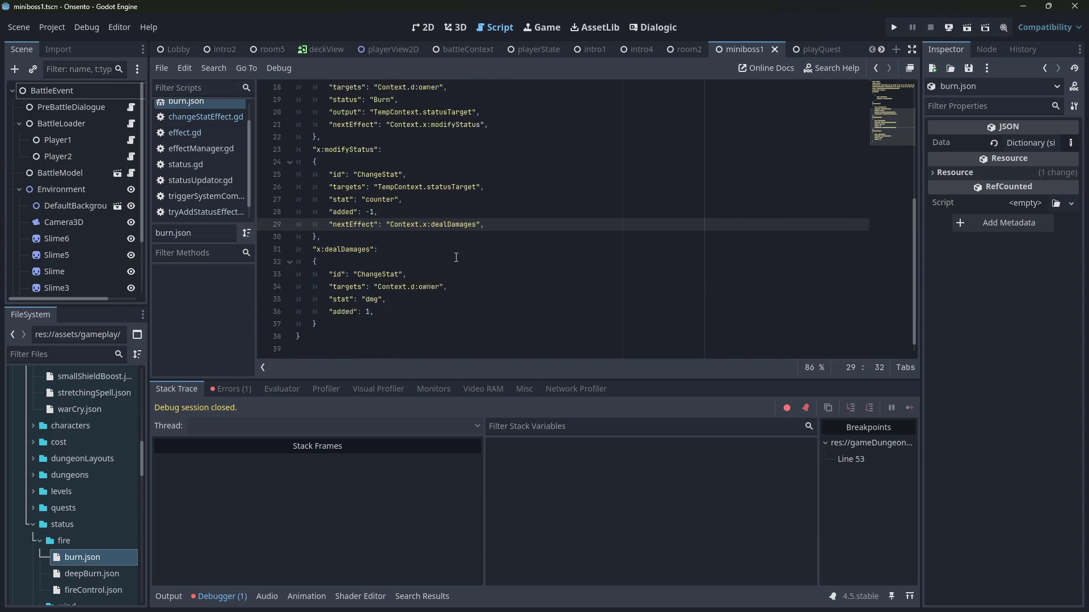
scroll(456, 258, "up", 2)
scroll(456, 258, "down", 1)
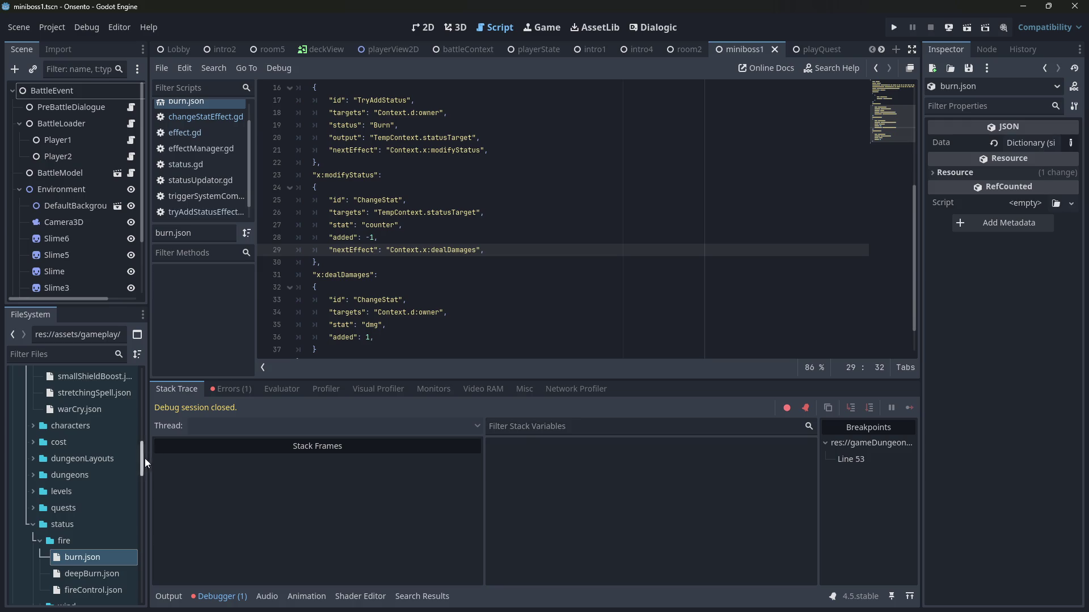
left_click(474, 262)
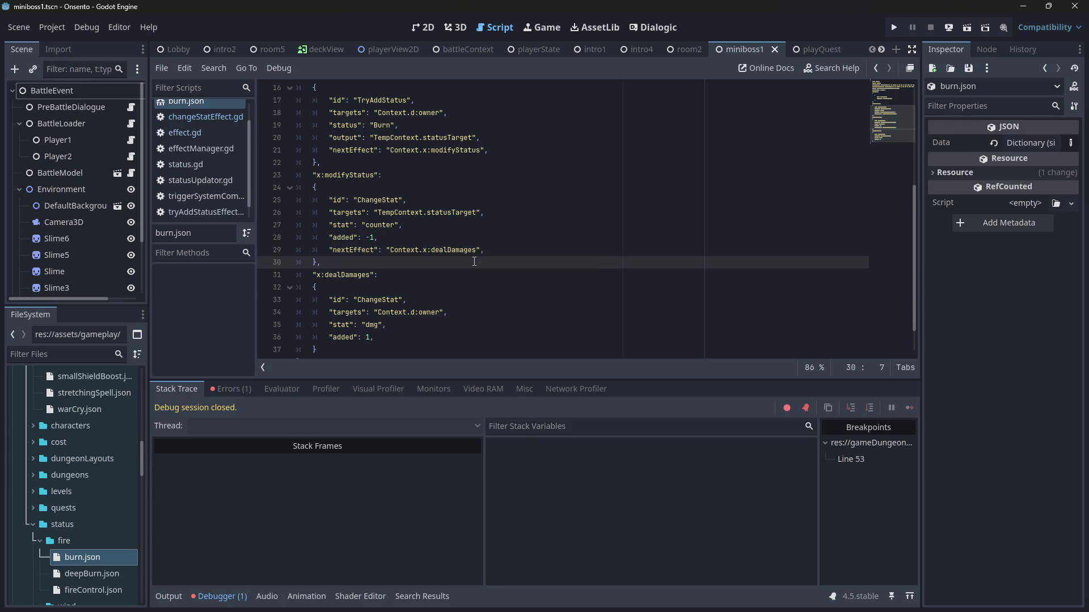
key("alt+Down")
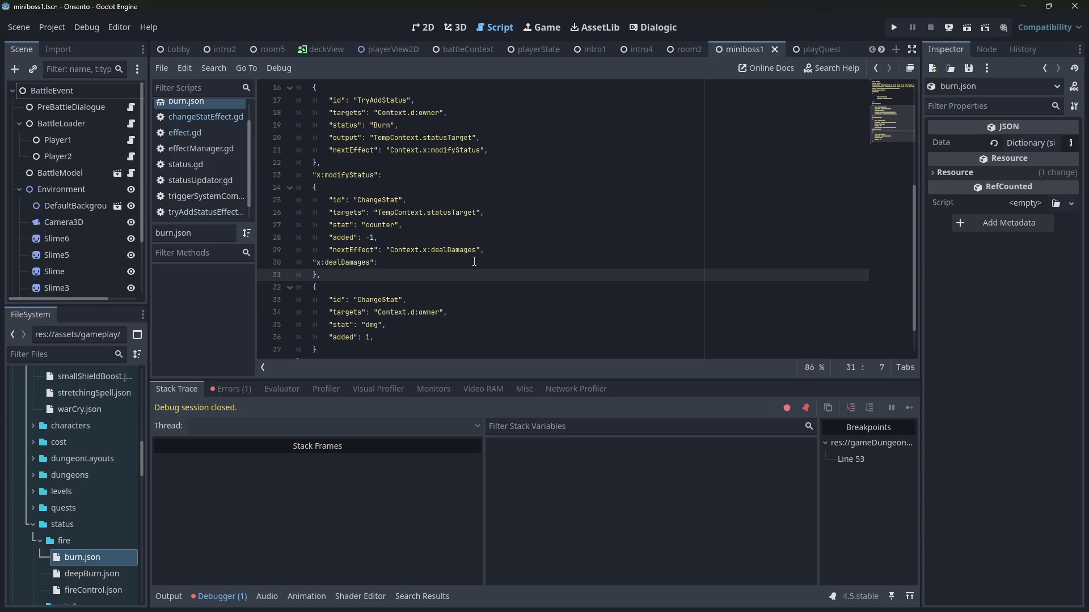
type("z")
key("ctrl+z")
key("ctrl+z")
Step: Return to changeStatEffect.gd with the caret at the end of line 44
key("alt+Left")
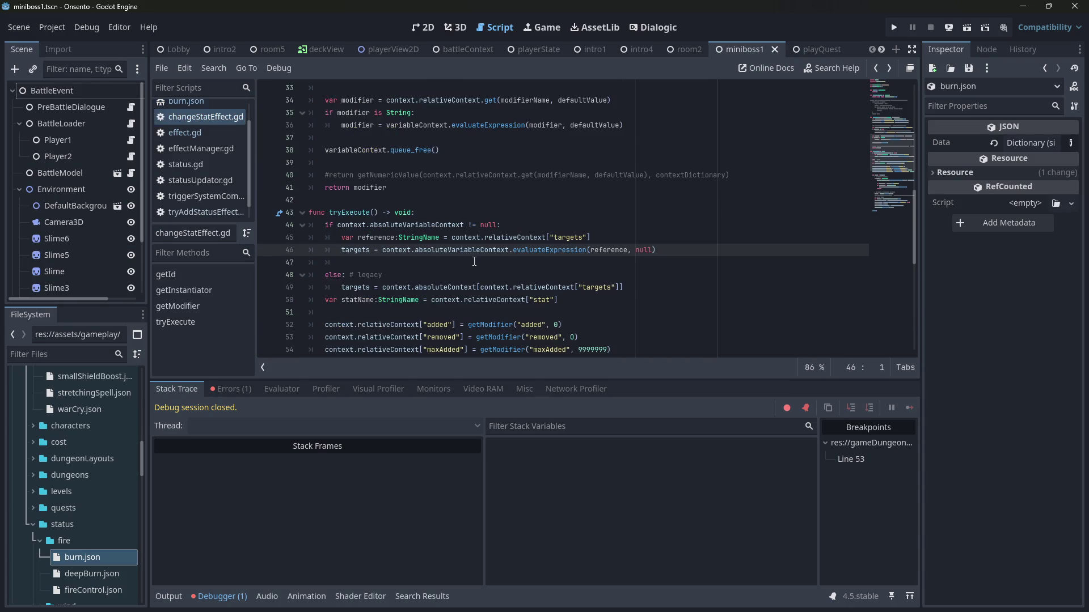
scroll(474, 261, "up", 10)
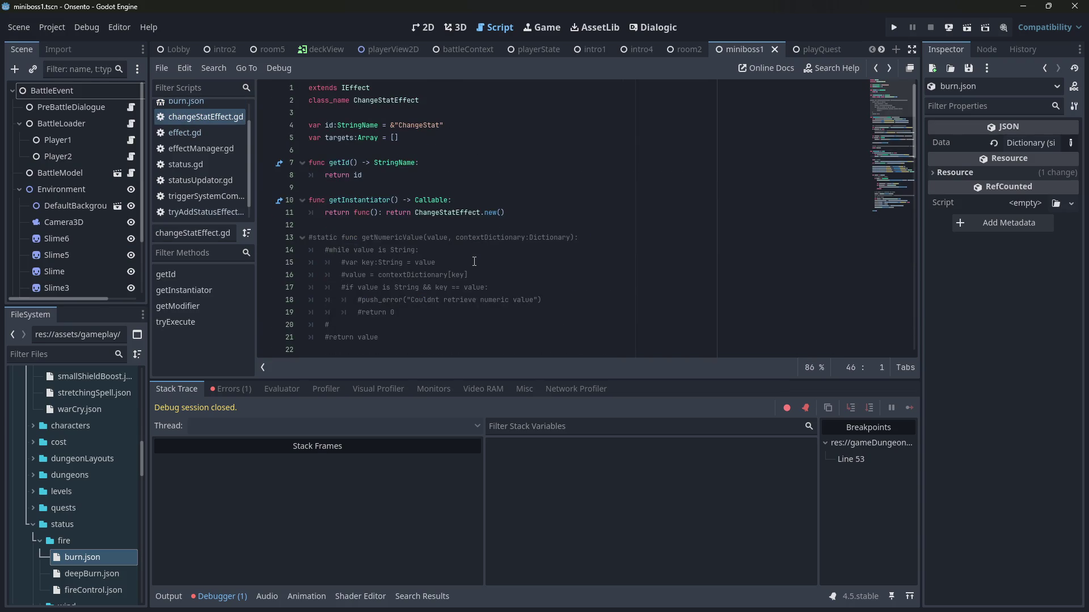
scroll(474, 261, "down", 10)
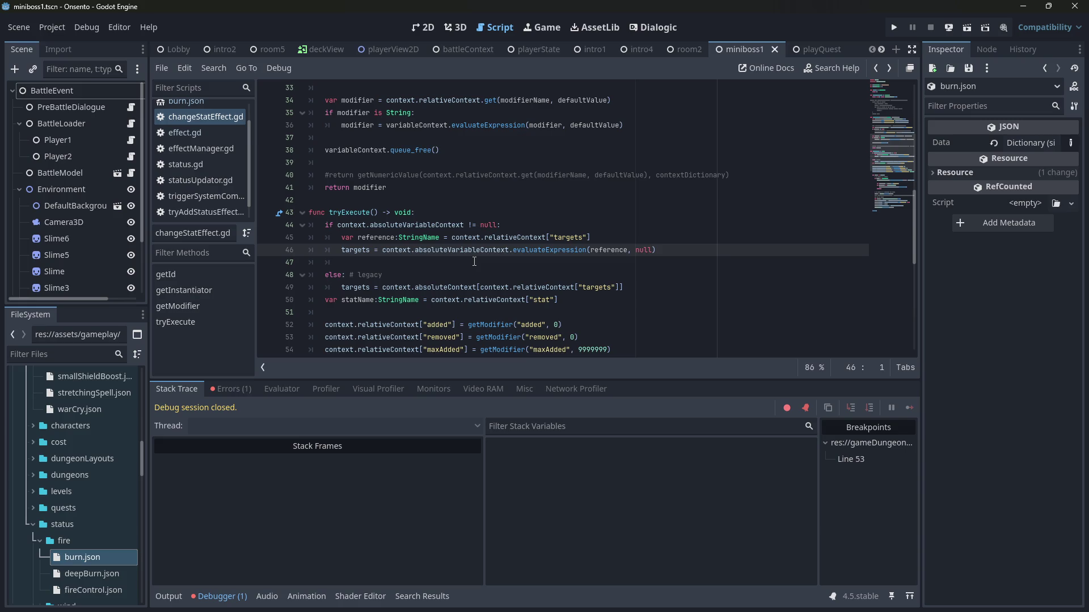
left_click(644, 230)
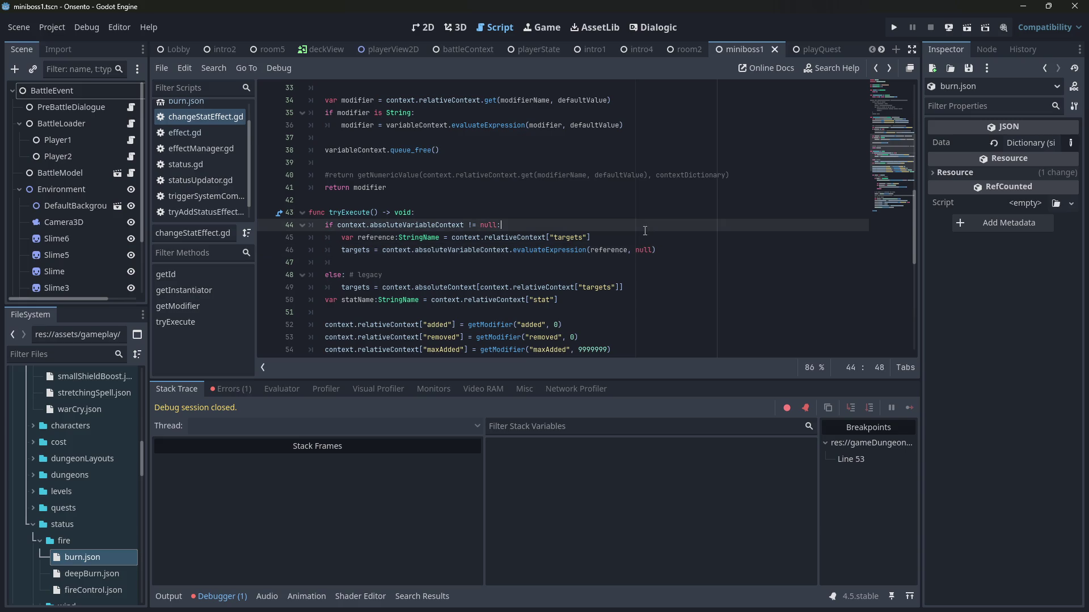
Step: Move the evaluateExpression call into a new var targetsObject line above the targets assignment
left_click(637, 242)
key("Delete")
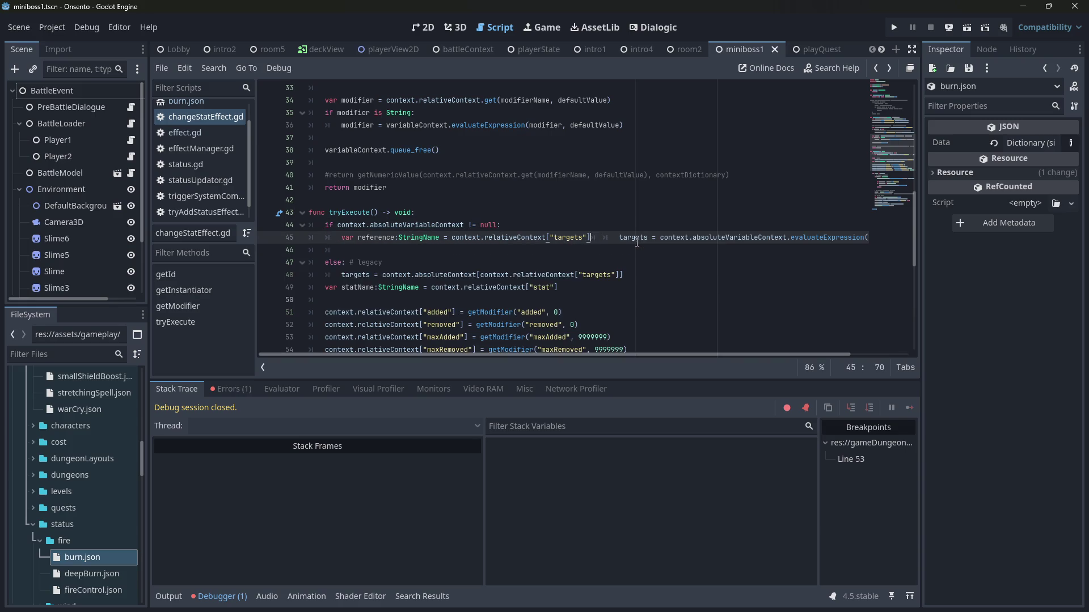
key("Return")
key("Return")
key("Up")
type("var ta")
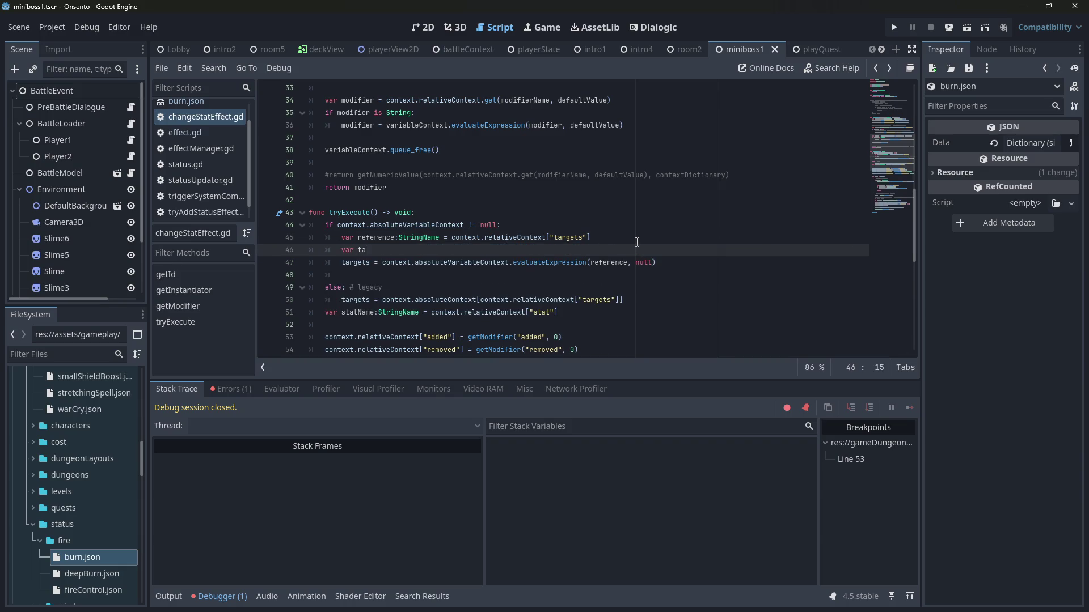
type("rgets")
type(": Array")
key("BackSpace")
key("BackSpace")
key("BackSpace")
type("Object =")
key("Down")
key("ctrl+d")
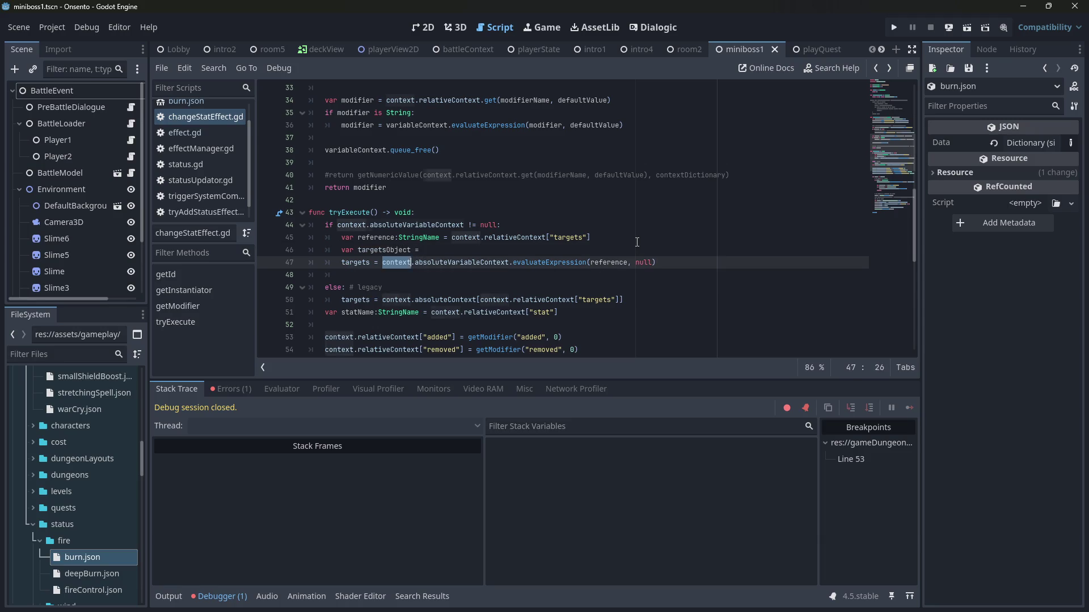
key("ctrl+shift+Right")
key("ctrl+shift+Right")
key("ctrl+shift+Right")
key("ctrl+x")
key("Up")
key("End")
key("ctrl+v")
key("Escape")
Step: Begin an 'if targetsObject != null and' check and change the assignment to targets = targetsObject
key("Up")
key("Down")
key("Return")
key("Up")
key("ctrl+shift+Right")
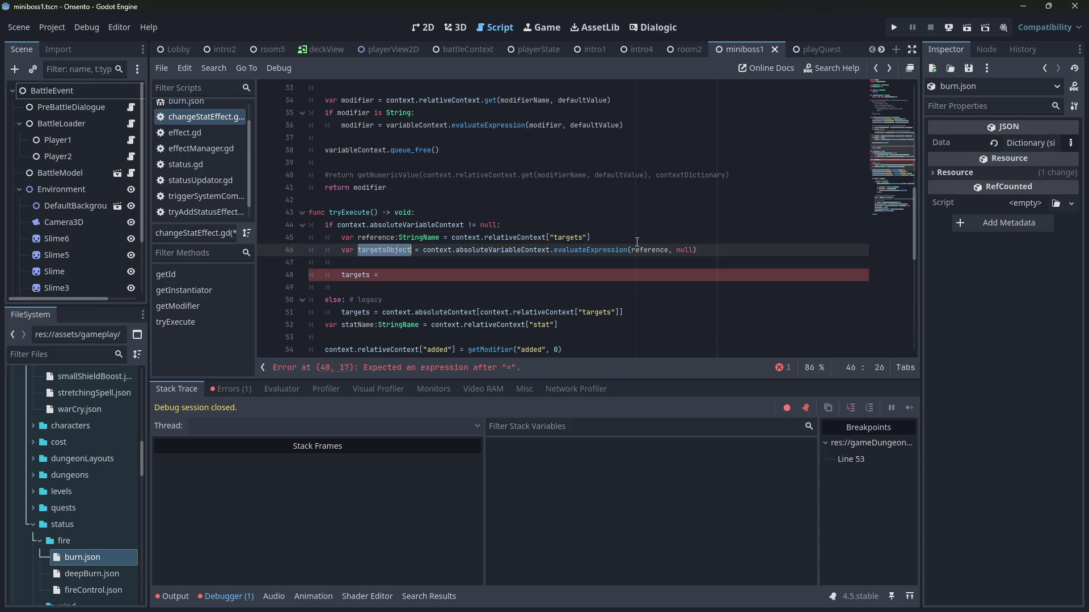
key("ctrl+c")
key("Down")
type("if")
key("ctrl+v")
type("!= null ")
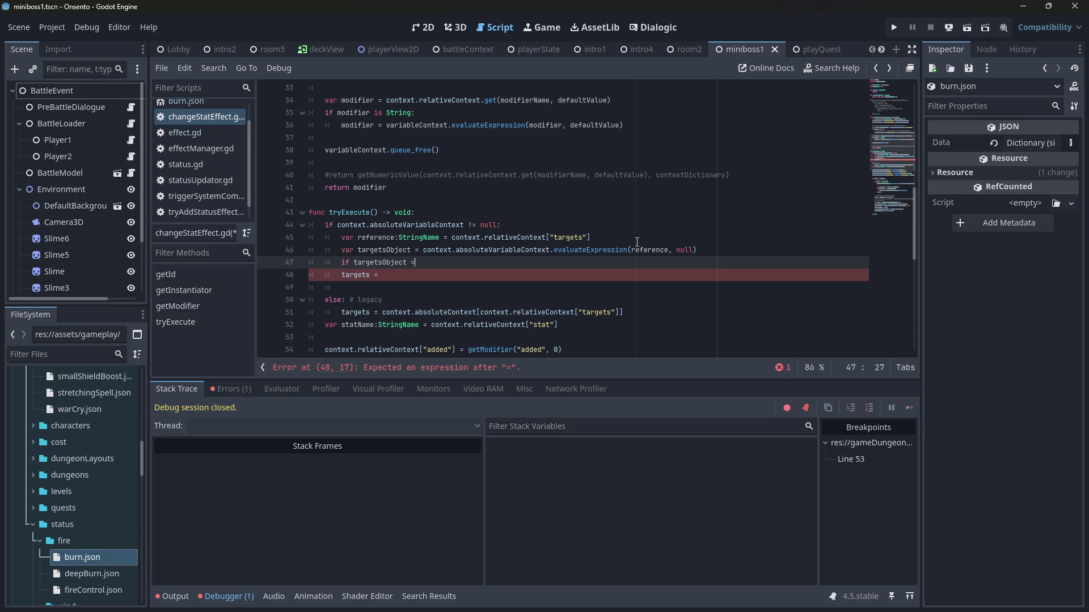
type("and")
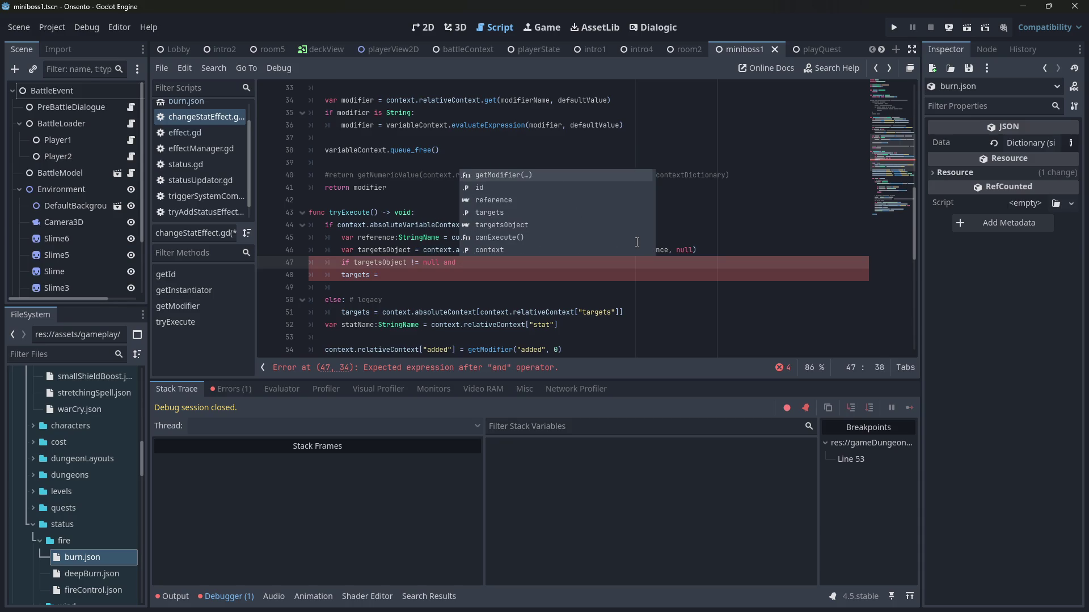
key("Escape")
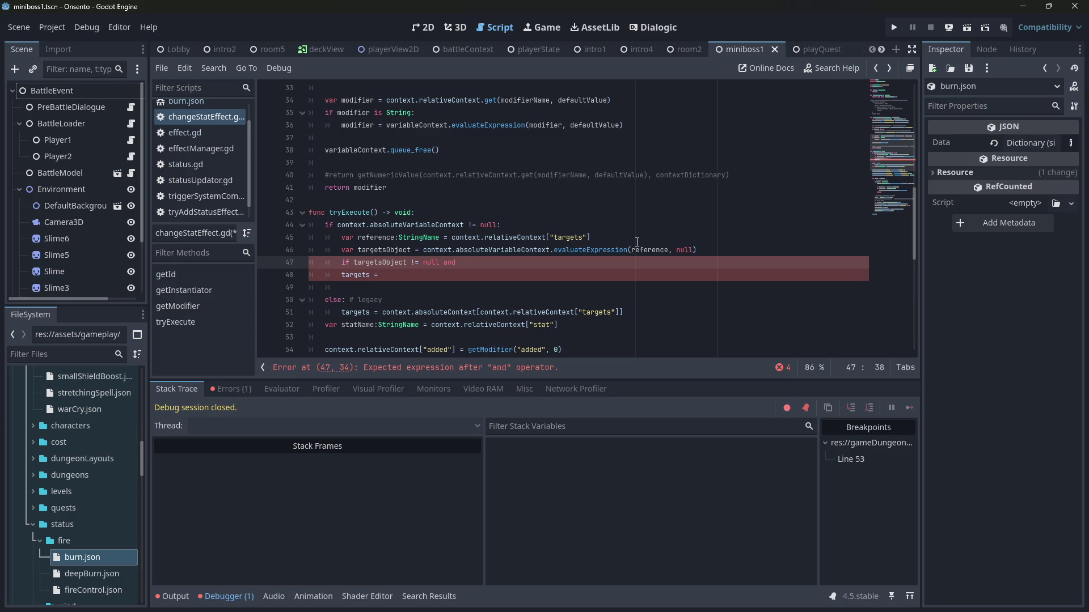
key("Down")
type("targetsObject")
key("Up")
key("End")
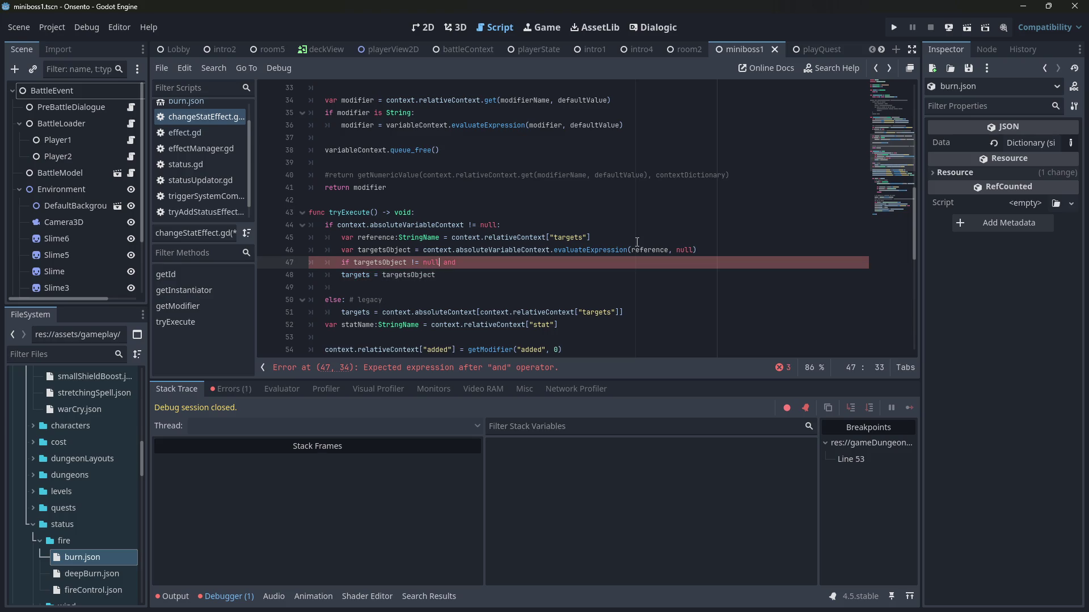
key("Return")
key("Tab")
type("else:")
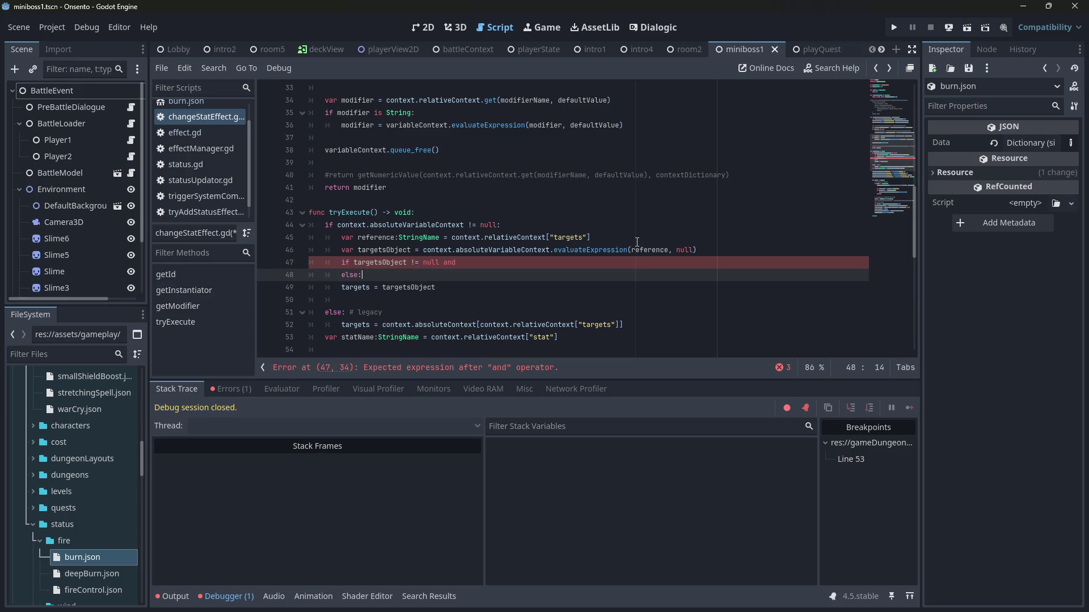
Step: Finish the condition with 'is not Array:' and add a body wrapping targetsObject in brackets
key("Up")
key("End")
type("argetsO")
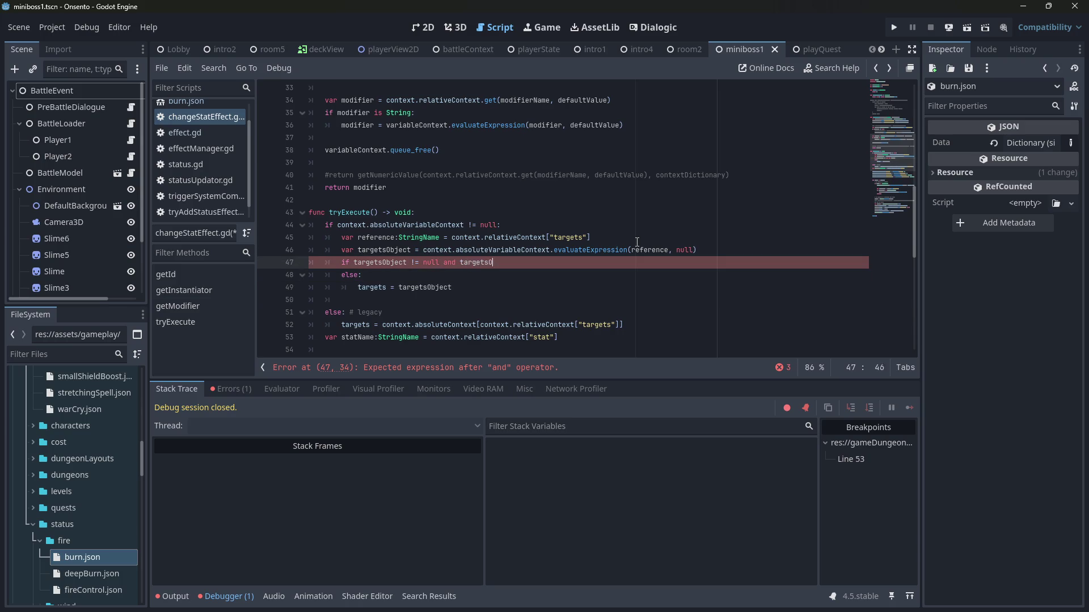
type("bject is not Array:")
key("Return")
type("targetsObject")
key("ctrl+BackSpace")
key("Down")
key("Down")
key("shift+Down")
key("ctrl+c")
key("Up")
key("Up")
key("Up")
key("End")
key("ctrl+v")
key("BackSpace")
key("BackSpace")
key("BackSpace")
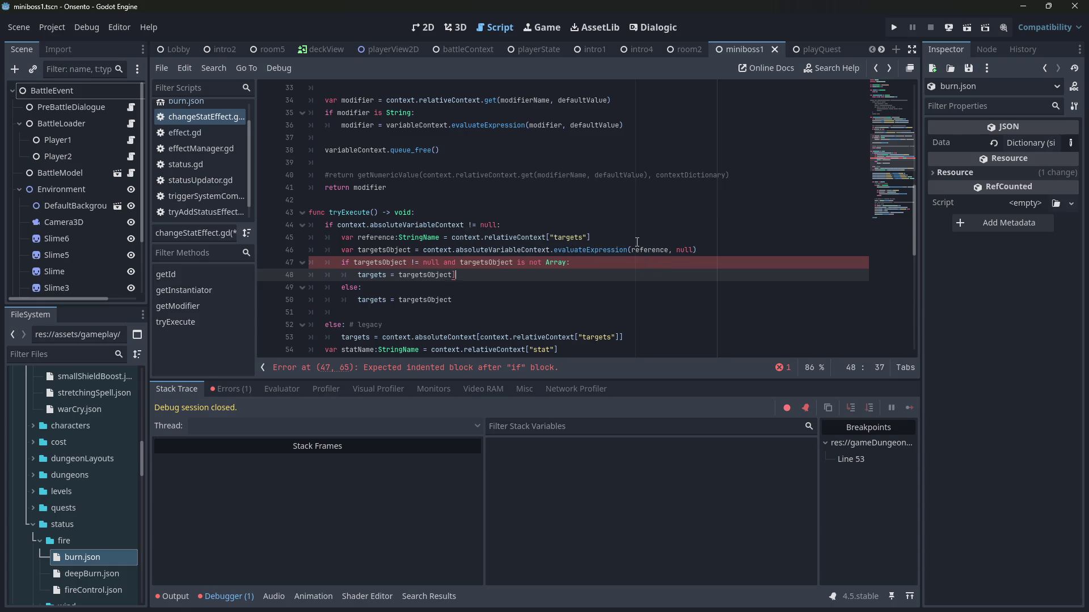
type("]")
key("ctrl+Left")
key("ctrl+Left")
type("[")
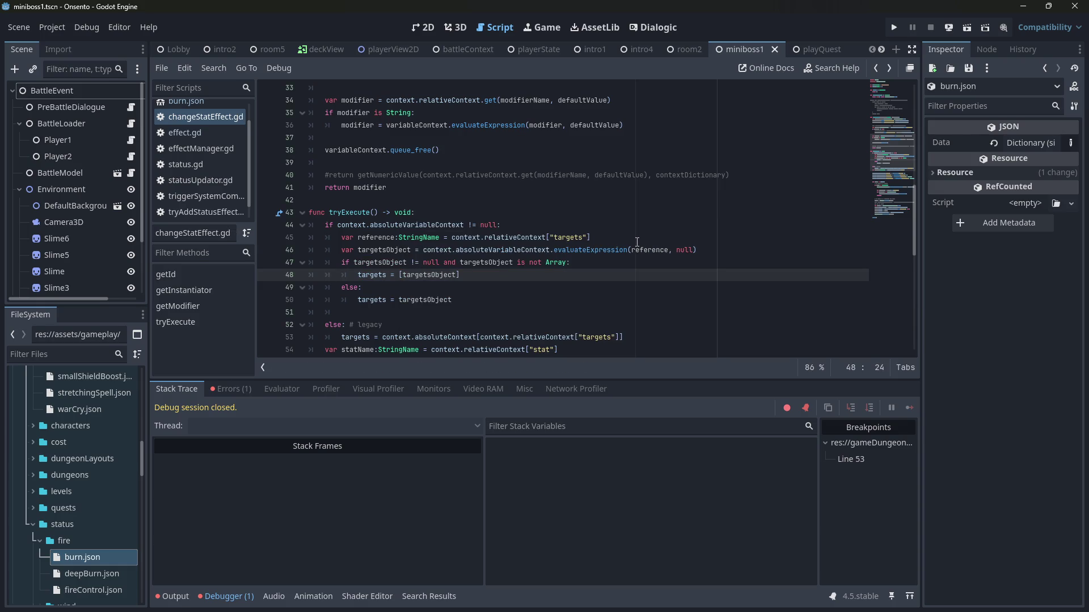
Step: Make the if body read targetsObject = [targetsObject], delete the else line, unindent, and run the game
double_click(383, 250)
double_click(374, 276)
key("ctrl+v")
key("Down")
key("ctrl+shift+k")
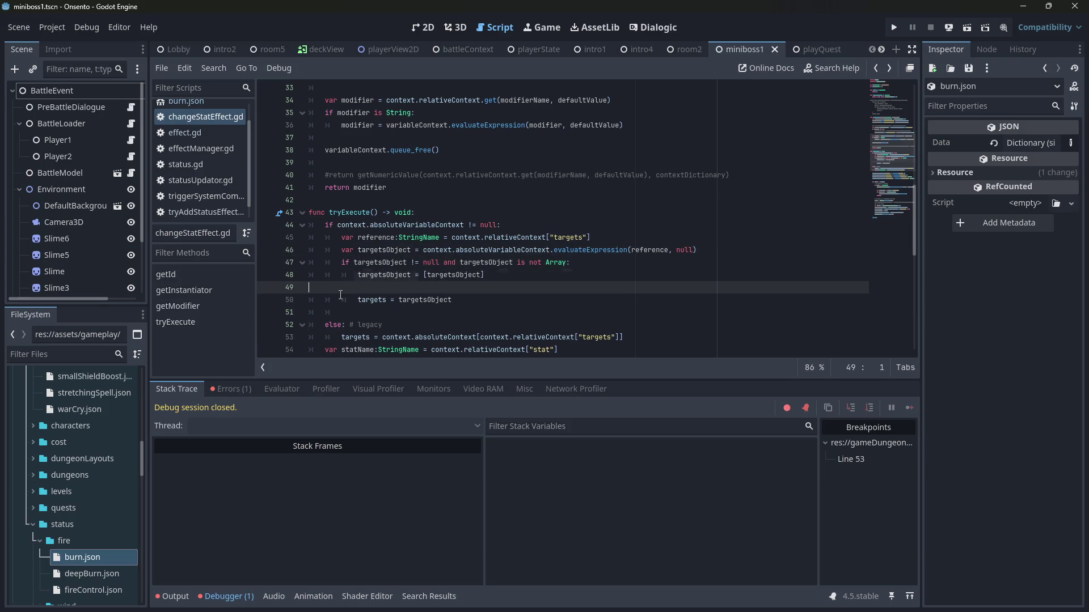
left_click(358, 288)
key("BackSpace")
double_click(401, 278)
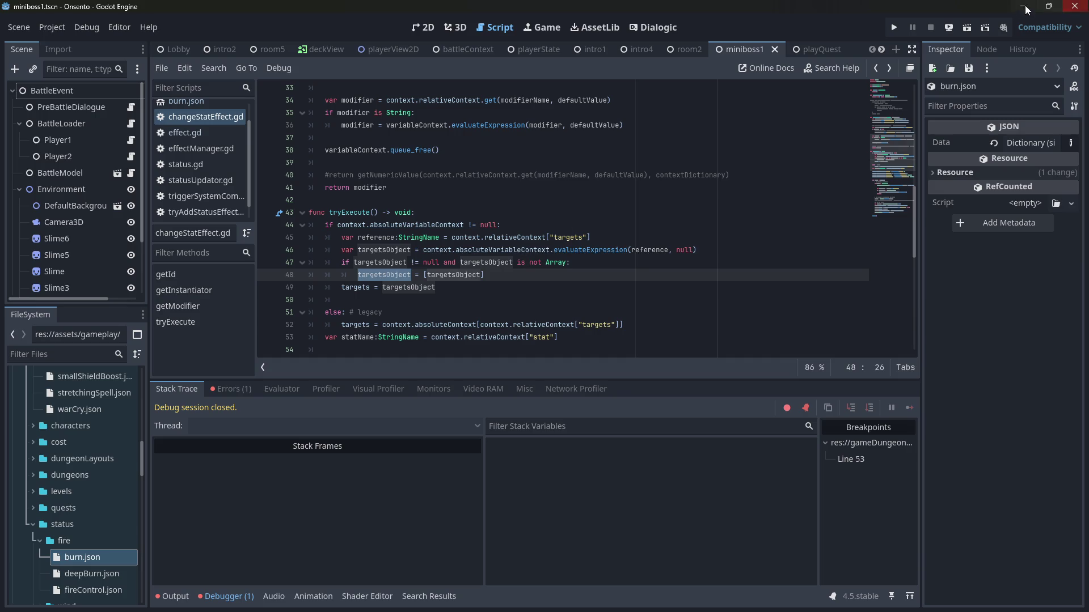
left_click(969, 29)
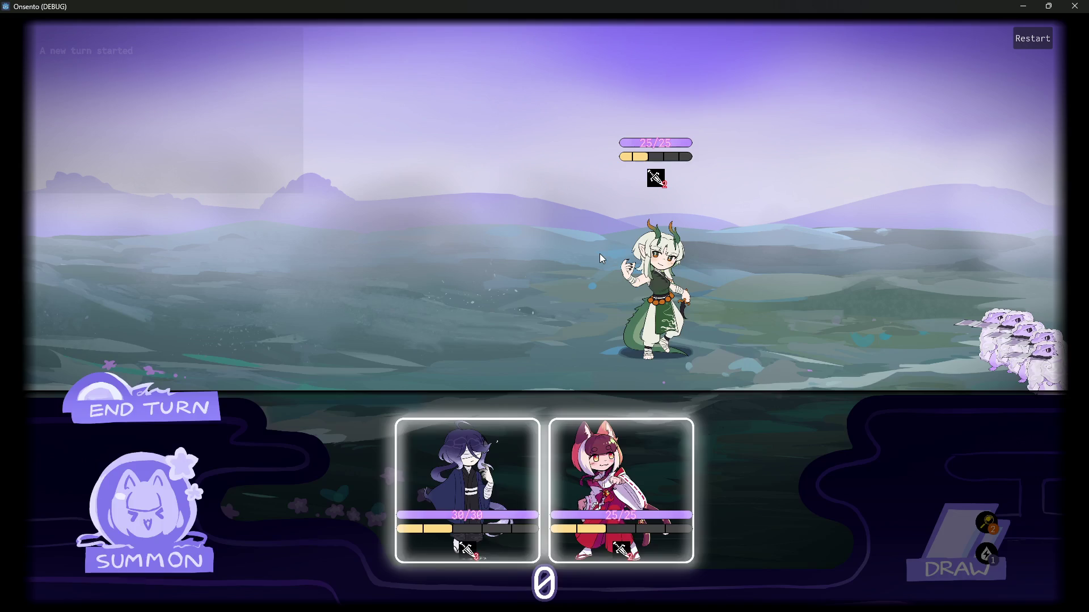
Step: Summon both characters, end the turn, cast Fire Control to apply Burn, and end the turn
left_click_drag(427, 506, 454, 306)
left_click_drag(538, 494, 334, 246)
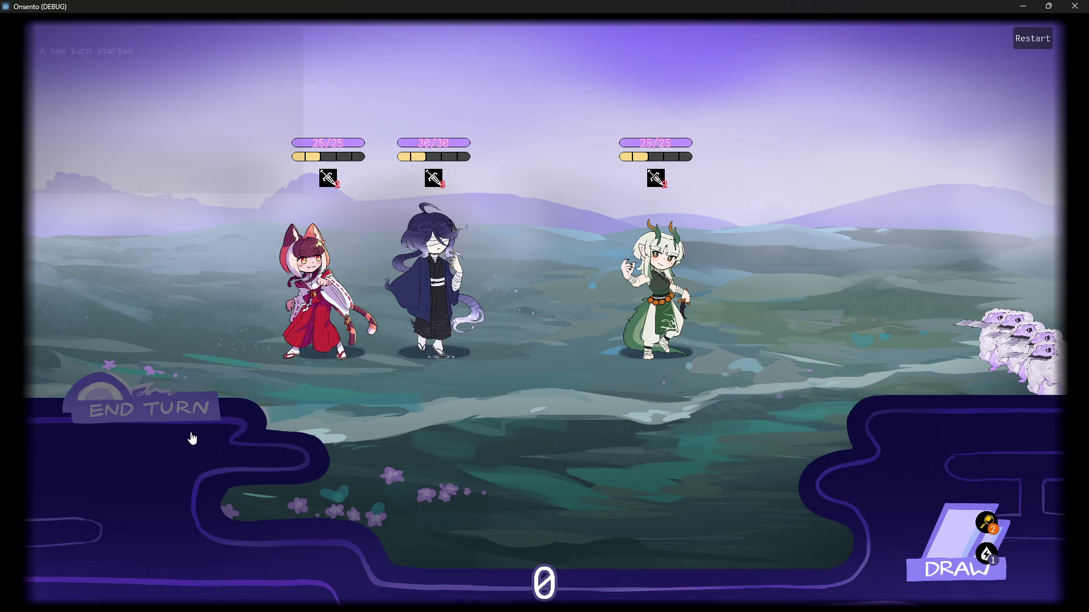
left_click(190, 439)
left_click(896, 572)
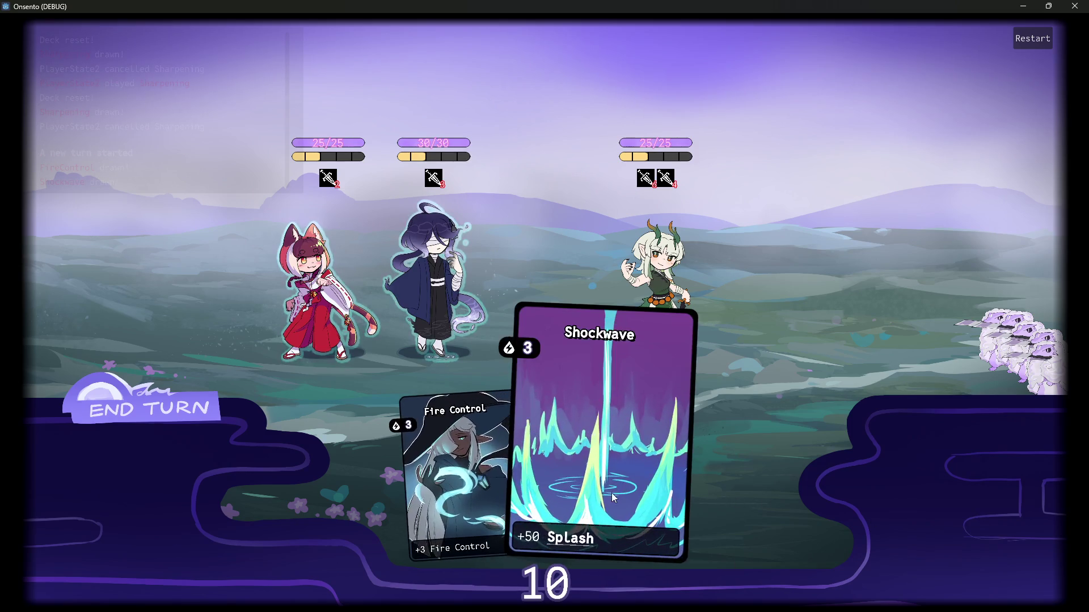
left_click_drag(484, 488, 458, 271)
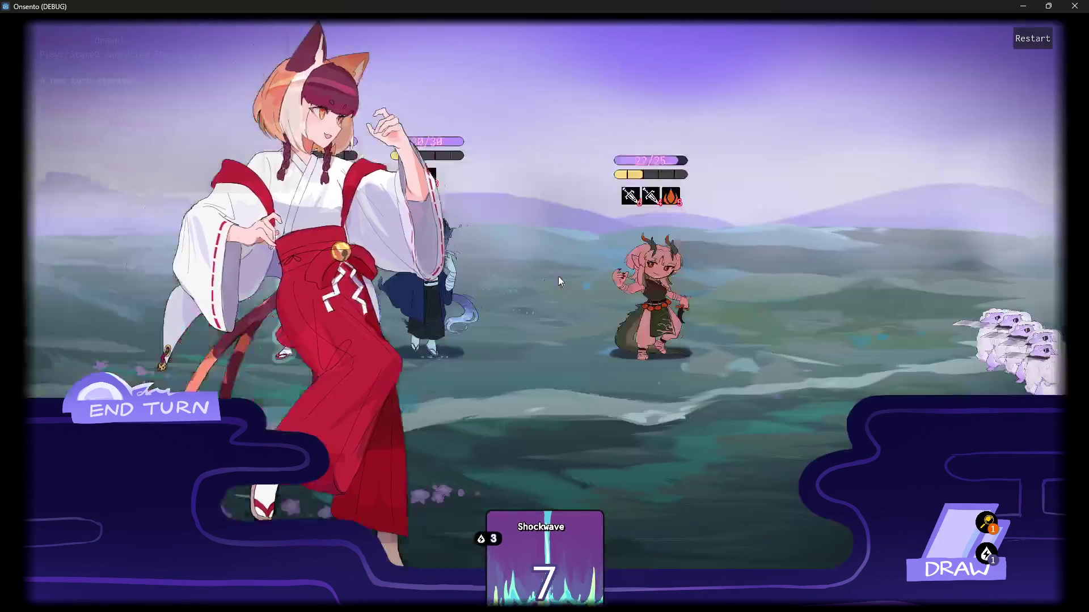
left_click(69, 420)
left_click(69, 418)
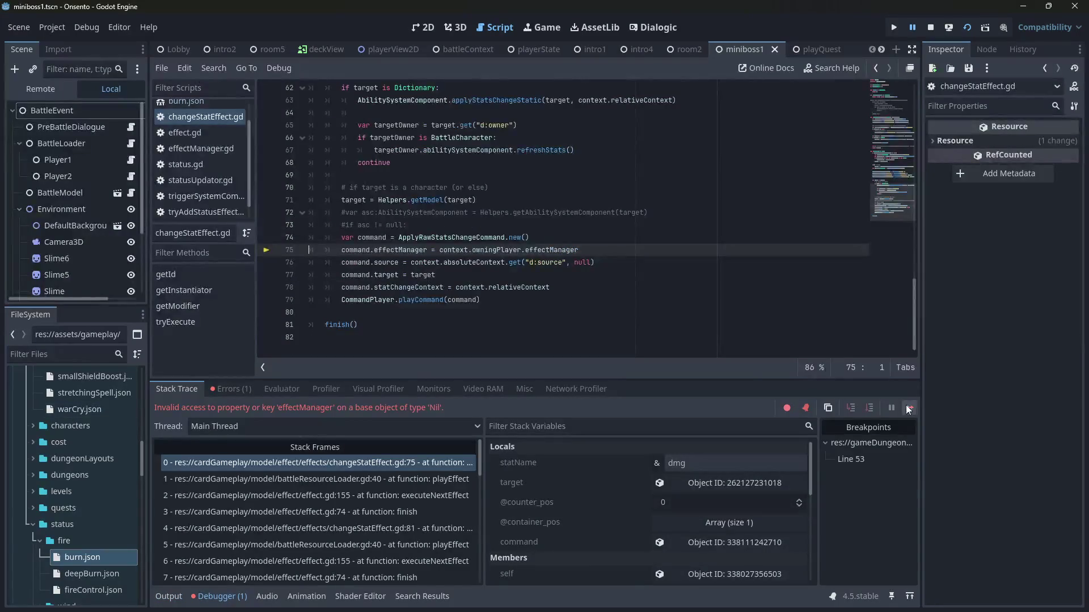
scroll(548, 323, "up", 1)
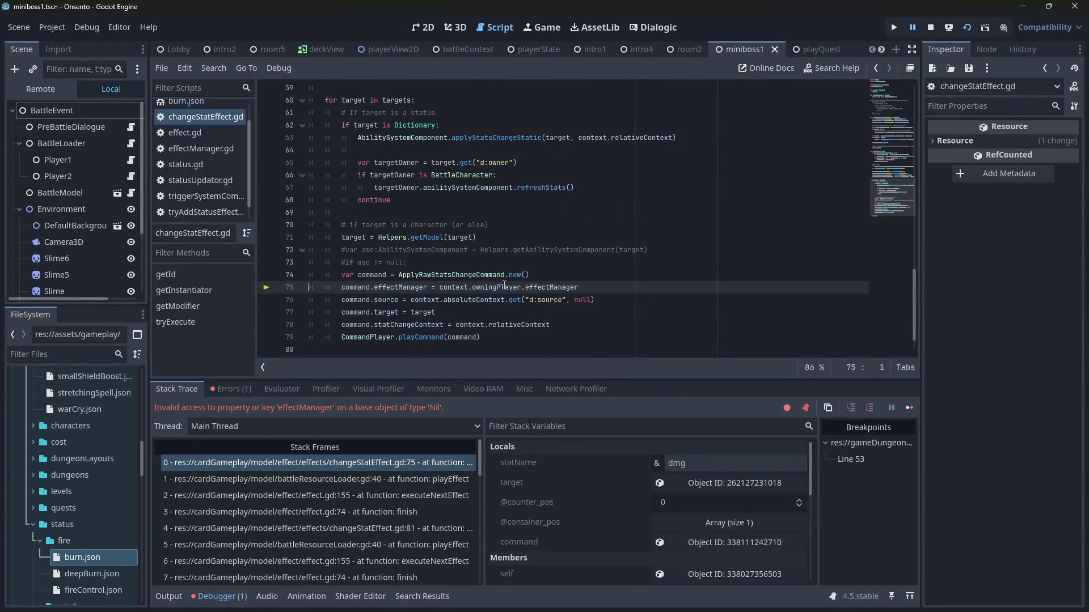
mouse_move(504, 285)
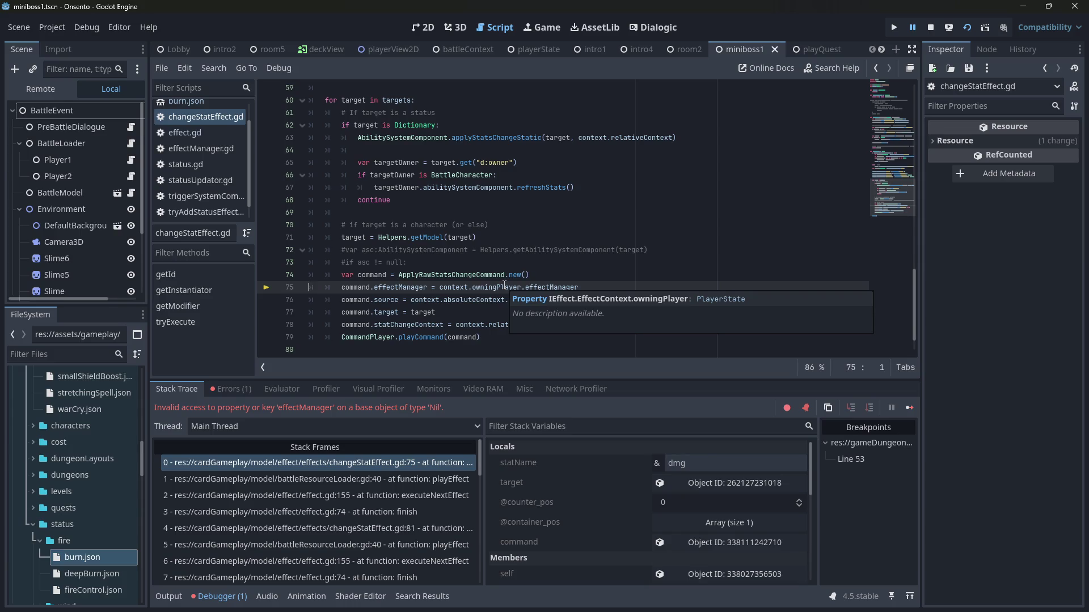
scroll(504, 285, "up", 7)
scroll(541, 267, "up", 1)
scroll(510, 277, "down", 7)
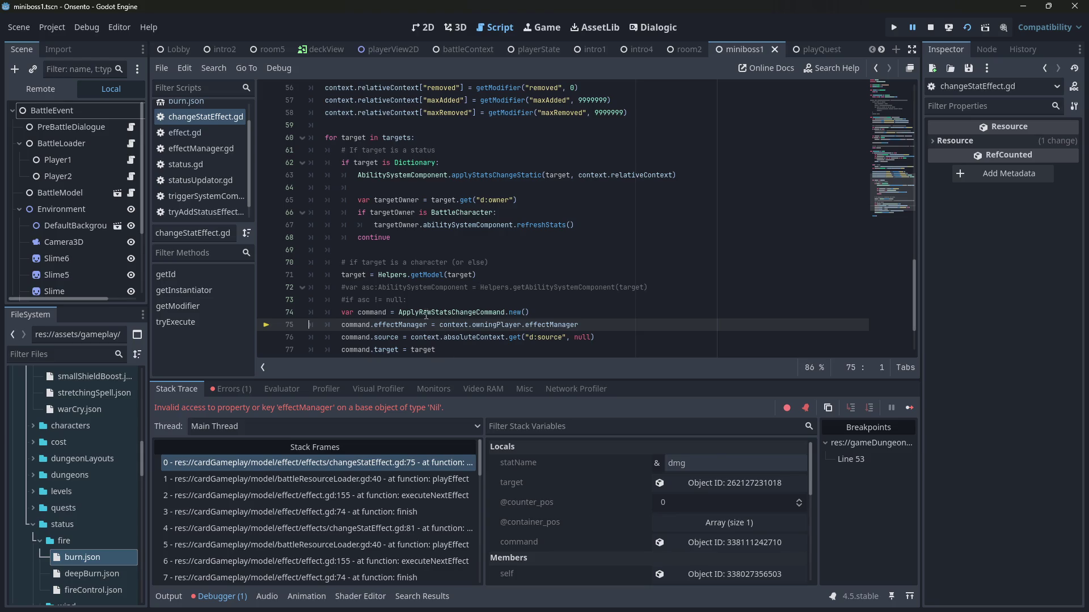
double_click(453, 324)
scroll(453, 324, "up", 3)
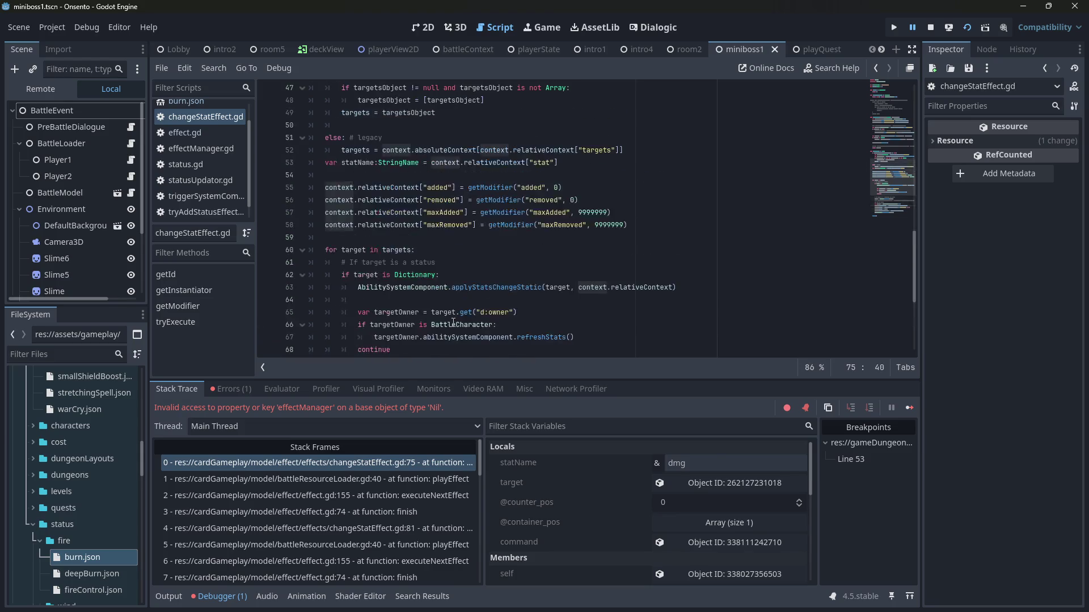
scroll(453, 323, "down", 4)
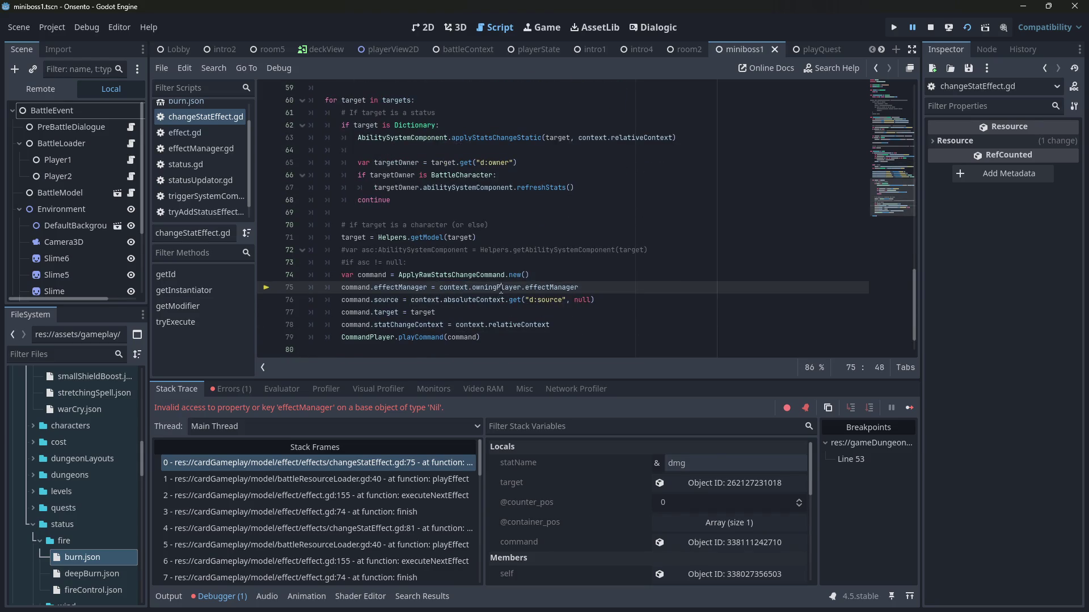
double_click(499, 287)
double_click(647, 140)
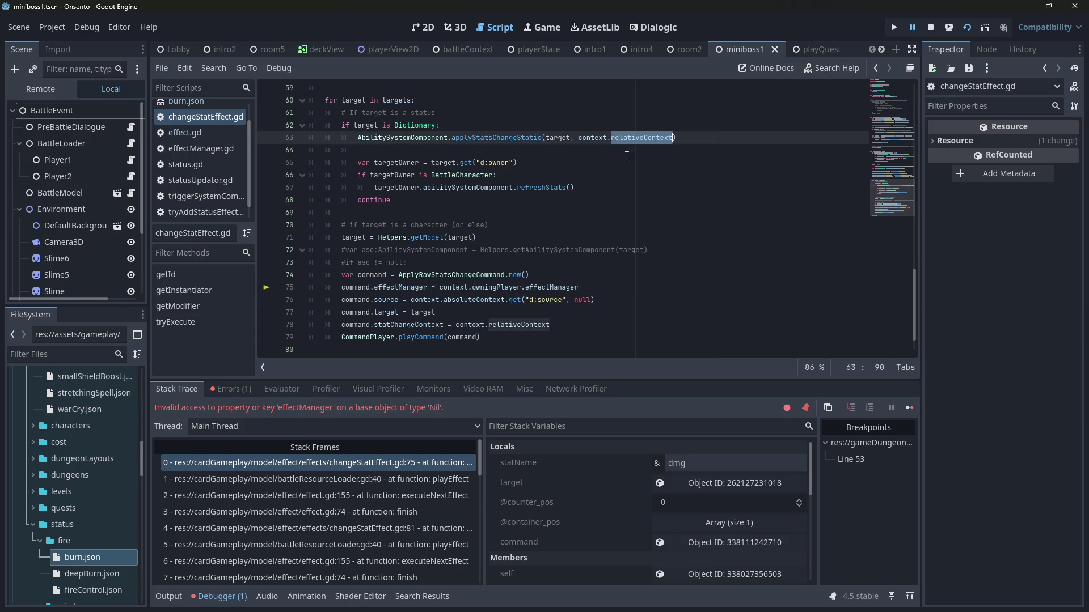
double_click(476, 283)
mouse_move(456, 282)
scroll(506, 270, "up", 3)
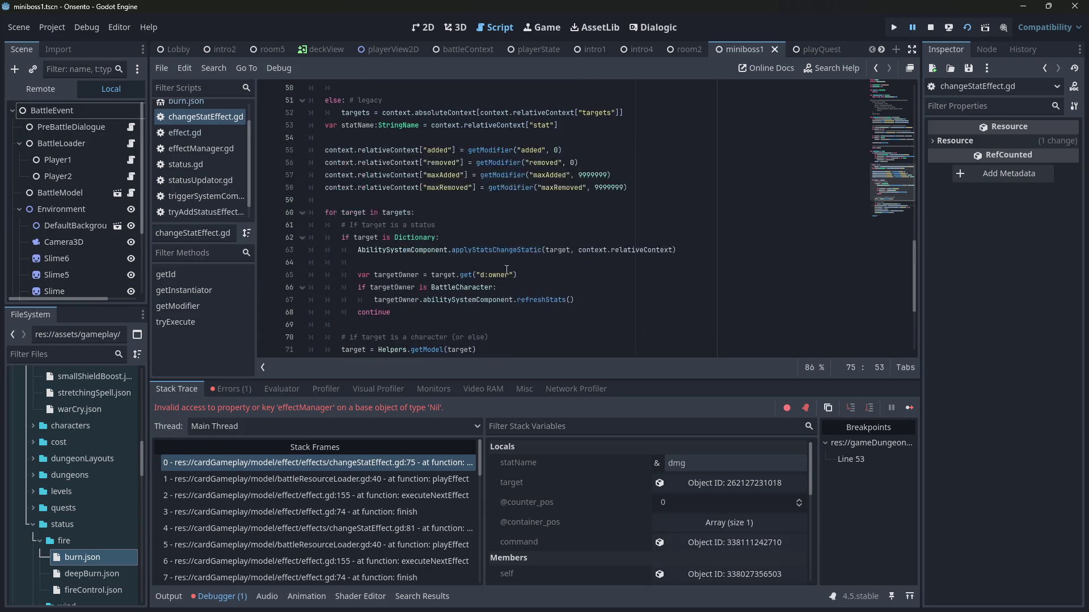
scroll(506, 270, "down", 4)
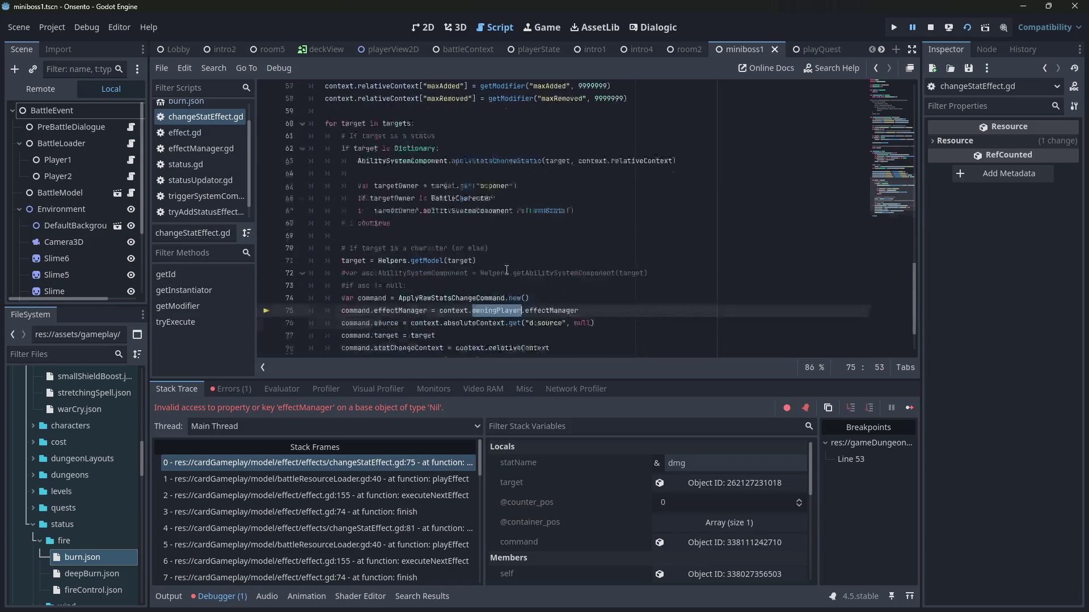
scroll(733, 503, "down", 2)
scroll(507, 255, "up", 15)
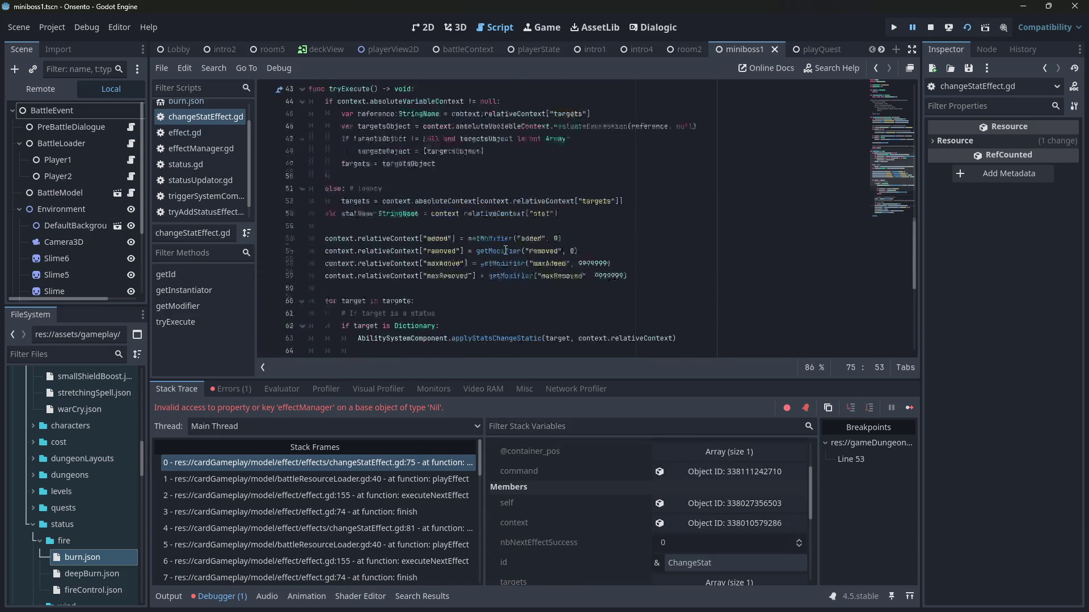
scroll(502, 262, "up", 5)
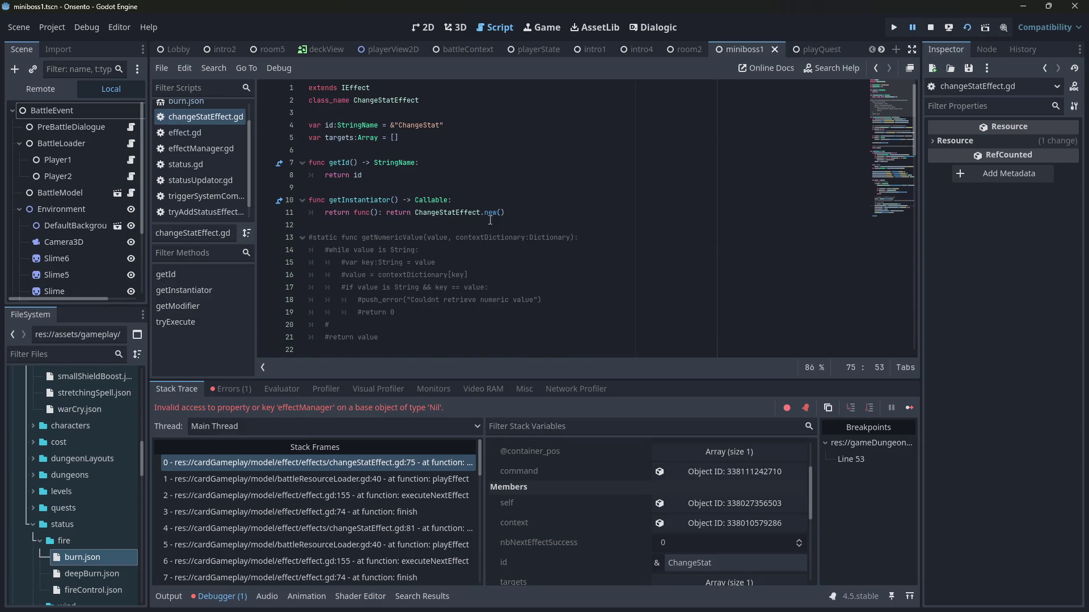
scroll(492, 214, "down", 20)
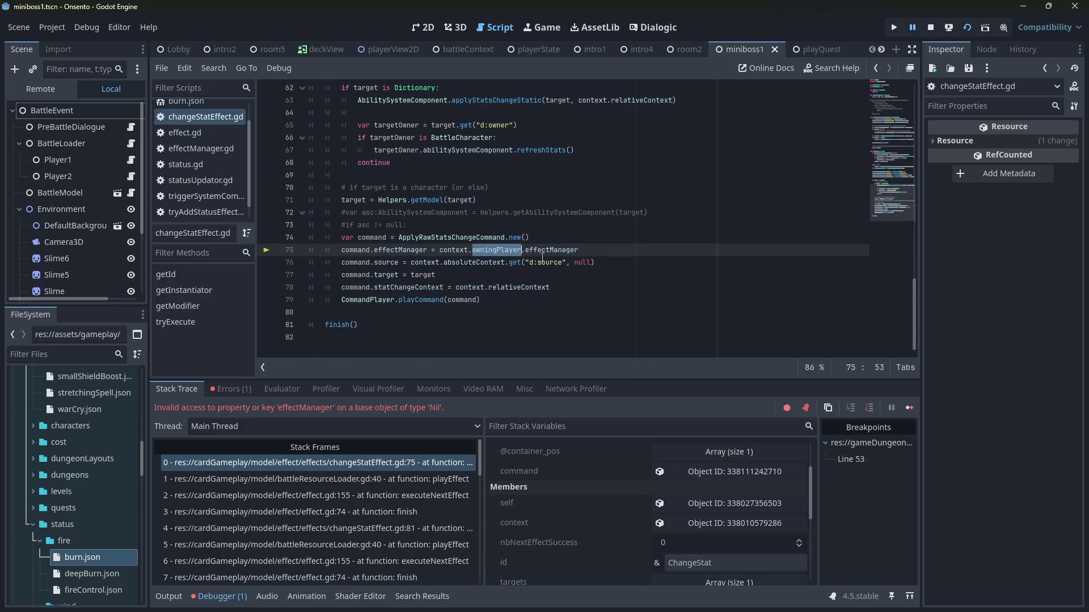
scroll(679, 515, "down", 1)
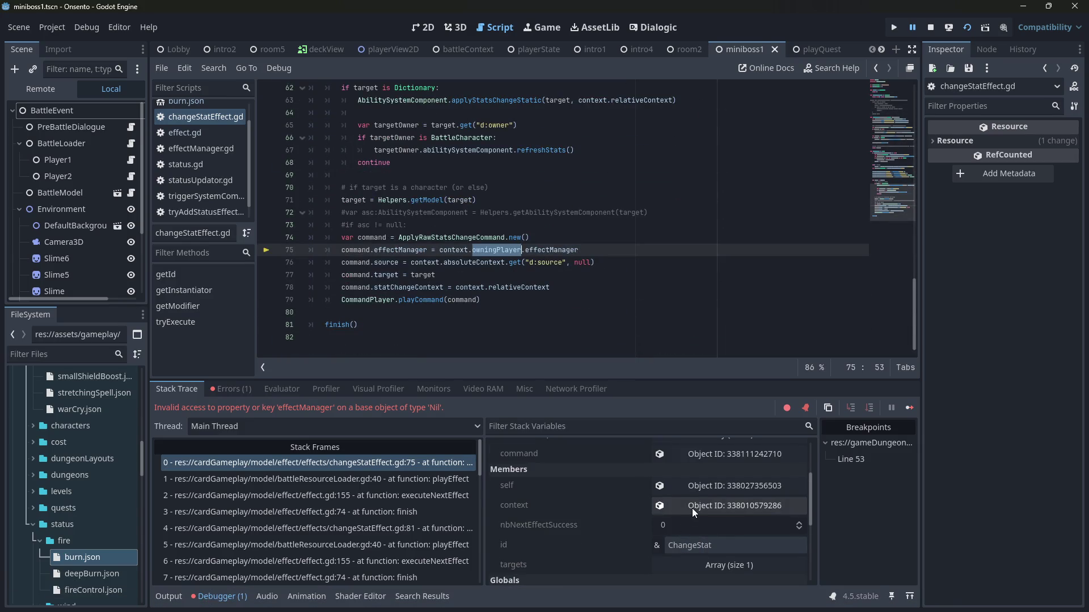
left_click(691, 508)
left_click_drag(920, 257, 751, 255)
Step: Inspect the paused effect's context object from Stack Variables, revealing its null Owning Player
left_click(968, 201)
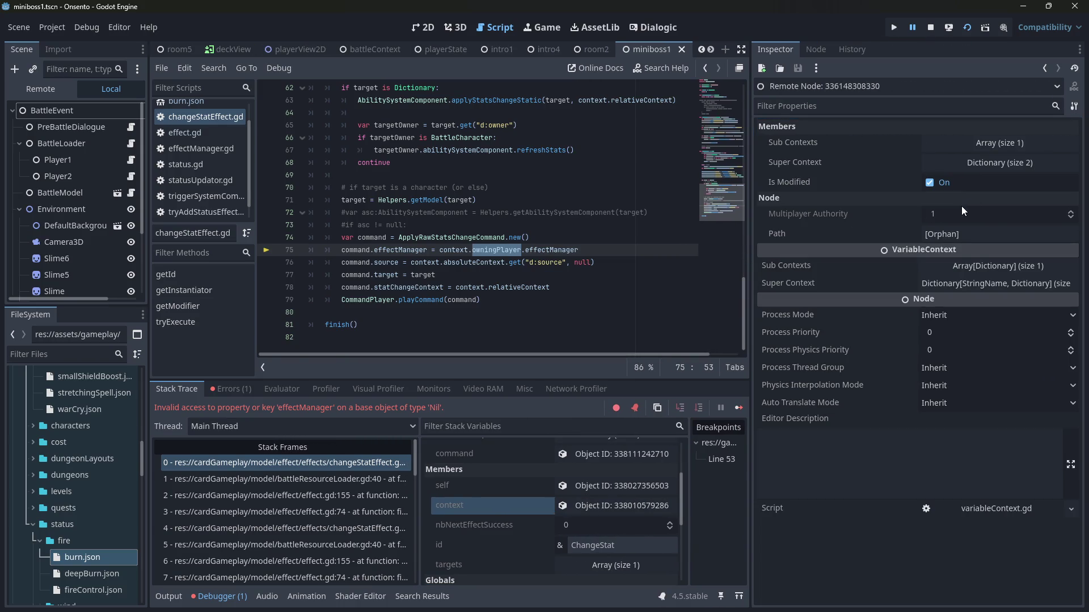
left_click(637, 512)
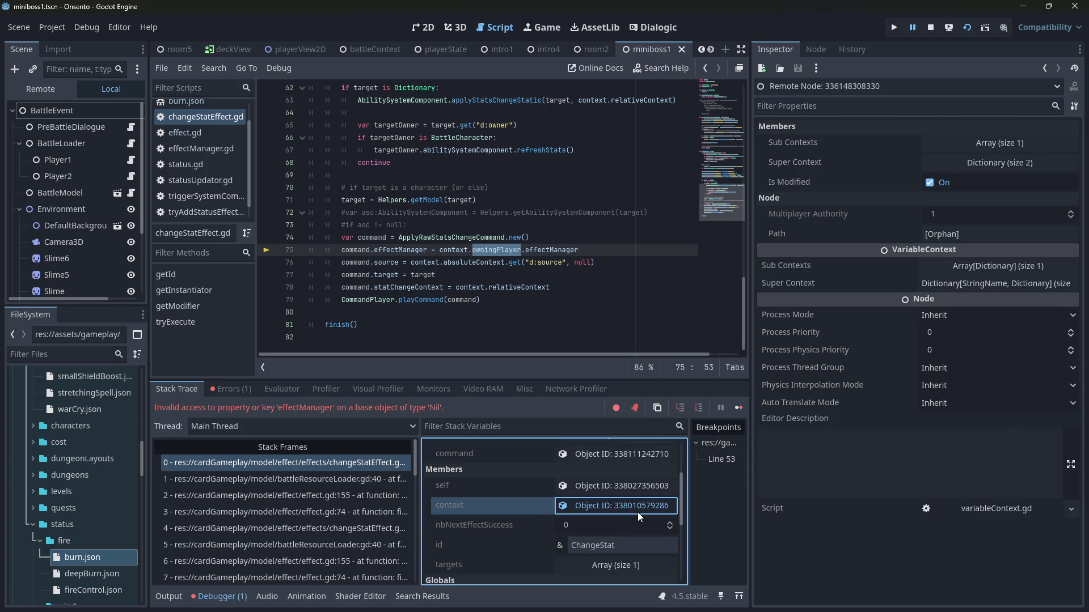
mouse_move(389, 293)
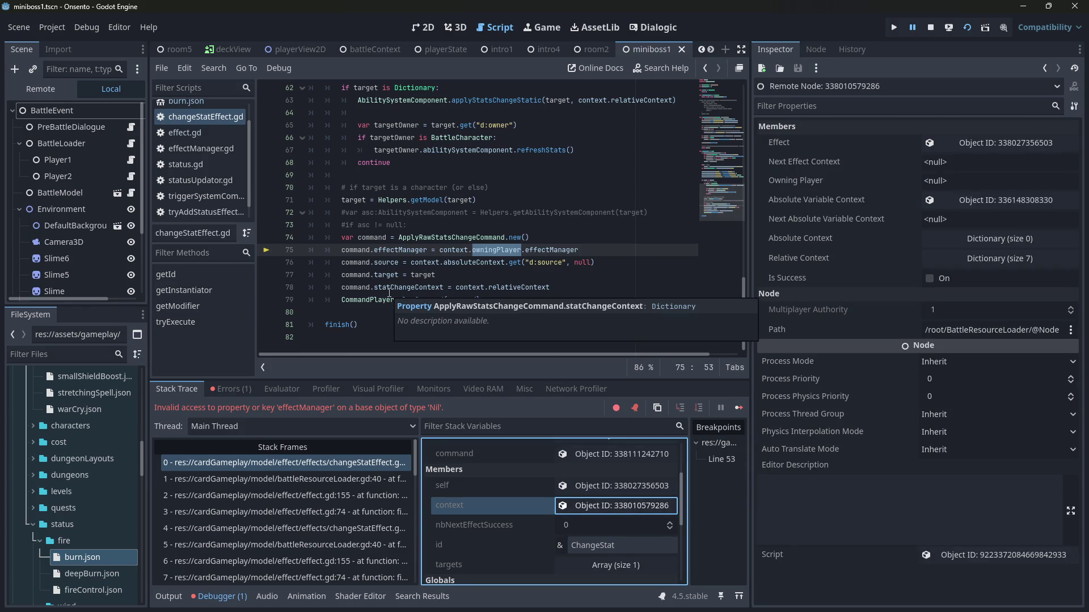
left_click(567, 238)
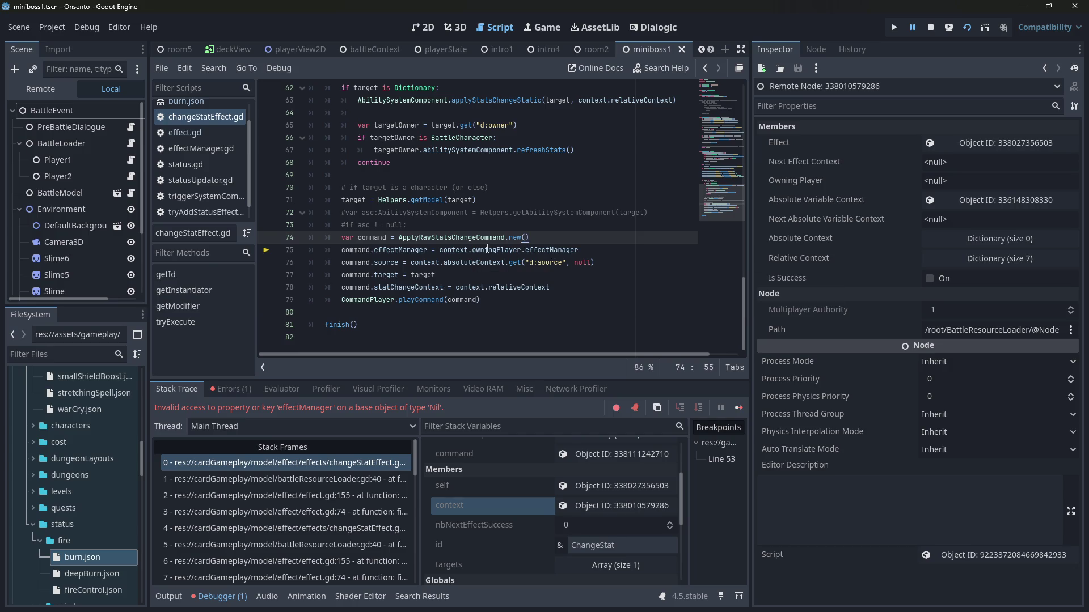
mouse_move(487, 249)
left_click(623, 499)
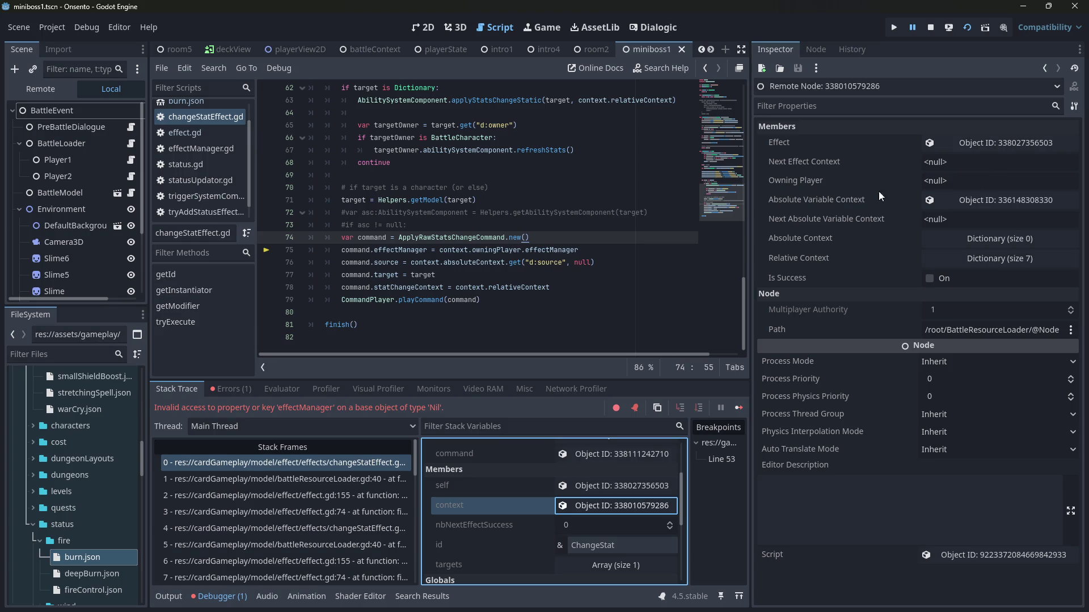
left_click(491, 212)
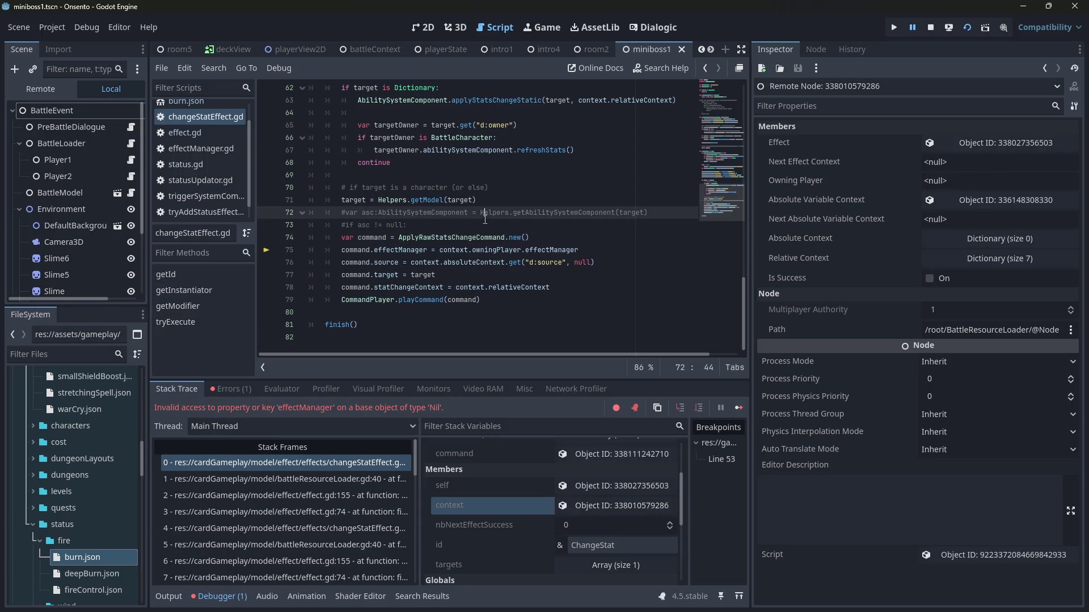
Step: Add 'if context.absoluteVariableContext != null:' above the command, followed by an 'else:' line
left_click(491, 224)
key("Return")
key("Return")
key("Up")
type("if contx")
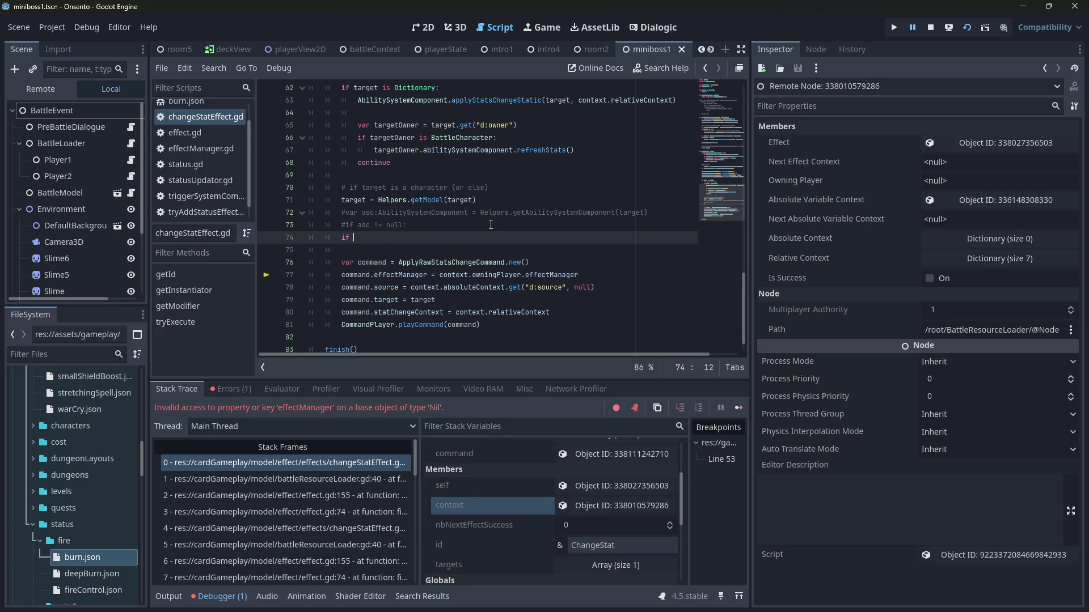
key("Return")
type(".a")
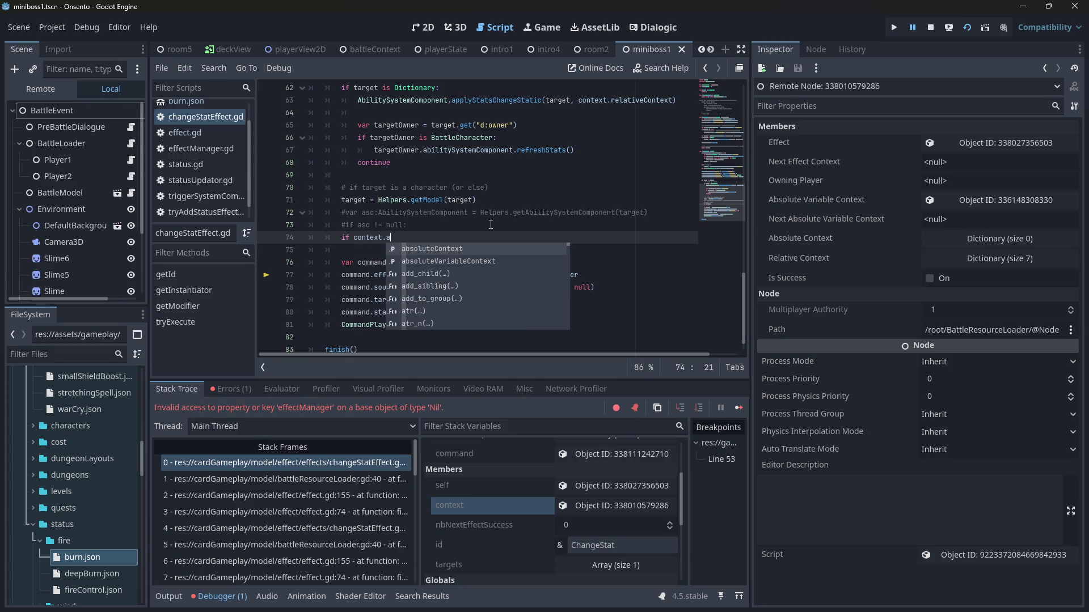
key("Down")
key("Return")
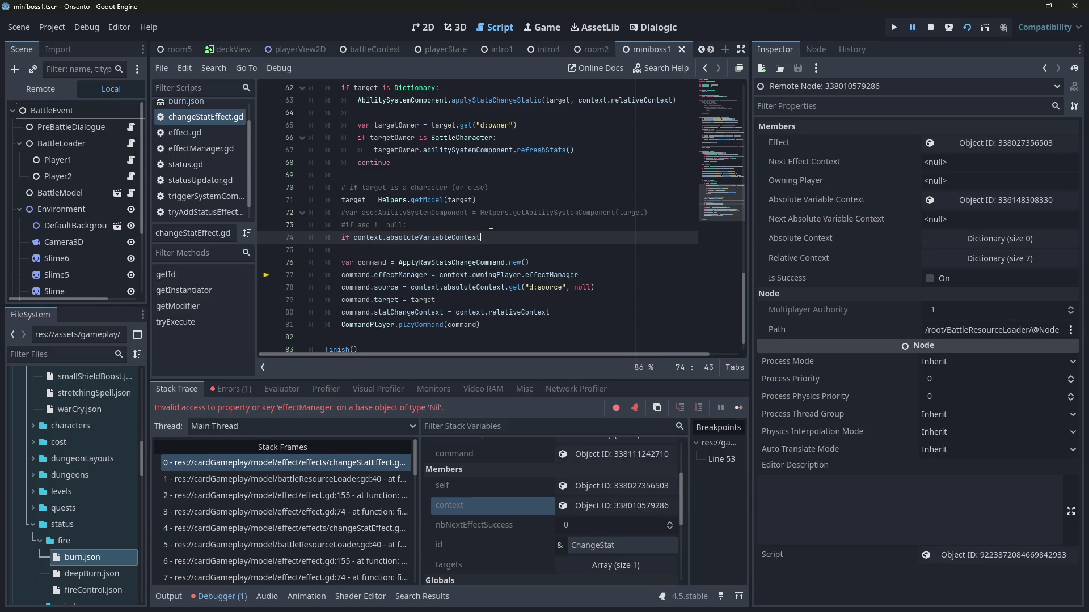
type("null:")
key("Down")
key("Return")
type("else")
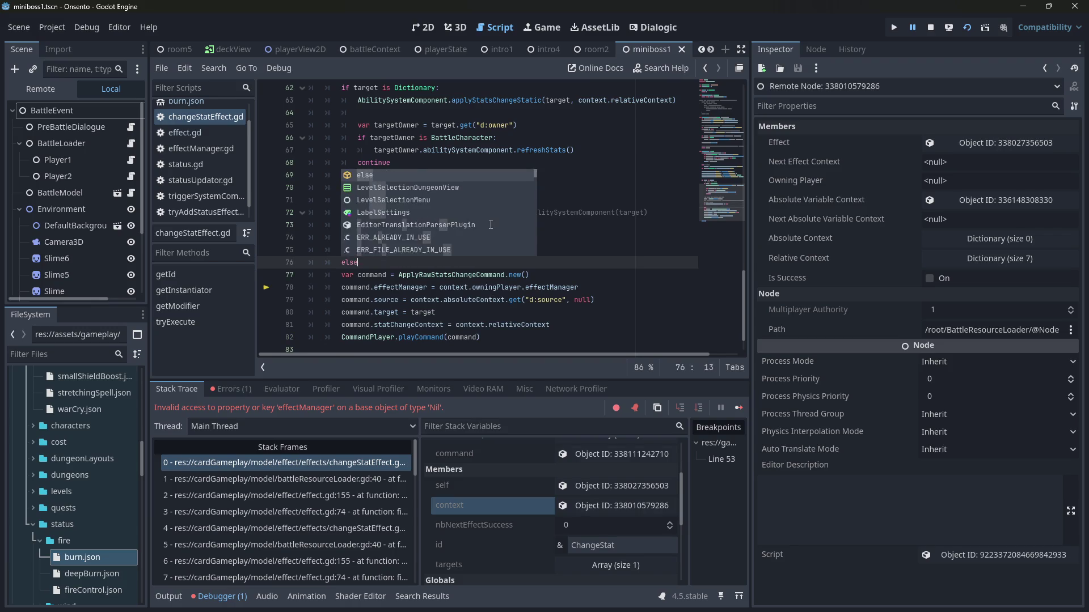
type(":")
Step: Indent the command block under else, save, and paste a copy into the if branch
left_click(526, 341, "shift")
key("Tab")
left_click(525, 341)
key("ctrl+s")
left_click_drag(525, 340, 240, 283)
key("ctrl+c")
left_click(398, 250)
key("ctrl+v")
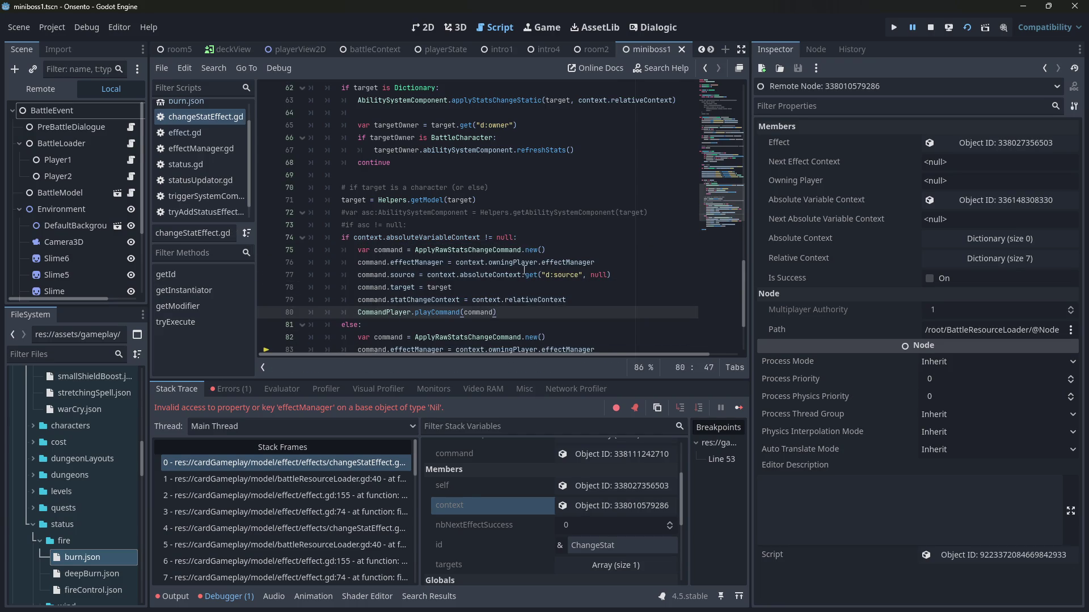
scroll(523, 270, "down", 2)
left_click(943, 202)
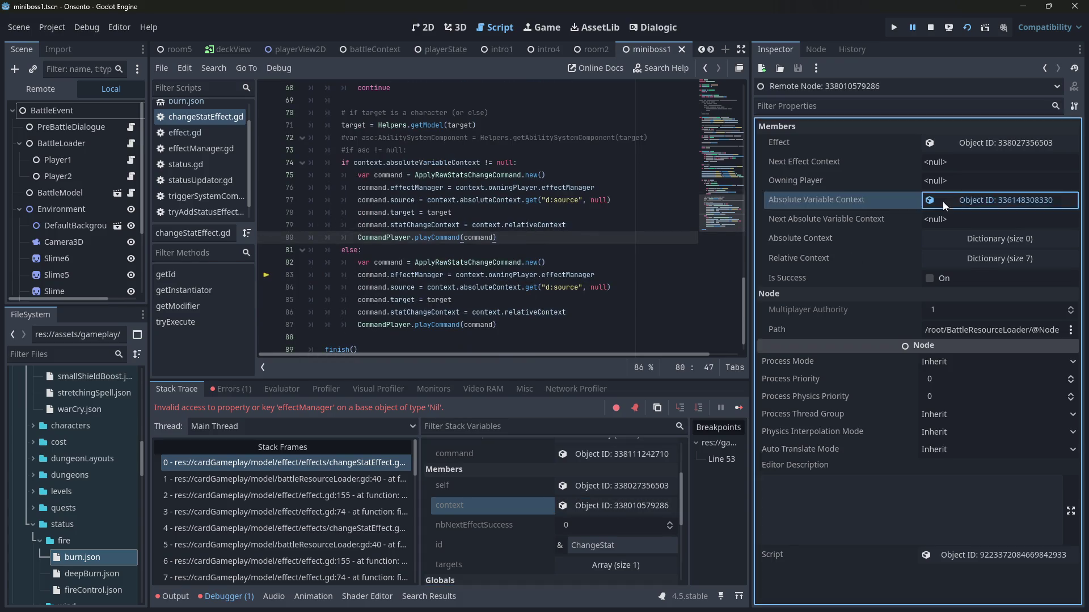
Step: Expand Super Context and the Burn Context dictionary (counter 4.0), then select line 76's effectManager expression
left_click(964, 162)
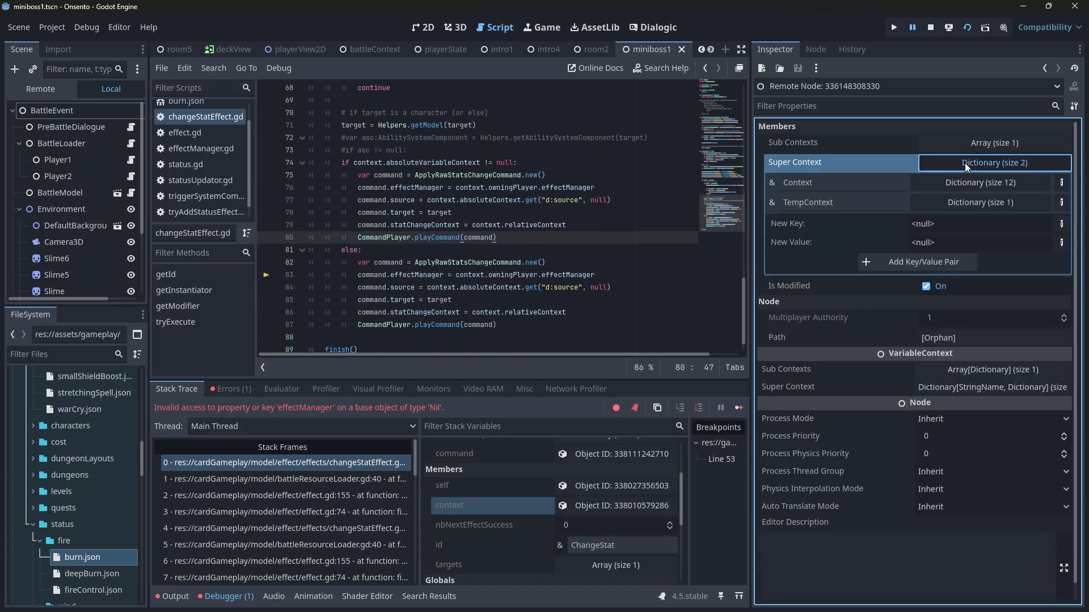
left_click_drag(750, 223, 726, 223)
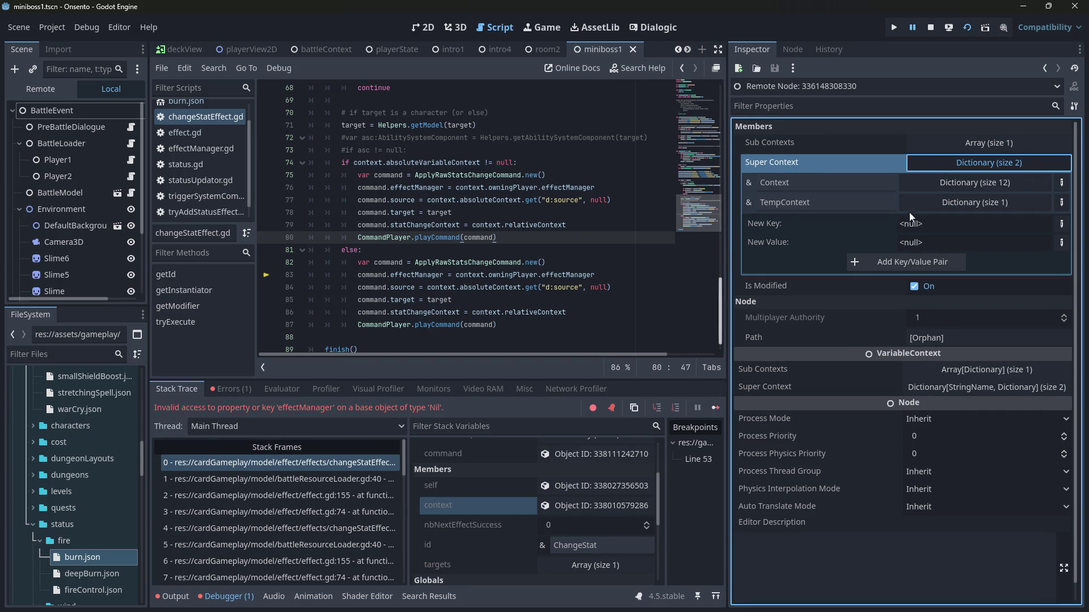
left_click(928, 178)
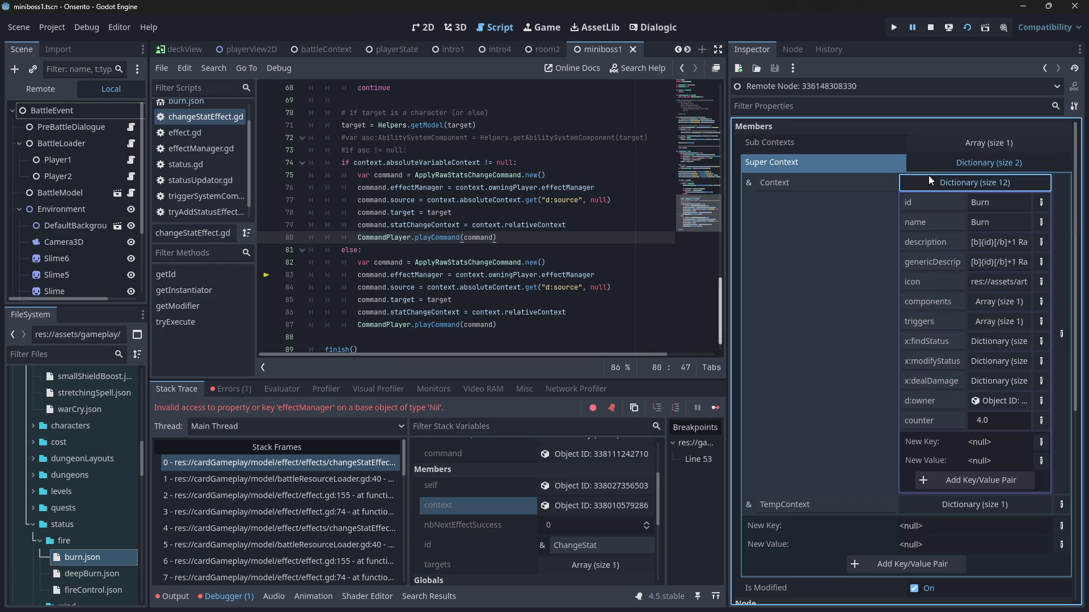
scroll(672, 302, "up", 1)
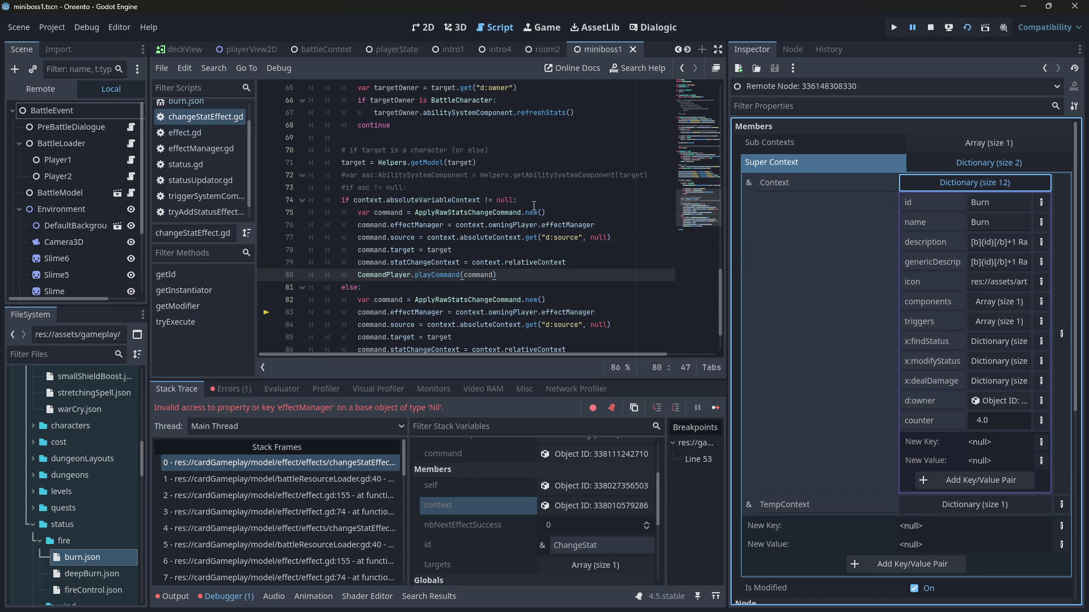
left_click(514, 214)
mouse_move(608, 222)
left_mouse_down()
mouse_move(470, 216)
mouse_move(455, 225)
left_mouse_up()
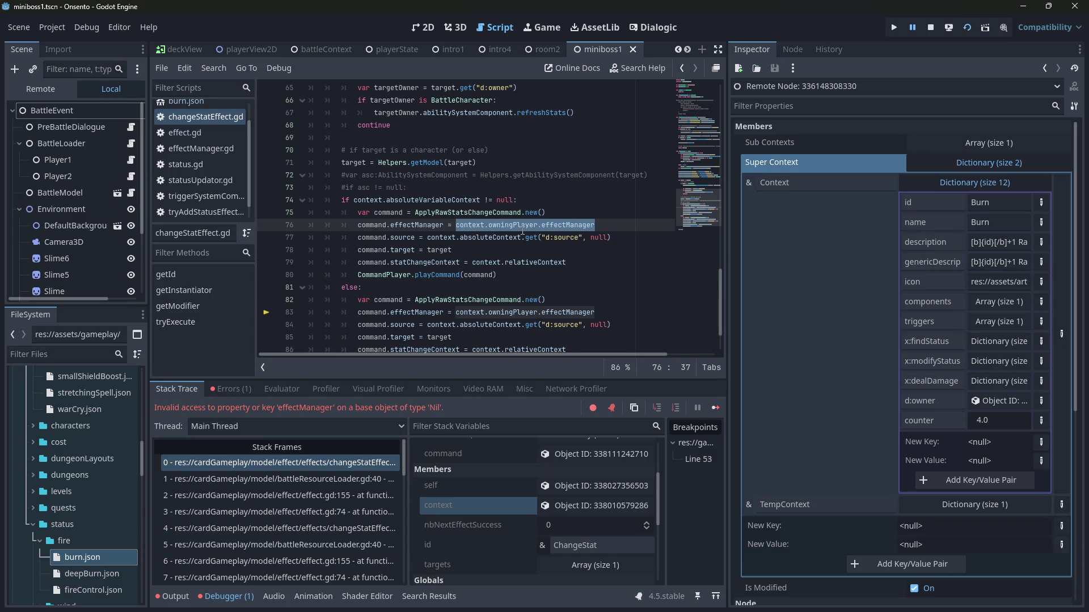
Step: Start an unfinished 'var owner' line inside the if branch
double_click(527, 225)
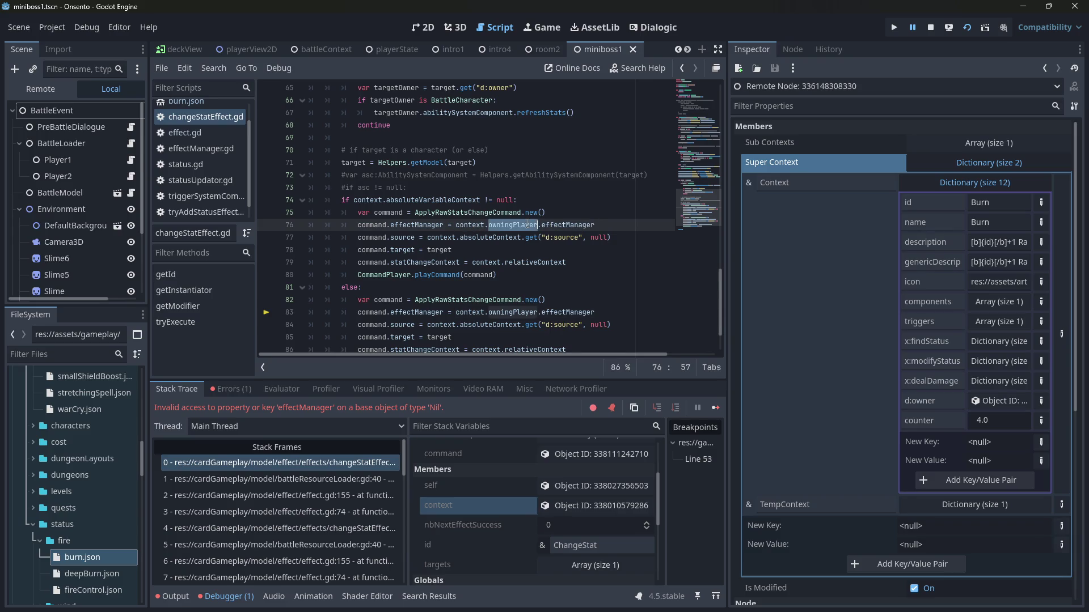
left_click(598, 203)
key("Return")
type("var owner")
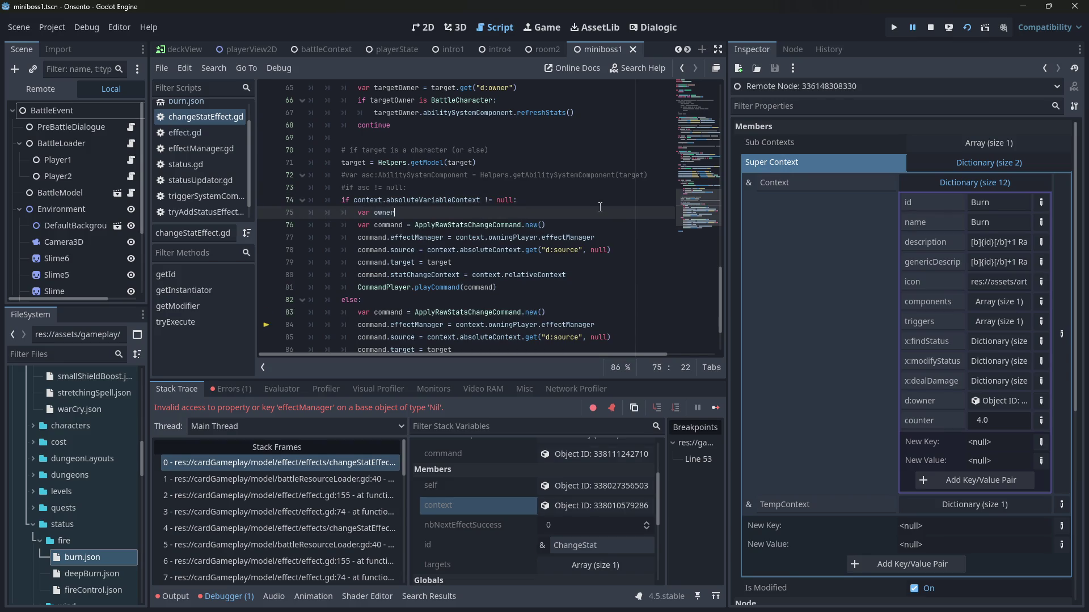
scroll(600, 207, "up", 15)
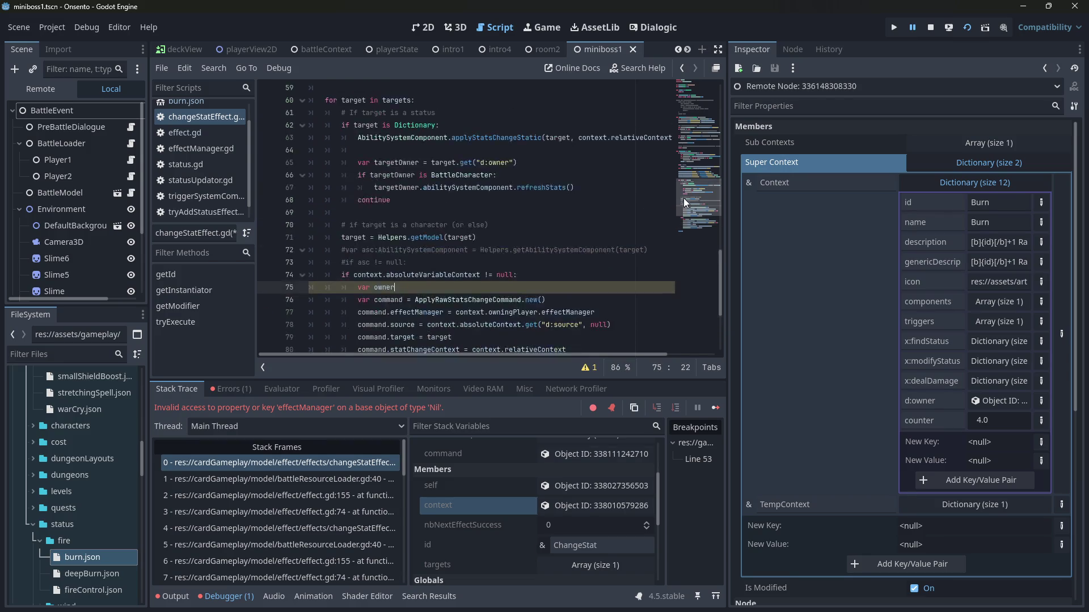
scroll(445, 214, "up", 2)
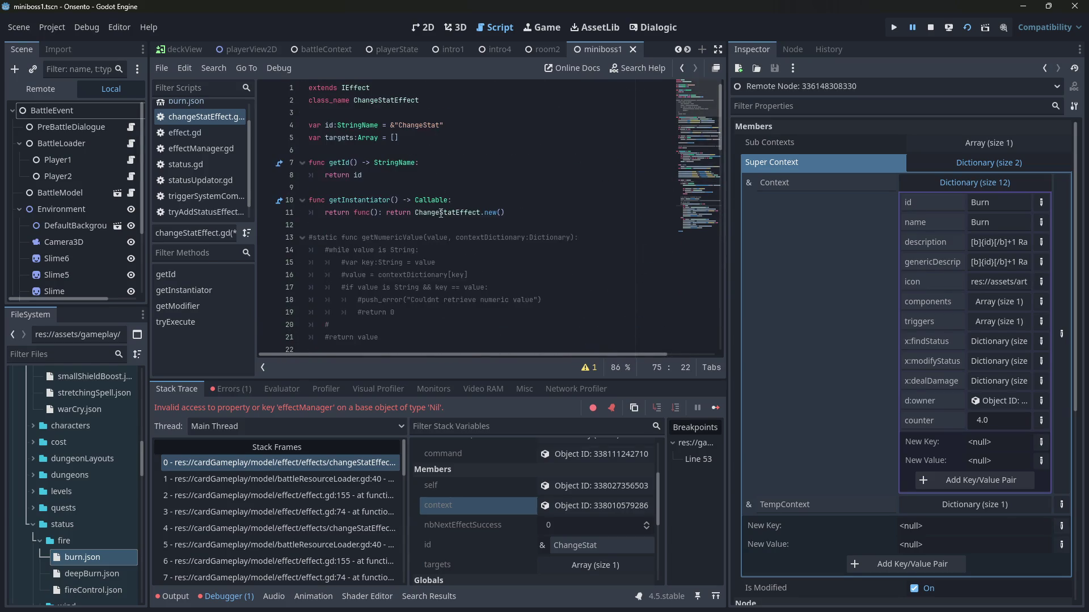
scroll(425, 198, "down", 15)
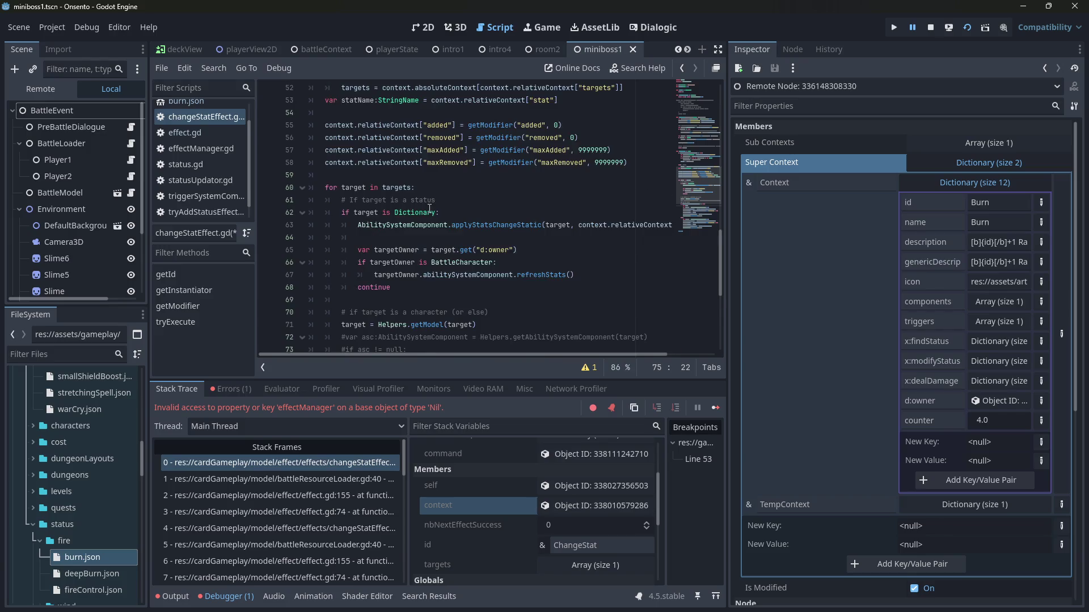
scroll(429, 210, "down", 5)
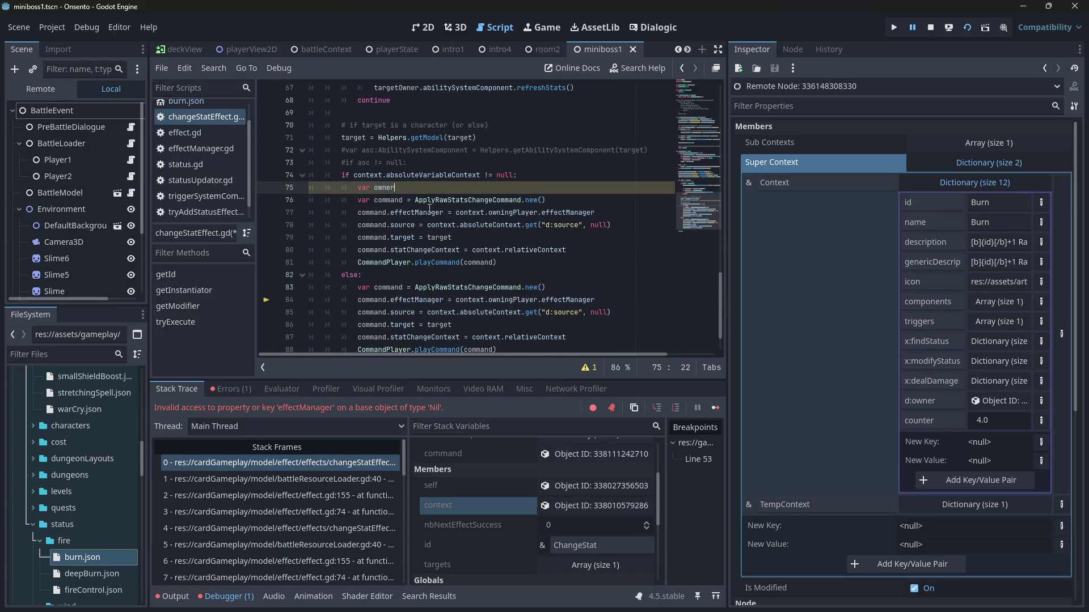
scroll(429, 209, "up", 3)
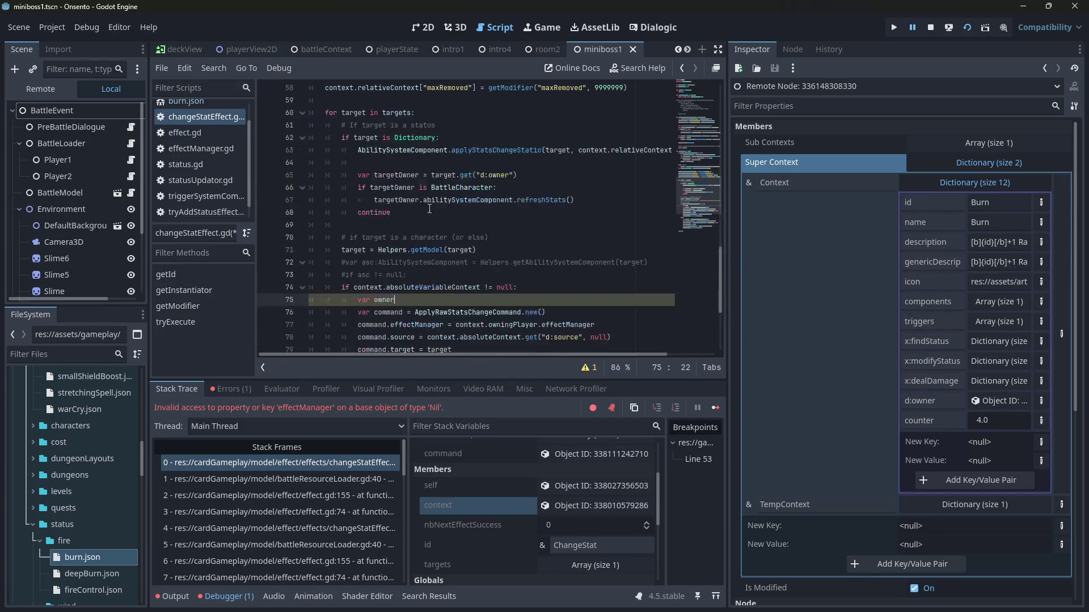
Step: Delete the unfinished owner line and discard temporary 'target.' lines after line 71
double_click(359, 249)
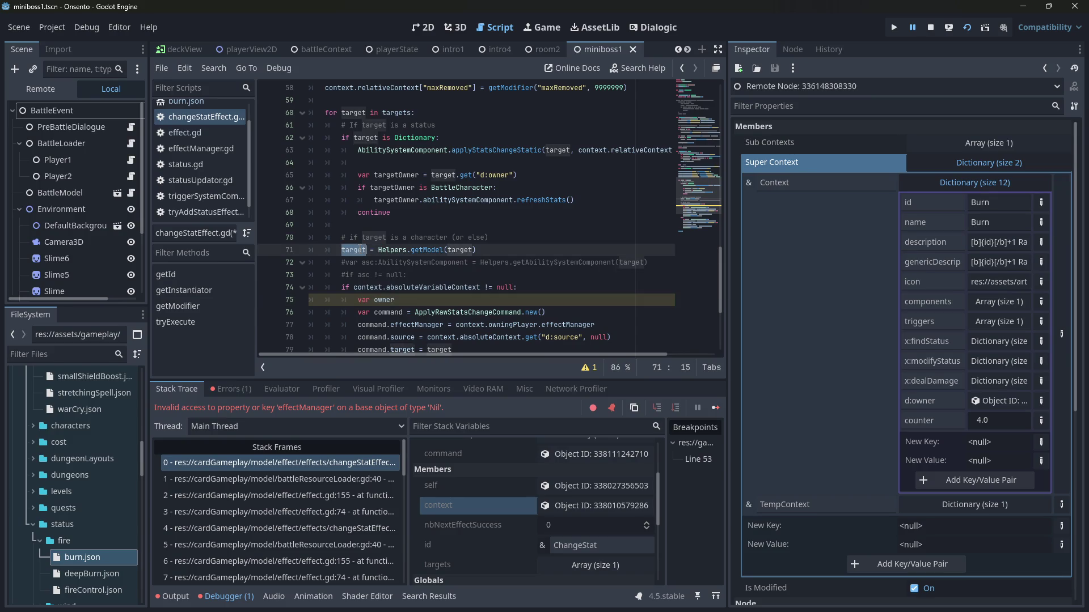
scroll(415, 252, "down", 1)
left_click(419, 260)
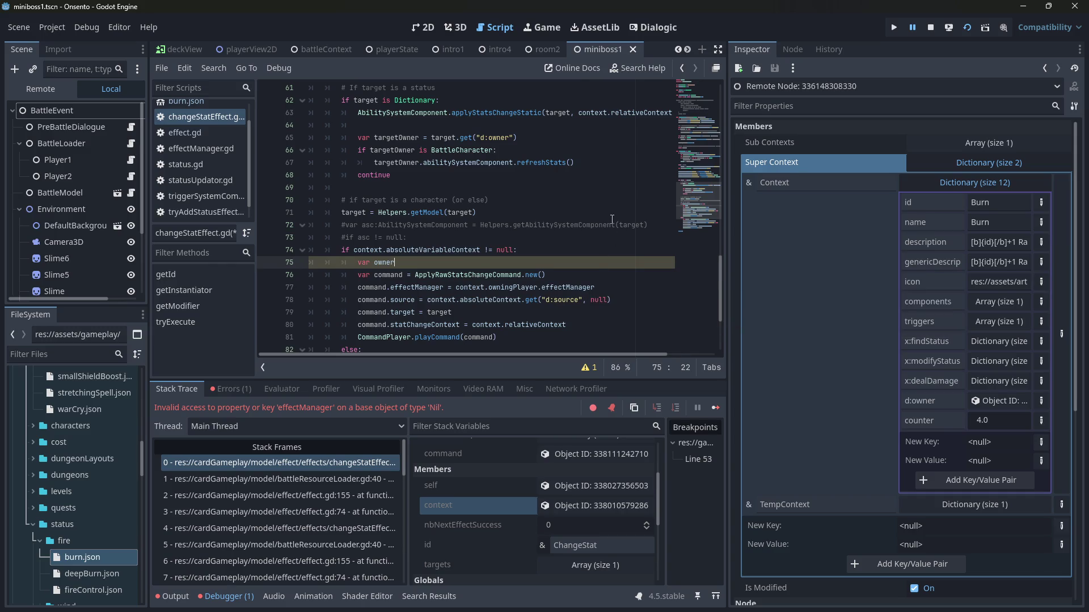
key("BackSpace")
key("BackSpace")
key("BackSpace")
type("target.")
key("BackSpace")
key("BackSpace")
key("BackSpace")
key("Up")
key("Up")
key("Up")
key("Up")
key("Down")
key("Down")
key("End")
key("Return")
type("target.")
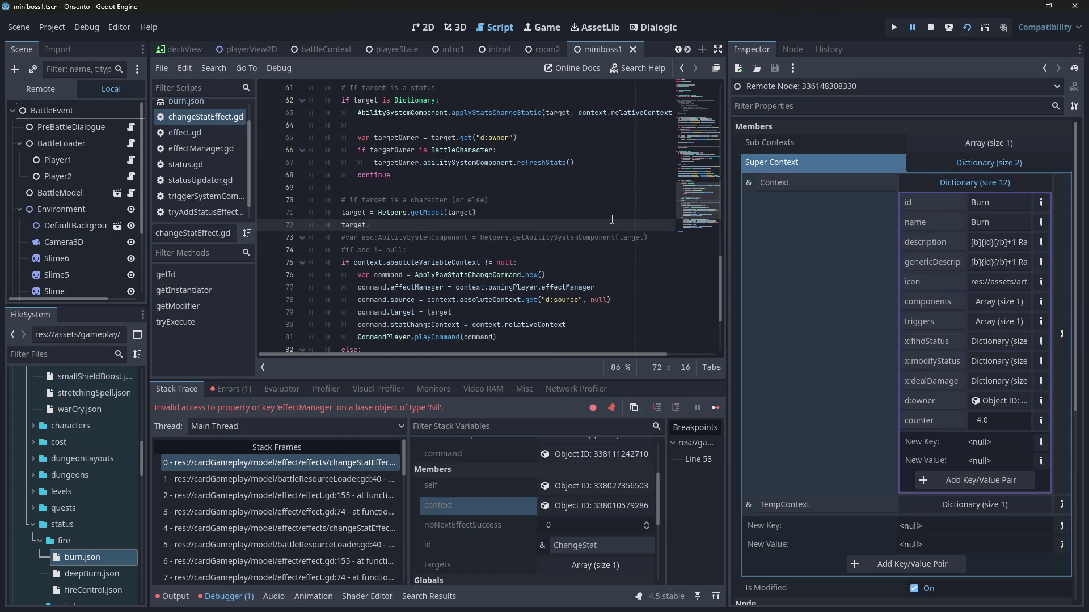
key("BackSpace")
key("BackSpace")
key("BackSpace")
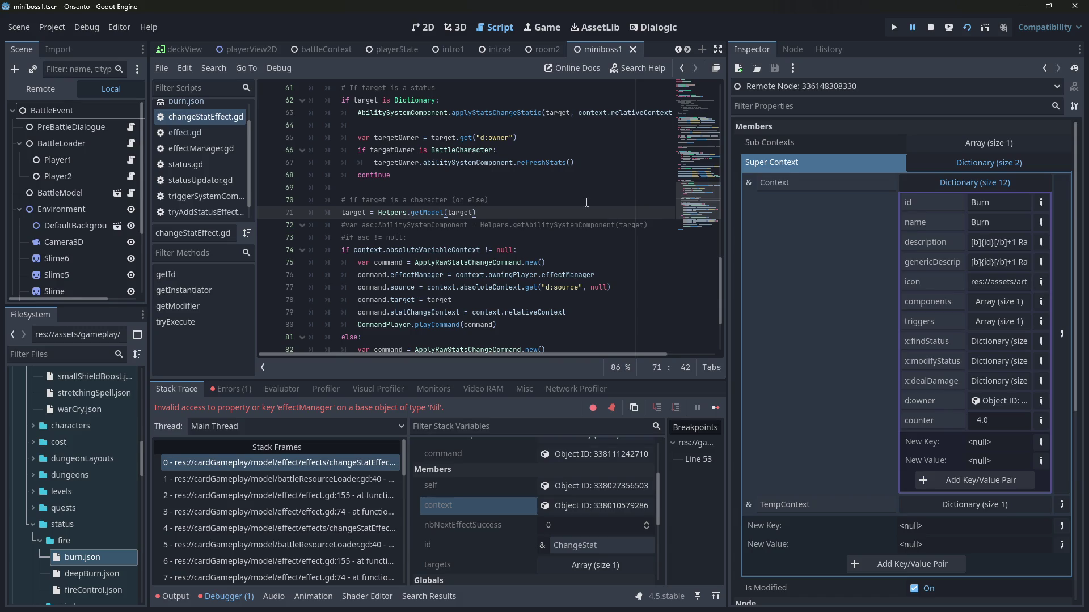
Step: Select the absoluteVariableContext expression on line 74 and place the caret after the condition
scroll(487, 274, "down", 3)
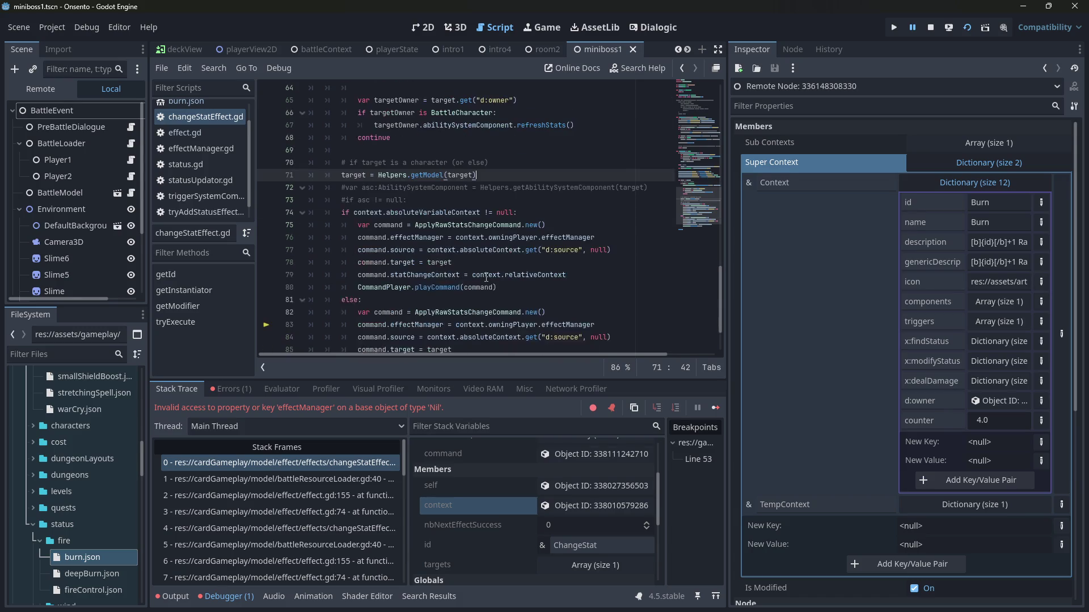
scroll(454, 255, "up", 2)
left_click_drag(354, 213, 481, 216)
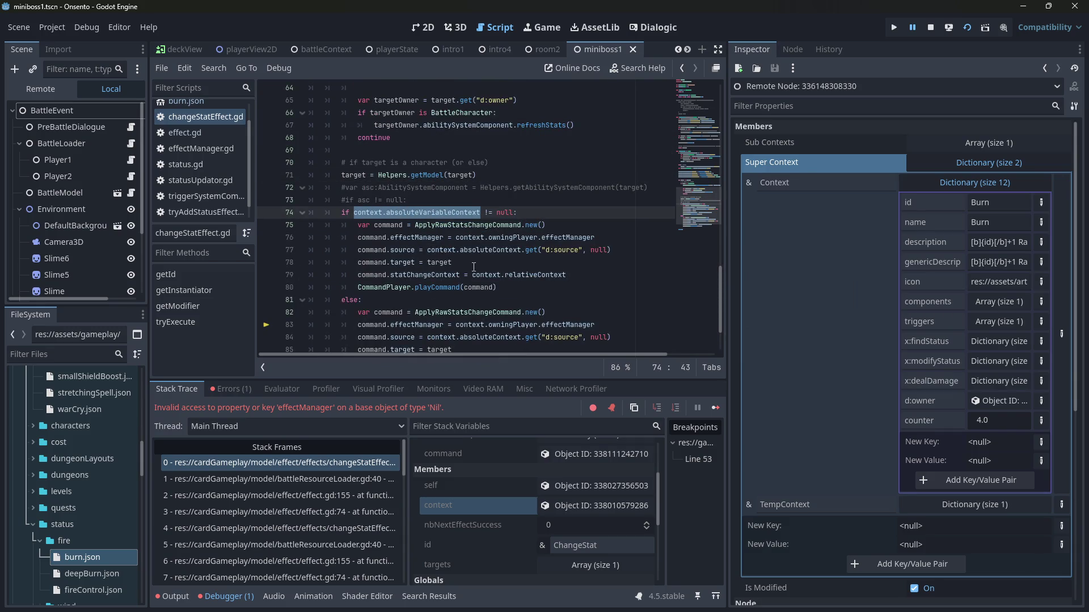
left_click(559, 214)
Step: On a new line under 74, call context.absoluteVariableContext.getVariableValueFromPath via autocomplete
key("Return")
type("context.absoluteVariableContext")
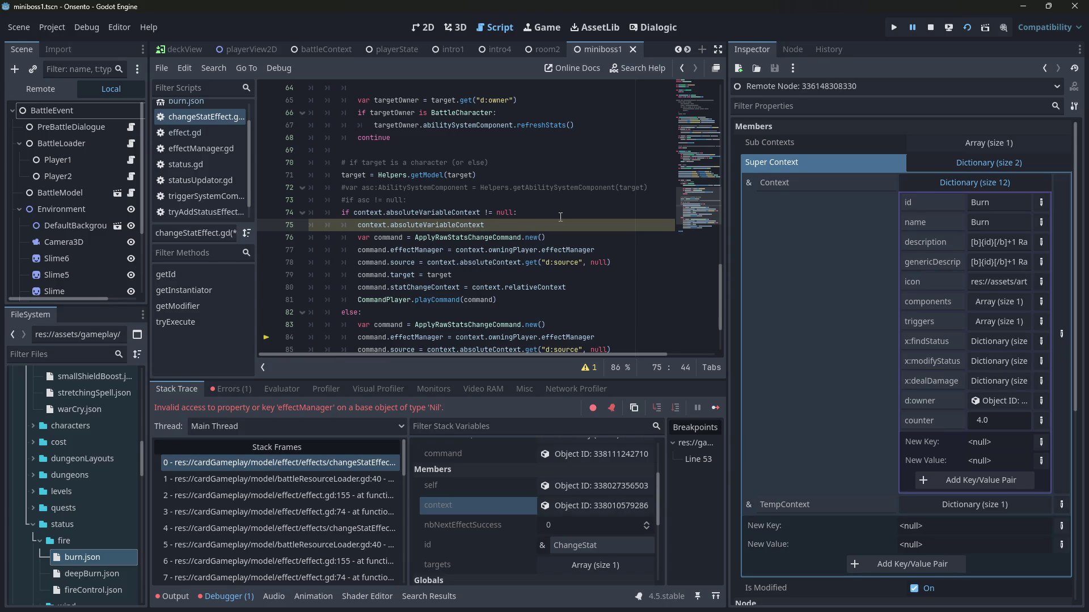
type(".")
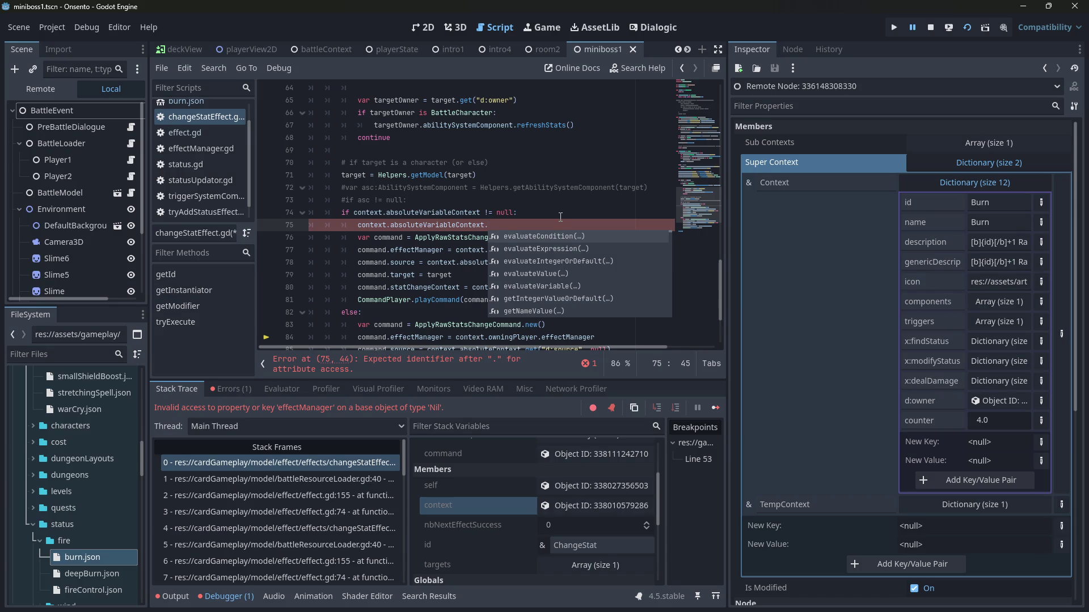
type("e")
key("BackSpace")
type("path")
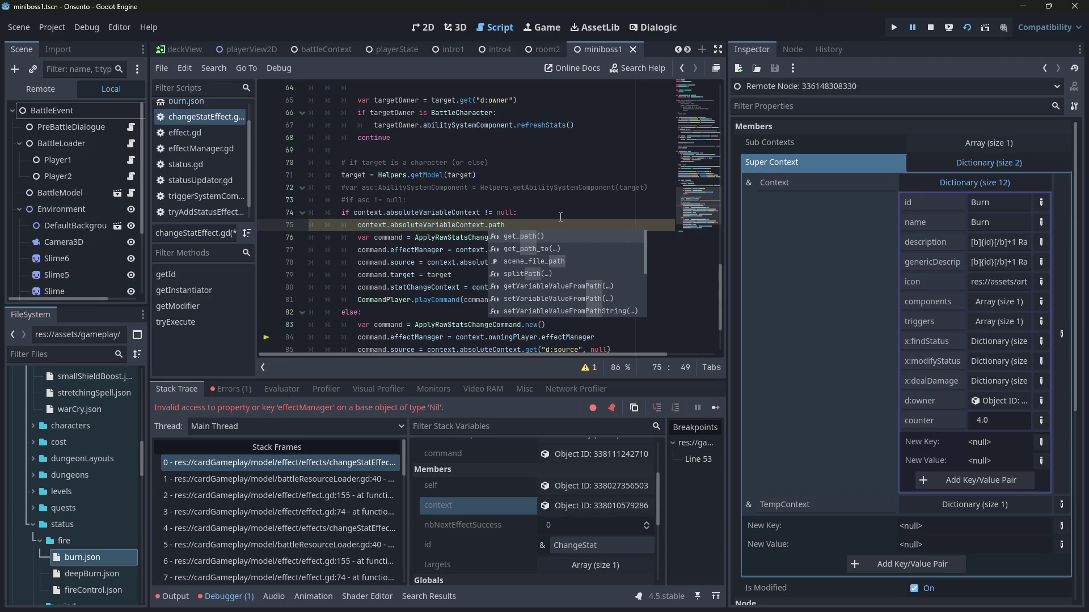
key("Down")
key("Down")
key("Down")
key("Return")
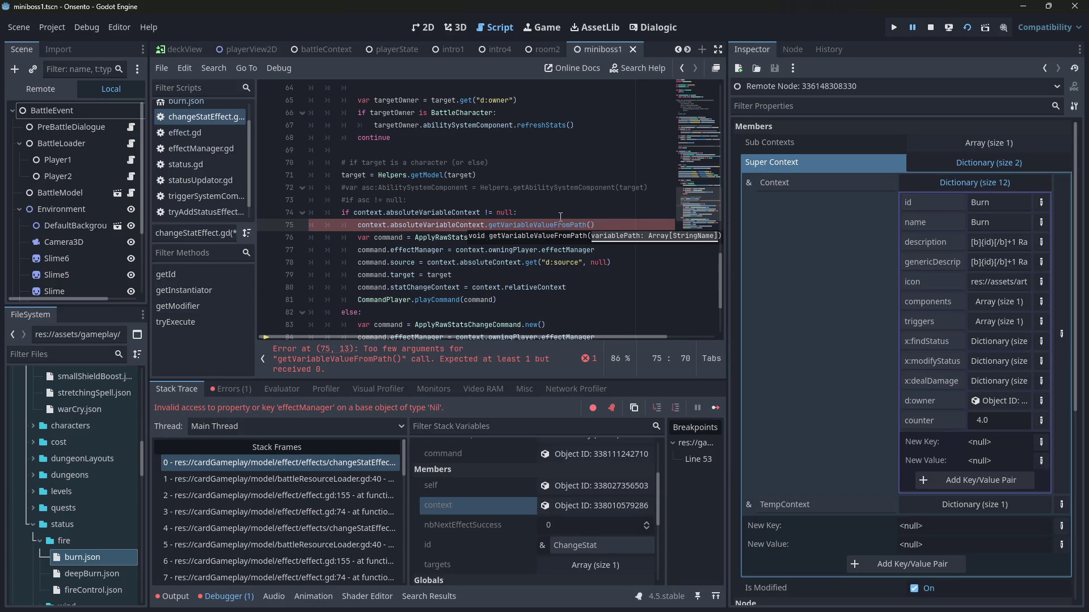
Step: Pass the path [&"Context", &"d:owner"], save the script, and inspect the owner object
type("[&\"")
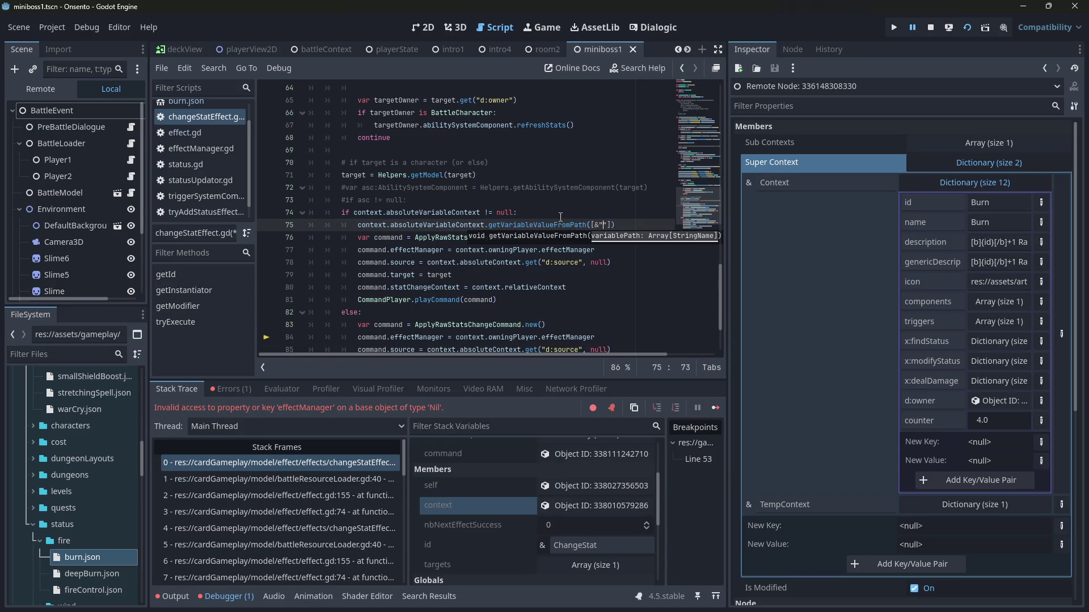
type("Context\",")
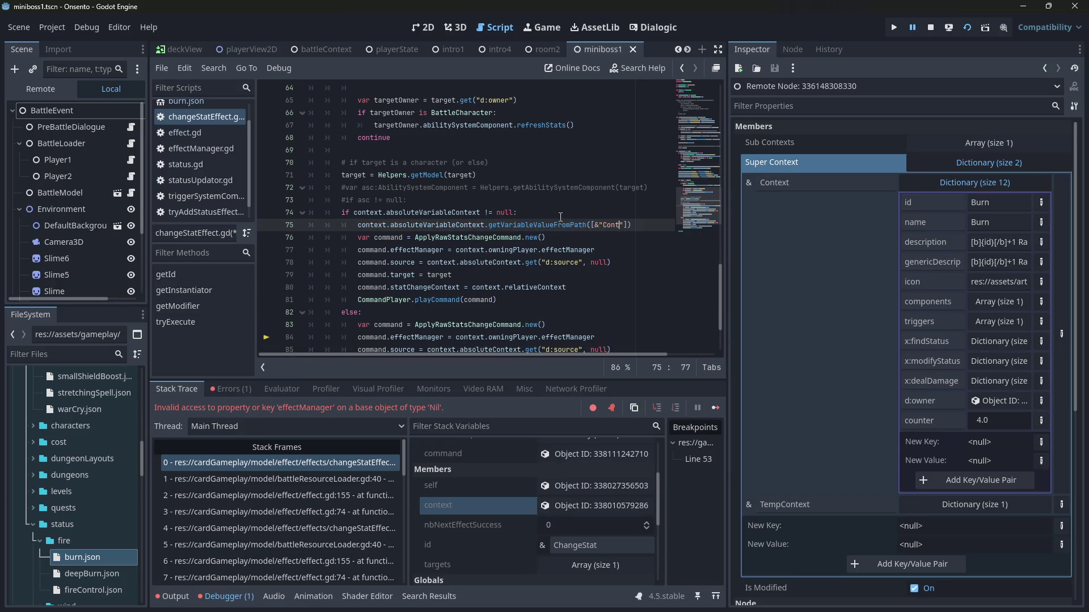
type(" \"")
key("Left")
type("&")
key("Down")
key("Up")
key("Right")
key("Right")
key("Right")
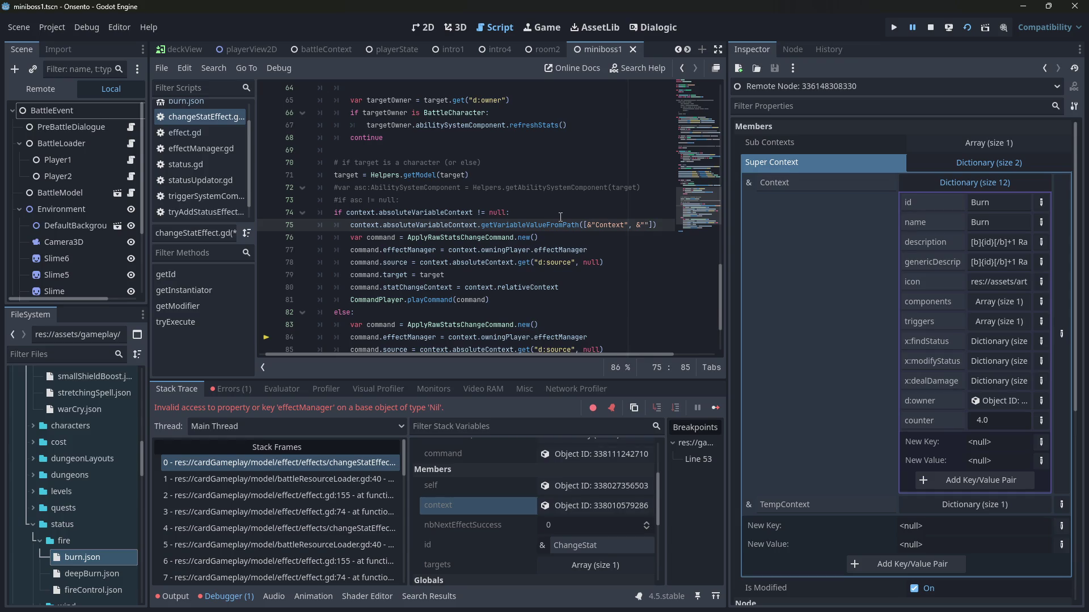
type("d:owne")
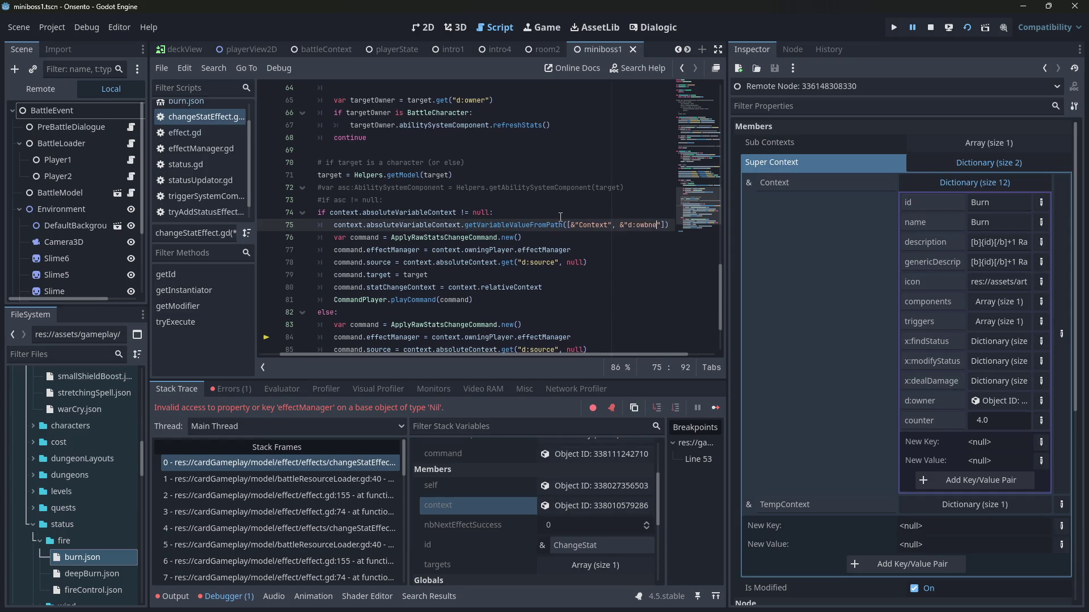
type("r")
key("ctrl+s")
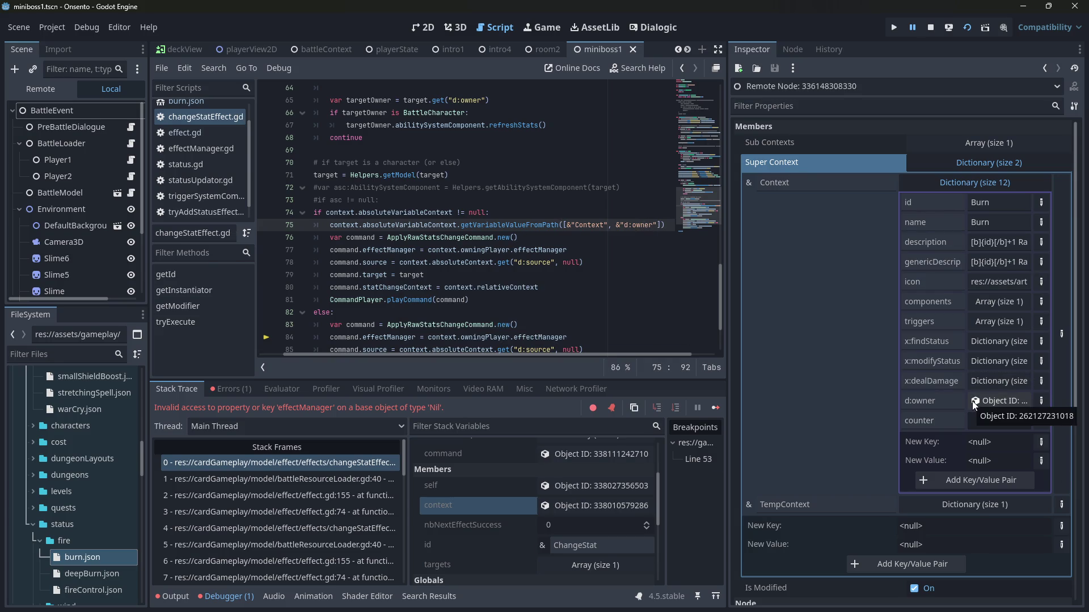
left_click(972, 401)
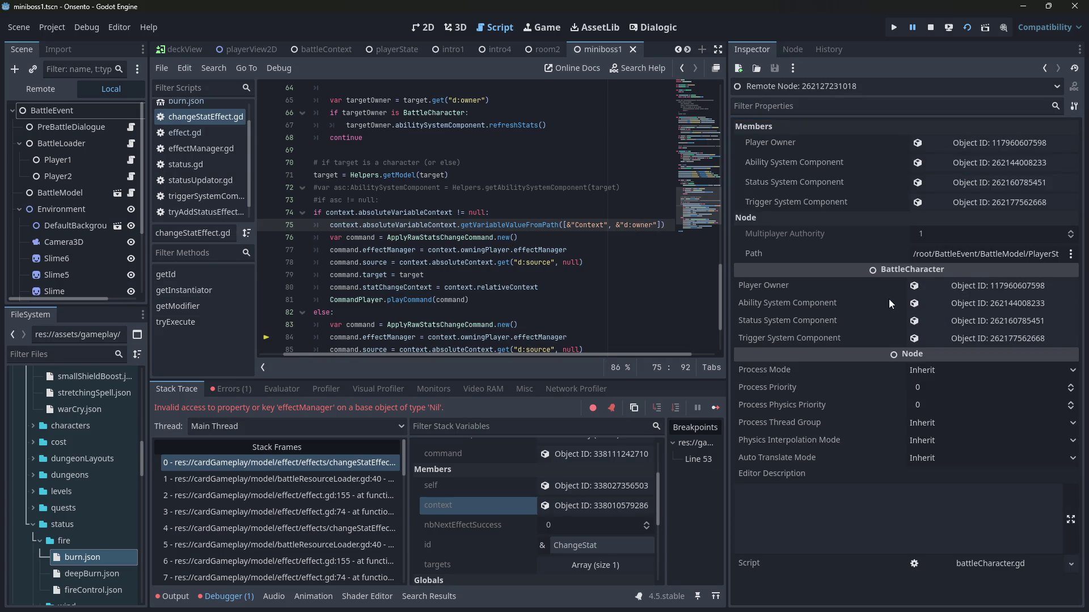
Step: Start line 75 with a typed 'var ...:BattleCharacter' declaration
key("Home")
type("var batt")
type("leCharacter:B")
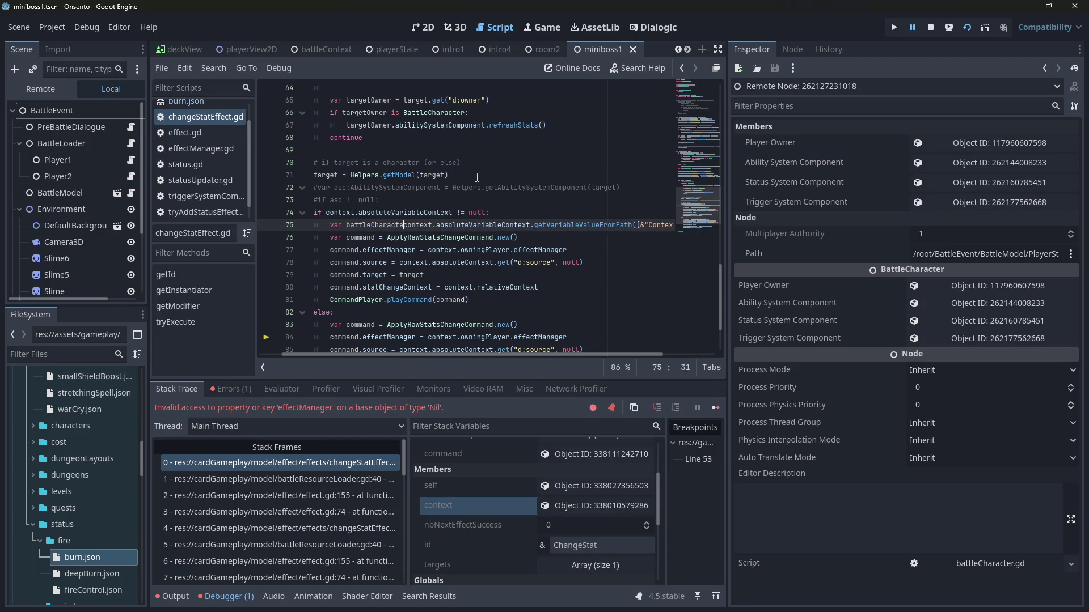
type("attleCharacter:BattleChar")
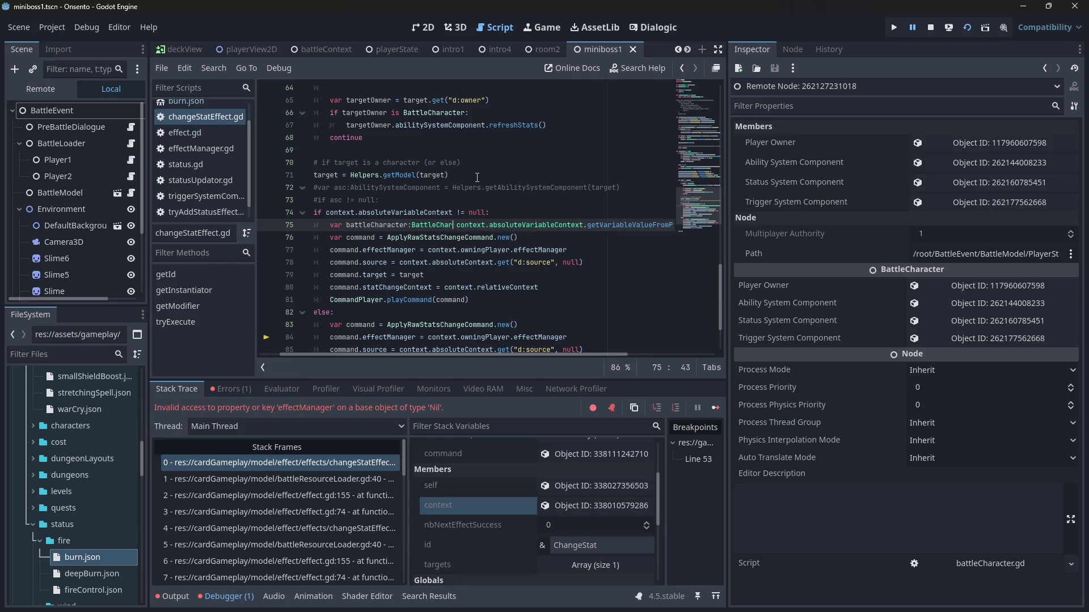
key("ctrl+Left")
key("ctrl+Left")
key("ctrl+shift+Right")
type("owner")
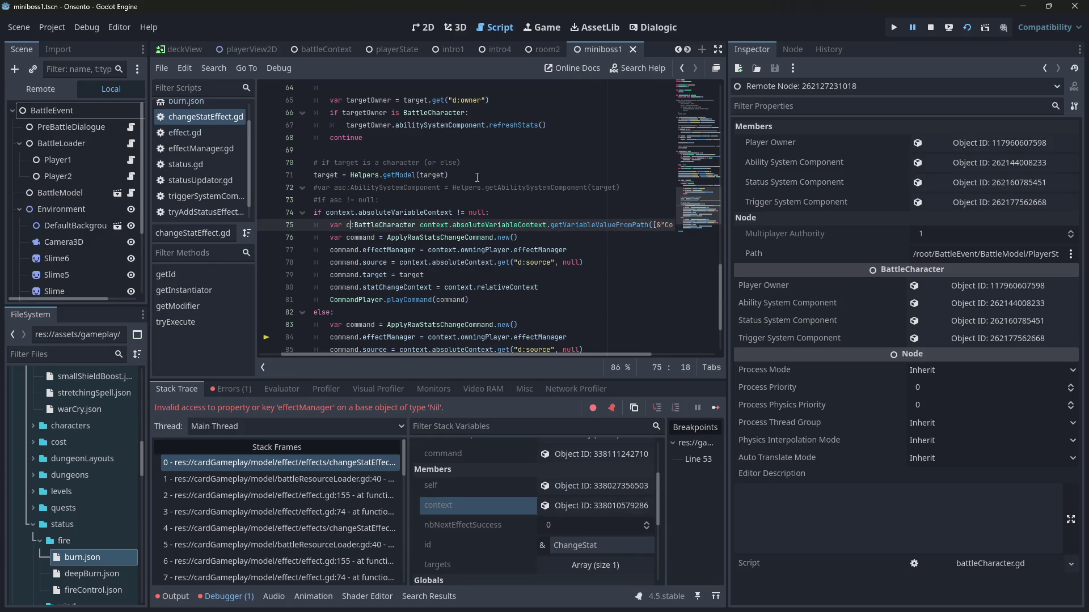
key("BackSpace")
key("BackSpace")
key("BackSpace")
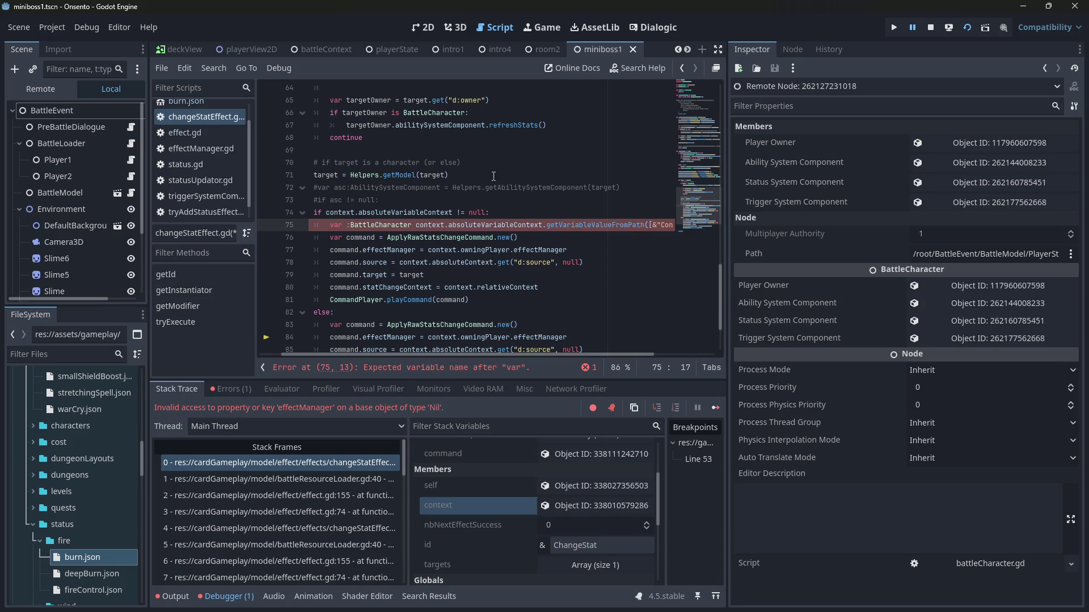
Step: Name the variable ownerCharacter, assign the owner lookup to it, save, and widen the code editor
left_click(540, 238)
left_click(428, 250)
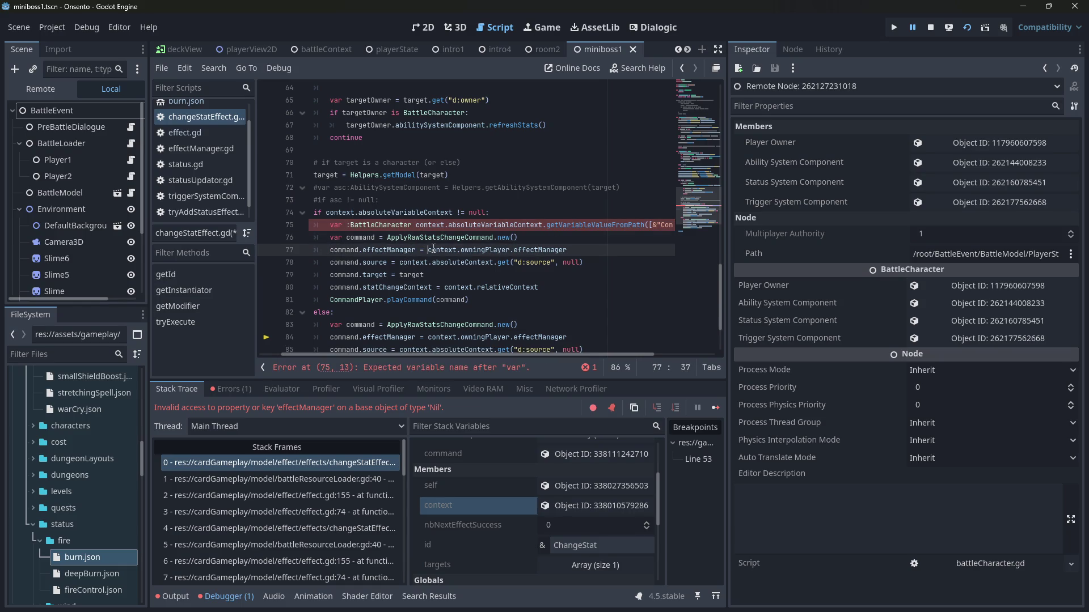
type("owner.")
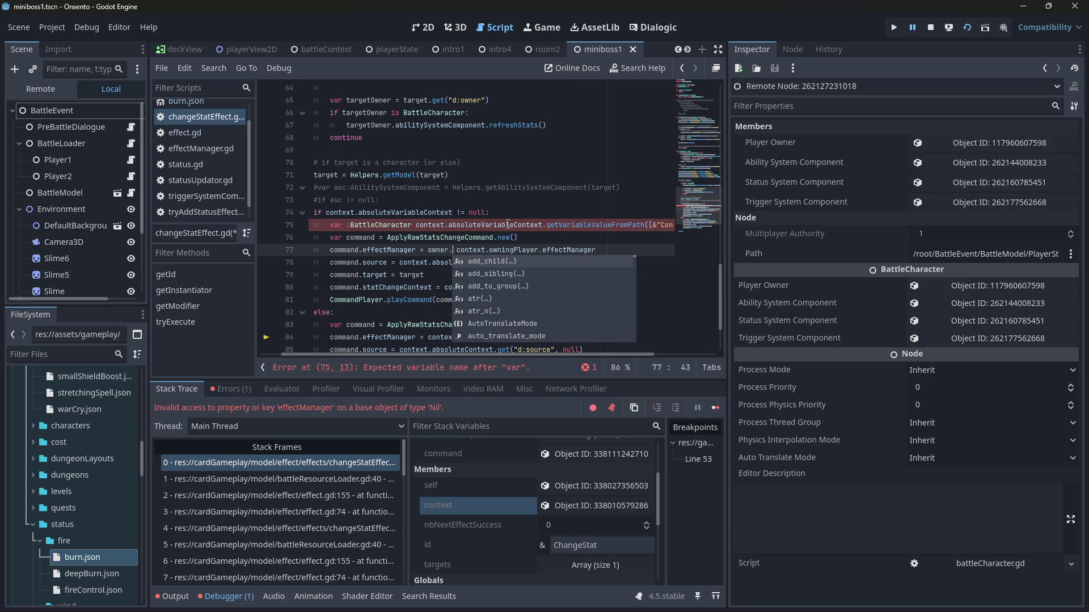
key("ctrl+z")
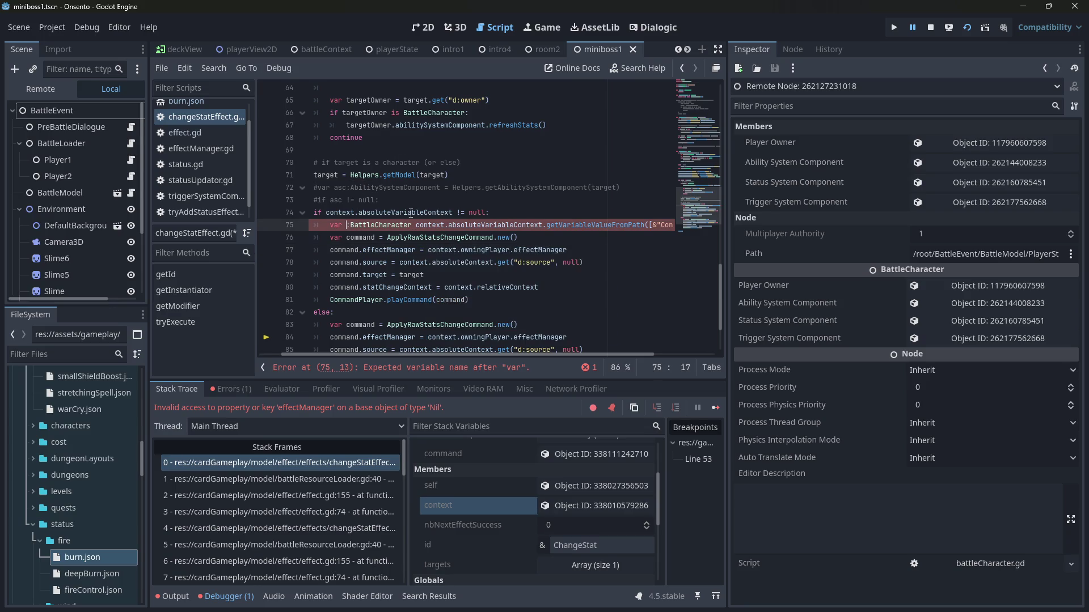
type("ownerCharacter")
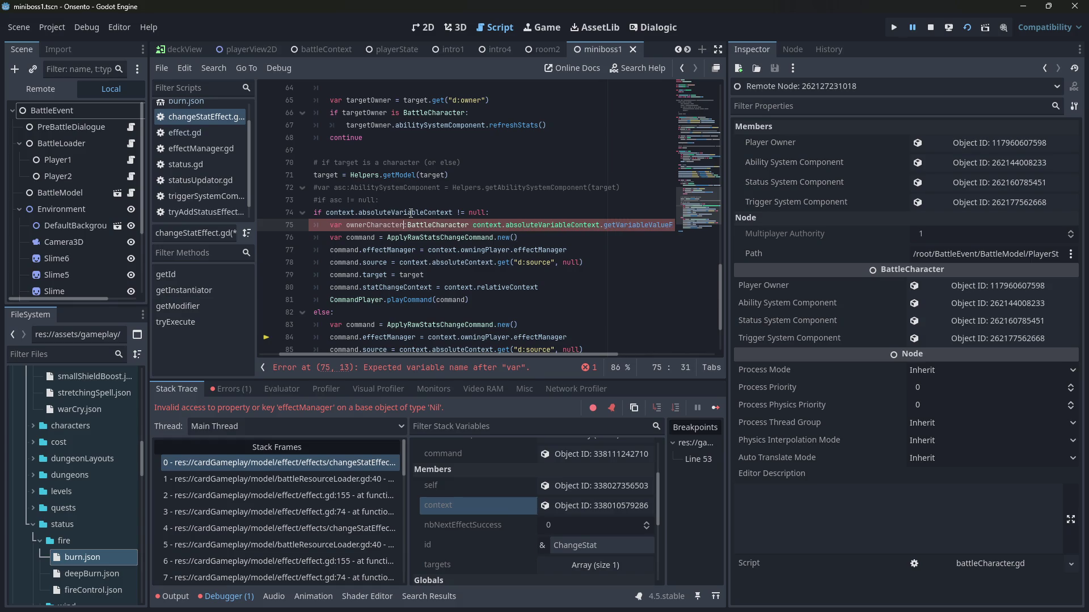
key("ctrl+Left")
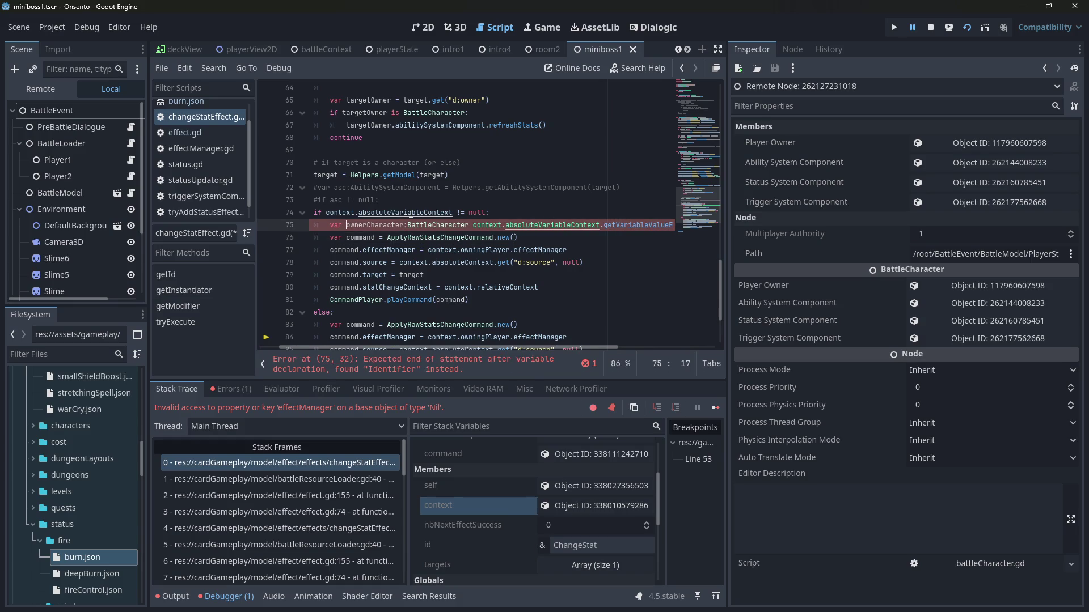
key("ctrl+Right")
key("ctrl+Right")
type("=")
key("ctrl+s")
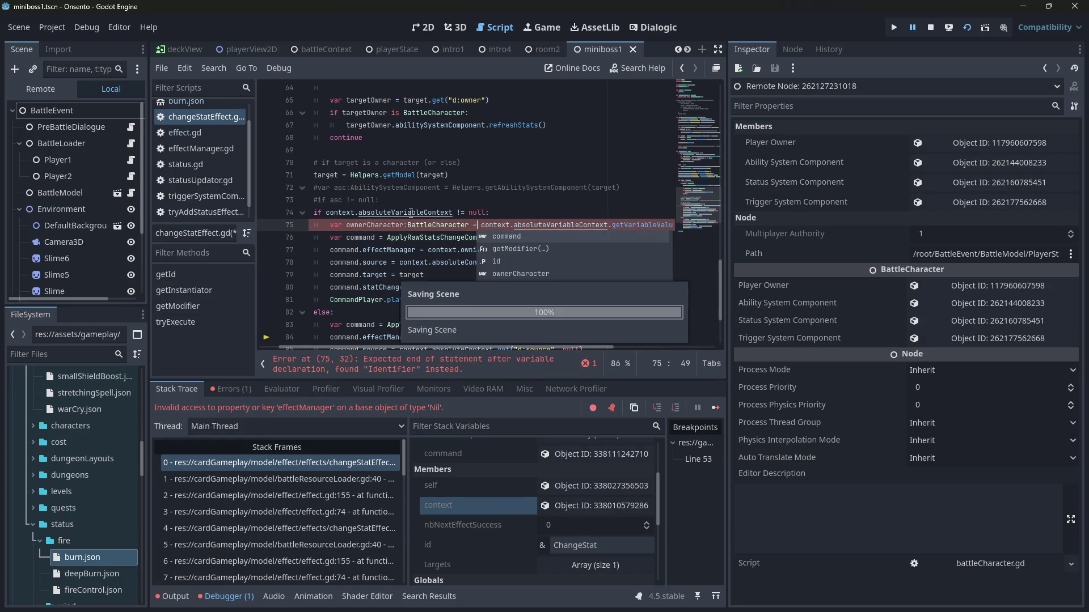
key("ctrl+Left")
key("ctrl+Left")
key("ctrl+Left")
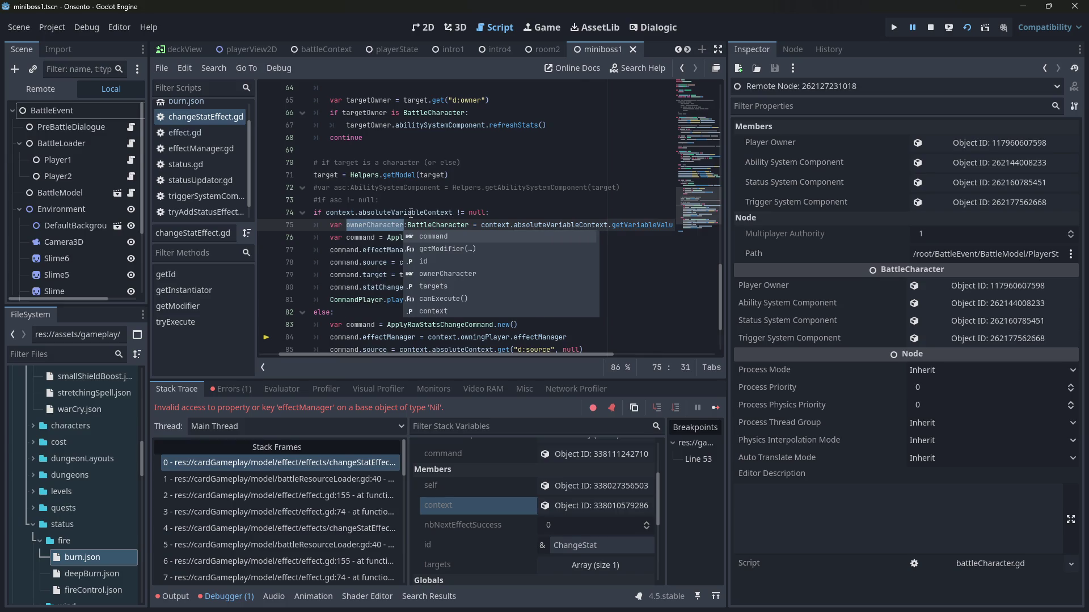
left_click(410, 214)
left_click_drag(726, 176, 838, 183)
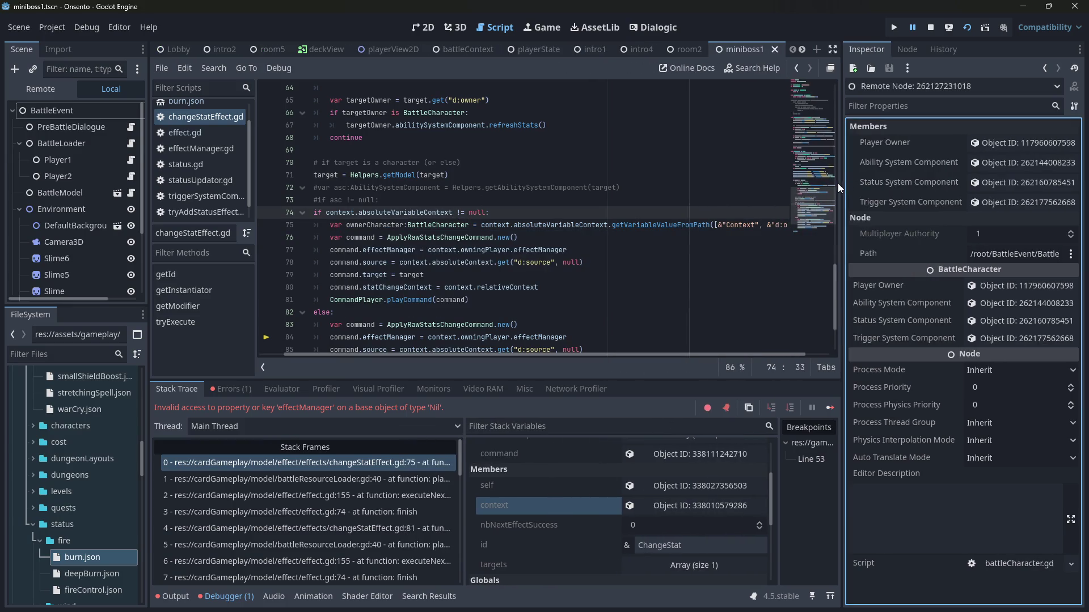
Step: Replace context.owningPlayer on line 77 with ownerCharacter
left_click_drag(433, 252, 509, 249)
scroll(509, 244, "down", 1)
type("ownerCharacter")
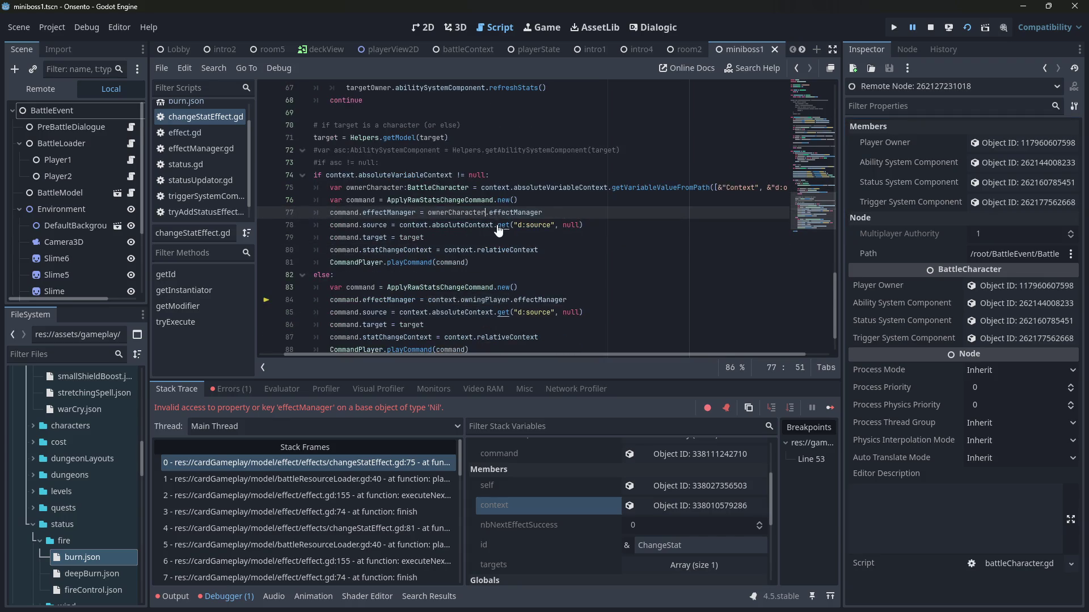
scroll(370, 241, "up", 1)
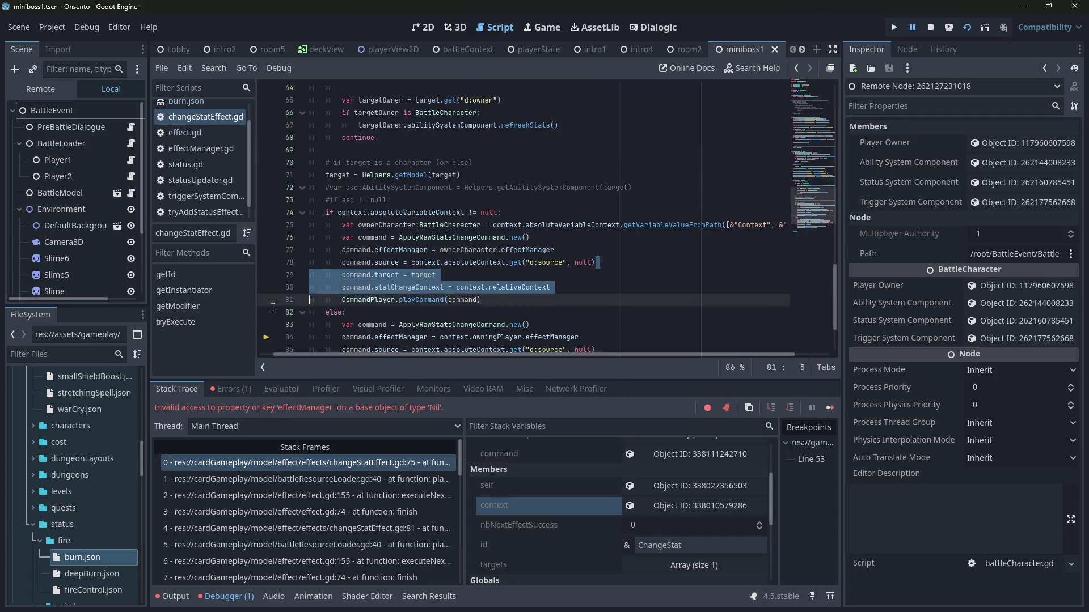
Step: Set line 78's source to null and restart the game
left_click(612, 262)
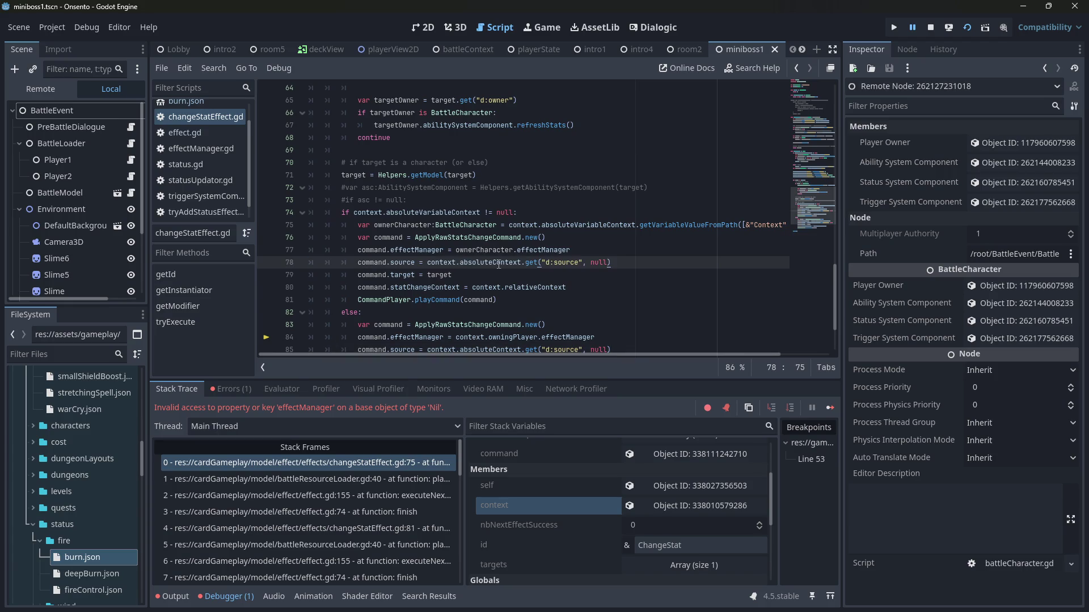
double_click(498, 262)
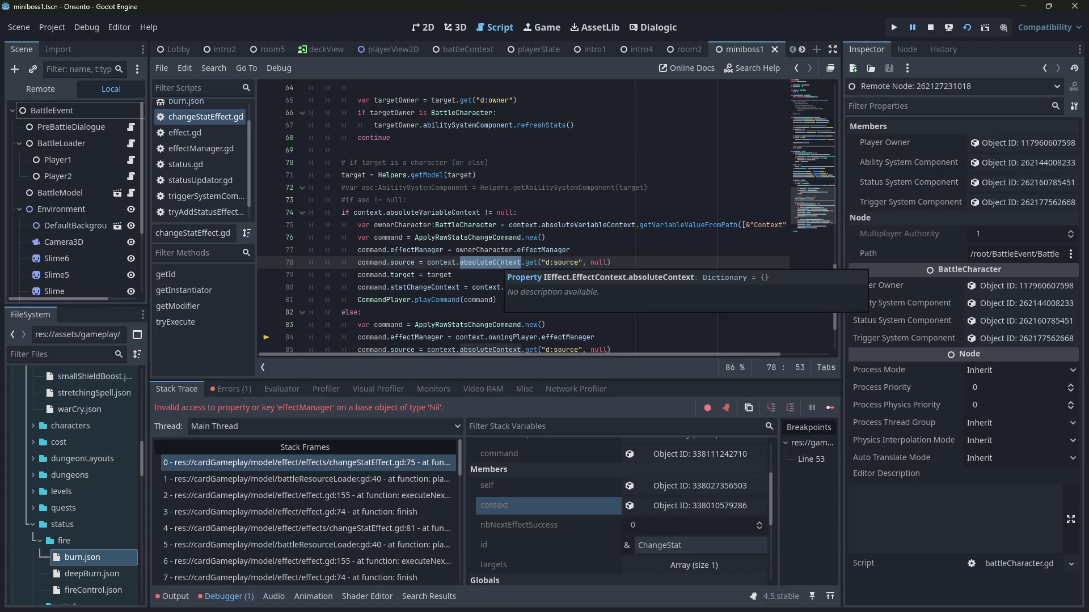
left_click_drag(428, 262, 613, 262)
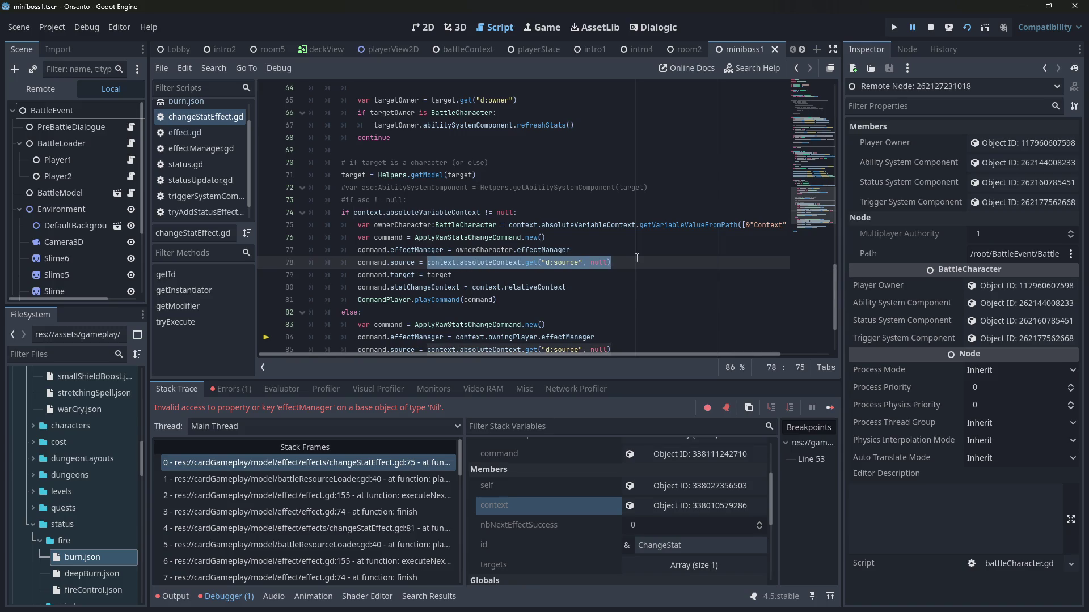
type("null")
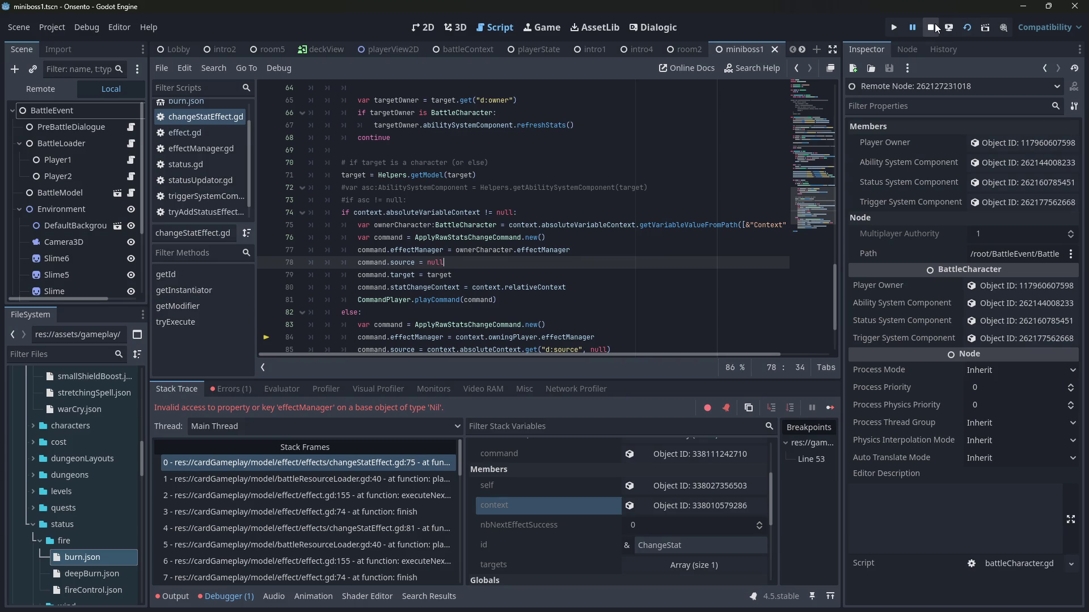
left_click(967, 28)
left_click(967, 29)
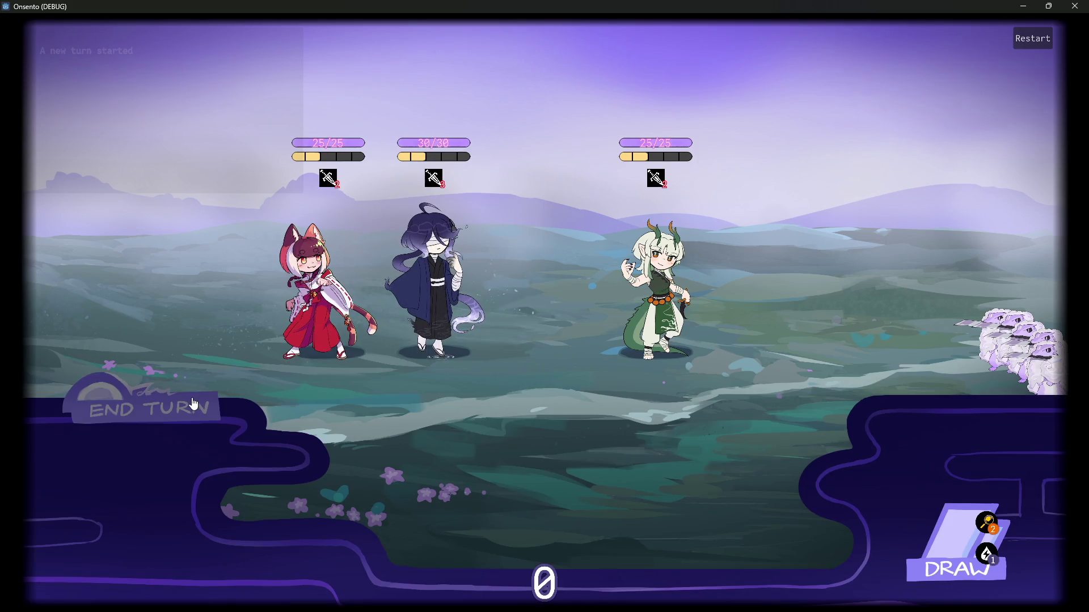
Step: Play Fire Control to burn the dragon to 22/25, then end the turn past the draw warning
left_click(193, 404)
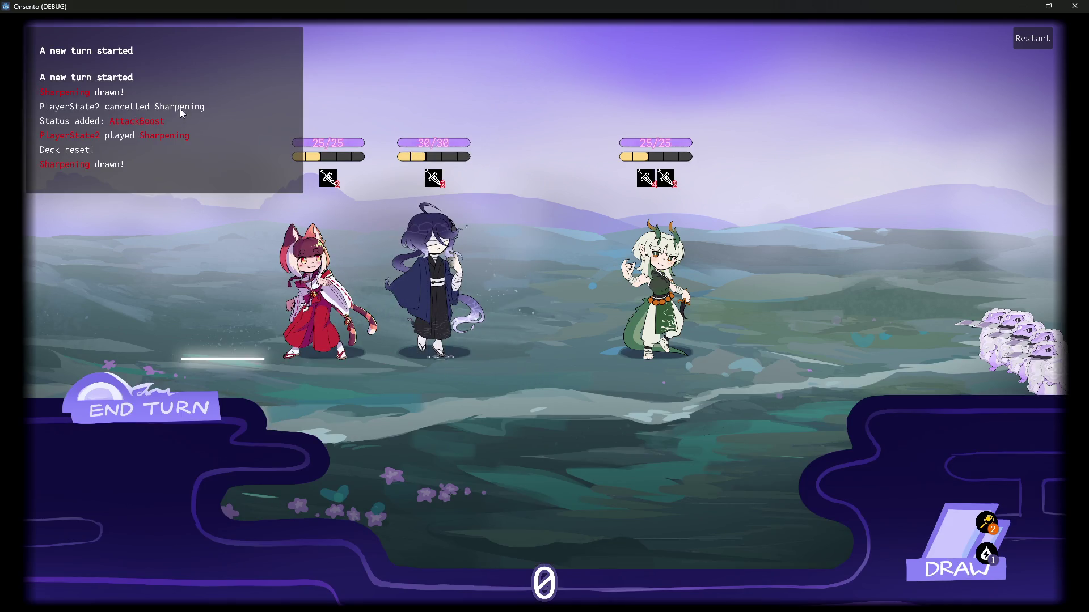
left_click(457, 491)
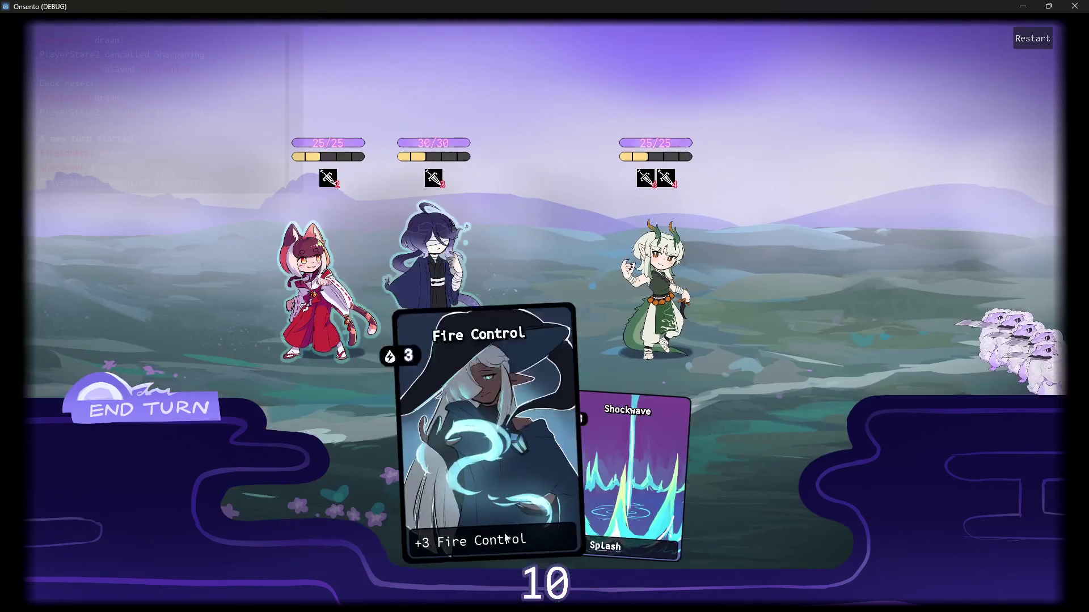
left_click(506, 538)
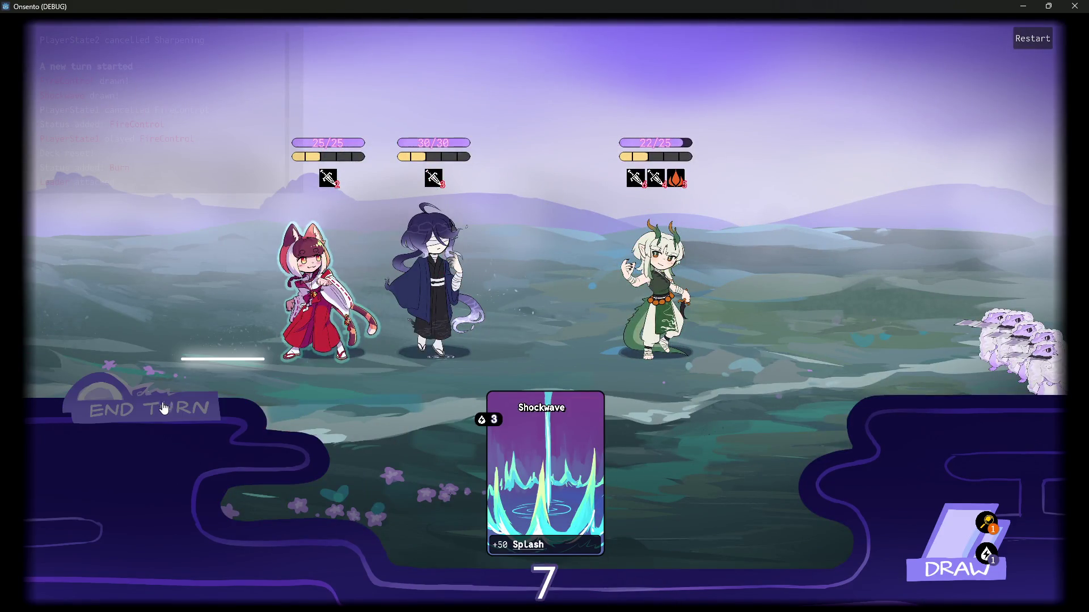
left_click(159, 407)
left_click(159, 407)
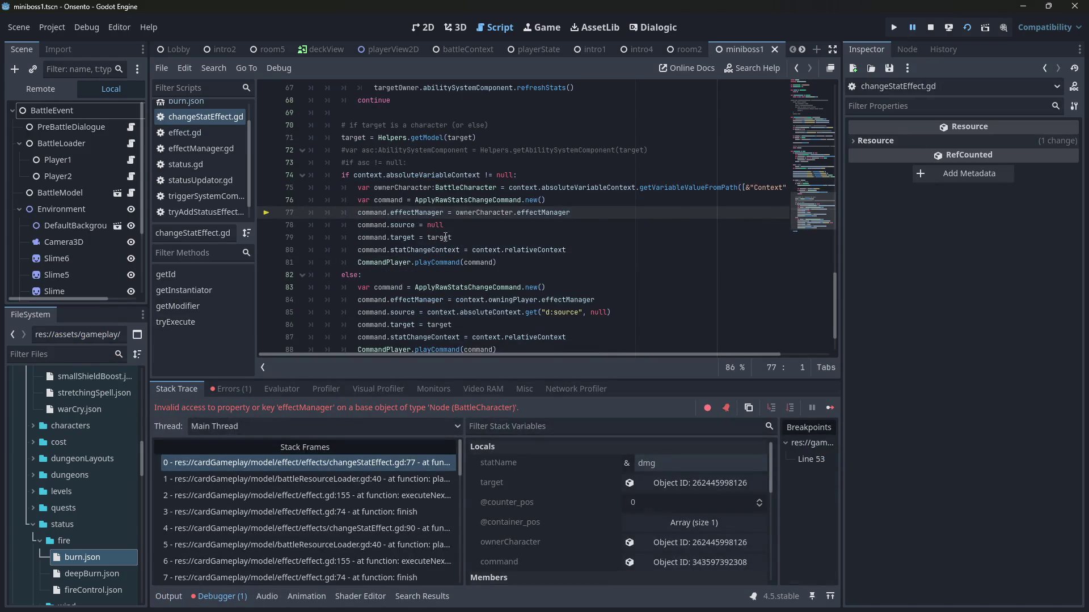
Step: Examine the effectManager access on line 77 and place the caret in ownerCharacter
scroll(551, 346, "up", 1)
mouse_move(490, 252)
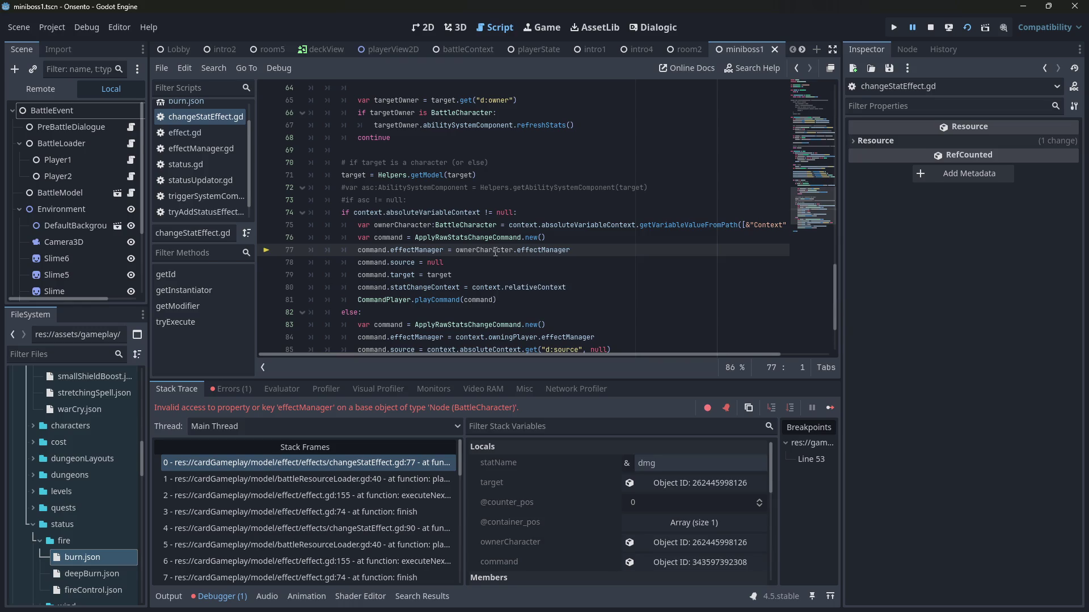
double_click(555, 251)
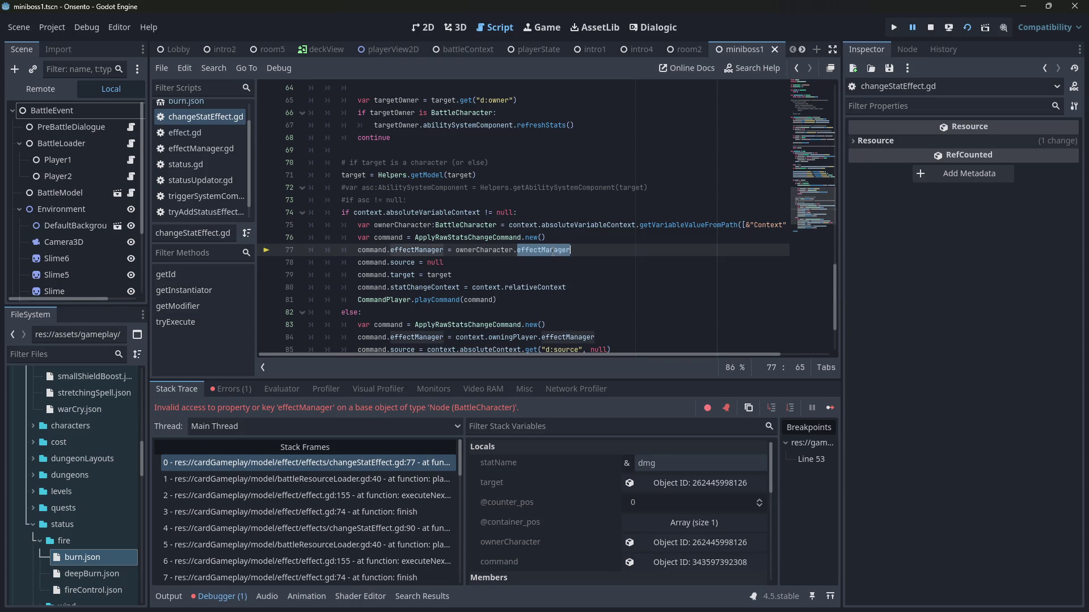
scroll(528, 309, "down", 1)
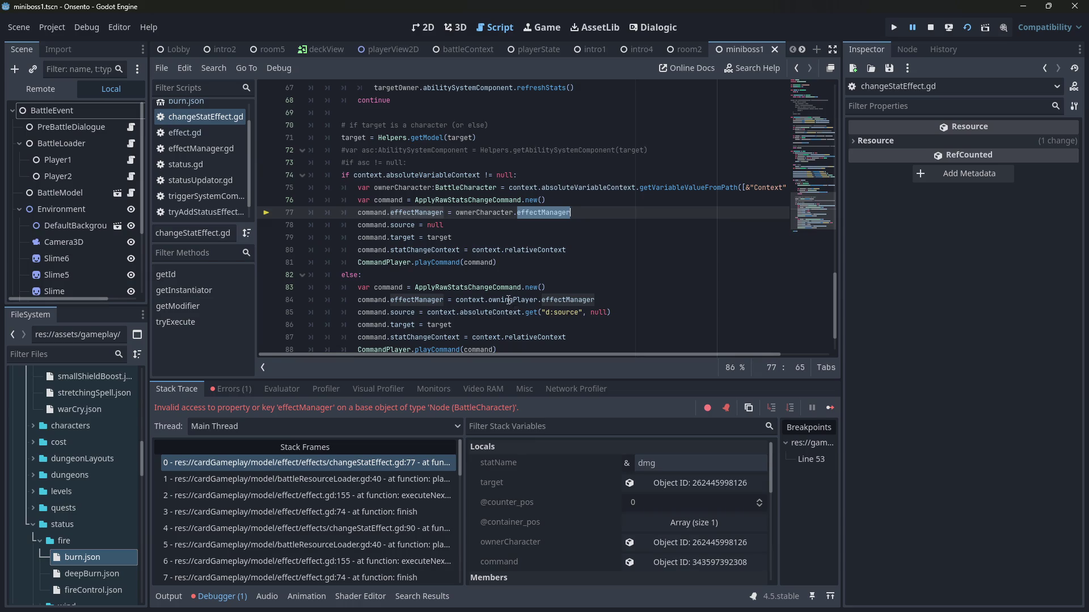
mouse_move(509, 300)
left_click(507, 212)
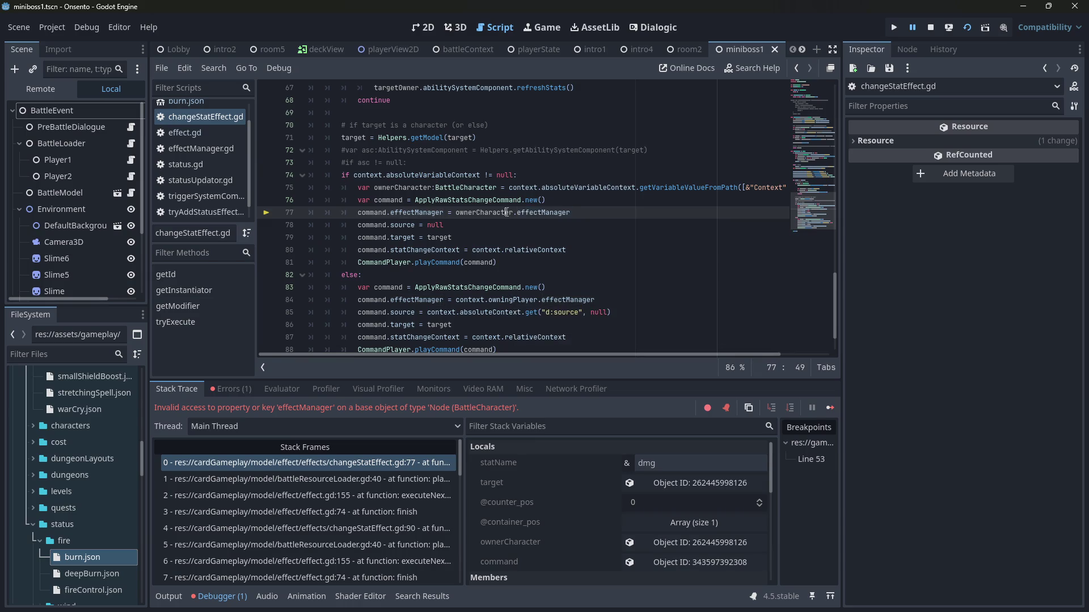
Step: Look up the playerOwner property in battleCharacter.gd via Quick Open, then return
key("shift+alt+o")
type("batlte")
key("BackSpace")
key("BackSpace")
key("BackSpace")
type("battlecharacter")
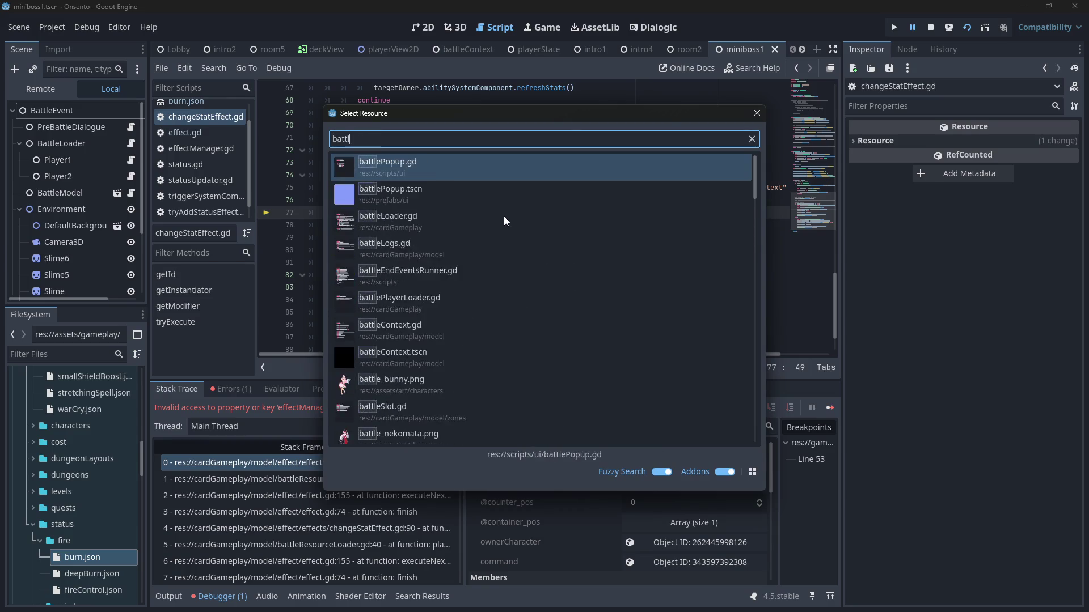
key("Return")
scroll(424, 135, "up", 10)
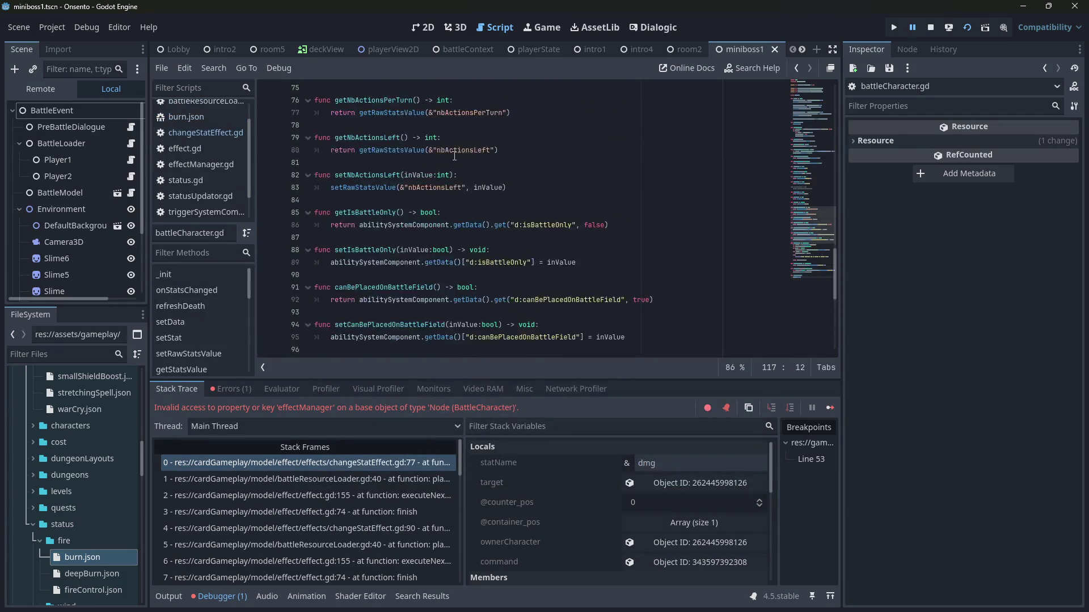
scroll(420, 125, "up", 5)
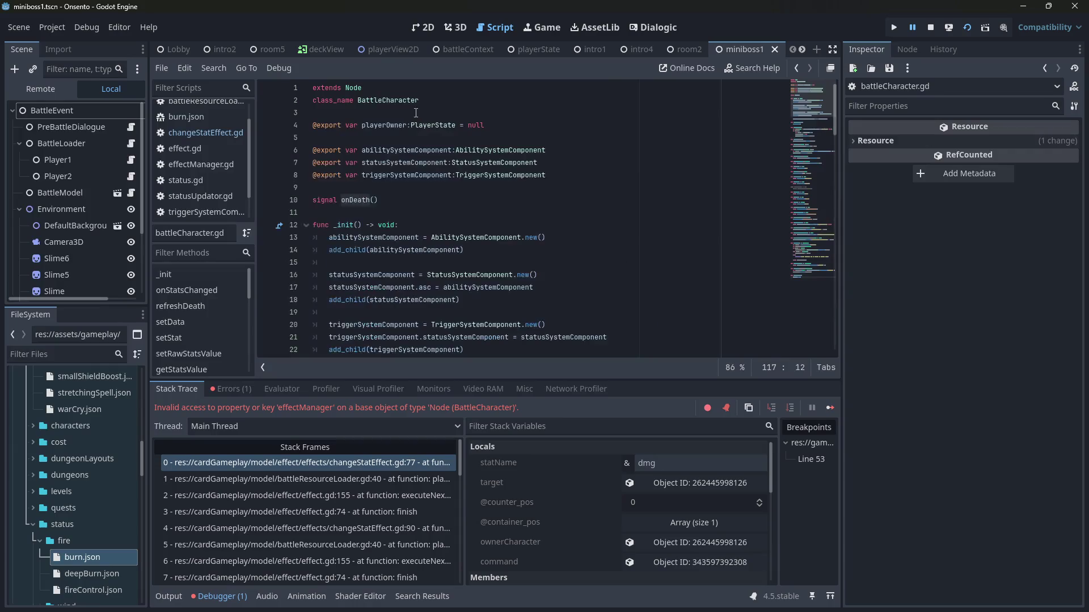
double_click(383, 126)
key("alt+Left")
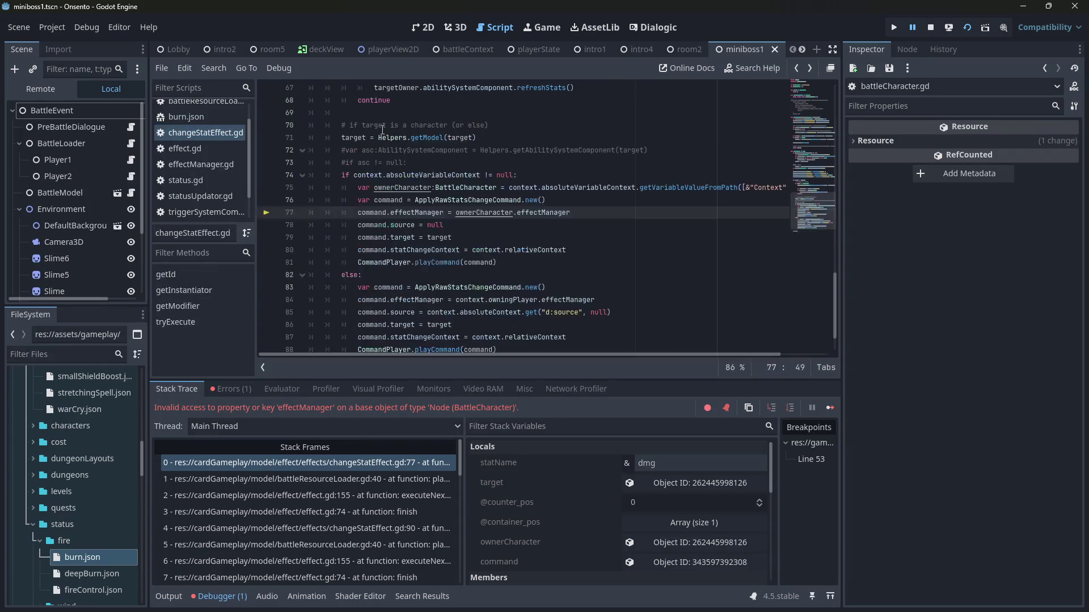
Step: Insert .playerOwner after ownerCharacter on line 77 and restart the game
key("Right")
key("Right")
type(".")
type(".playerOwner")
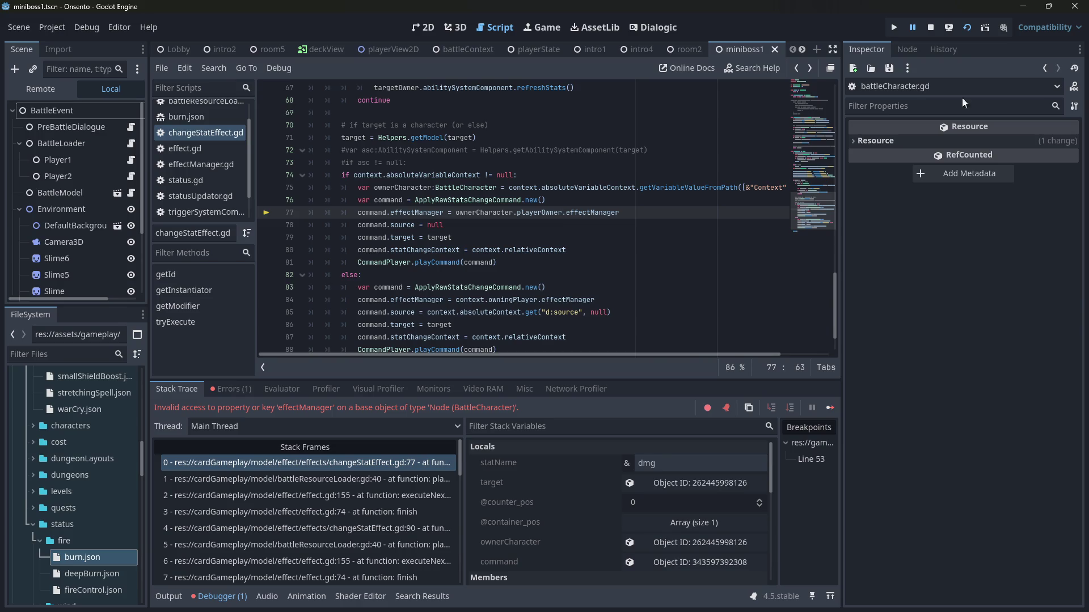
left_click(967, 28)
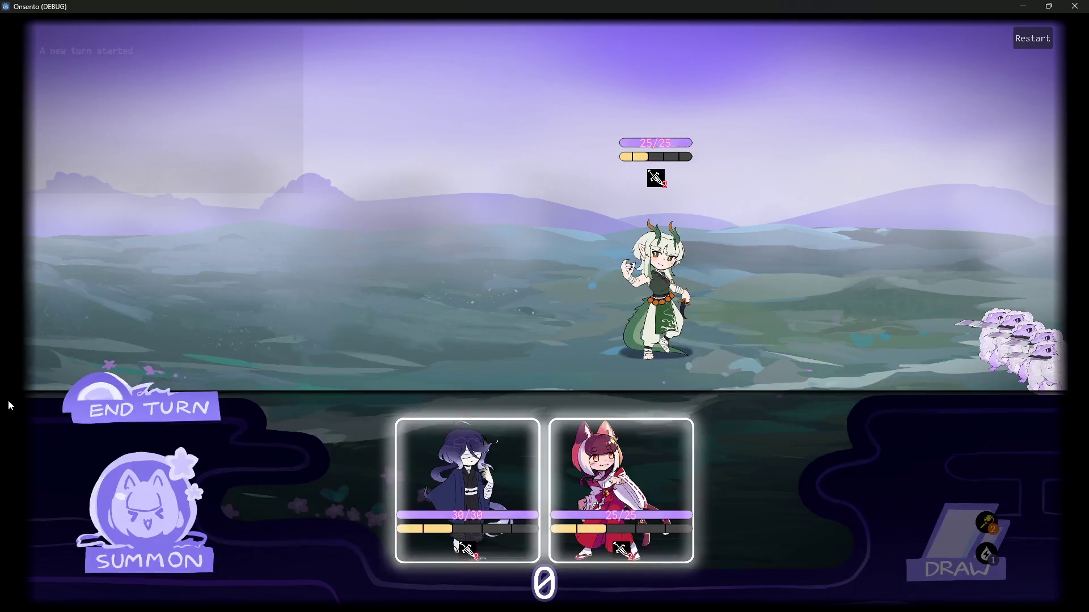
Step: Deploy the fox-girl and purple-haired character, play Fire Control on the dragon, and end the turn
mouse_move(419, 476)
left_mouse_down()
mouse_move(386, 239)
mouse_move(423, 315)
mouse_move(374, 238)
mouse_move(436, 267)
left_mouse_up()
mouse_move(544, 488)
left_mouse_down()
mouse_move(357, 333)
mouse_move(306, 274)
mouse_move(318, 272)
left_mouse_up()
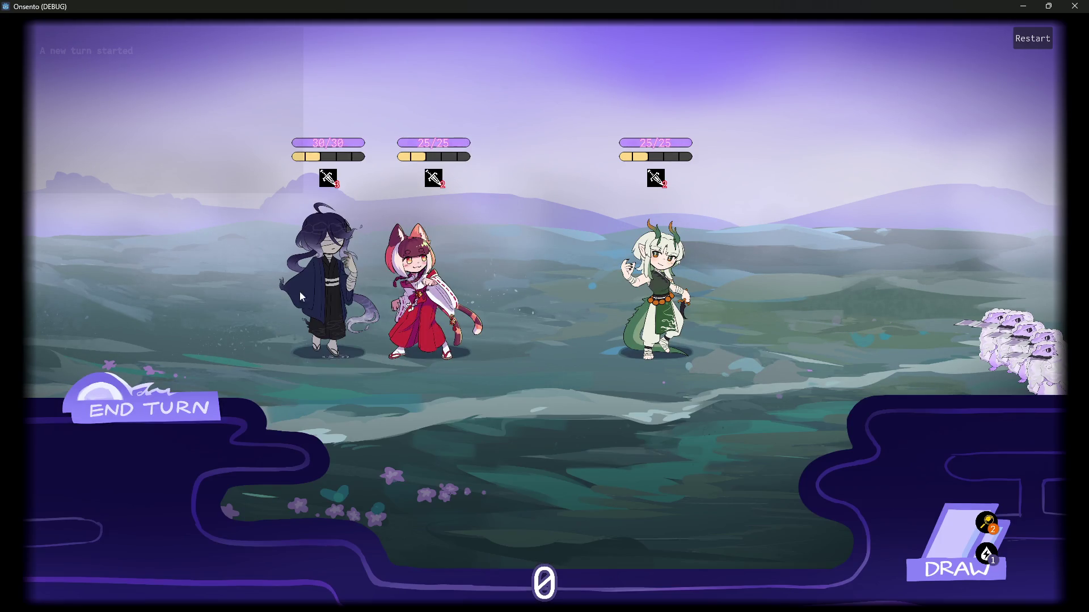
left_click(178, 450)
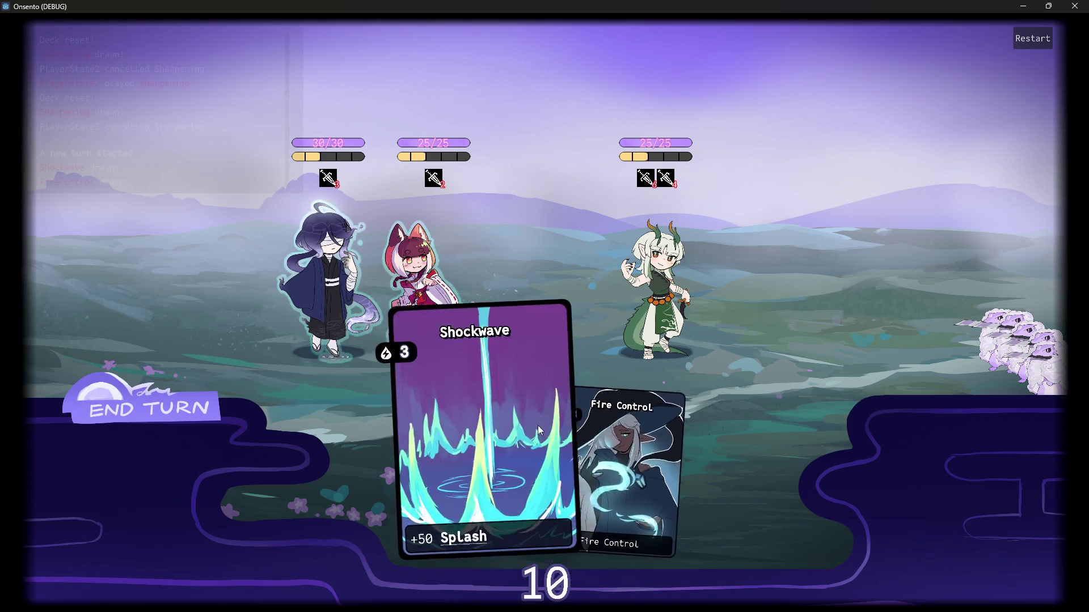
left_click_drag(608, 437, 420, 297)
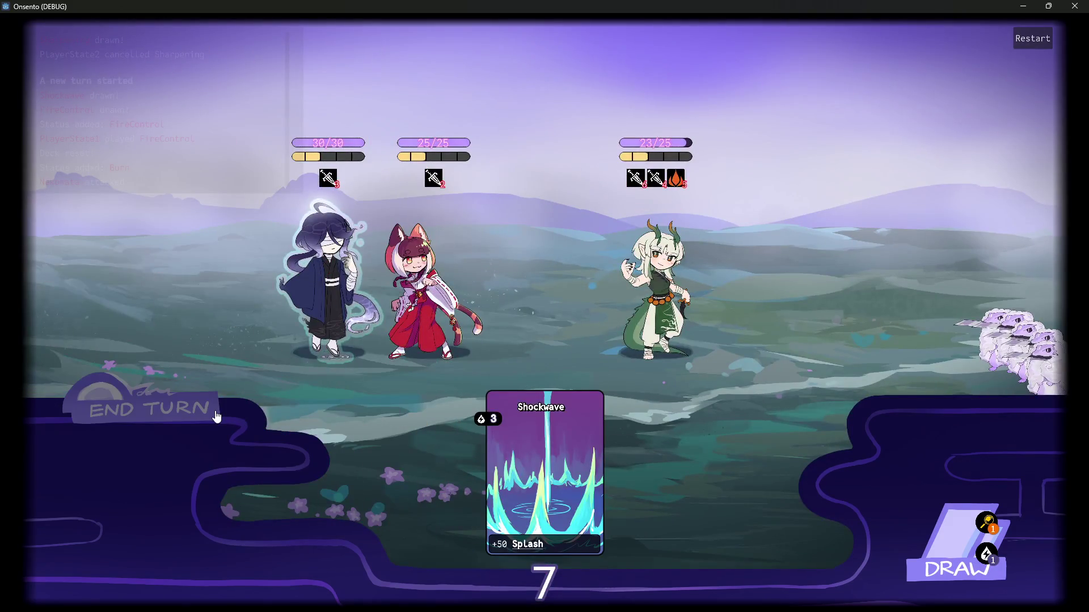
left_click(216, 416)
left_click(216, 417)
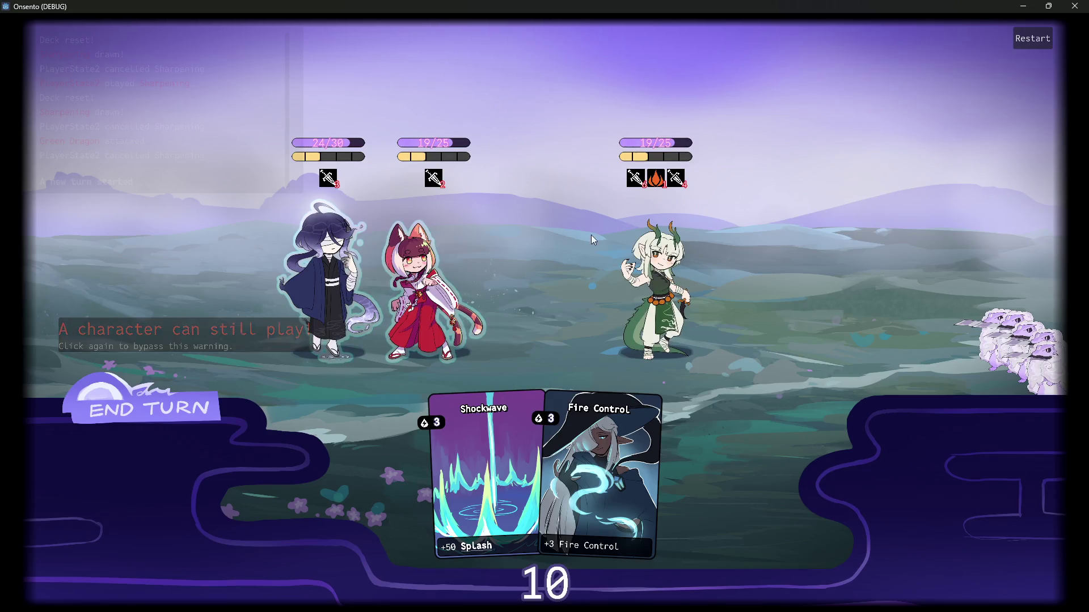
Step: Keep playing Fire Control and ending turns until the burned dragon reaches 6/25, then close the game
left_click(187, 418)
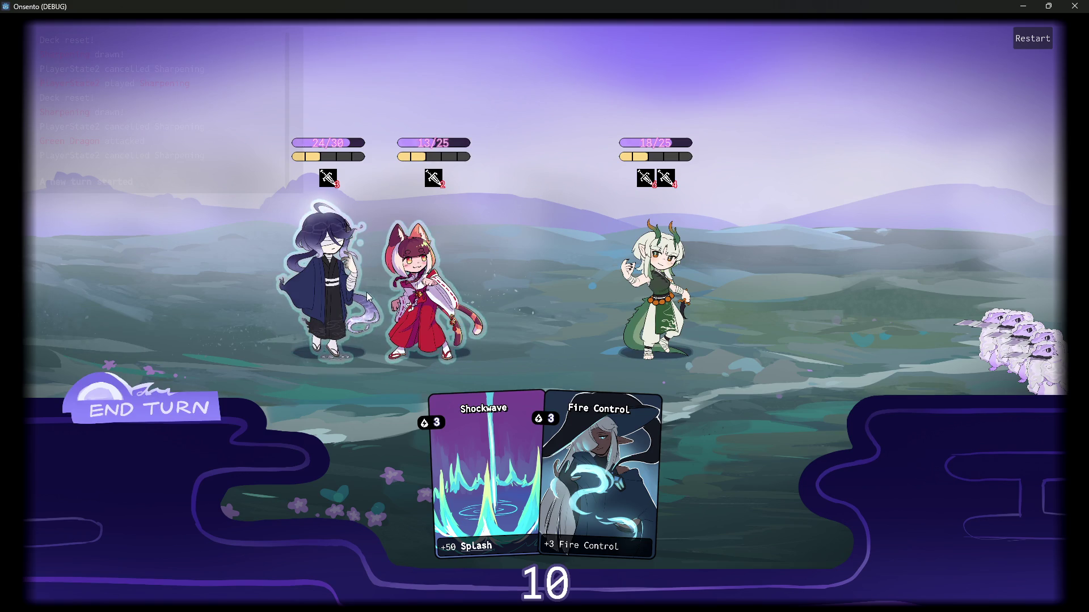
mouse_move(184, 107)
mouse_move(498, 420)
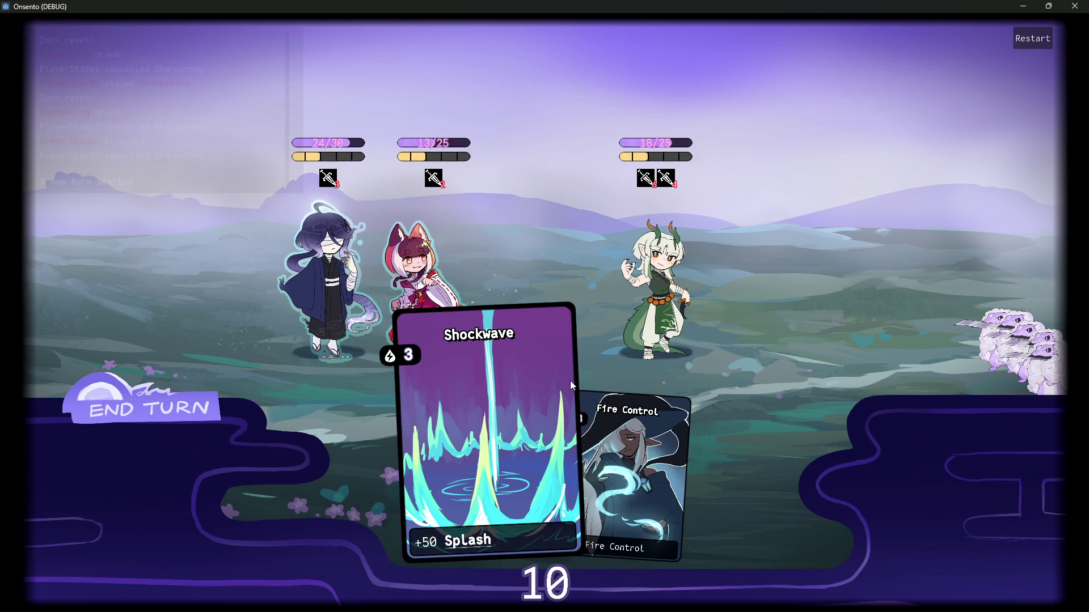
mouse_move(621, 450)
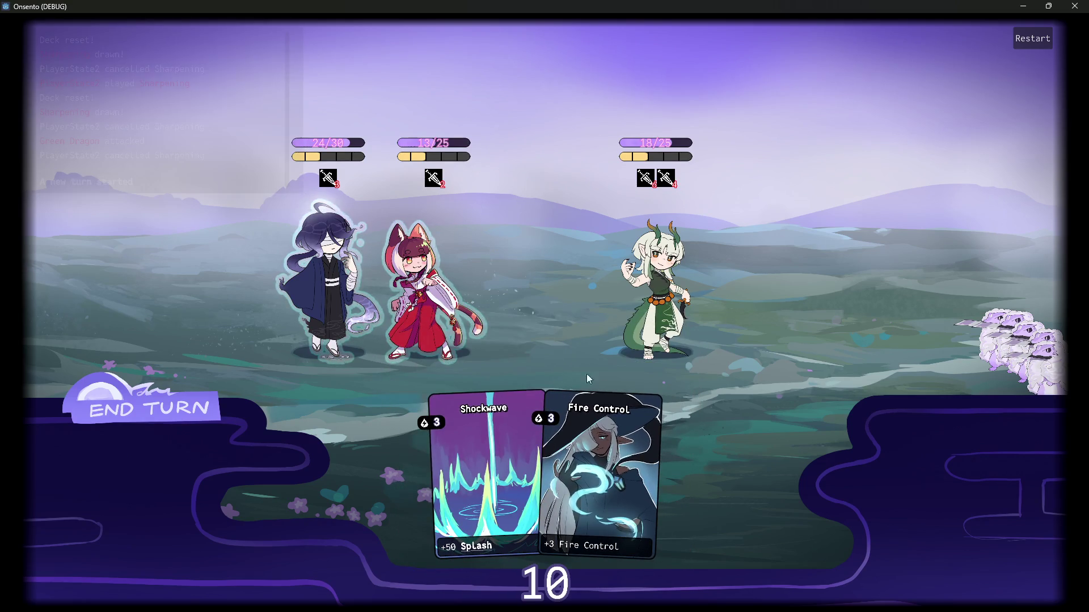
left_click(587, 440)
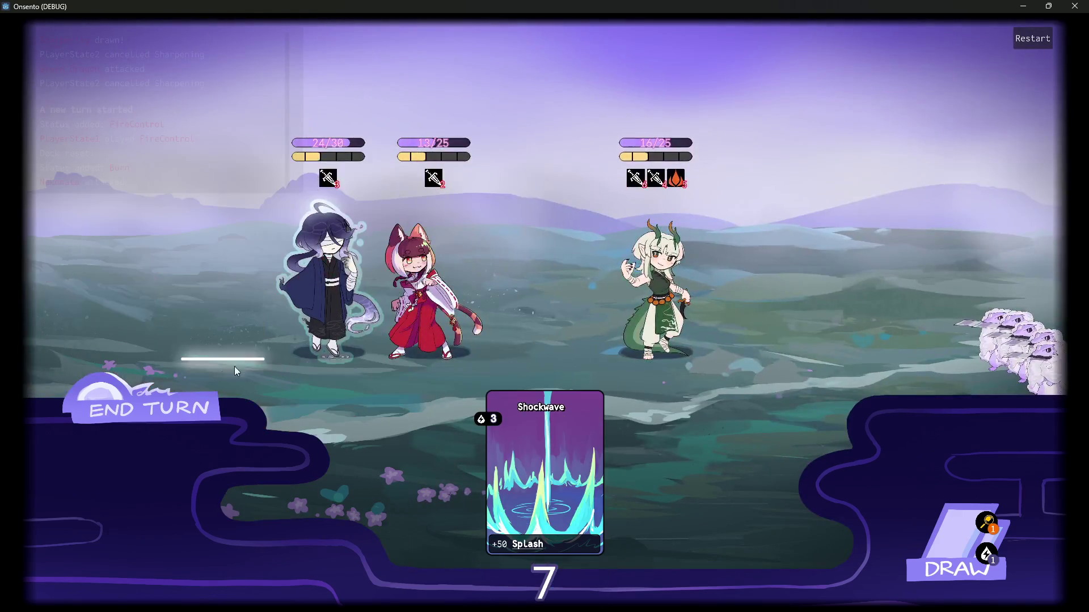
left_click(151, 409)
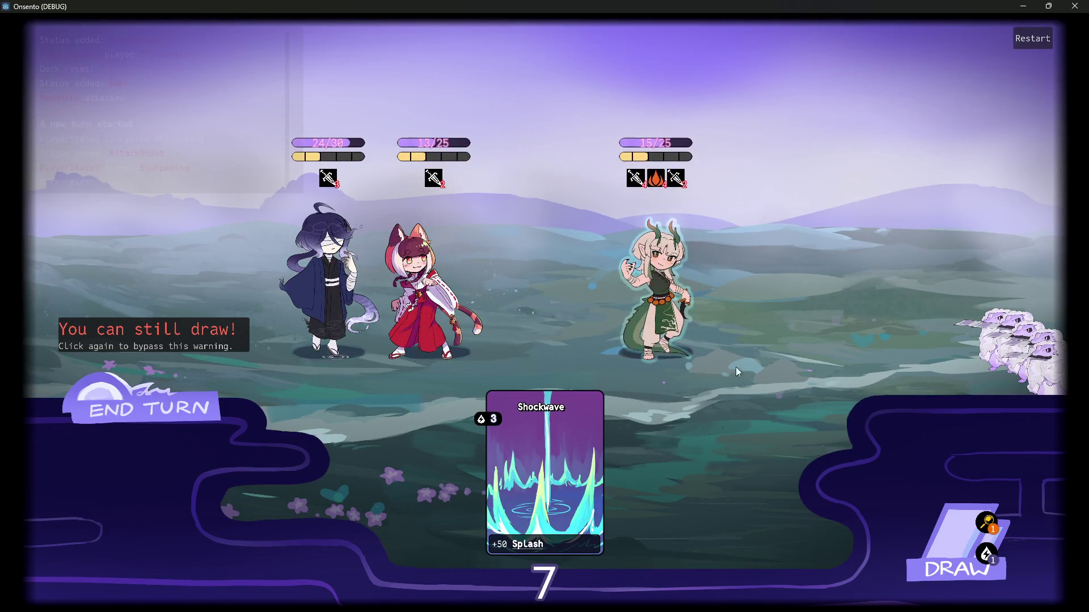
left_click(590, 440)
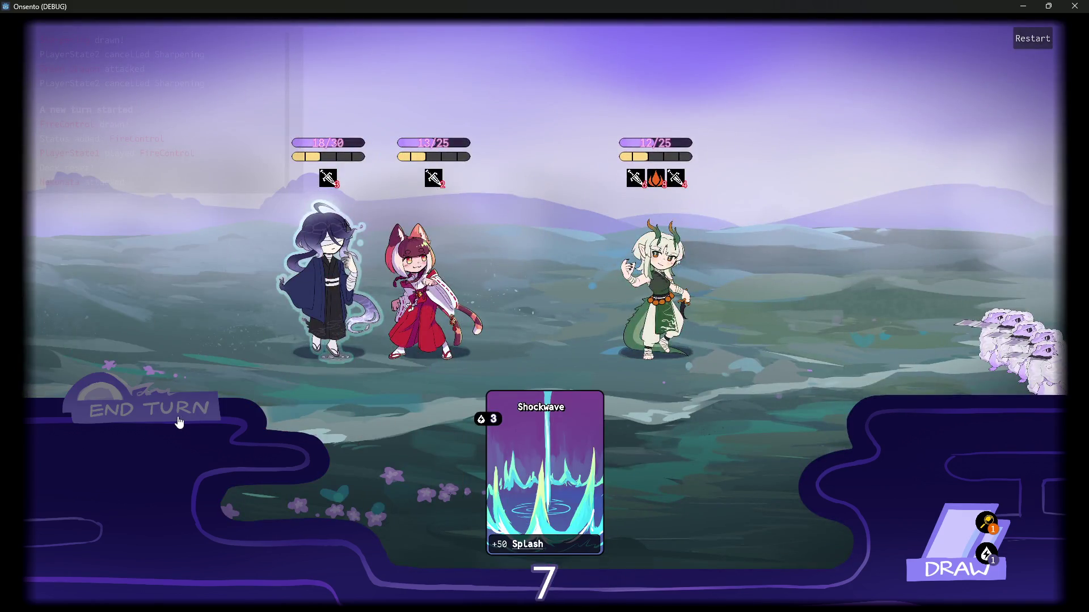
left_click(176, 418)
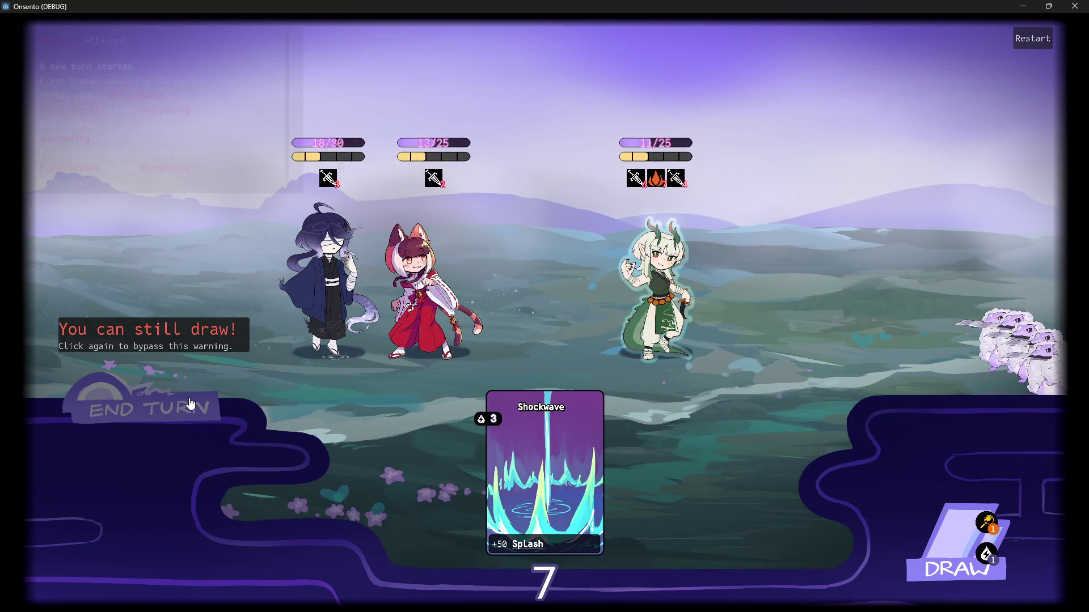
left_click(193, 400)
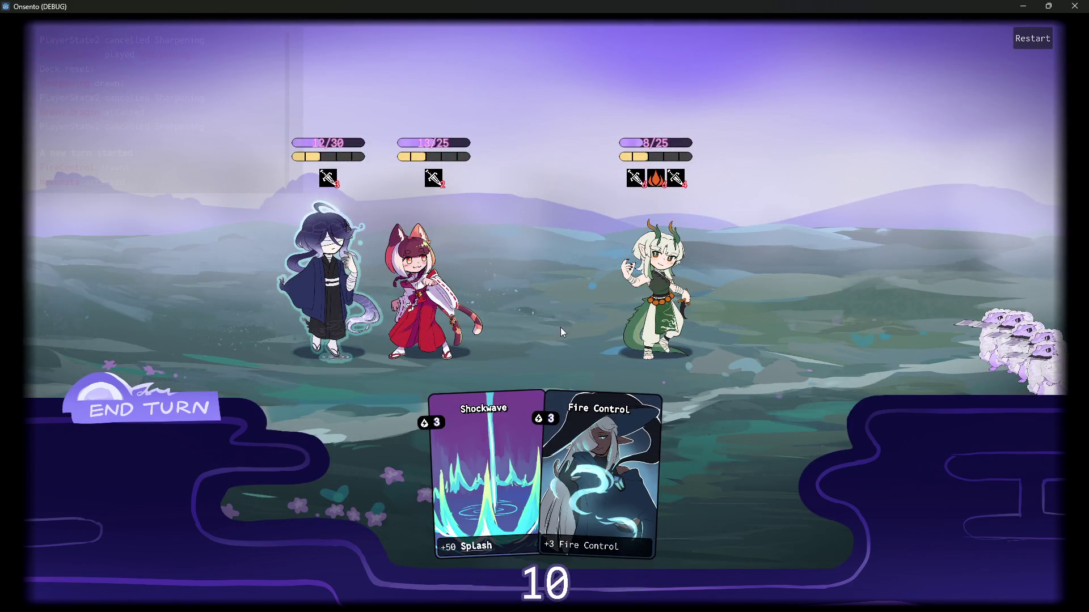
left_click(184, 418)
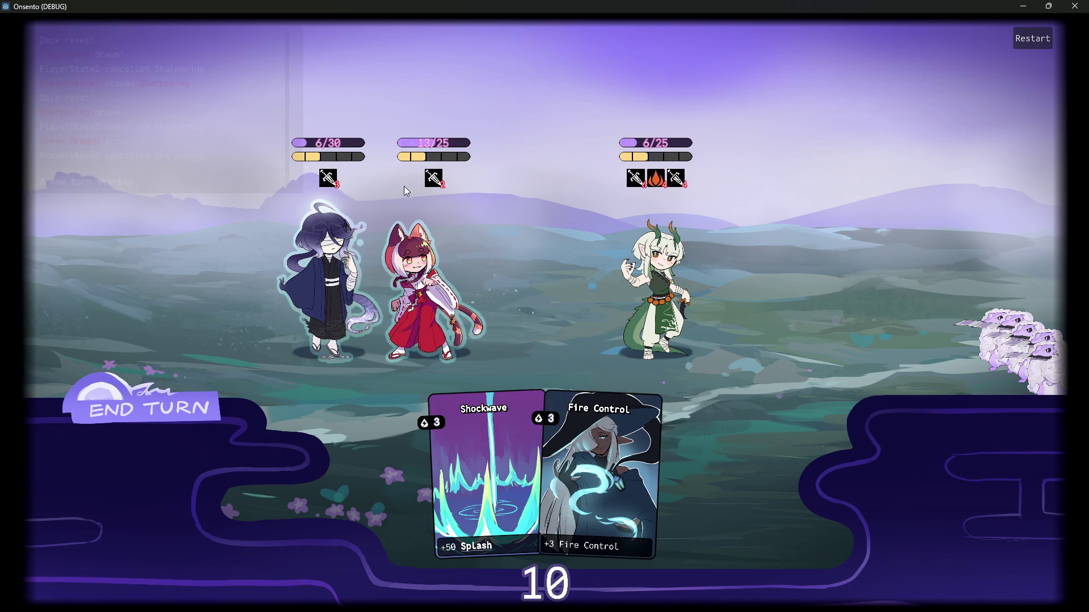
left_click(1074, 6)
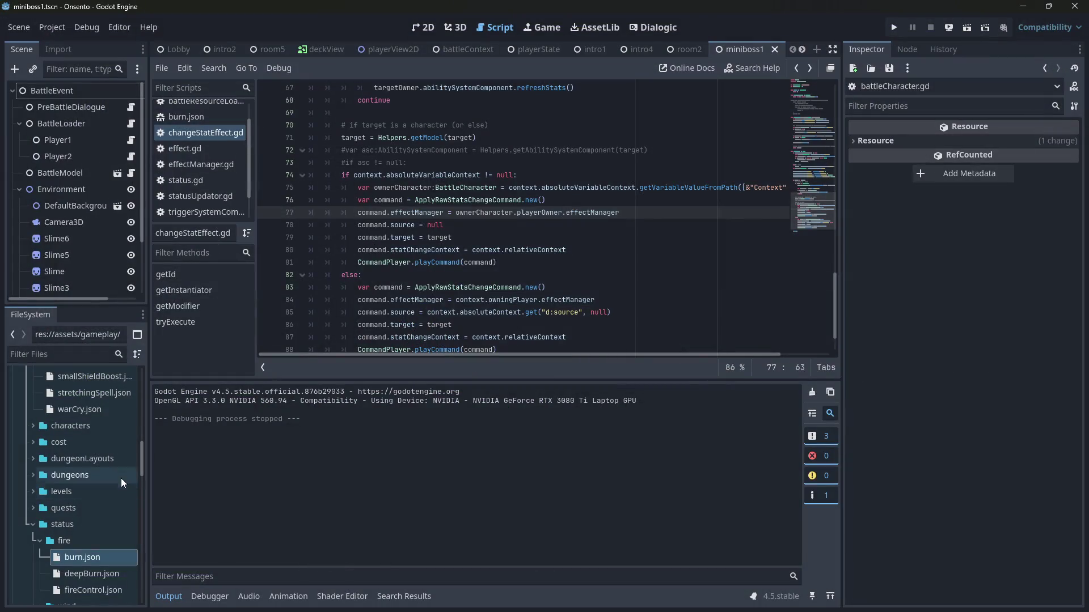
Step: Open deepBurn.json and fireControl.json to compare their status definitions
scroll(98, 529, "down", 2)
left_click_drag(150, 485, 242, 487)
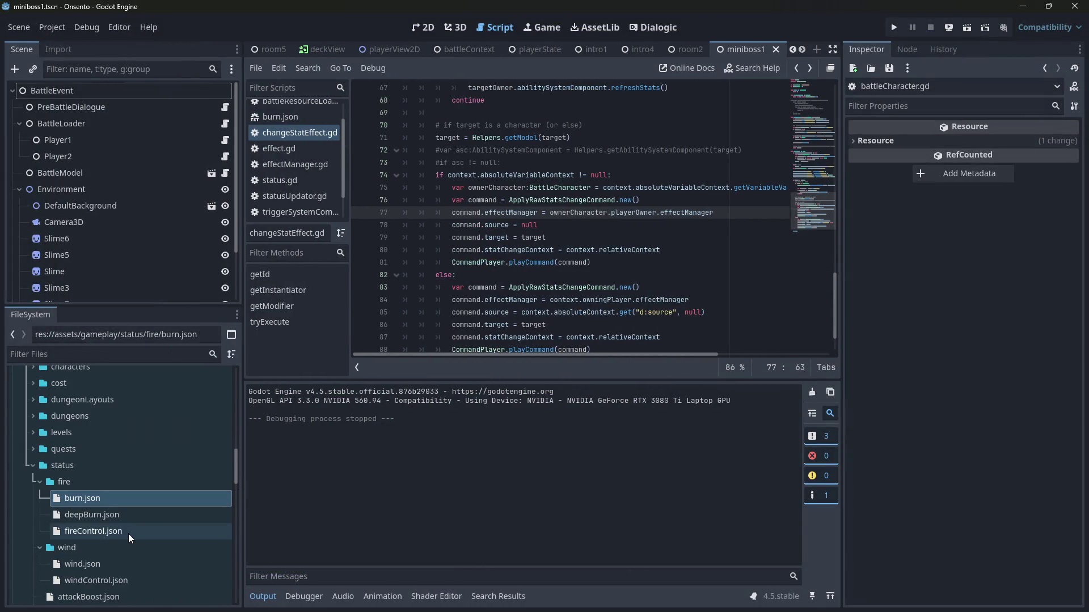
left_click(120, 518)
double_click(120, 520)
double_click(117, 529)
double_click(111, 515)
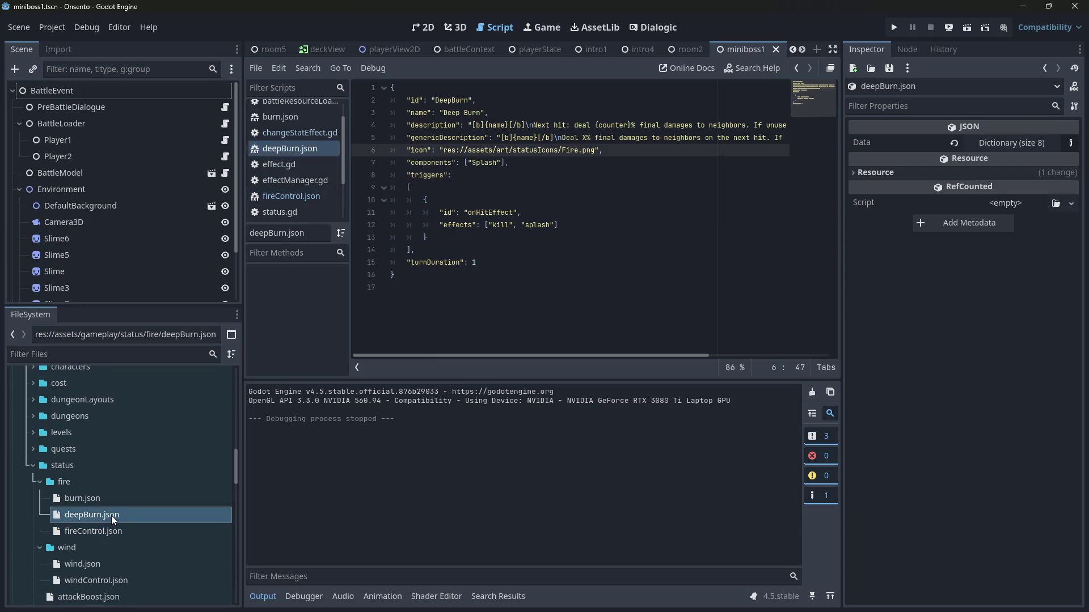
scroll(112, 515, "down", 3)
scroll(111, 516, "up", 3)
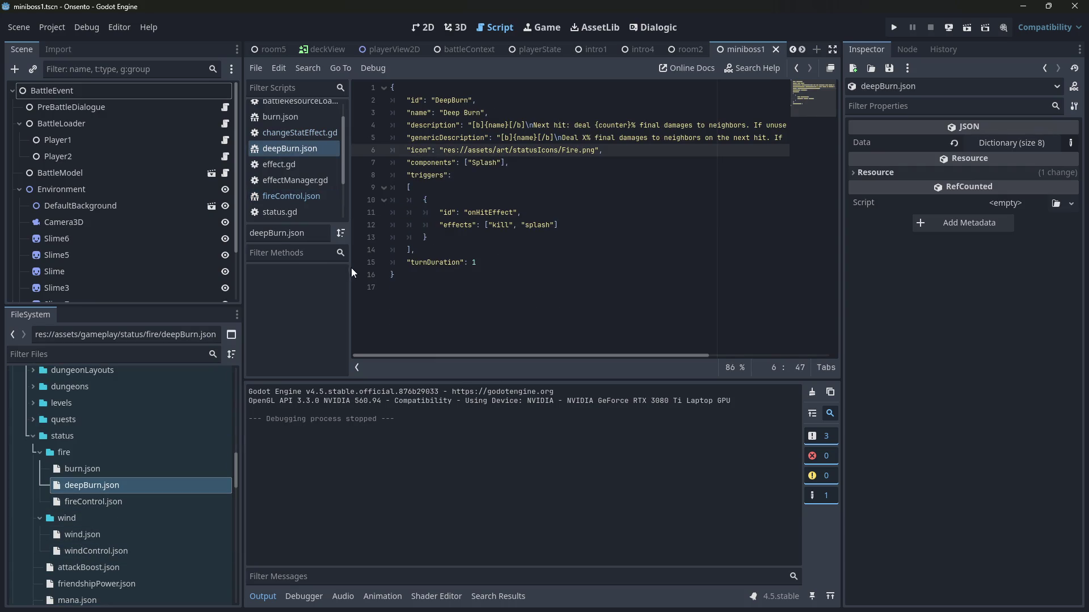
Step: Look through burn.json, deepBurn.json and fireControl.json one after another
double_click(100, 471)
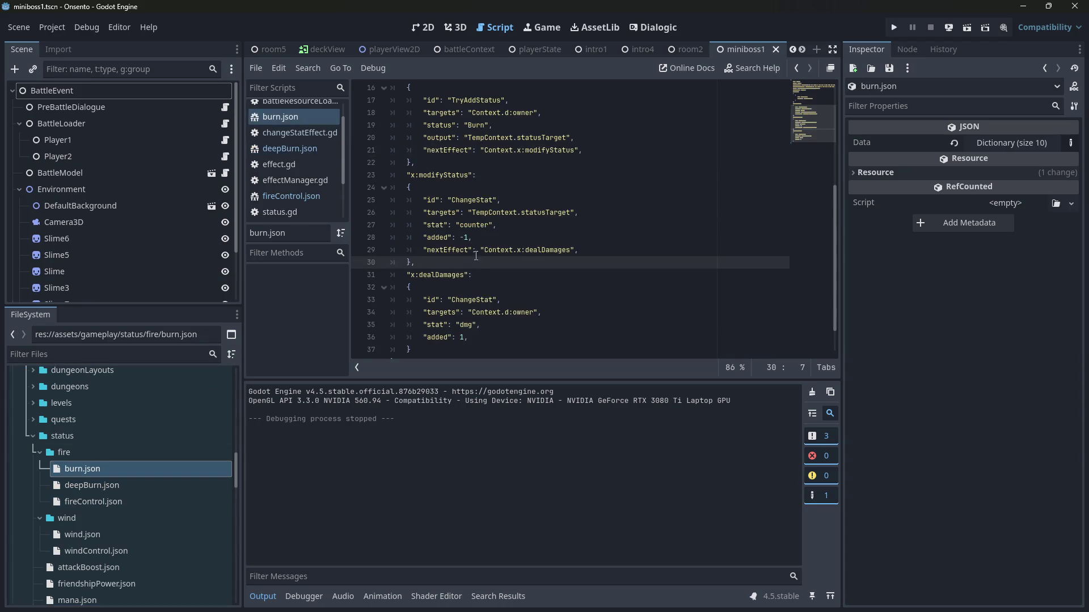
scroll(461, 306, "up", 5)
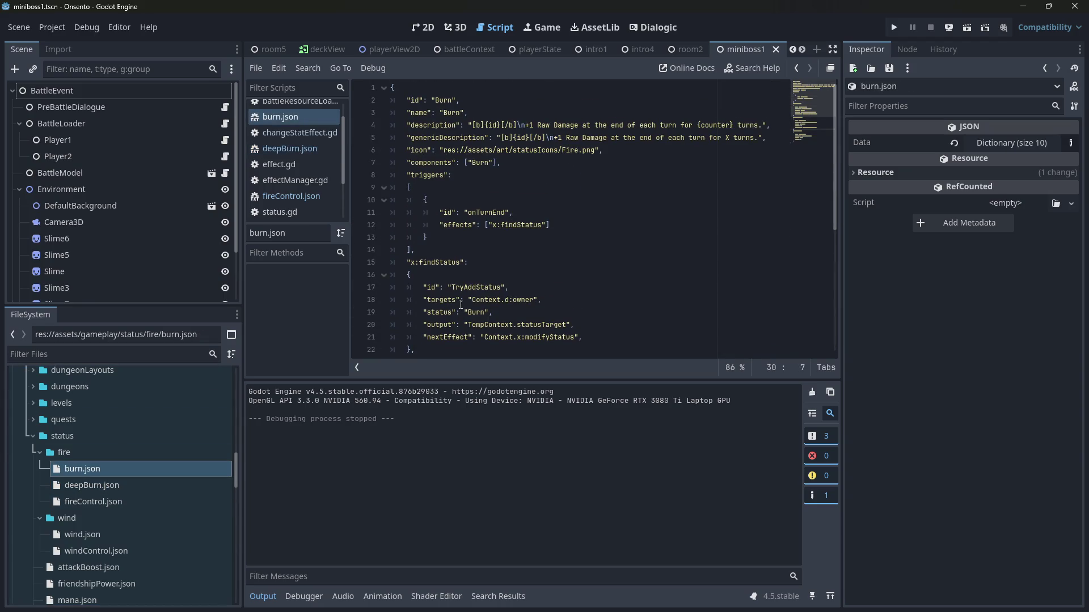
scroll(461, 306, "down", 5)
double_click(91, 485)
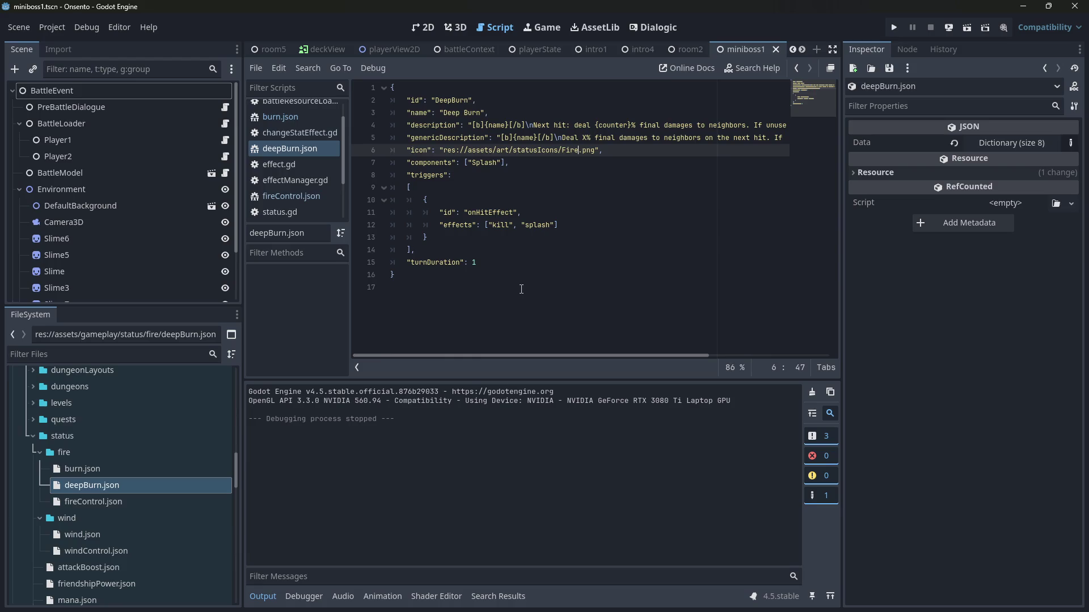
double_click(107, 501)
scroll(499, 332, "down", 3)
left_click(477, 312)
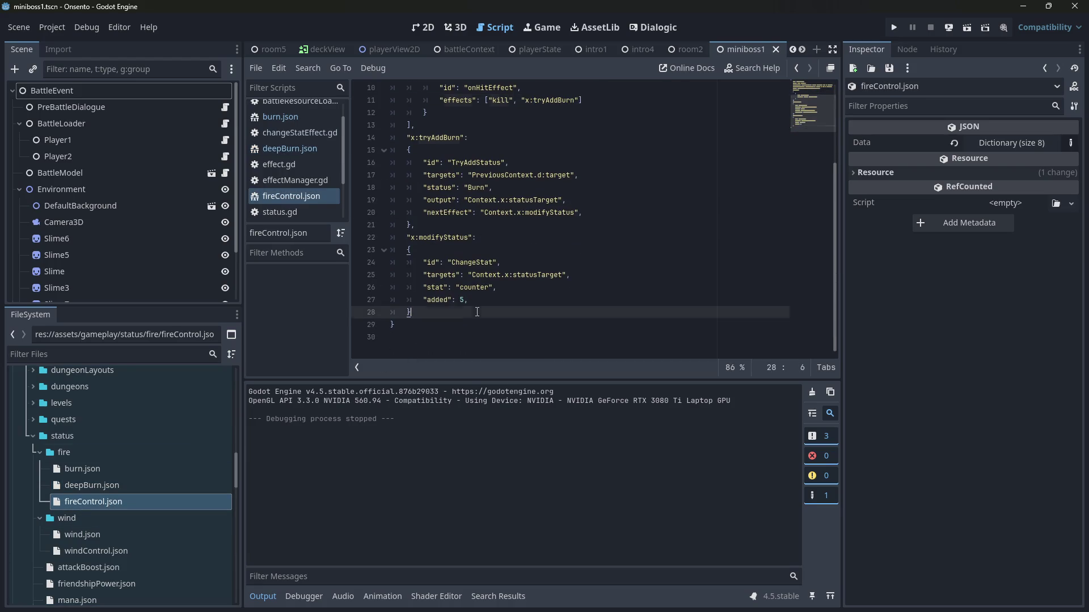
Step: Select burn.json's content from the description line to the end
double_click(127, 468)
scroll(516, 301, "down", 1)
mouse_move(499, 348)
left_mouse_down()
mouse_move(391, 244)
mouse_move(343, 115)
left_mouse_up()
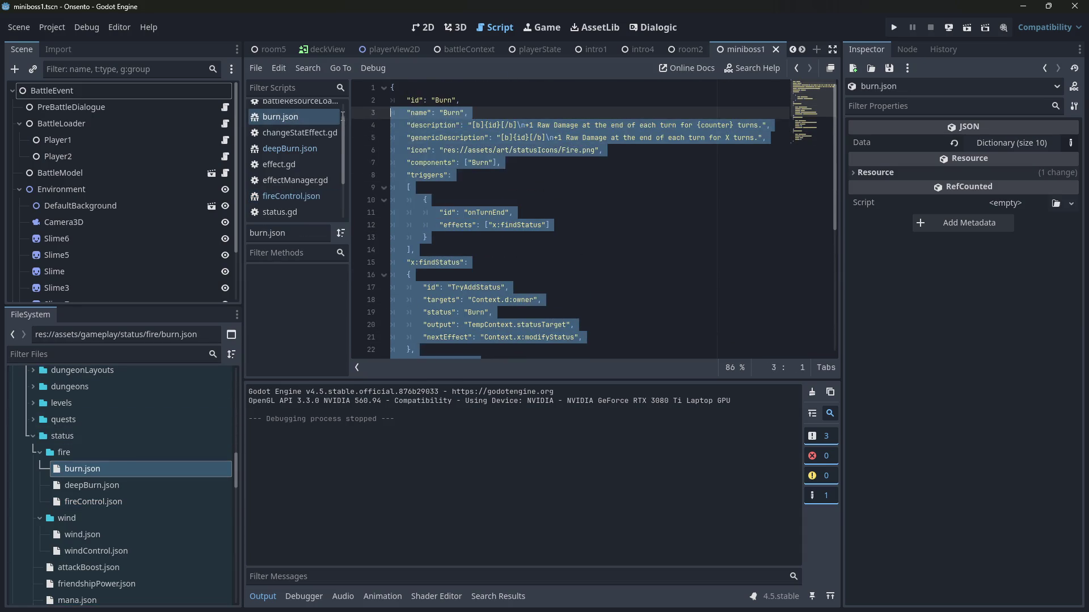
scroll(442, 284, "down", 5)
left_click(442, 347)
scroll(442, 347, "down", 1)
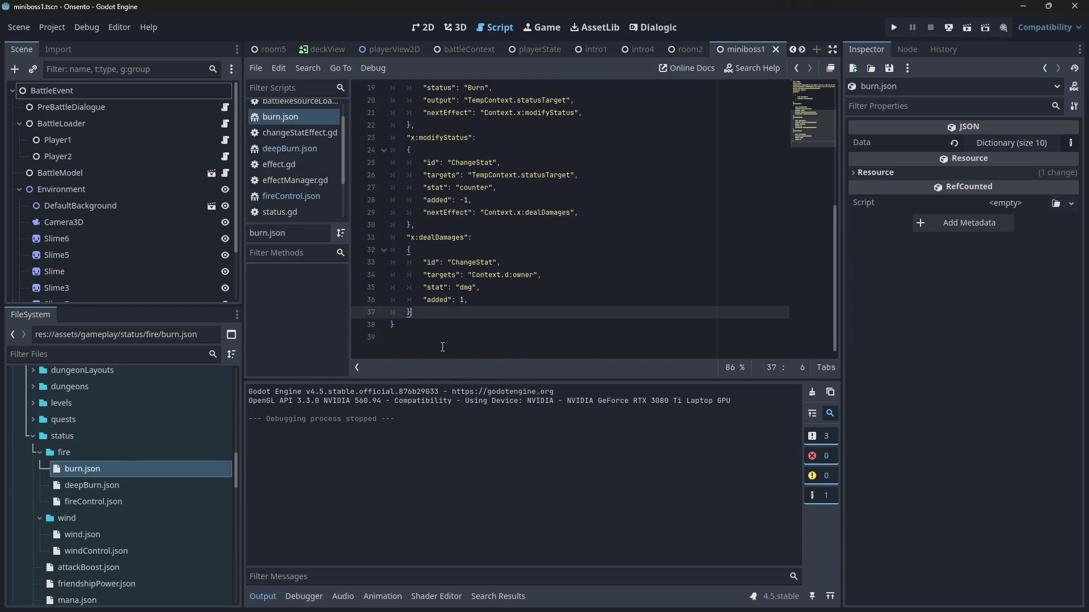
mouse_move(448, 317)
left_mouse_down()
mouse_move(409, 272)
mouse_move(397, 137)
mouse_move(340, 126)
left_mouse_up()
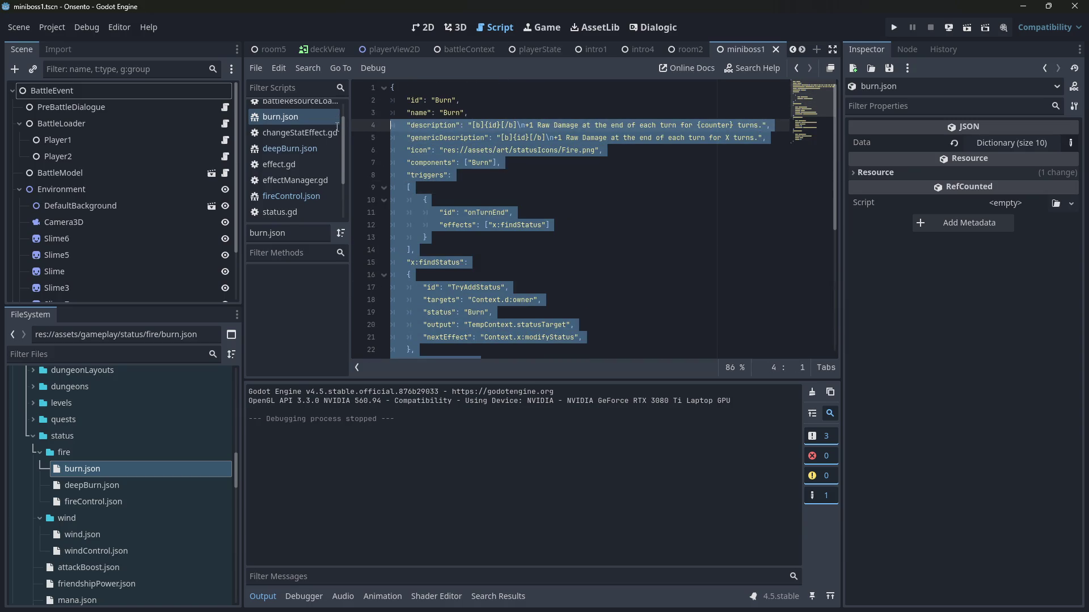
Step: Paste burn.json's content over all of deepBurn.json, then undo the paste
double_click(115, 486)
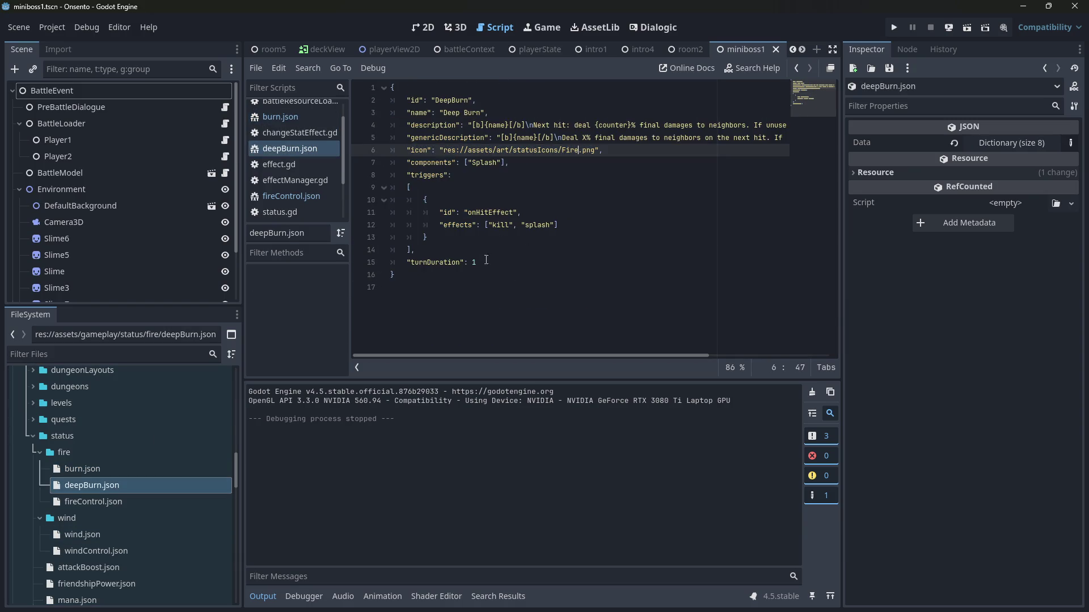
key("ctrl+a")
key("ctrl+v")
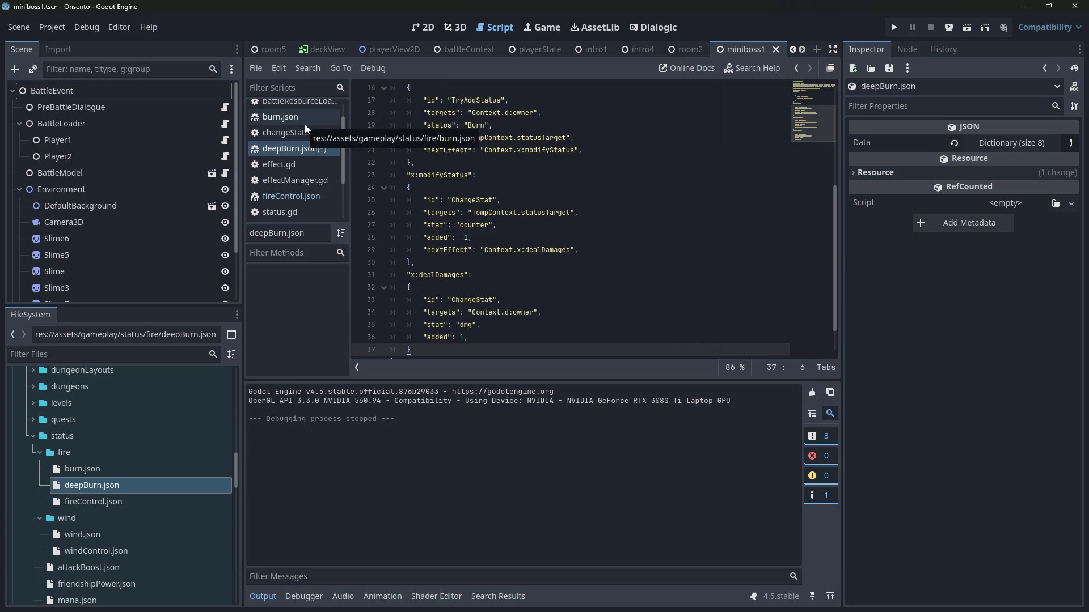
scroll(452, 233, "down", 1)
key("ctrl+z")
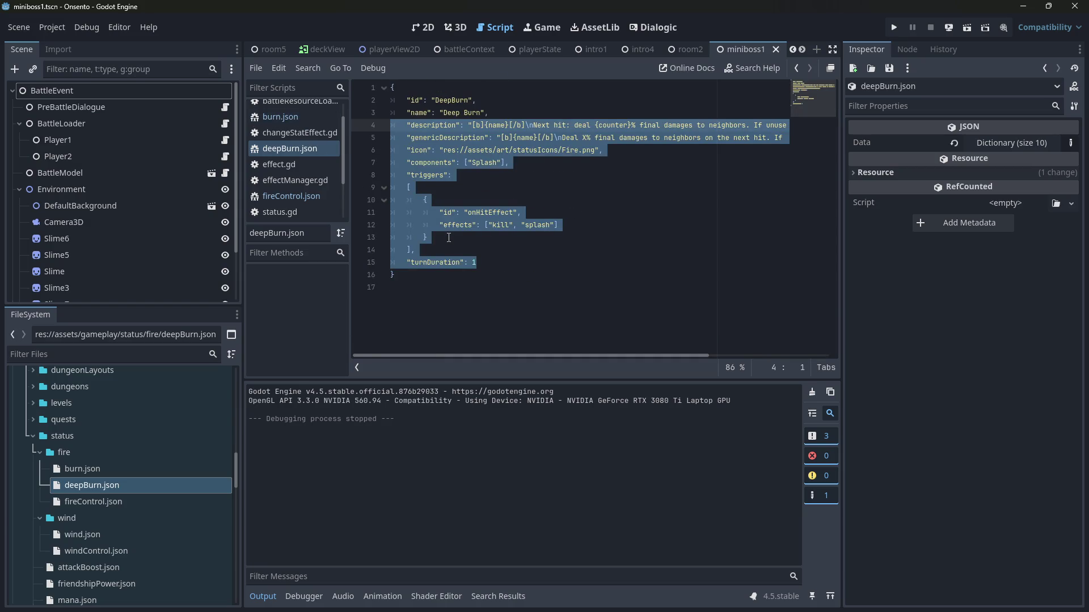
Step: Restore the pasted burn content in deepBurn.json and change its description to '+3 Damages'
key("ctrl+y")
scroll(460, 211, "up", 5)
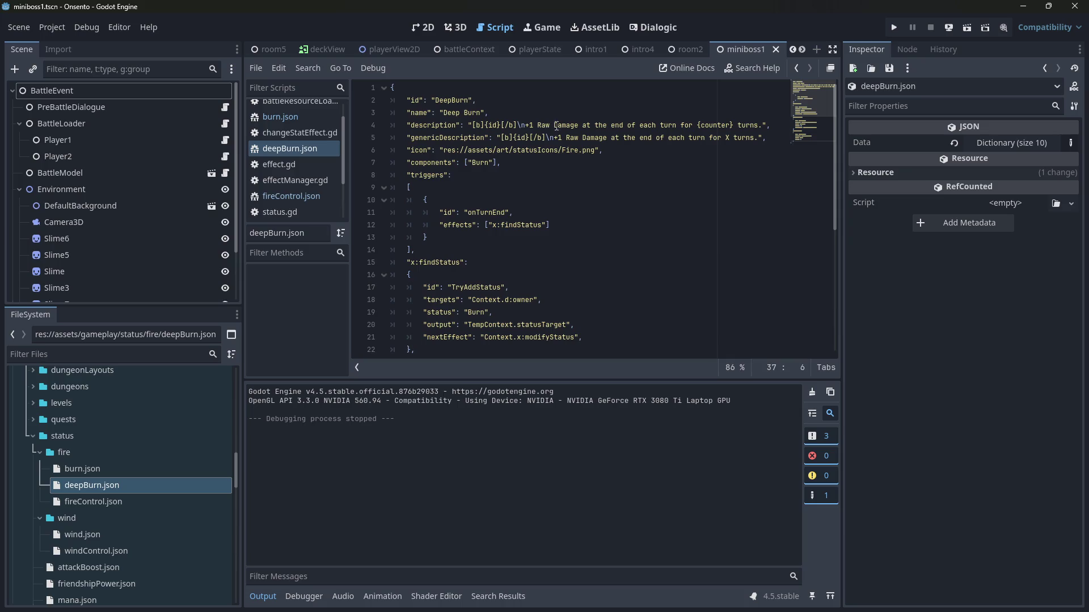
left_click(534, 122)
key("BackSpace")
type("3")
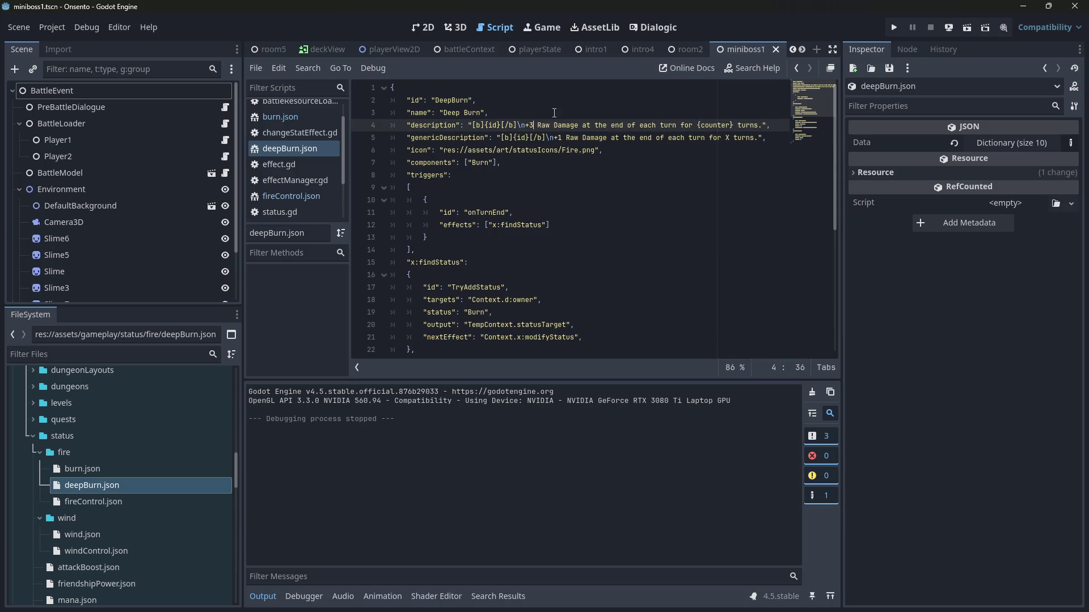
key("BackSpace")
key("BackSpace")
key("BackSpace")
left_click(562, 125)
type("s")
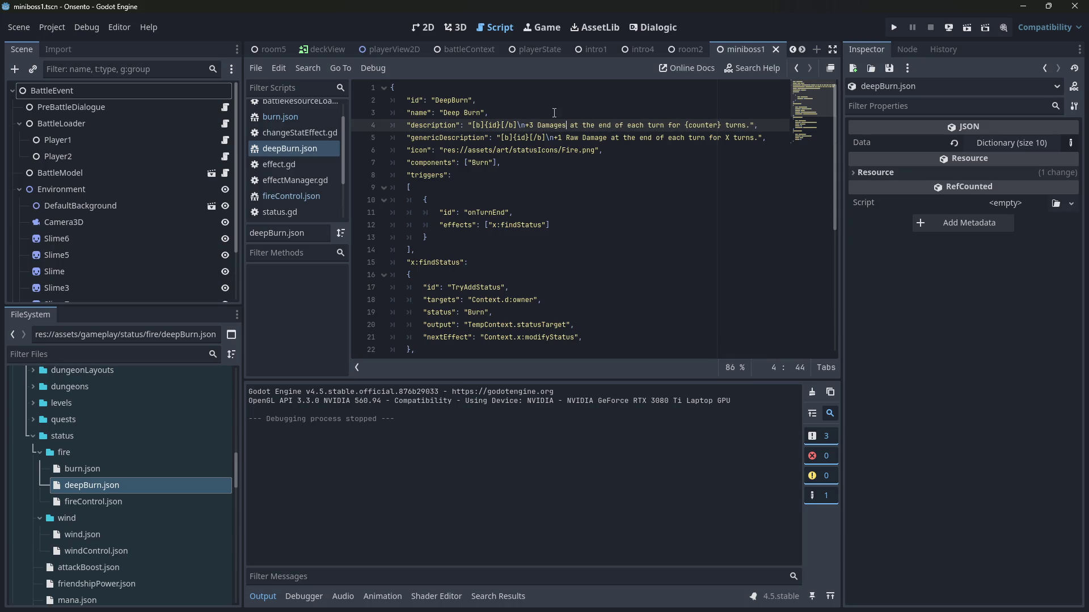
Step: In burn.json, replace 'Raw Damage' with 'Damages' in both description lines
left_click(128, 495)
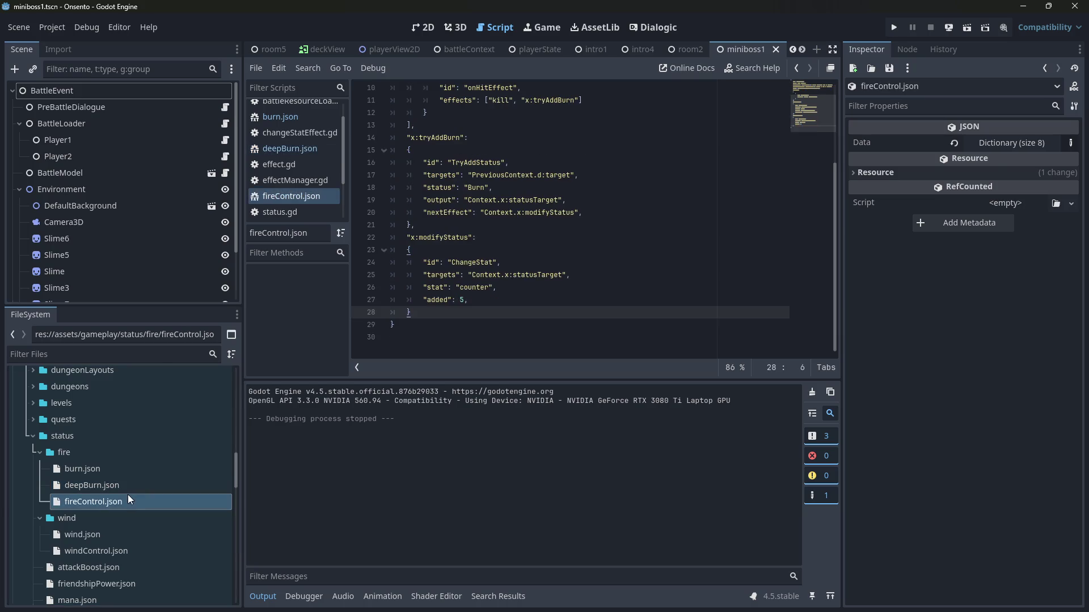
left_click(159, 468)
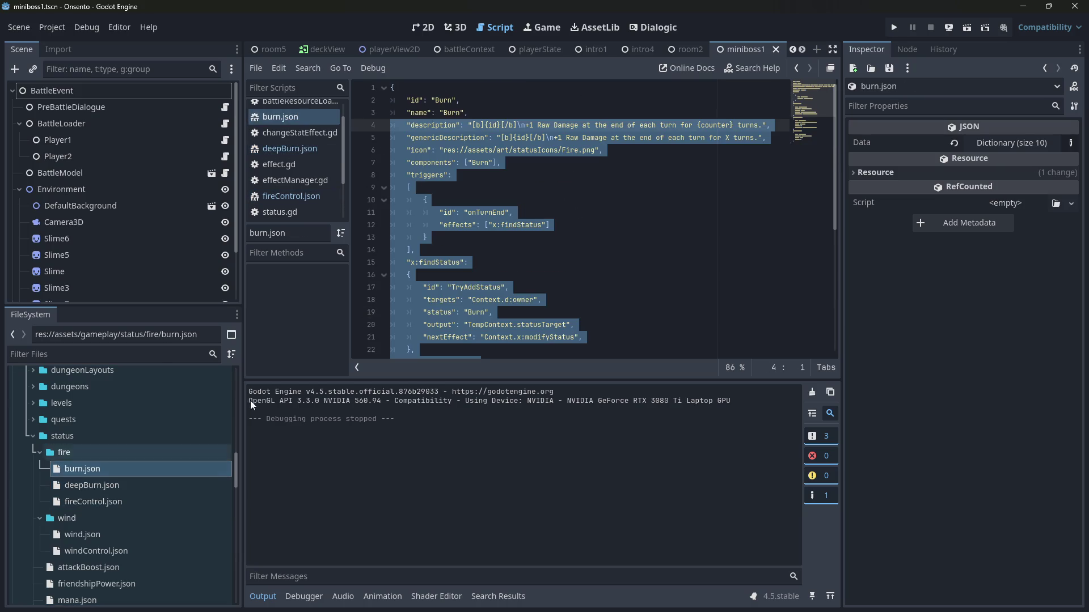
double_click(543, 124)
key("ctrl+d")
key("Delete")
key("Delete")
key("ctrl+Right")
type("s")
Step: Remove 'Raw' from deepBurn.json's generic description so it reads 'Damages', and save
double_click(134, 485)
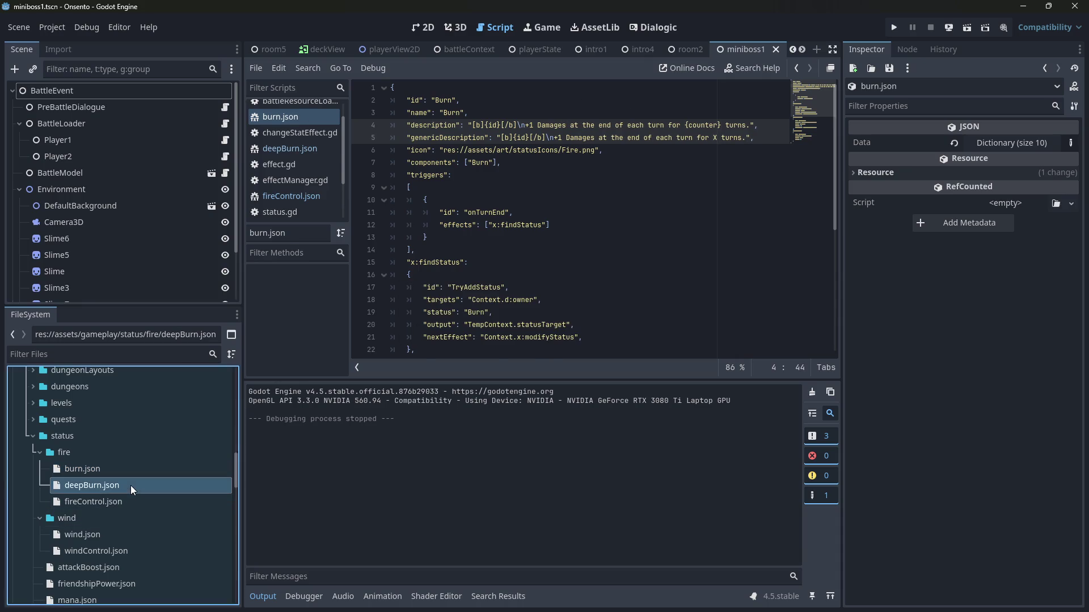
double_click(563, 138)
key("ctrl+shift+Right")
key("Delete")
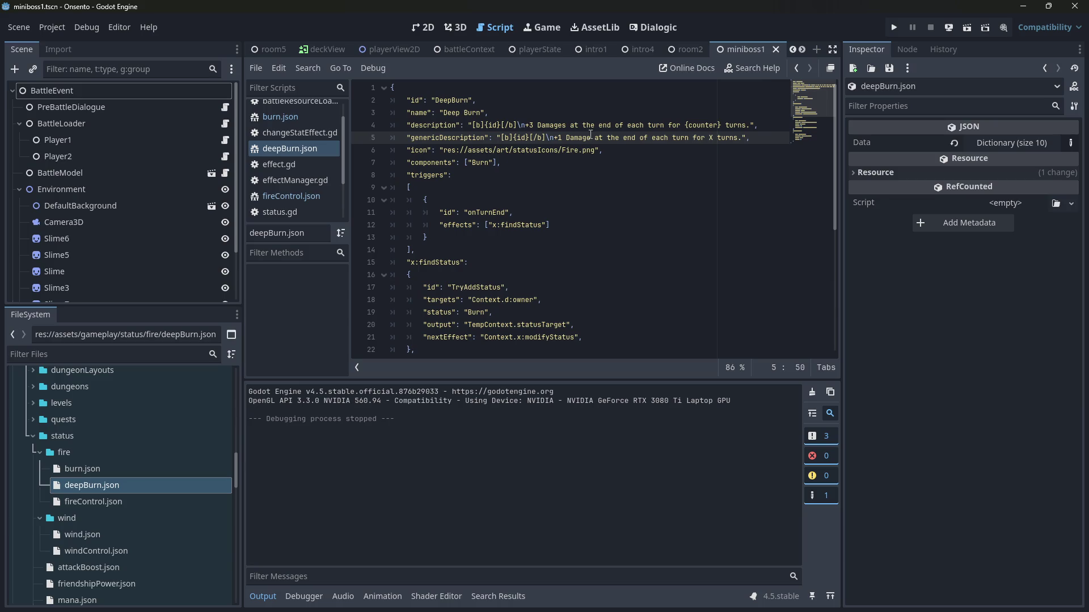
type("s")
key("ctrl+Left")
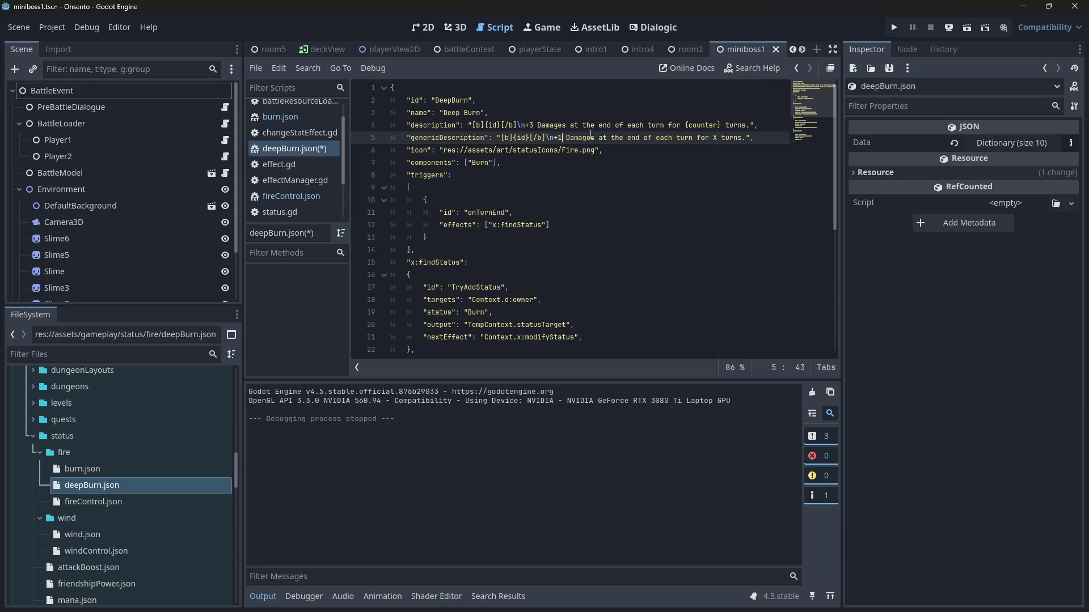
key("ctrl+s")
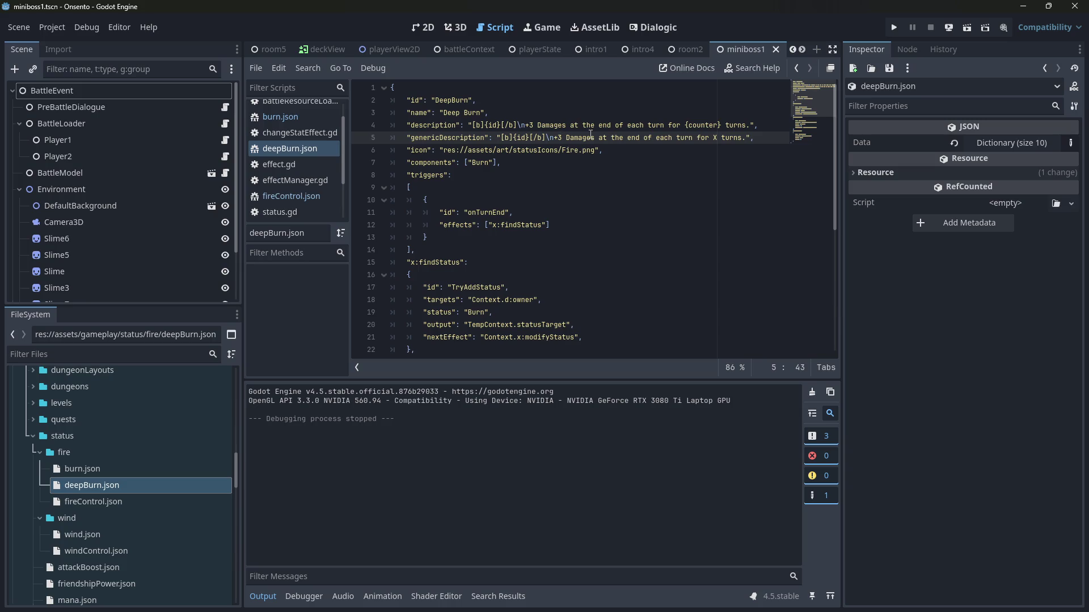
Step: Change the dealDamages 'added' value on line 36 from 1 to 3
scroll(591, 134, "down", 6)
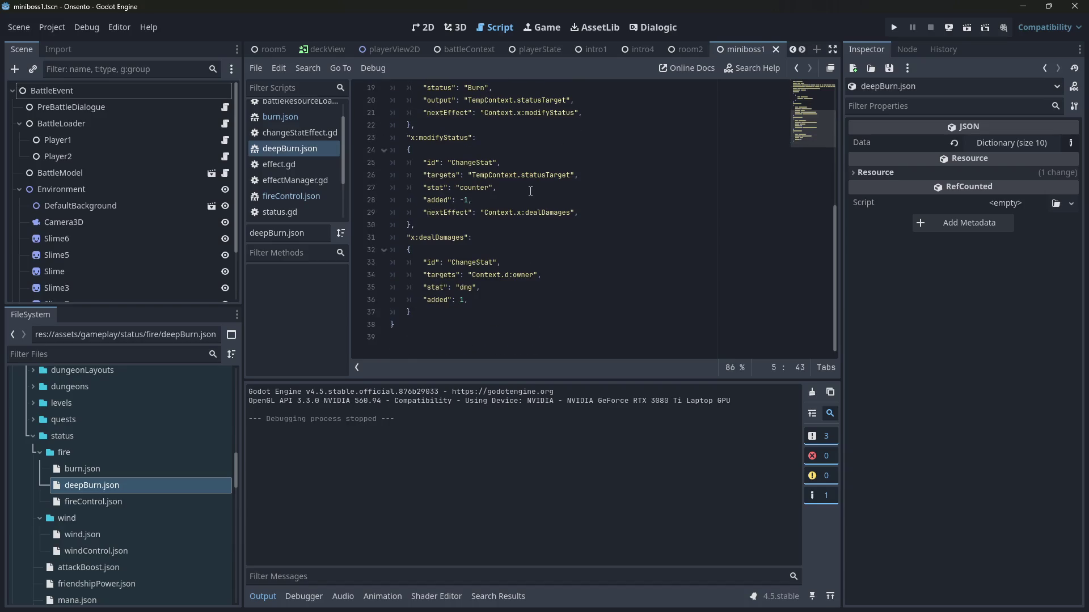
scroll(530, 191, "up", 1)
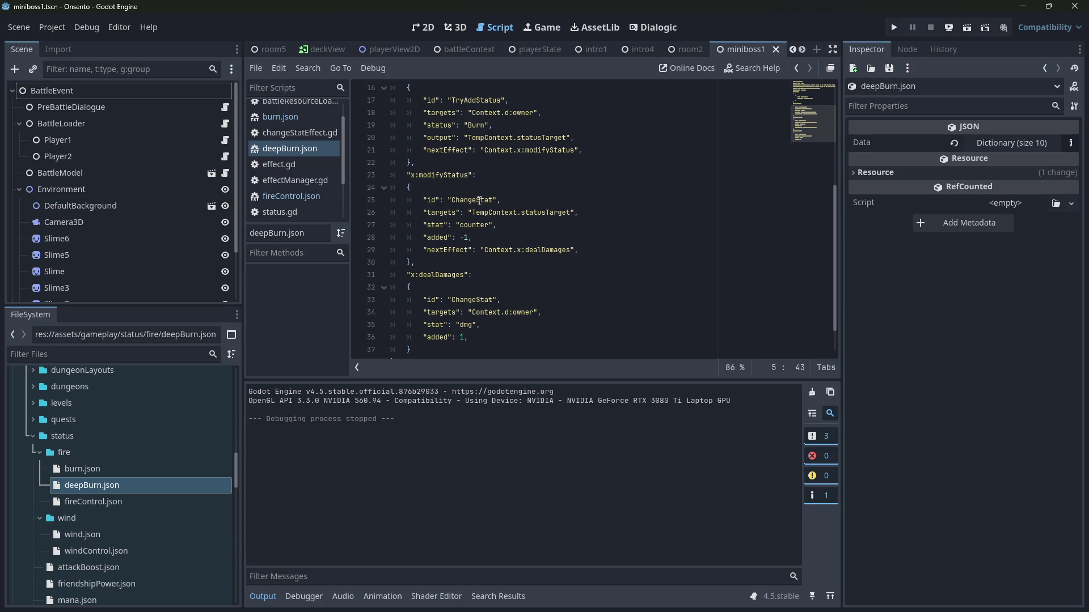
left_click(464, 338)
key("BackSpace")
type("3")
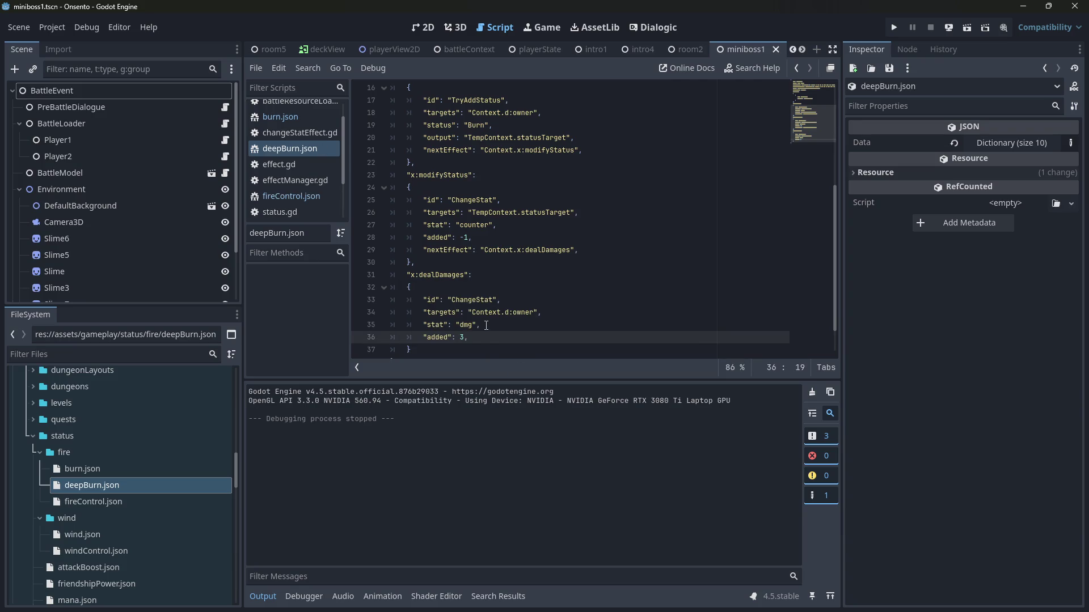
scroll(486, 325, "up", 5)
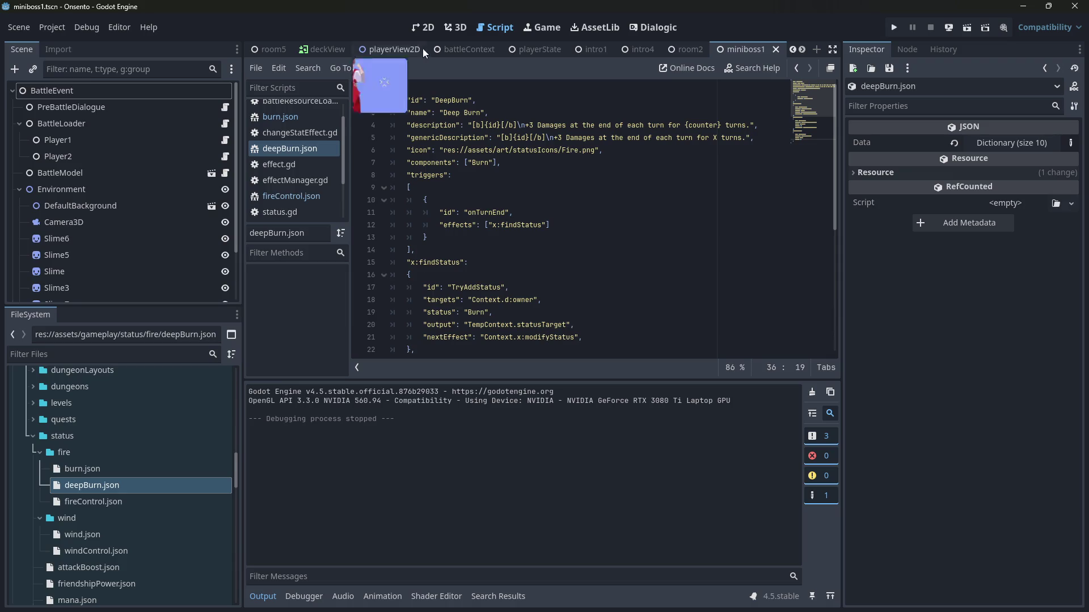
Step: Select the word Burn in the Deep Burn components on line 7
left_click(477, 176)
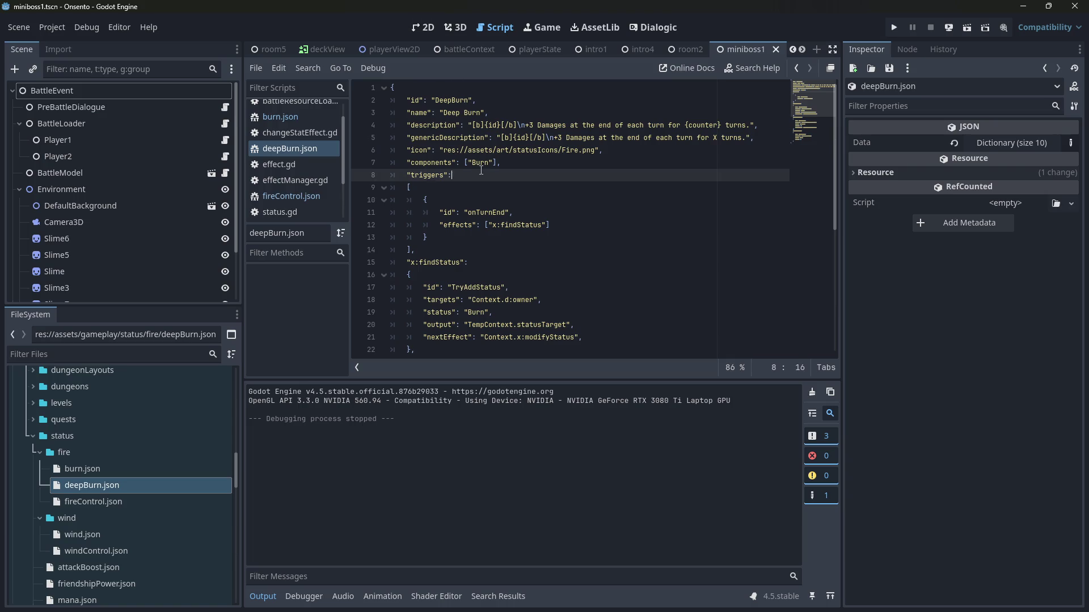
double_click(480, 163)
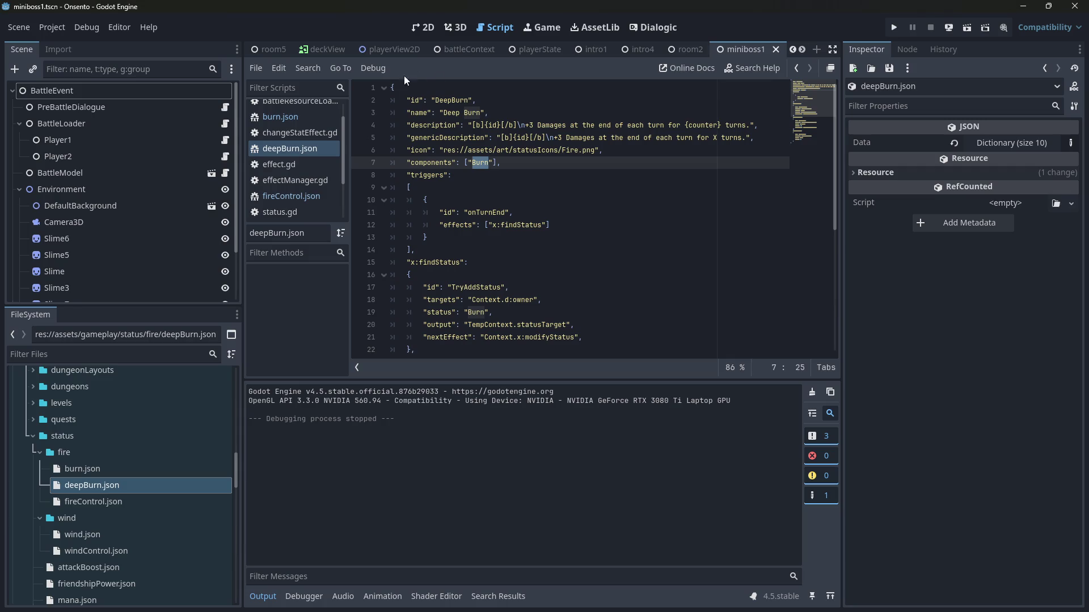
scroll(99, 510, "up", 3)
scroll(95, 522, "up", 6)
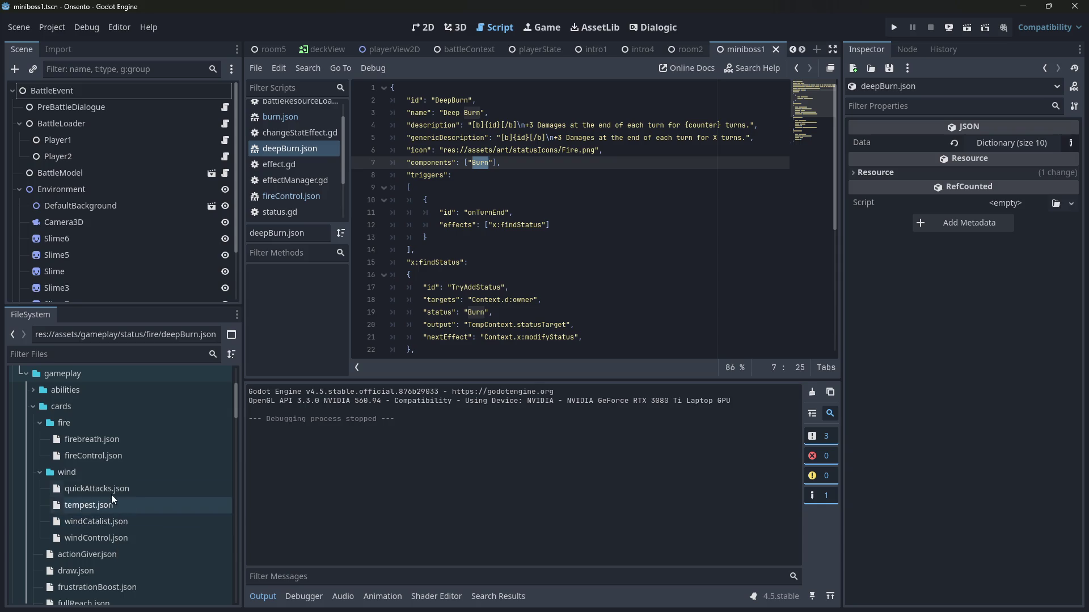
Step: Open fireControl.json and alternate with firebreath.json to compare the two card definitions
double_click(206, 456)
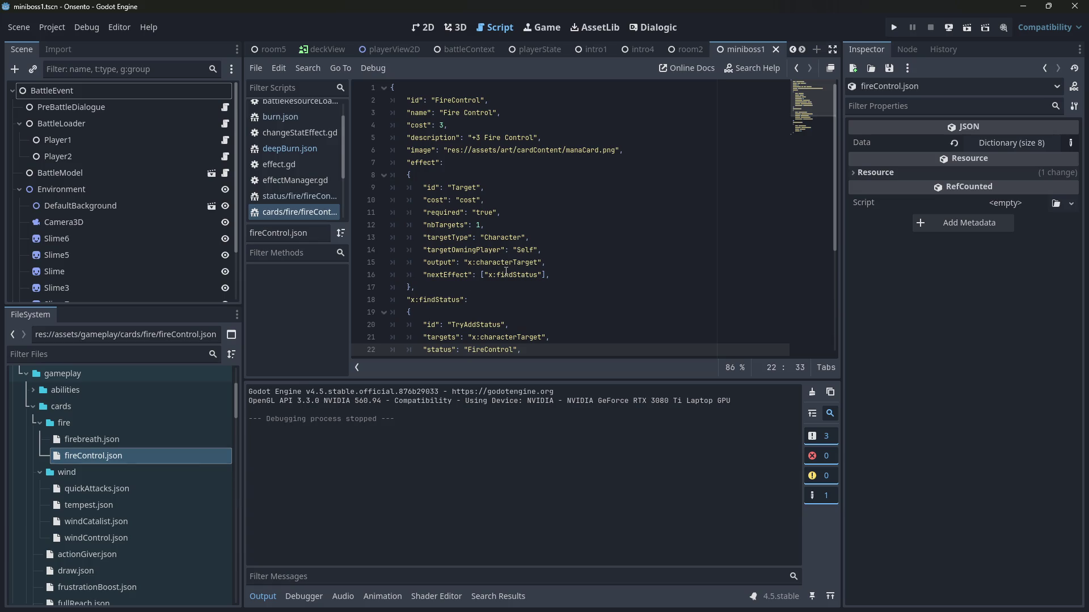
scroll(474, 313, "down", 1)
scroll(472, 313, "up", 1)
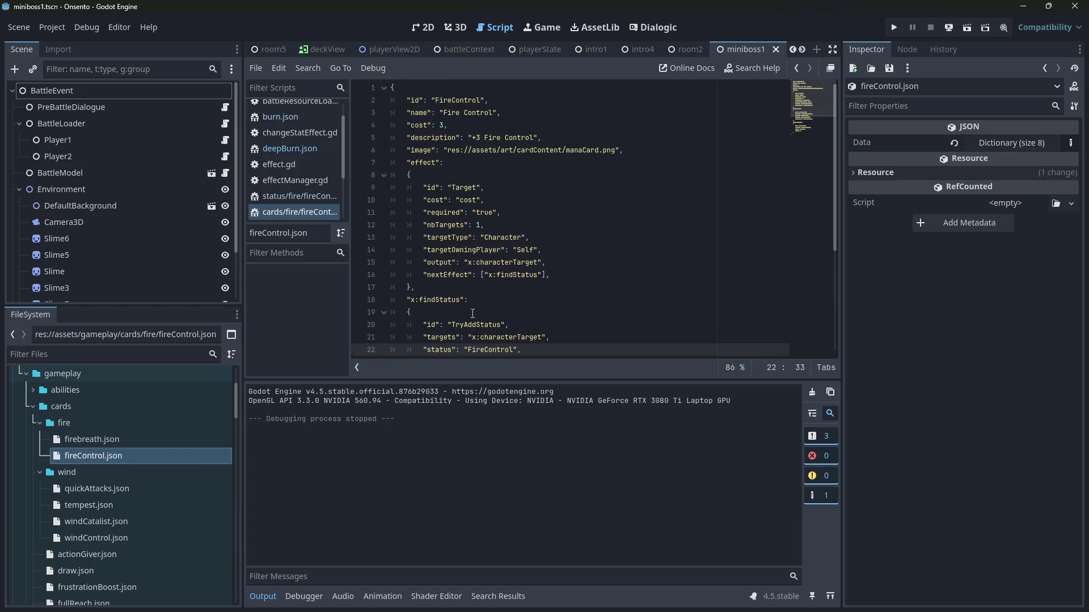
double_click(113, 437)
left_click(111, 454)
double_click(110, 440)
double_click(111, 451)
double_click(109, 439)
double_click(109, 448)
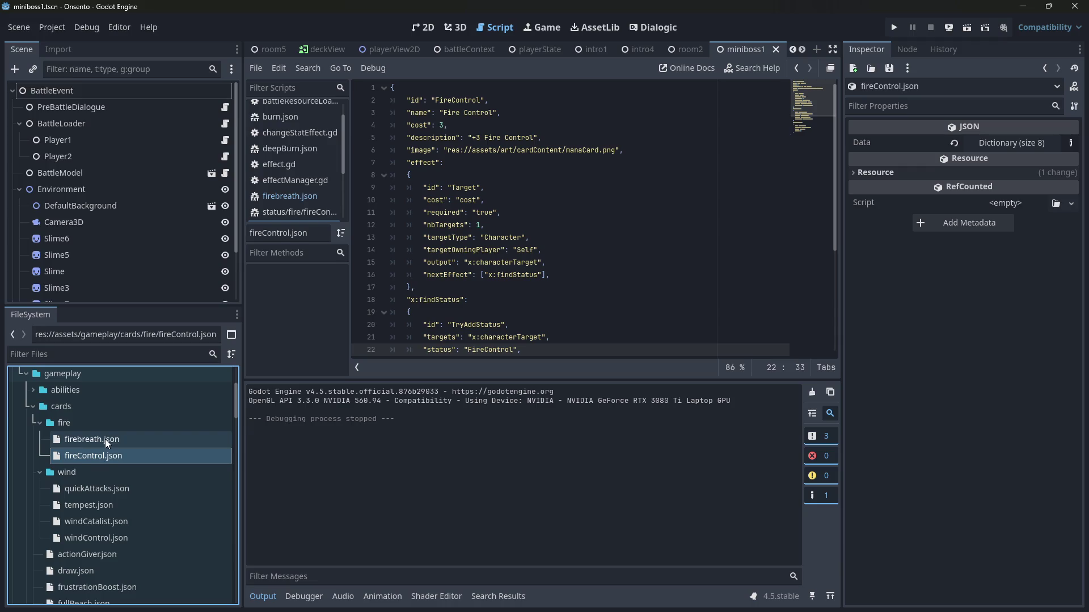
double_click(104, 439)
scroll(395, 316, "down", 5)
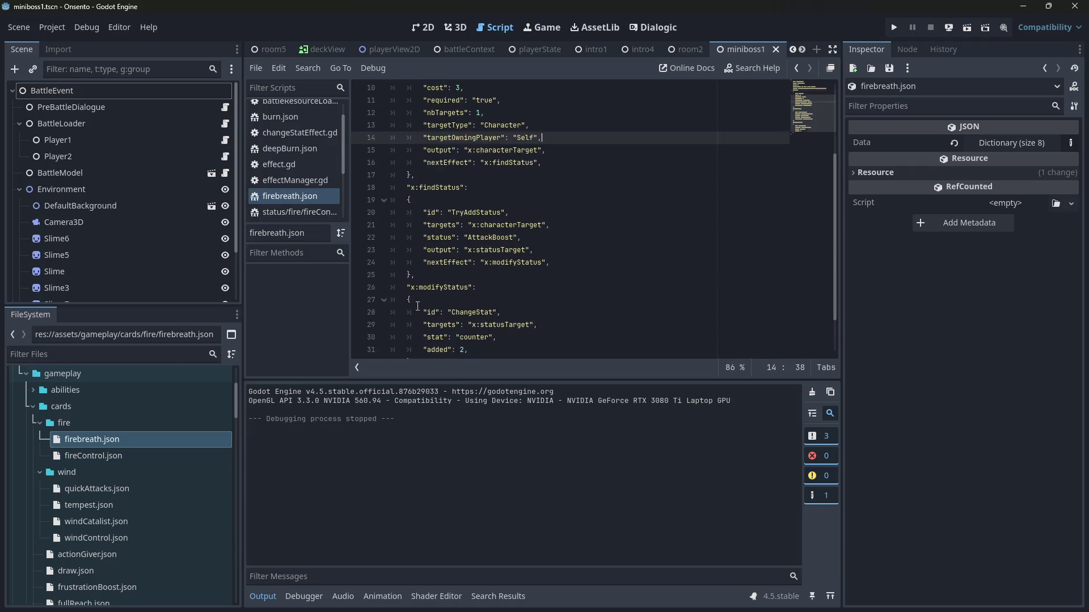
double_click(83, 451)
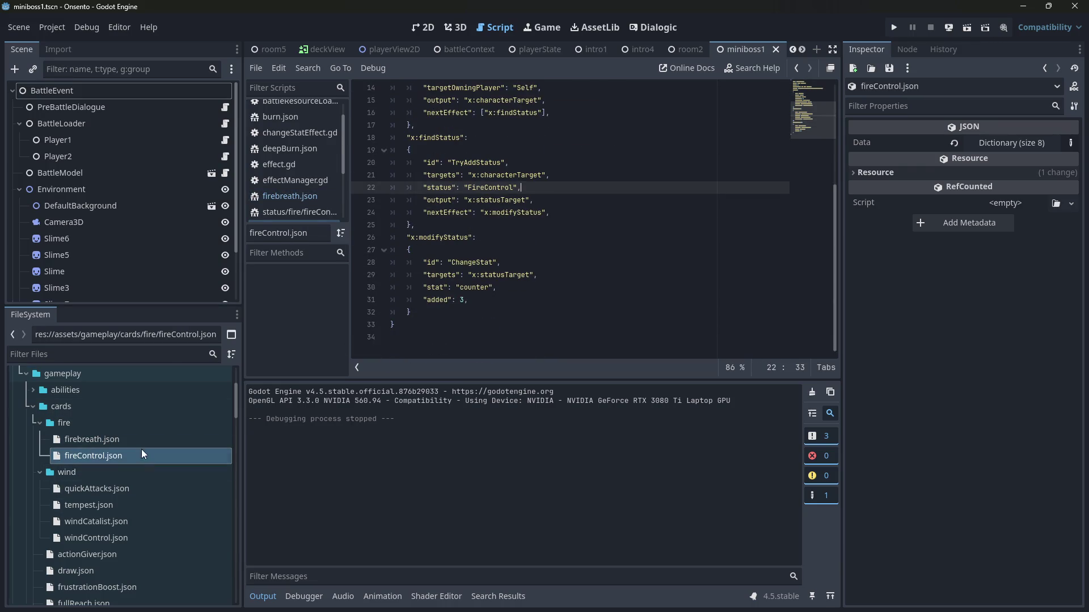
double_click(141, 444)
double_click(109, 454)
Step: Collapse and re-expand the fire cards folder, then compare firebreath.json with fireControl.json again
double_click(120, 430)
double_click(120, 430)
left_click(120, 440)
double_click(120, 440)
double_click(121, 454)
double_click(121, 444)
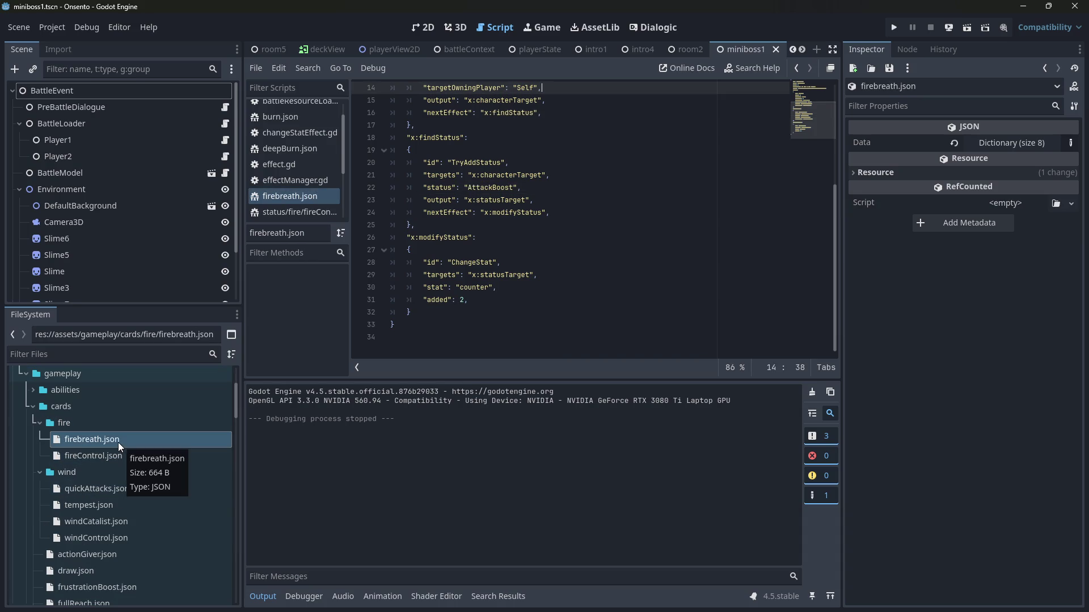
double_click(117, 453)
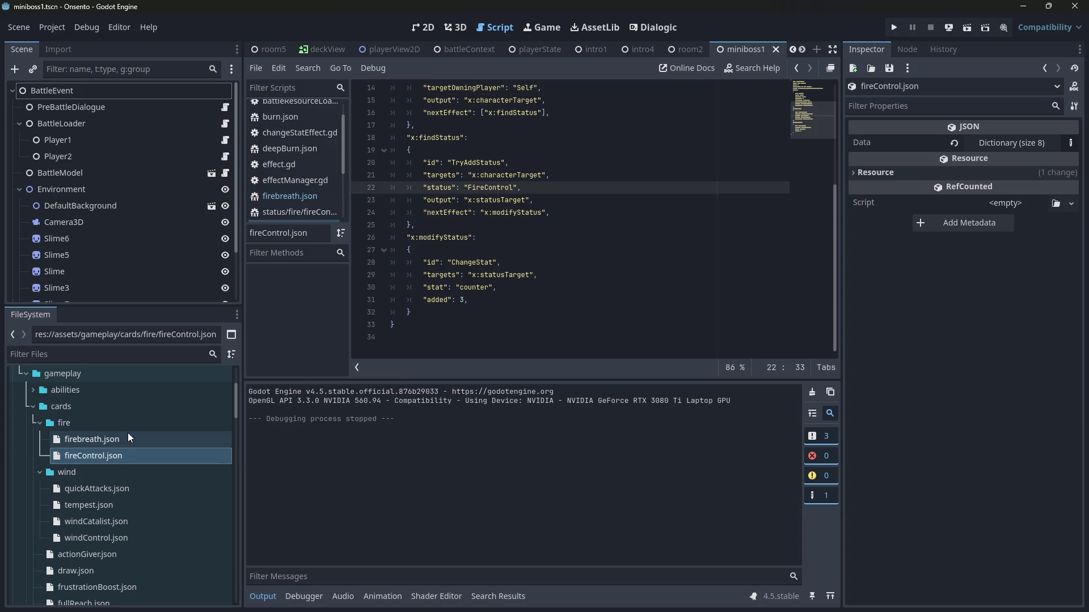
Step: Reopen fireControl.json from the file tree and select windCatalist.json
scroll(129, 433, "up", 3)
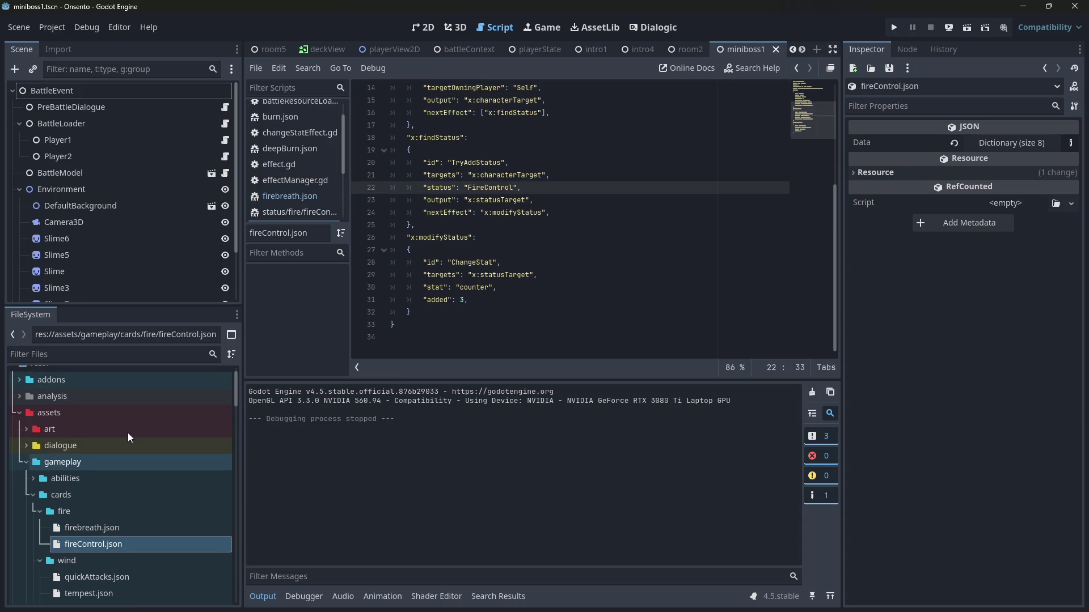
scroll(209, 425, "down", 4)
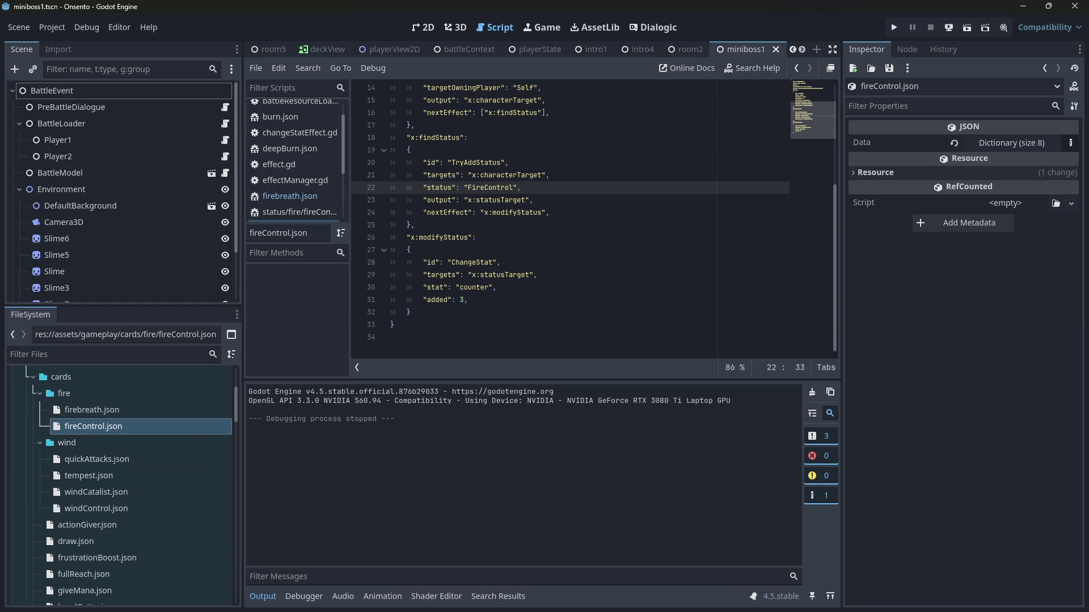
left_click(967, 28)
left_click(126, 431)
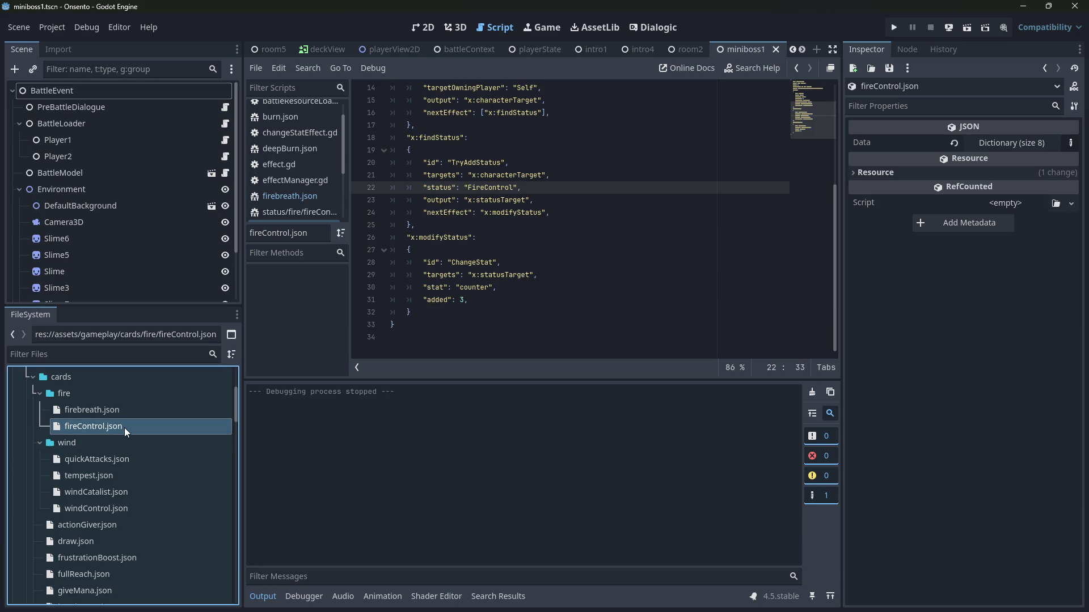
double_click(124, 428)
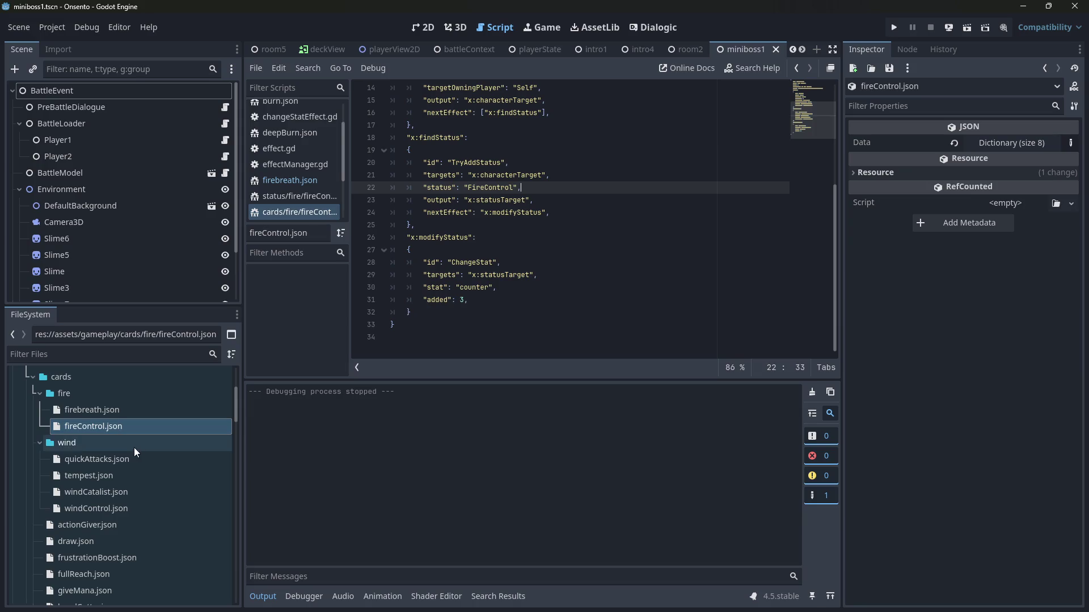
left_click(135, 489)
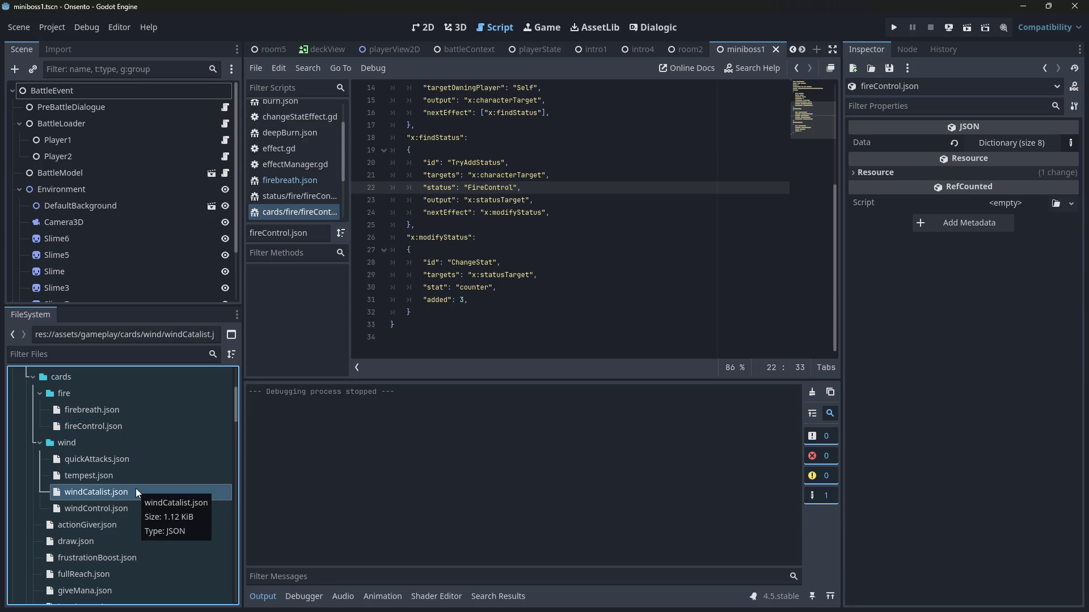
Step: Choose Duplicate... from windCatalist.json's FileSystem context menu
right_click(137, 492)
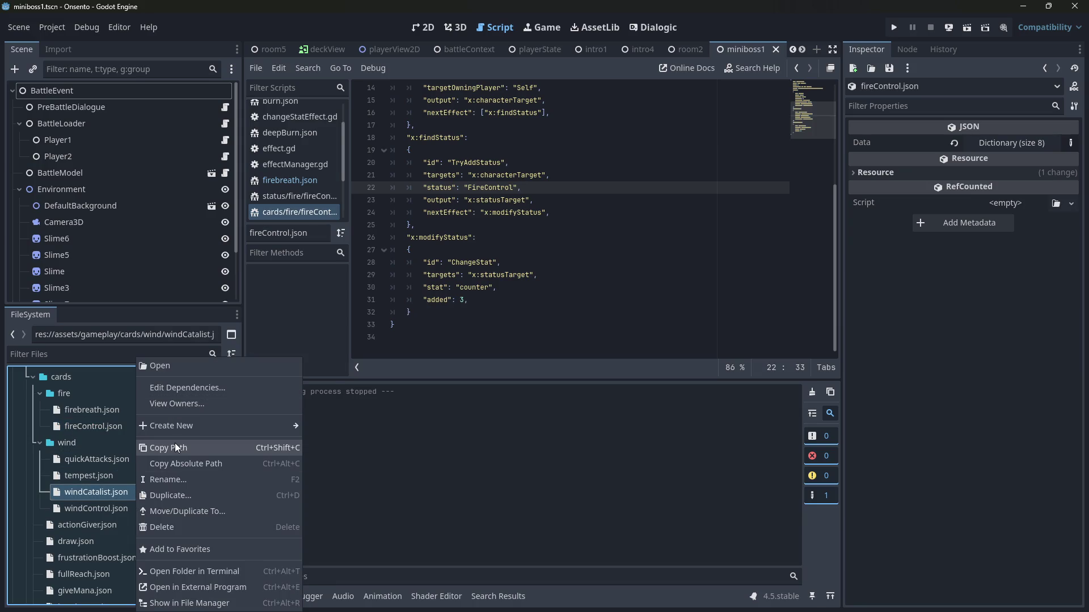
left_click(192, 495)
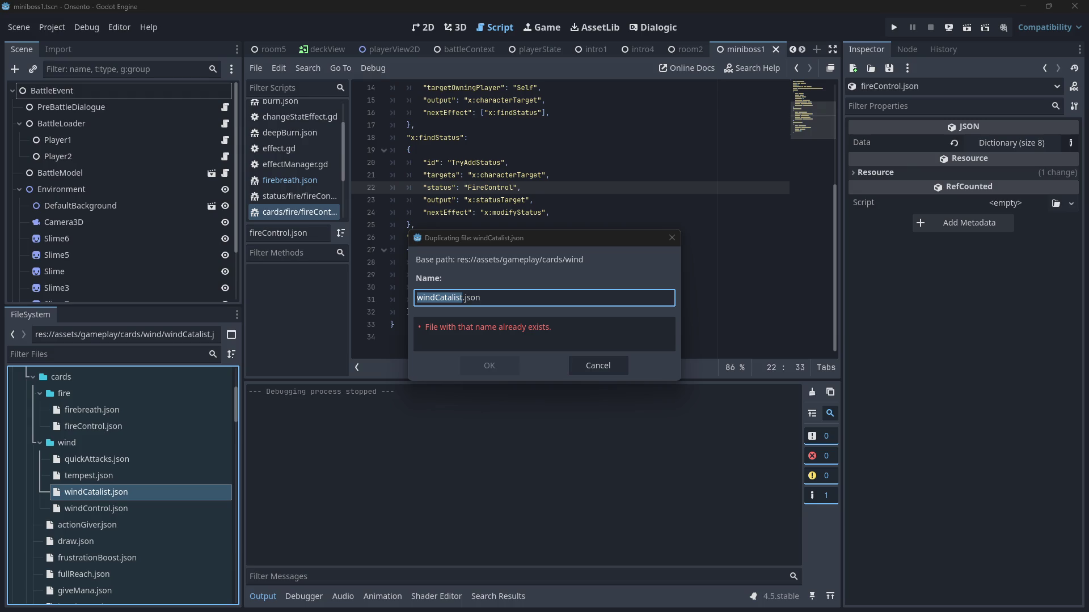
key("alt+Tab")
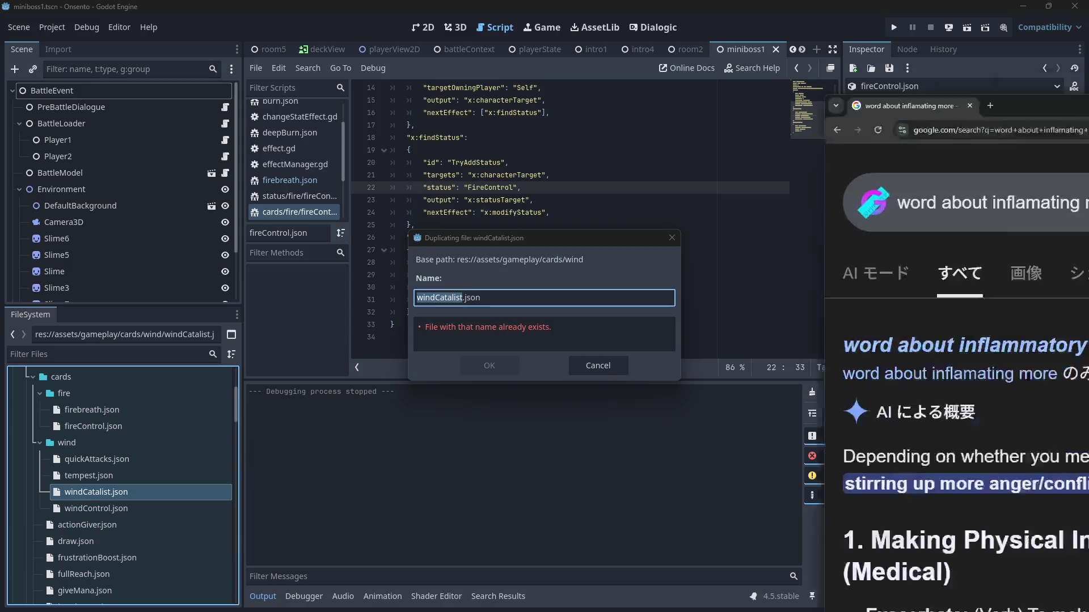
Step: Search Google for 'word about increasing fire' and expand the AI overview's word list
left_click(225, 291)
double_click(358, 129)
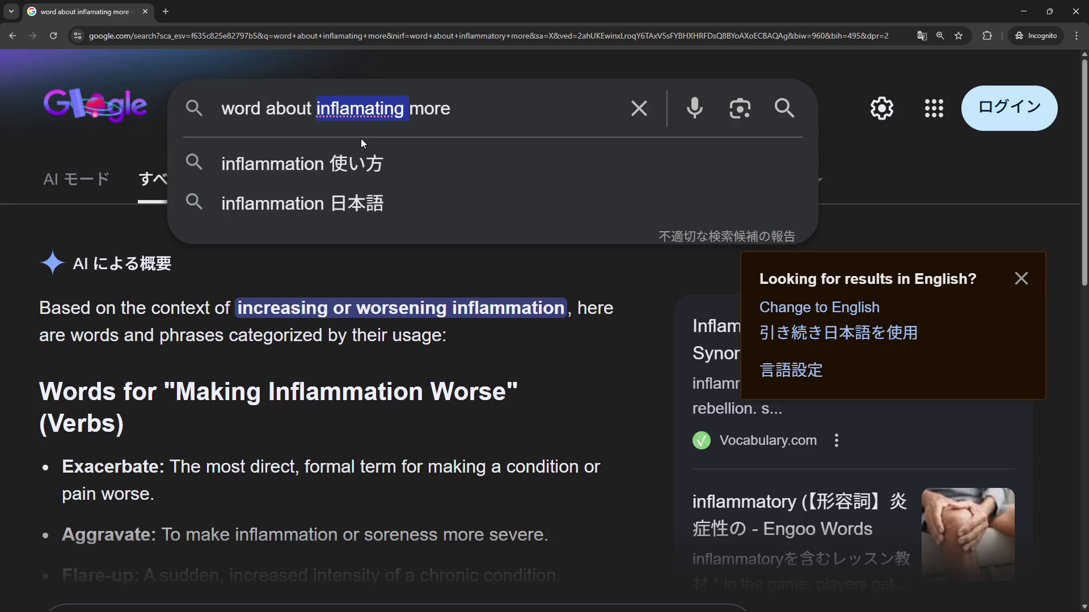
type("increasing")
key("Delete")
key("Delete")
key("Delete")
type("fire")
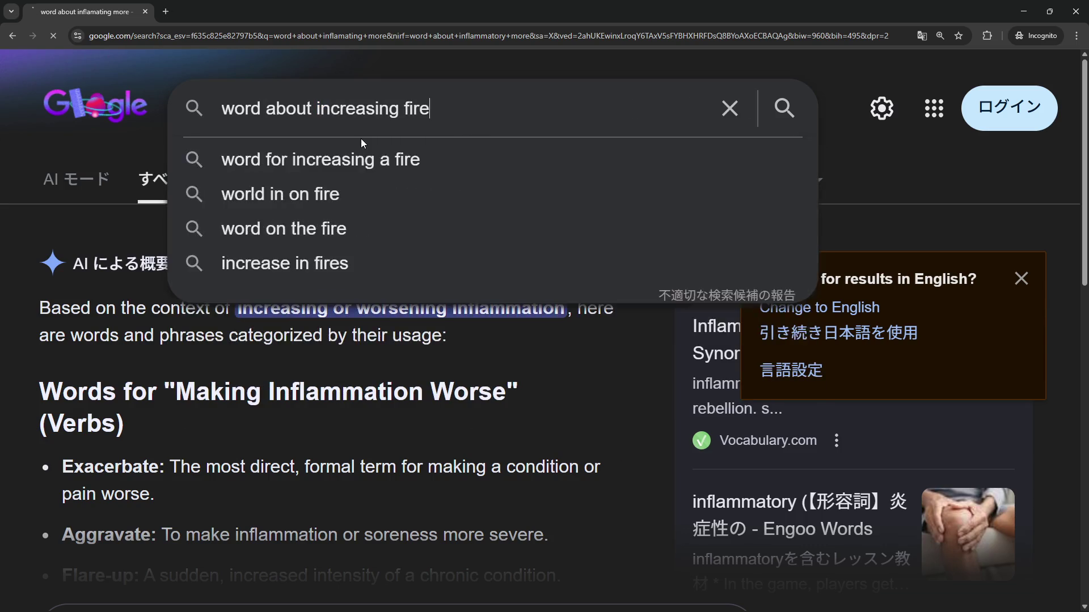
key("Return")
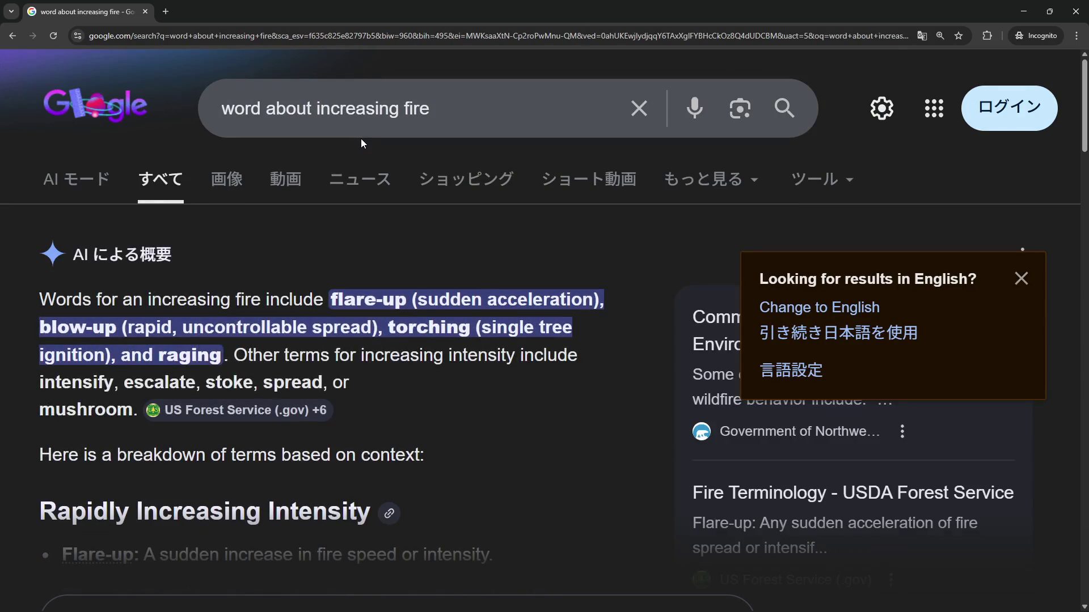
scroll(295, 286, "down", 1)
scroll(295, 285, "down", 1)
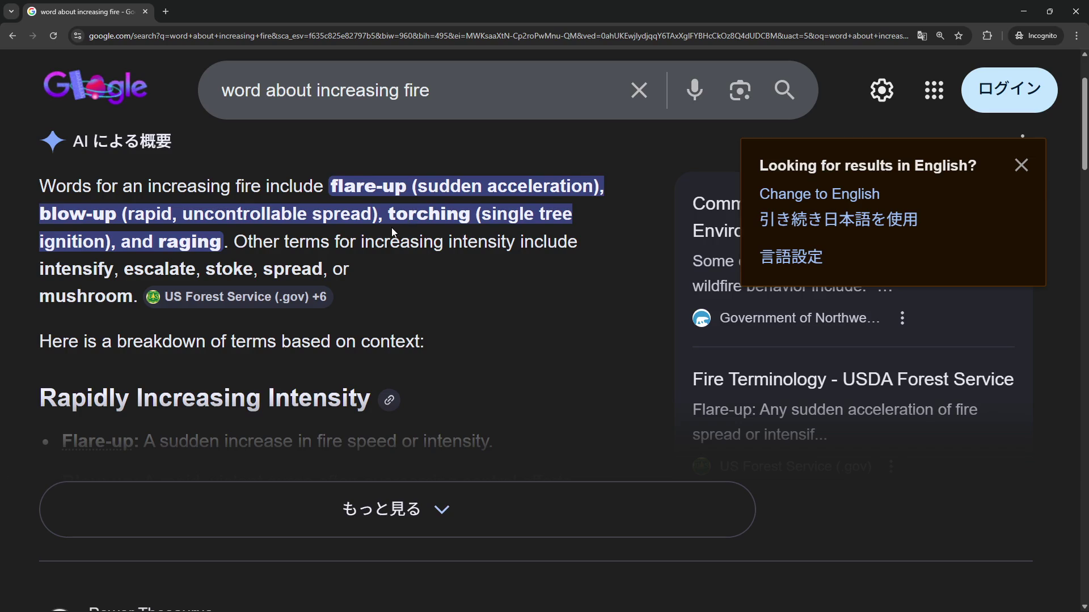
scroll(395, 233, "down", 2)
left_click(397, 423)
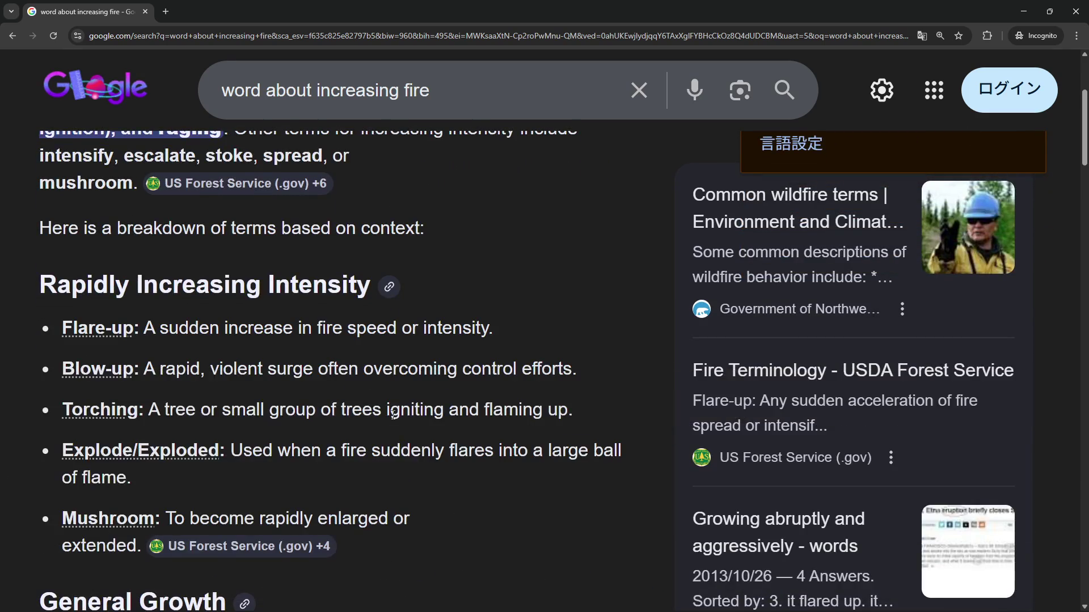
scroll(397, 419, "down", 4)
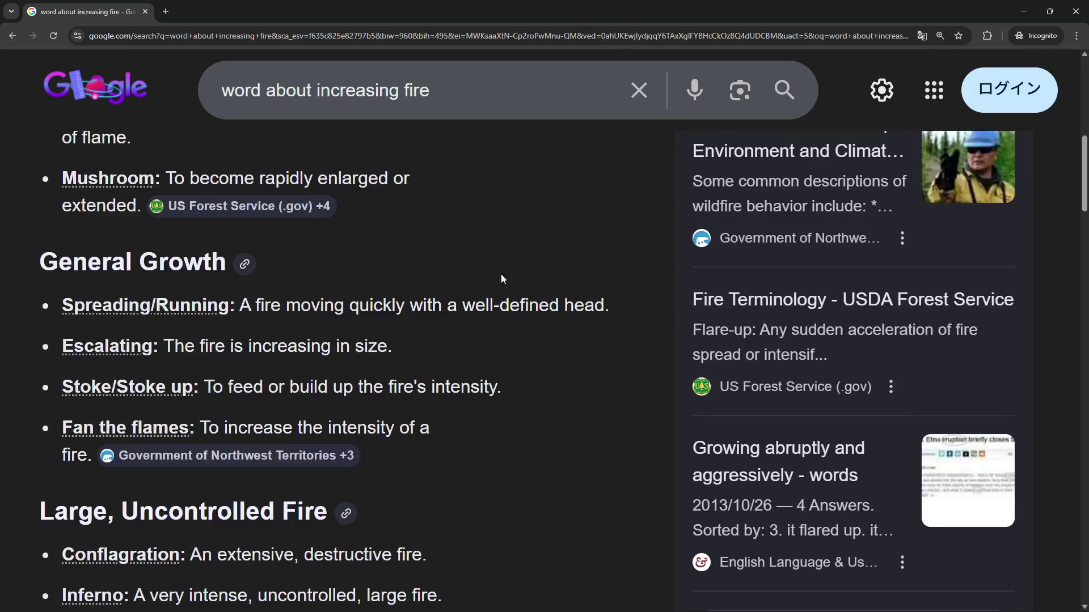
key("alt+Tab")
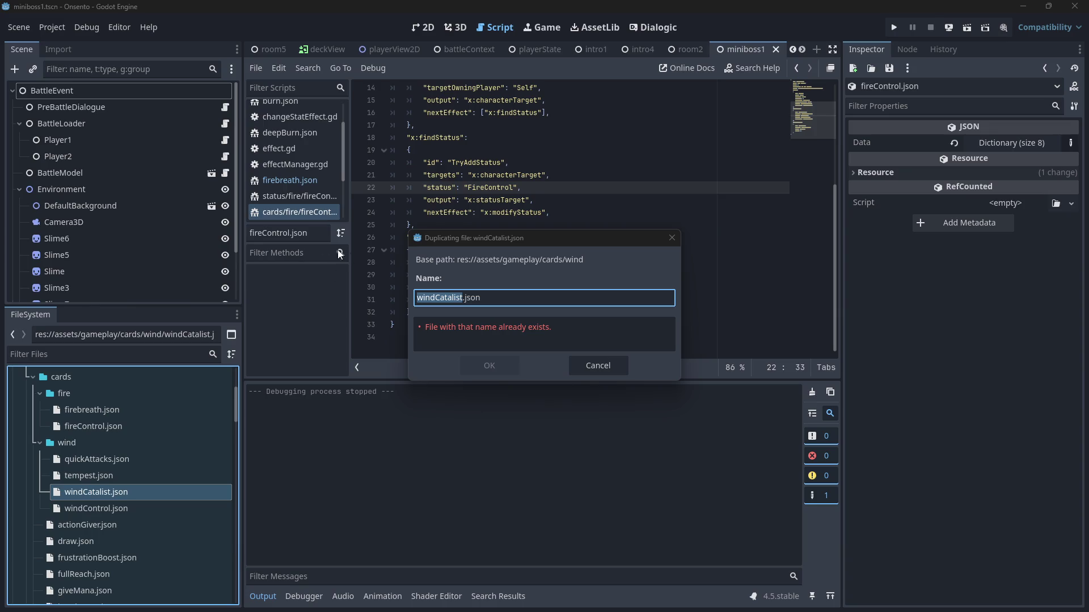
Step: Save the duplicate as ignite.json, move it into fire, and set id and name to Ignite
type("ign")
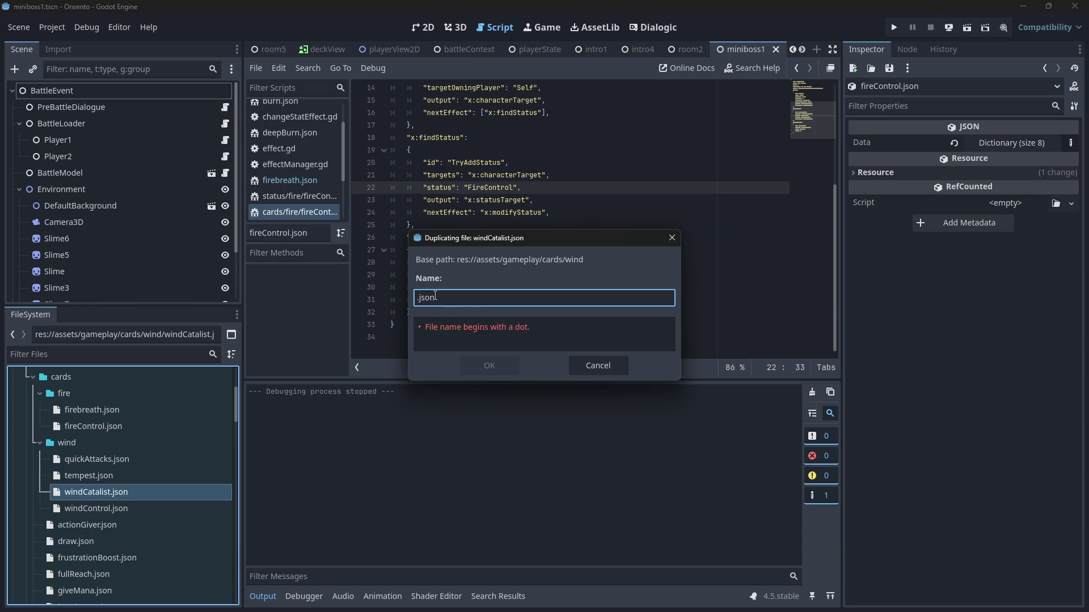
type("ite")
key("Return")
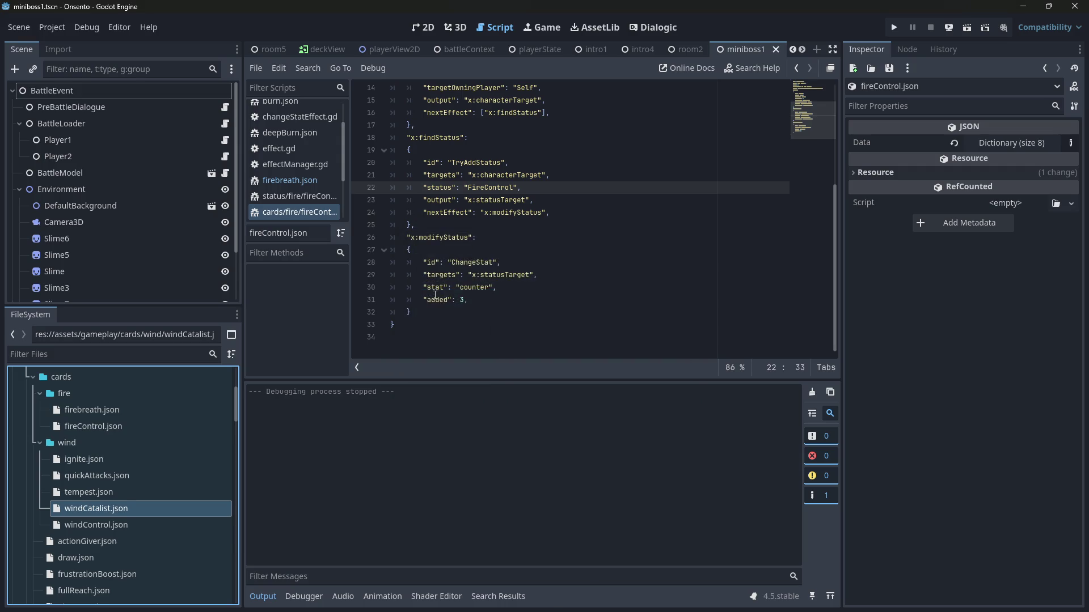
double_click(104, 462)
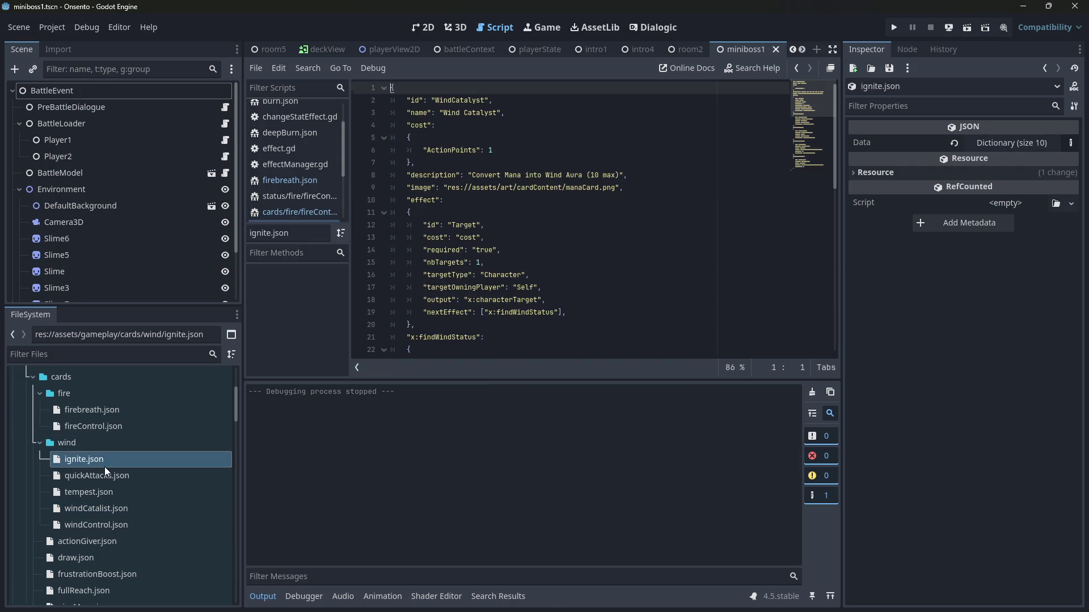
double_click(456, 100)
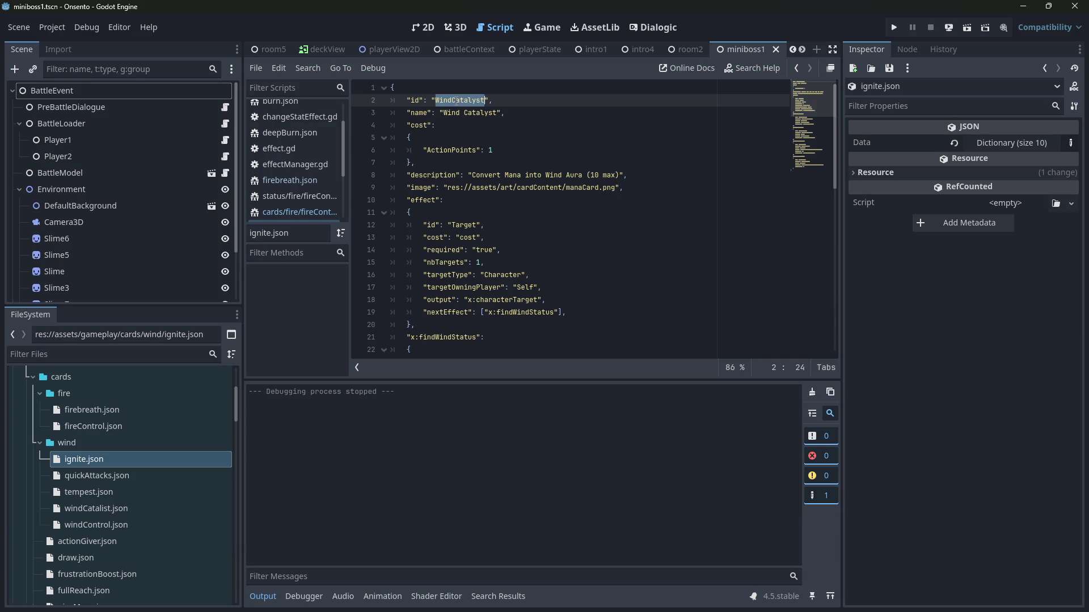
type("Ignite")
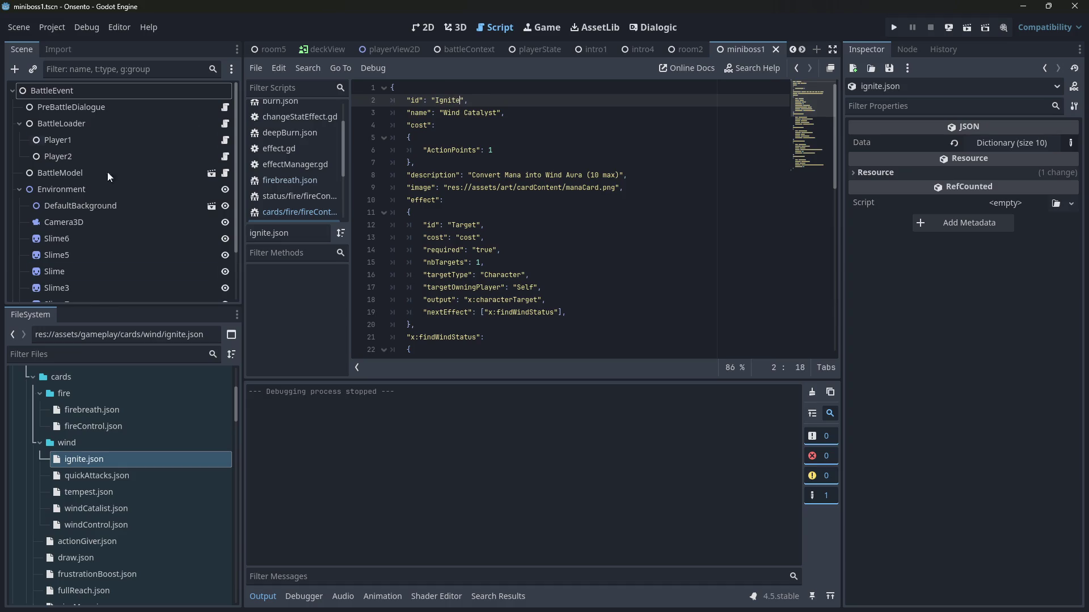
left_click_drag(47, 458, 83, 391)
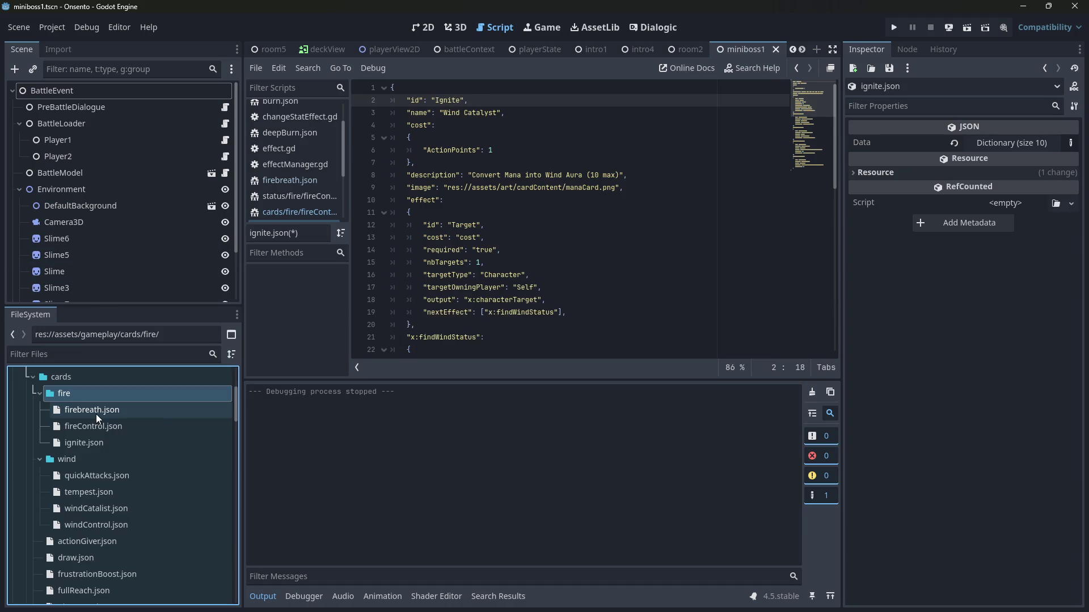
left_click(84, 442)
left_click(493, 105)
double_click(491, 113)
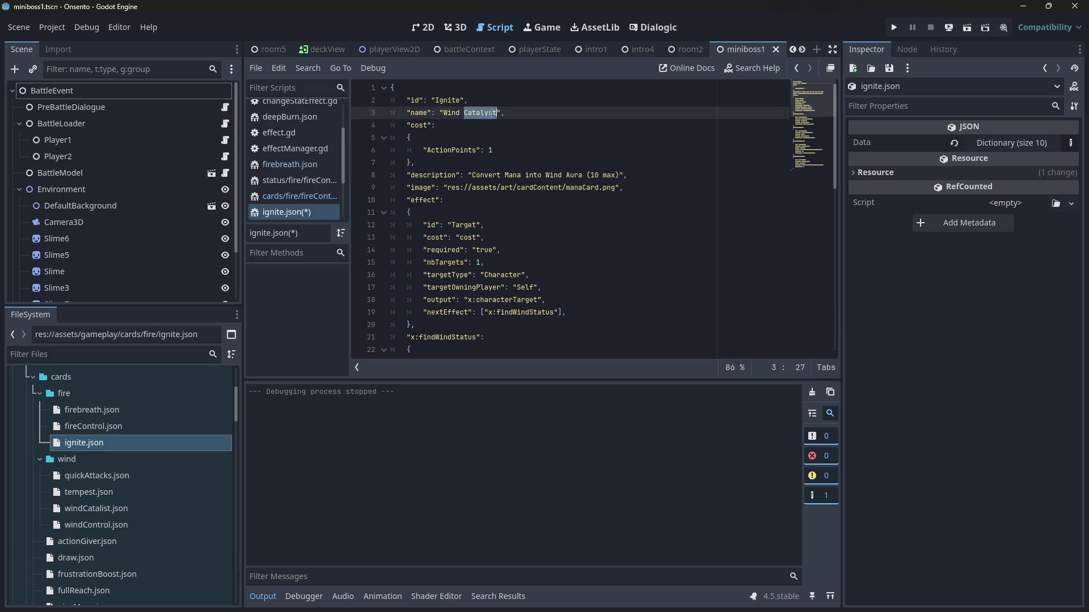
key("BackSpace")
key("BackSpace")
key("BackSpace")
type("Ignite")
key("ctrl+s")
Step: Set the card's ActionPoints cost to 3 and save
left_click(504, 152)
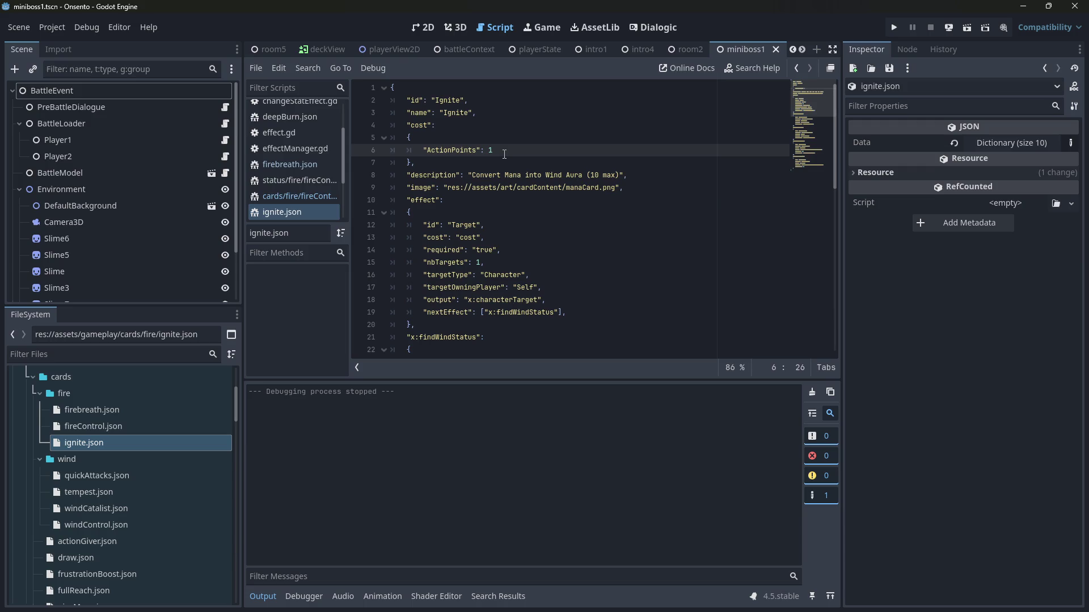
key("BackSpace")
type("3")
key("ctrl+s")
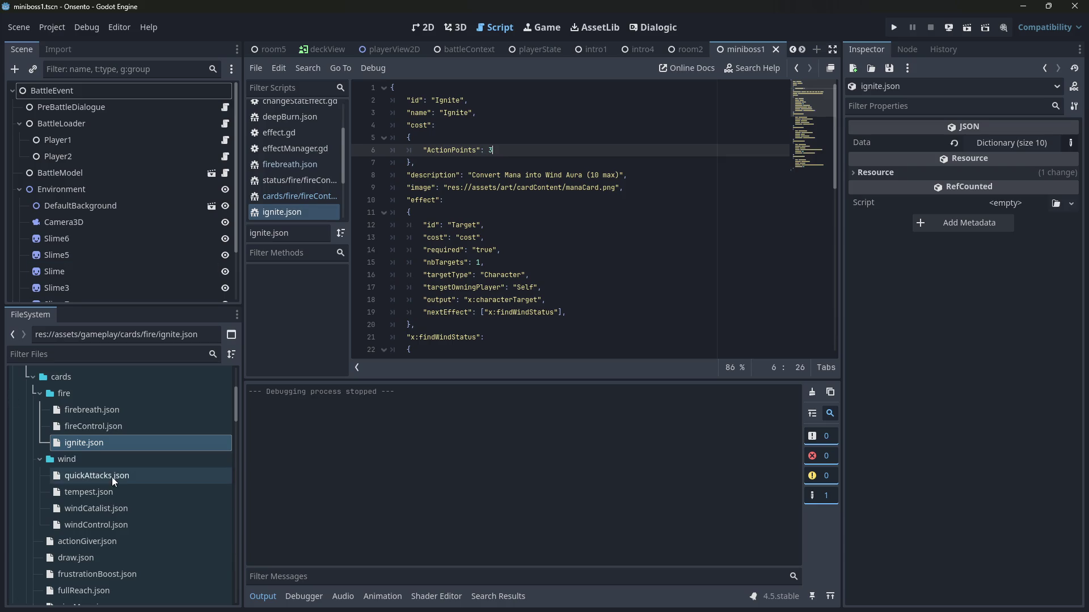
Step: Copy the "Wind": 10 cost line from tempest.json into ignite.json as a Burn cost
double_click(114, 492)
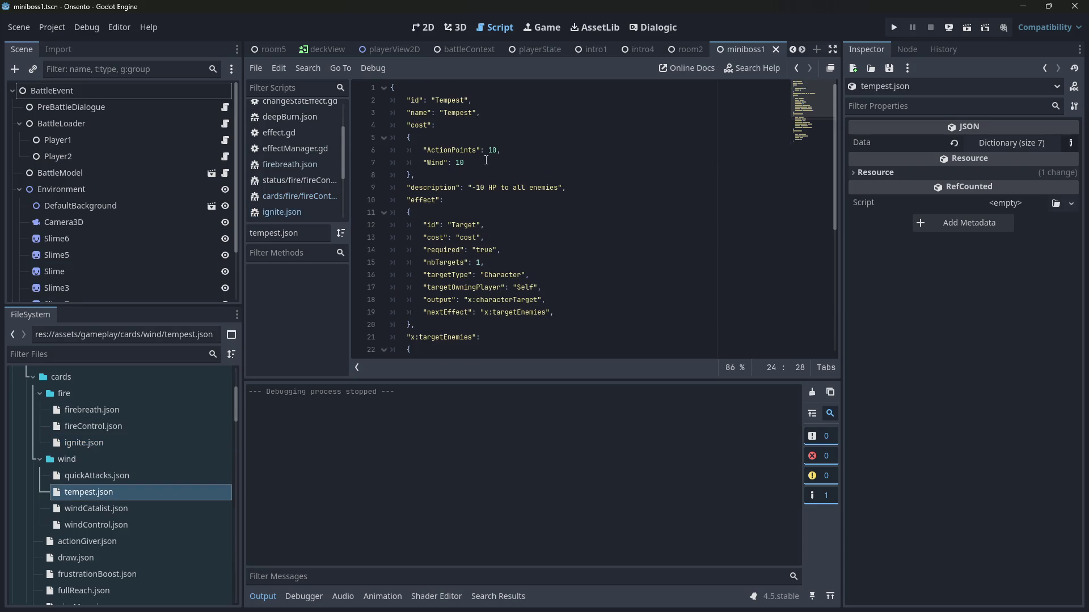
left_click_drag(490, 163, 363, 160)
double_click(128, 410)
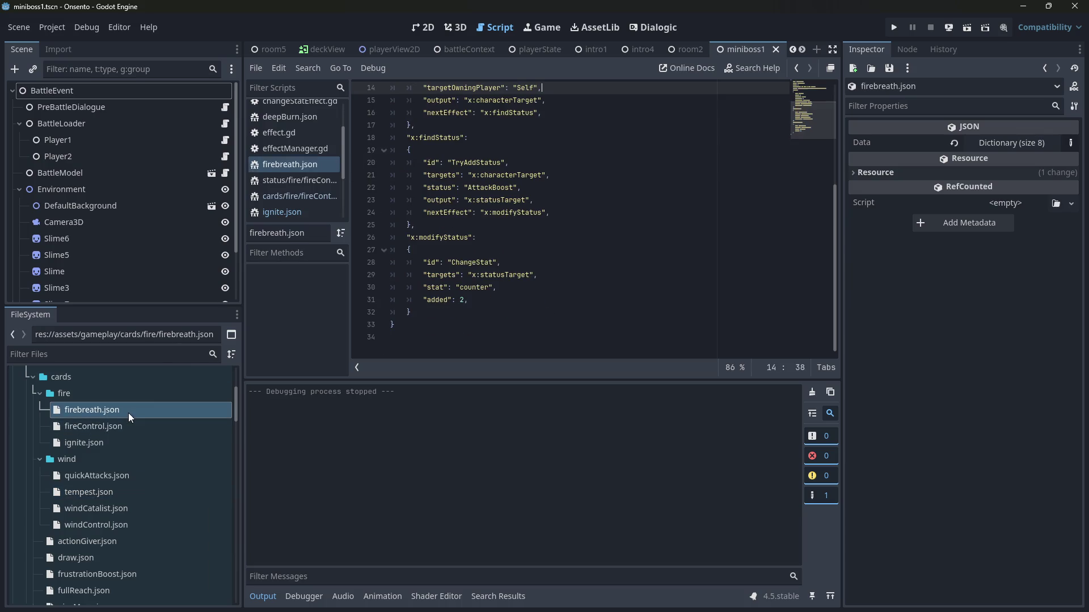
left_click(156, 442)
double_click(156, 443)
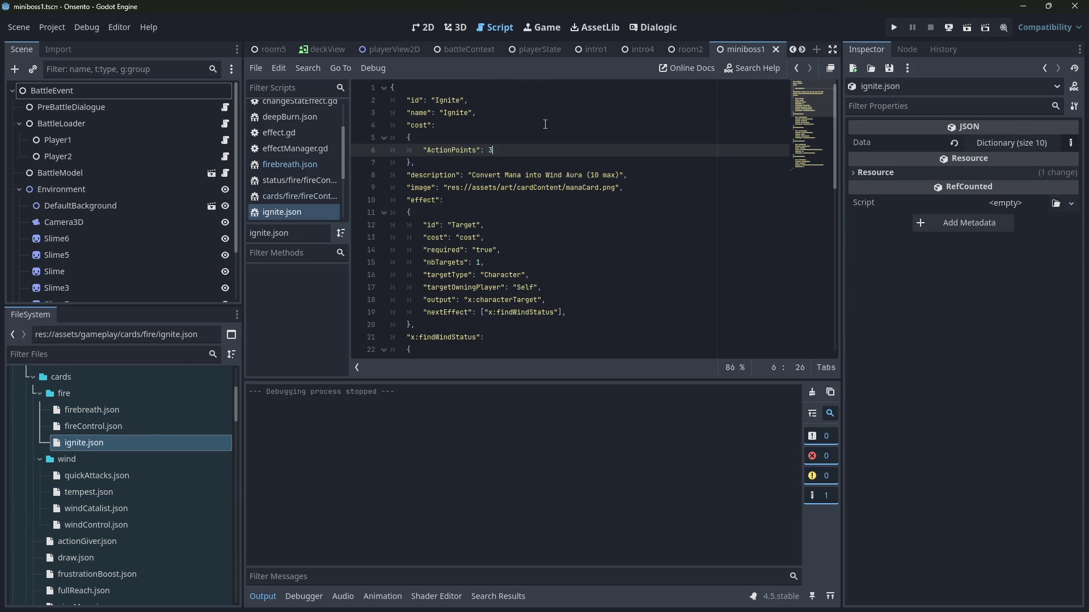
type(",")
key("Return")
key("ctrl+v")
key("Left")
key("ctrl+shift+Left")
type("Burn")
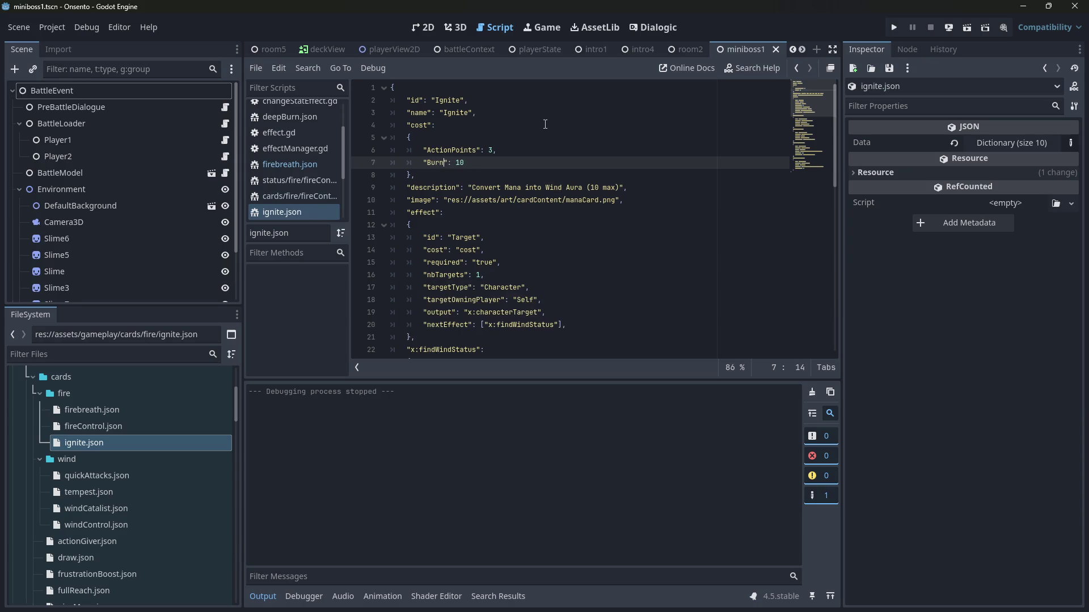
Step: Change the ActionPoints cost to 8
left_click(490, 156)
key("Left")
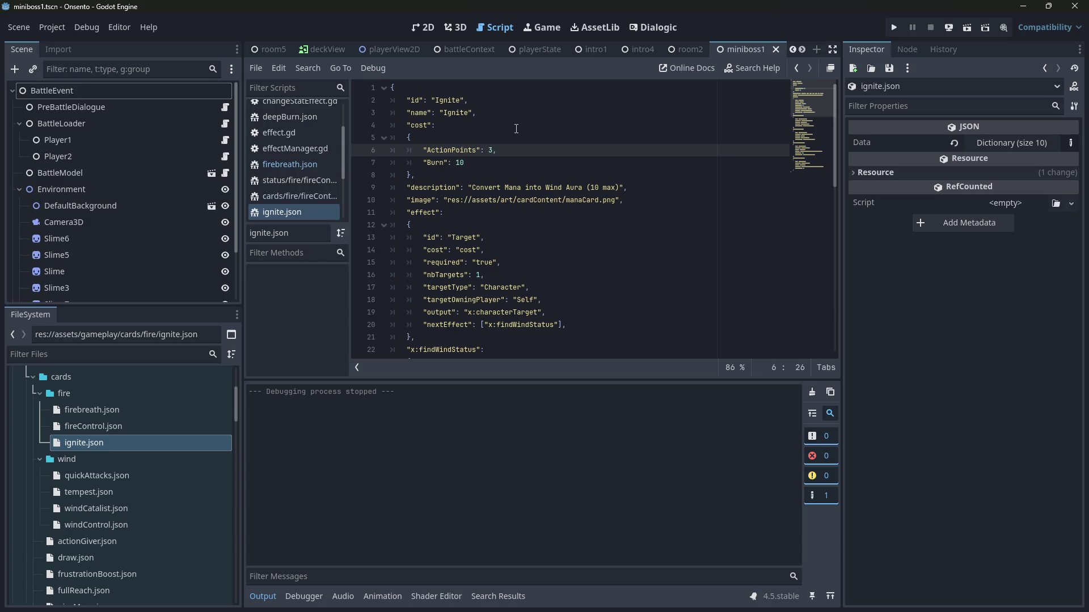
key("BackSpace")
type("5")
key("BackSpace")
type("9")
key("BackSpace")
type("8")
Step: Delete the added Burn cost line
left_click(485, 165)
double_click(460, 163)
left_click(470, 162)
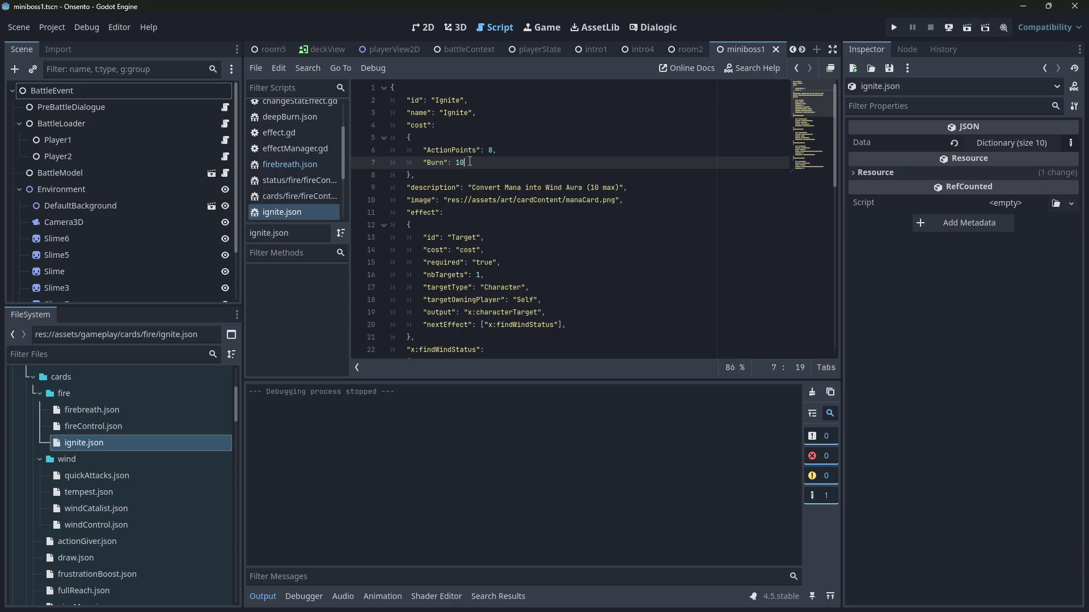
left_click_drag(470, 162, 352, 158)
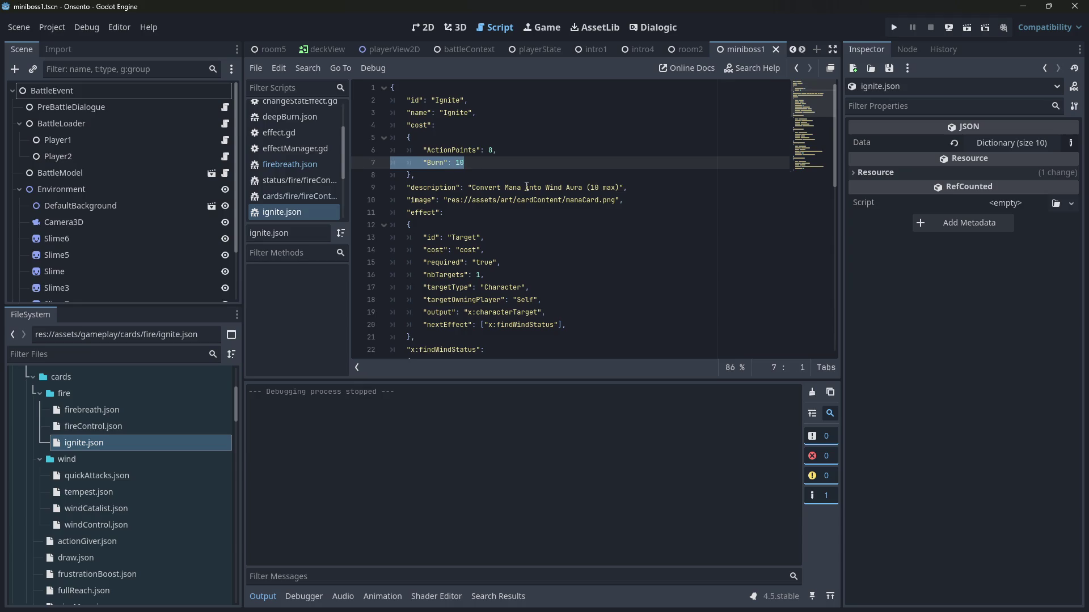
left_click(492, 162)
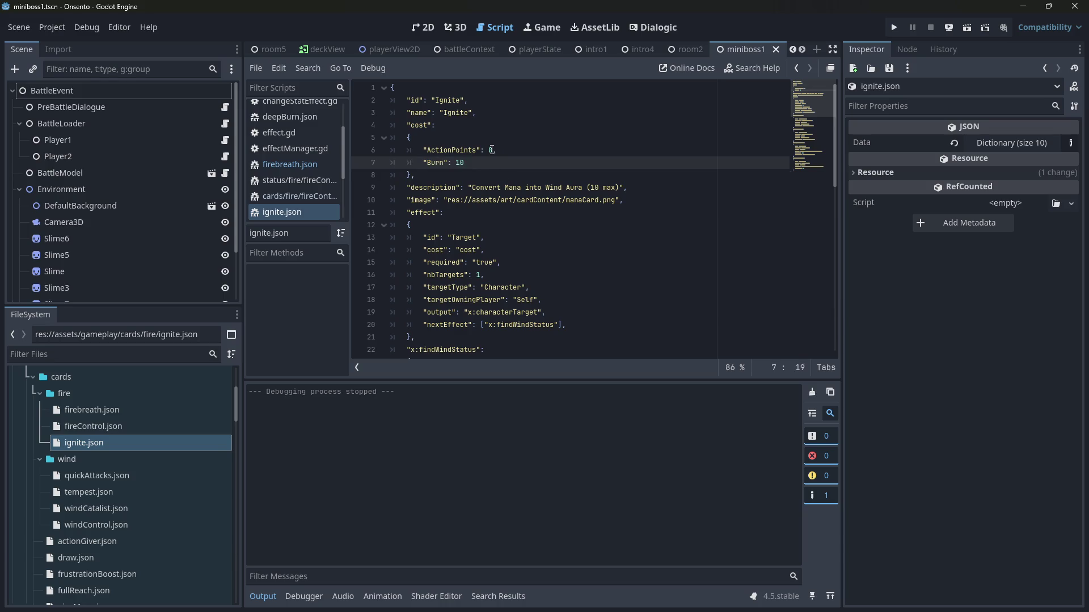
left_click_drag(483, 164, 376, 161)
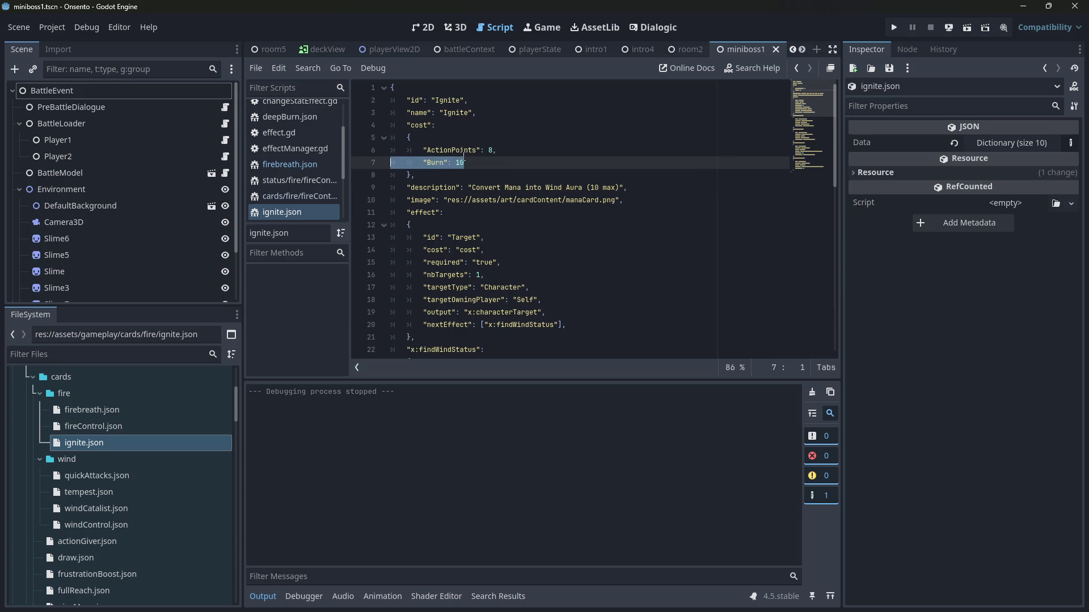
left_click(460, 163)
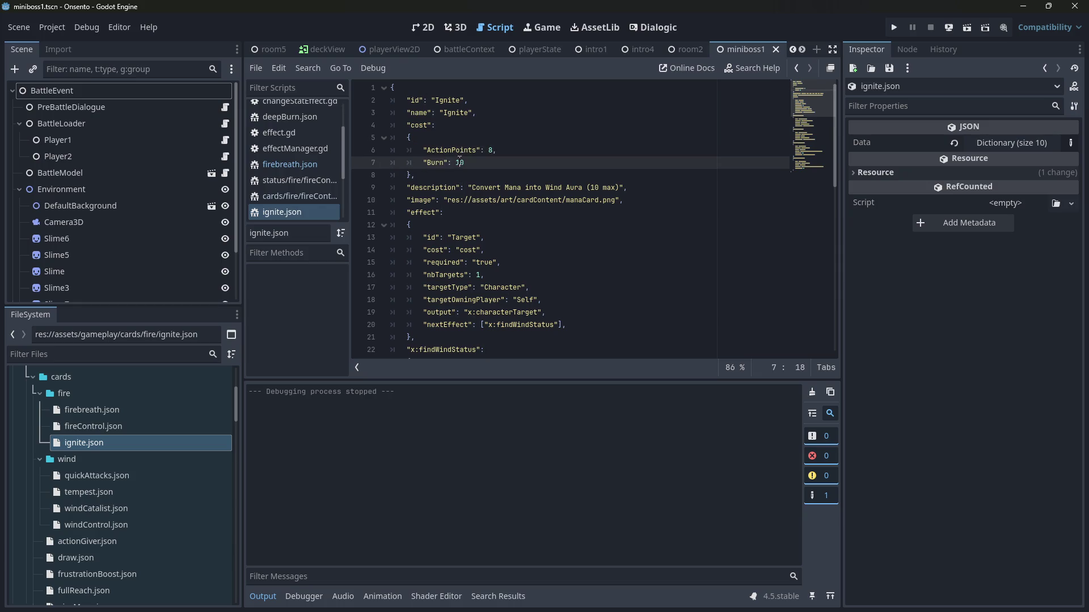
left_click_drag(460, 162, 361, 164)
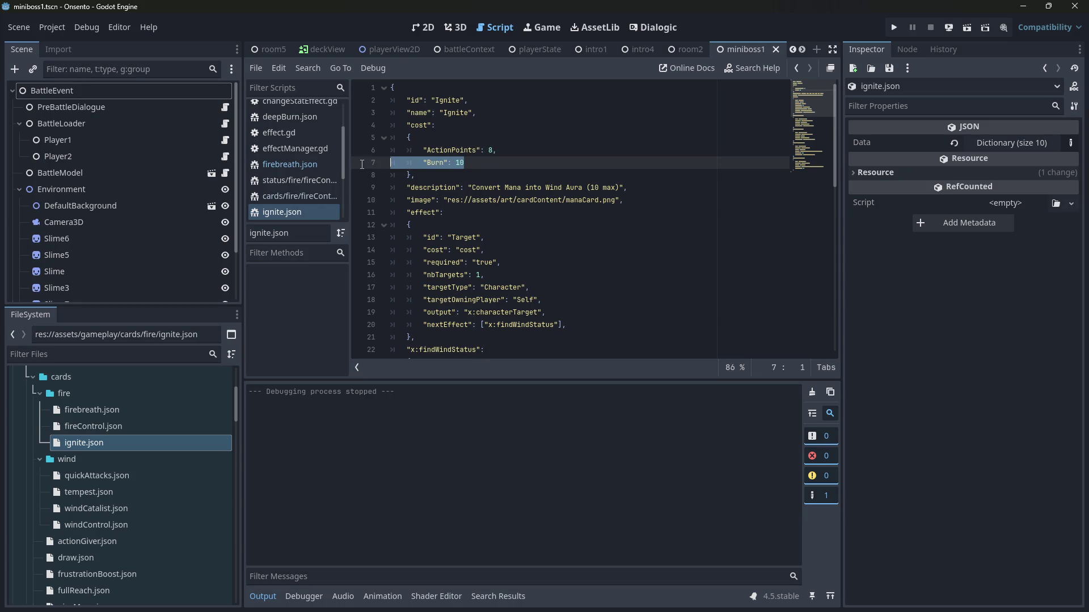
key("BackSpace")
key("BackSpace")
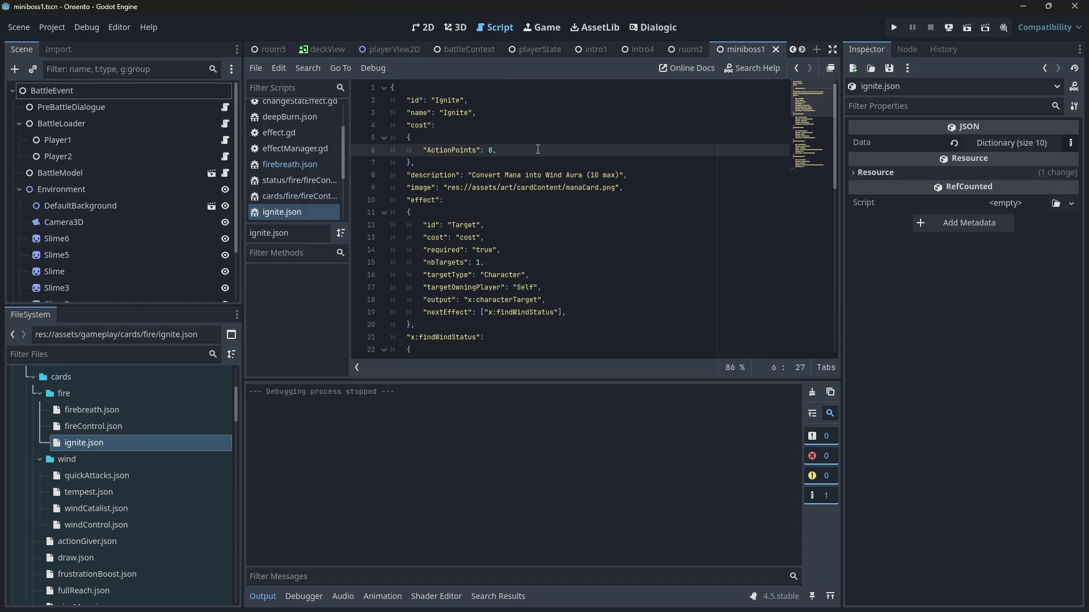
Step: Change the description to 'Convert Burn into Deep Burn (10 max)' and save
left_click(555, 174)
double_click(553, 174)
double_click(513, 175)
type("Burn")
double_click(554, 175)
type("Deep Burn")
key("Delete")
key("Delete")
key("Delete")
key("ctrl+s")
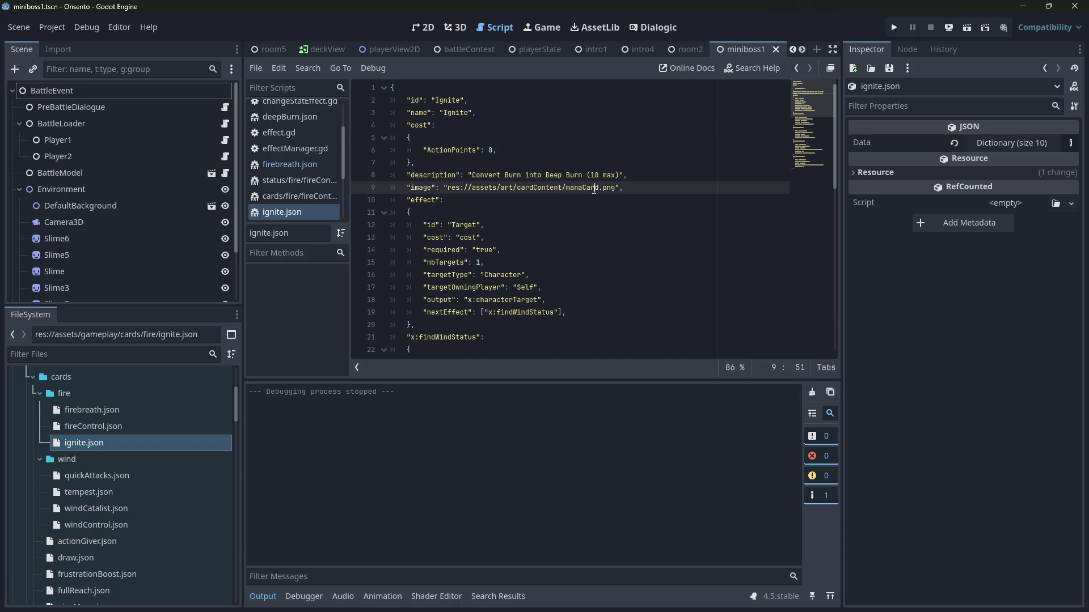
double_click(89, 409)
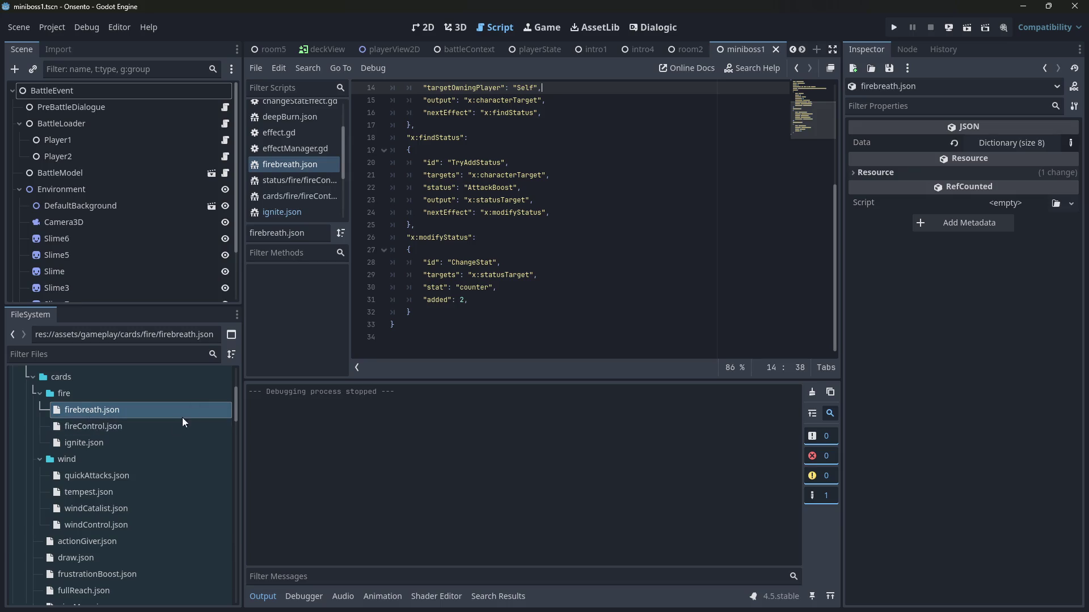
double_click(154, 440)
double_click(133, 416)
scroll(539, 251, "up", 5)
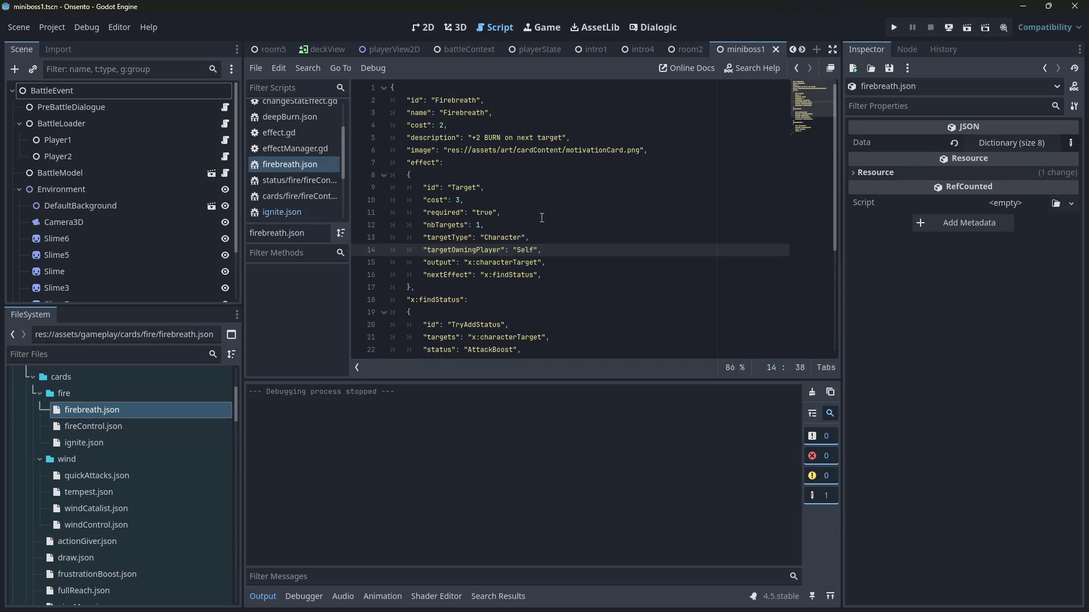
double_click(151, 443)
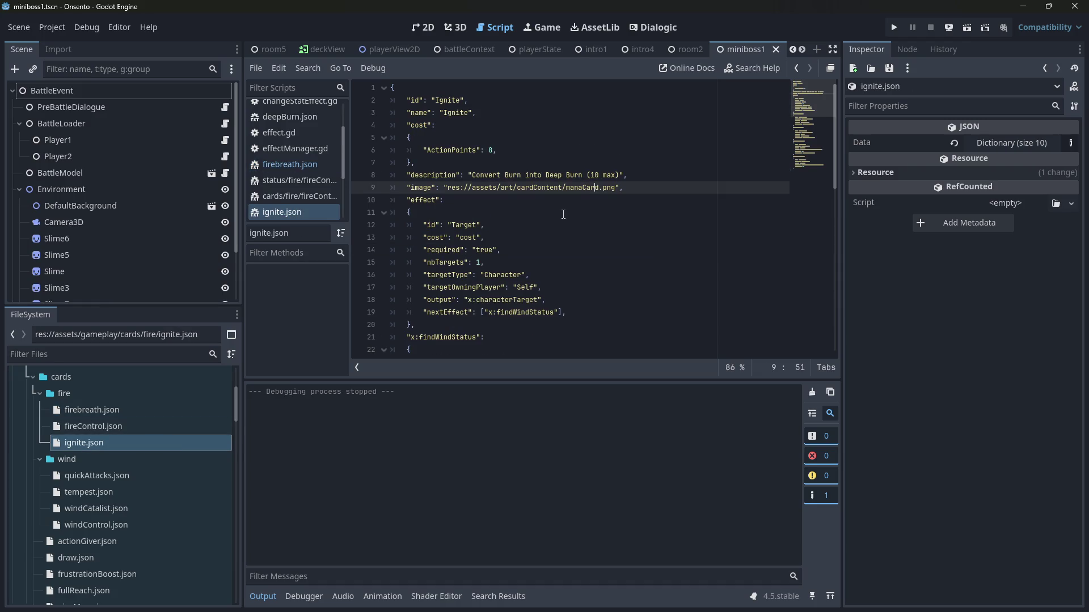
left_click(517, 207)
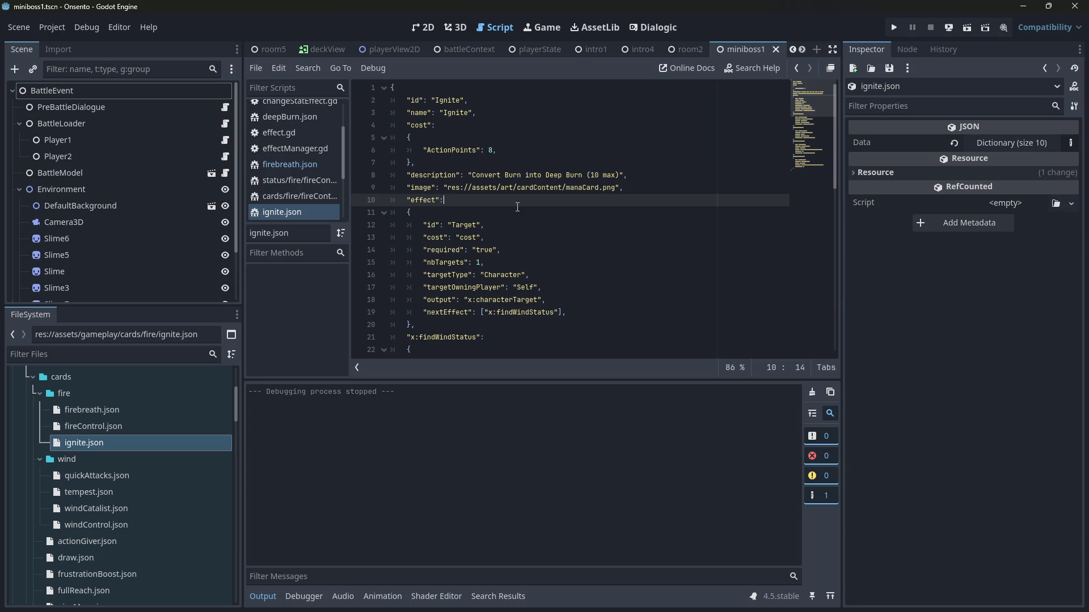
scroll(482, 232, "down", 3)
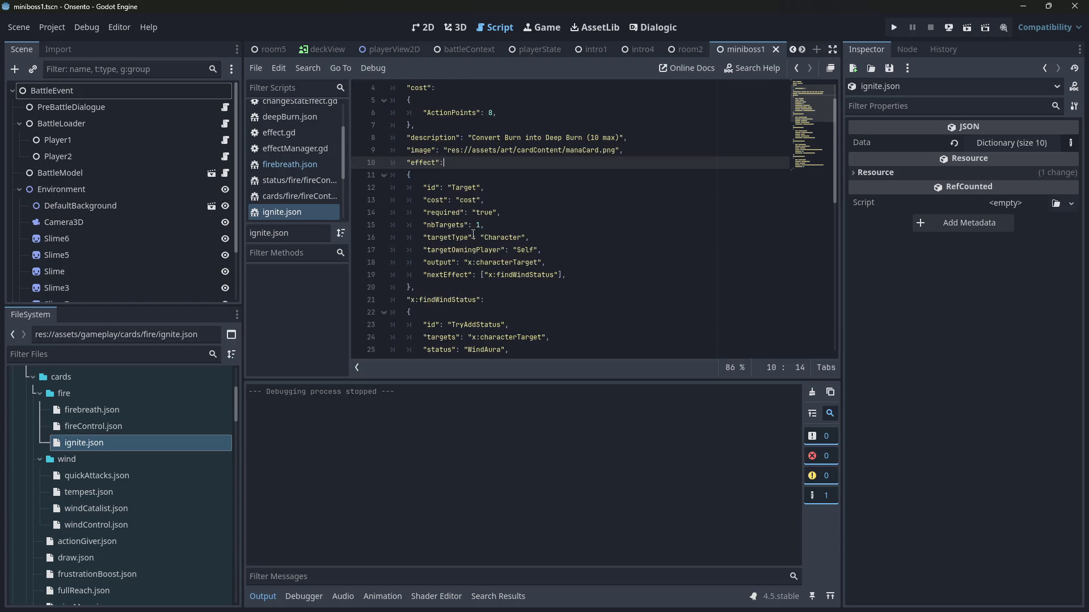
Step: Rename both findWindStatus references to findBurnStatus
double_click(526, 200)
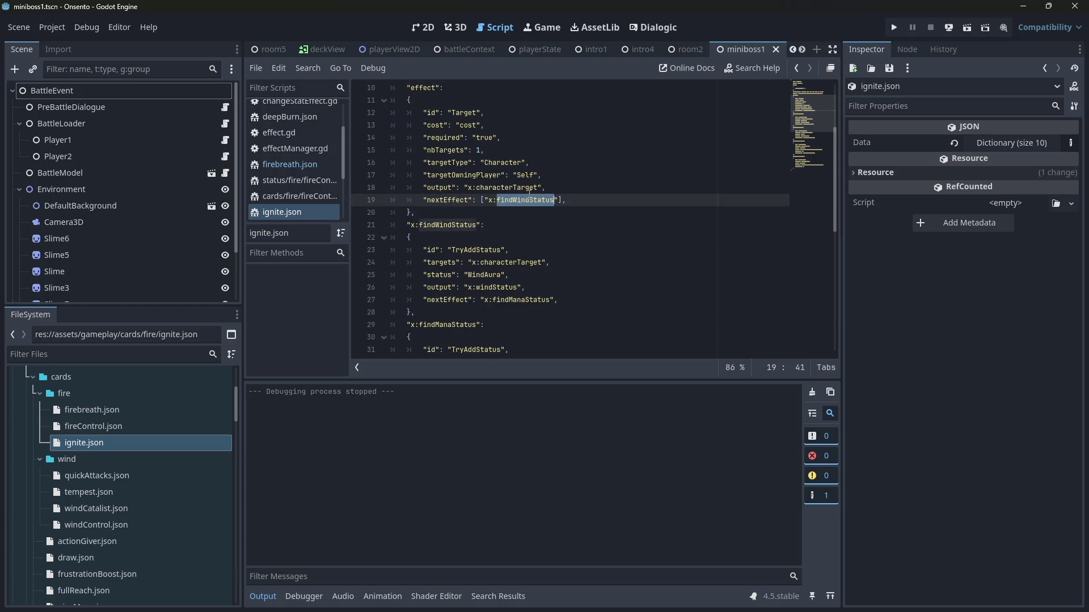
key("ctrl+d")
key("Left")
key("Left")
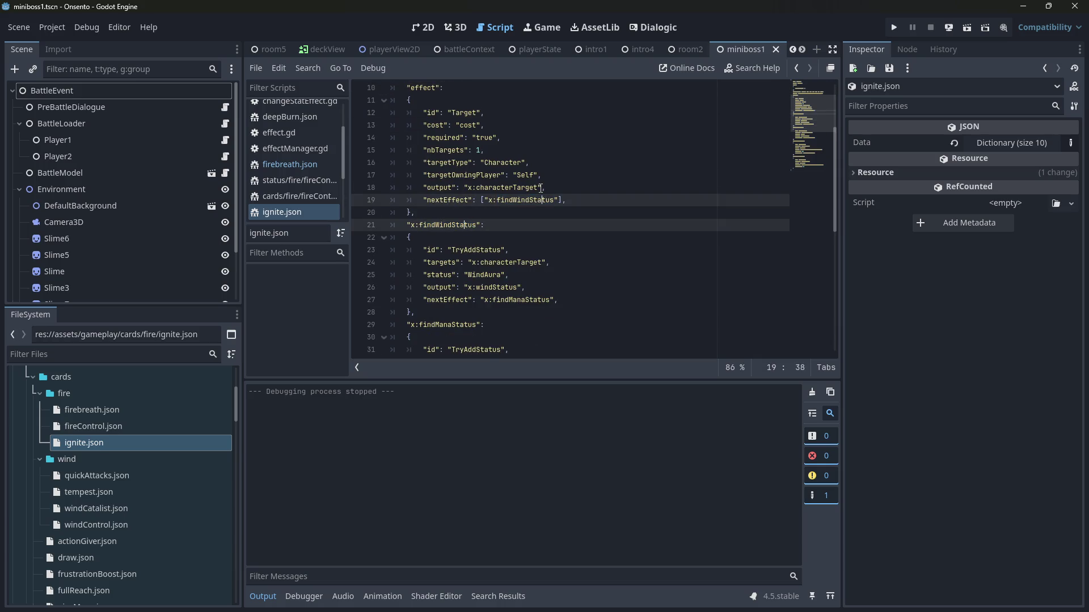
key("BackSpace")
key("BackSpace")
key("BackSpace")
type("Burn")
Step: Change targetOwningPlayer from Self to Enemy and save
scroll(511, 205, "up", 2)
double_click(525, 250)
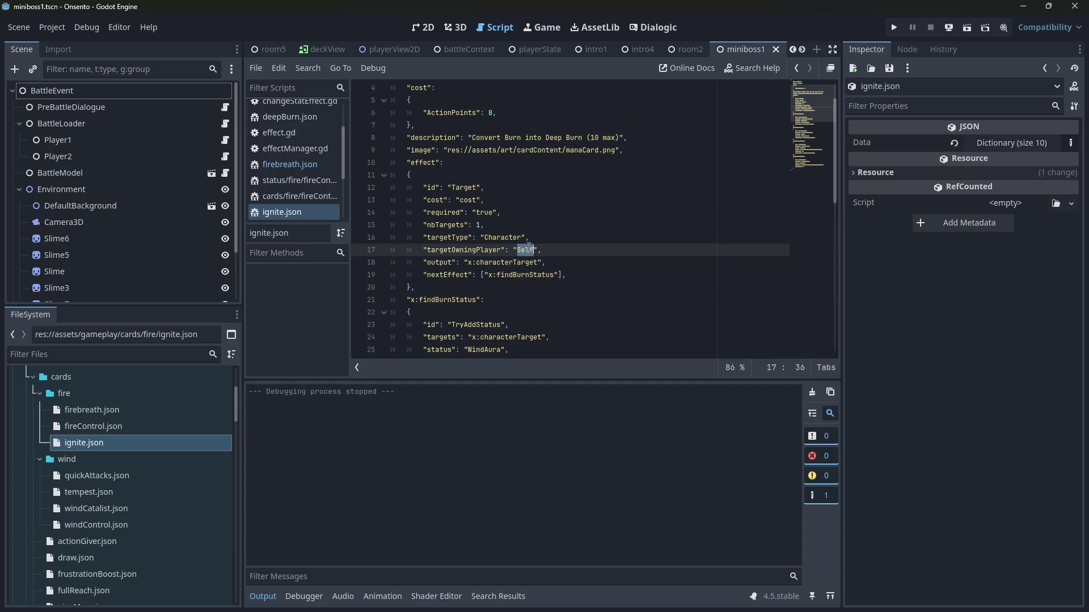
type("Ebemy")
key("BackSpace")
type("Enemy")
key("ctrl+s")
Step: Check the findManaStatus reference on line 27 while scrolling through the steps
scroll(558, 248, "down", 3)
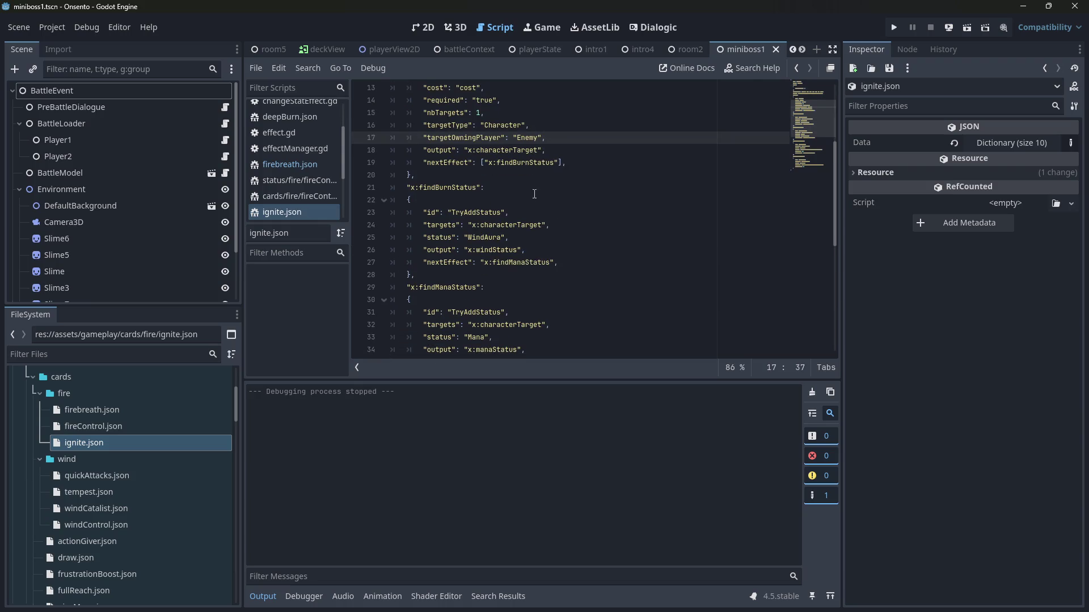
double_click(506, 262)
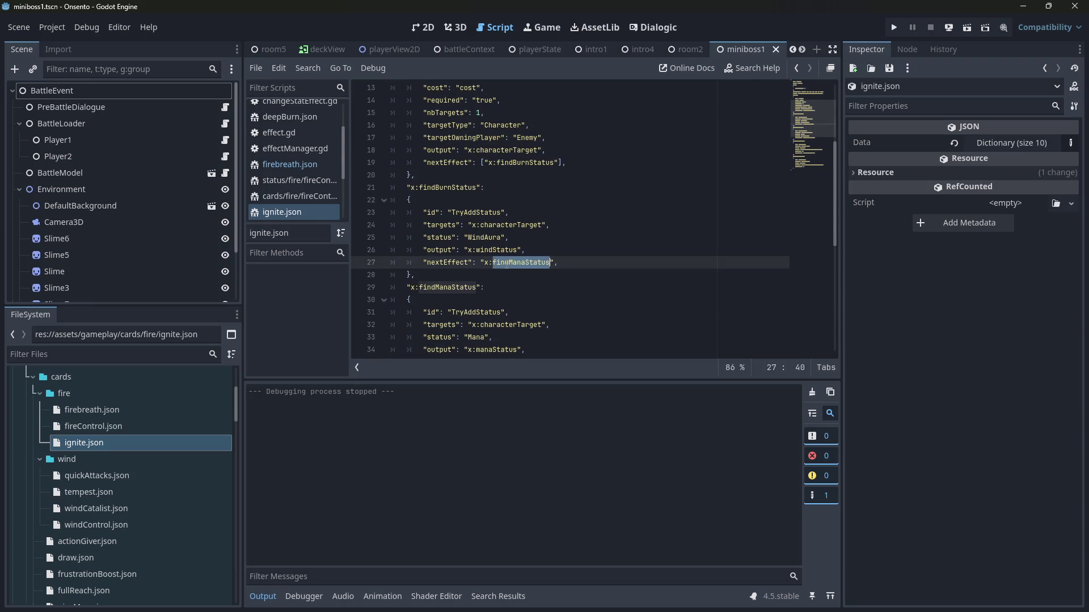
scroll(510, 249, "down", 2)
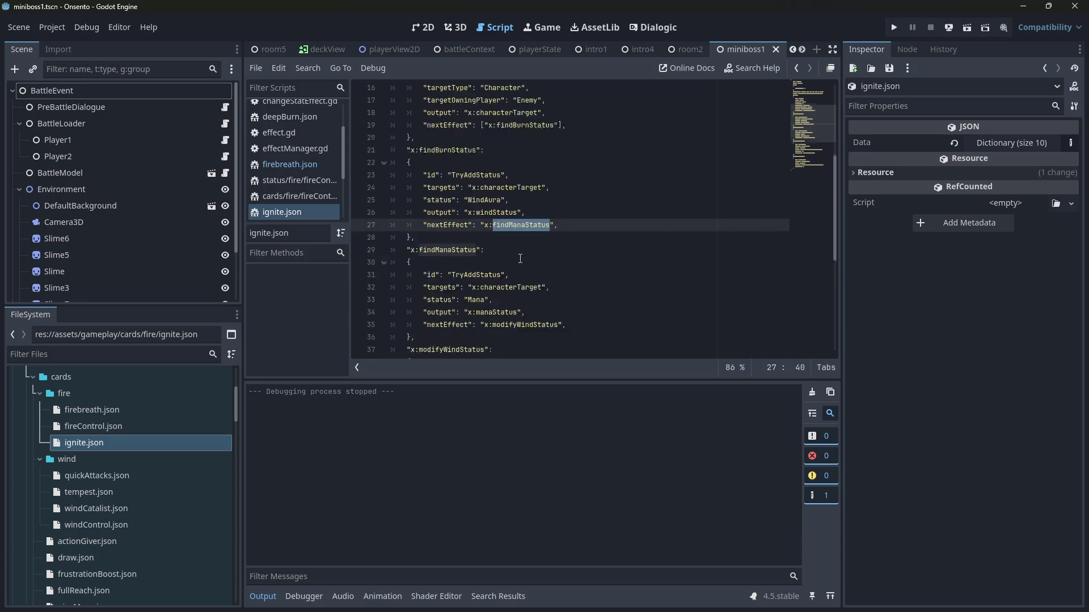
scroll(520, 259, "up", 6)
scroll(517, 252, "down", 7)
scroll(517, 253, "down", 2)
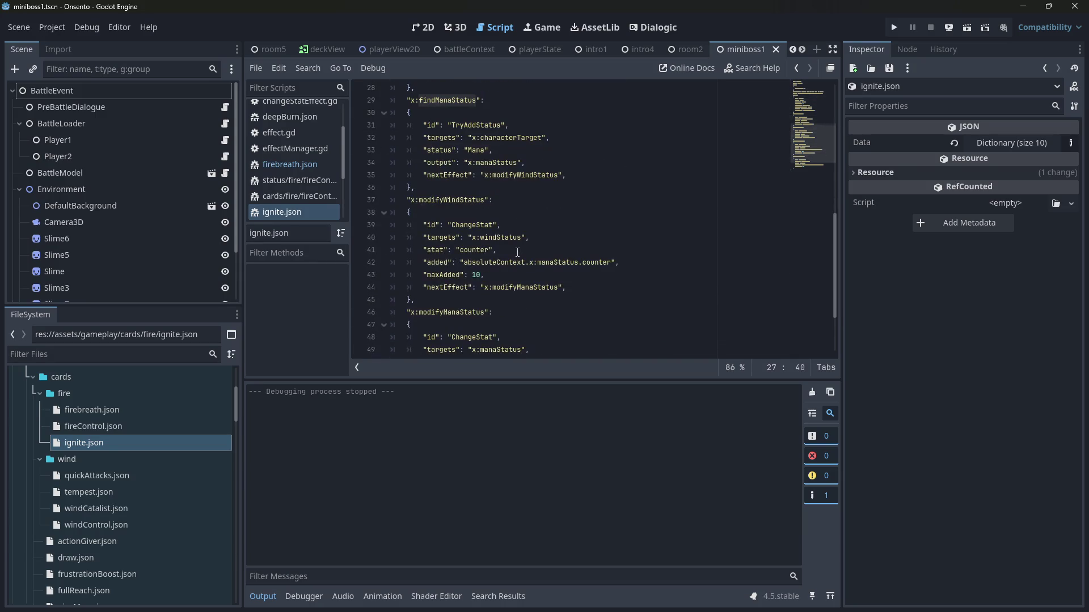
scroll(517, 252, "up", 9)
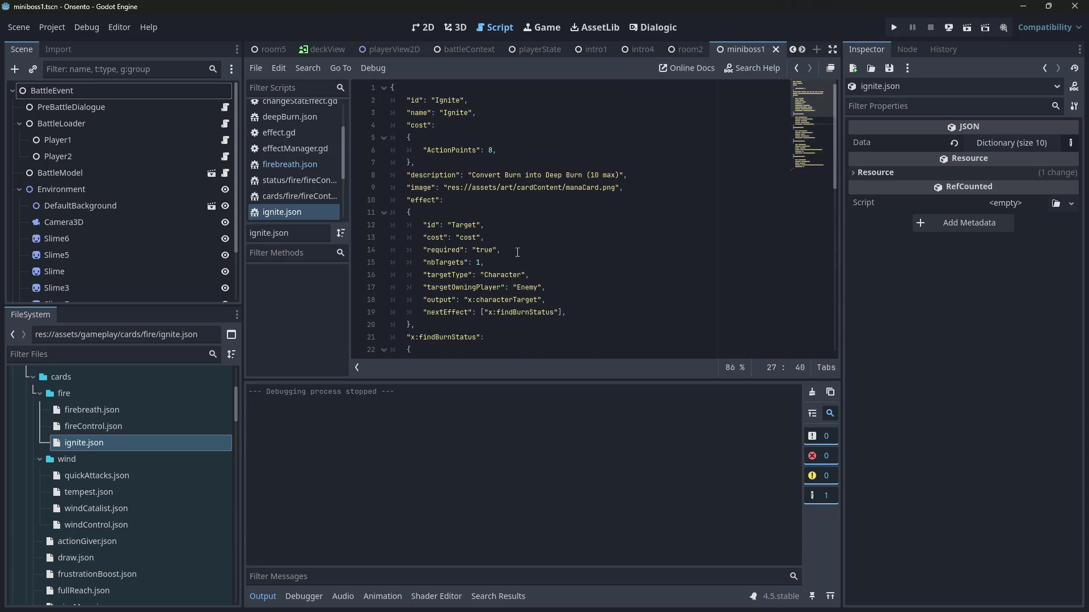
scroll(517, 252, "down", 2)
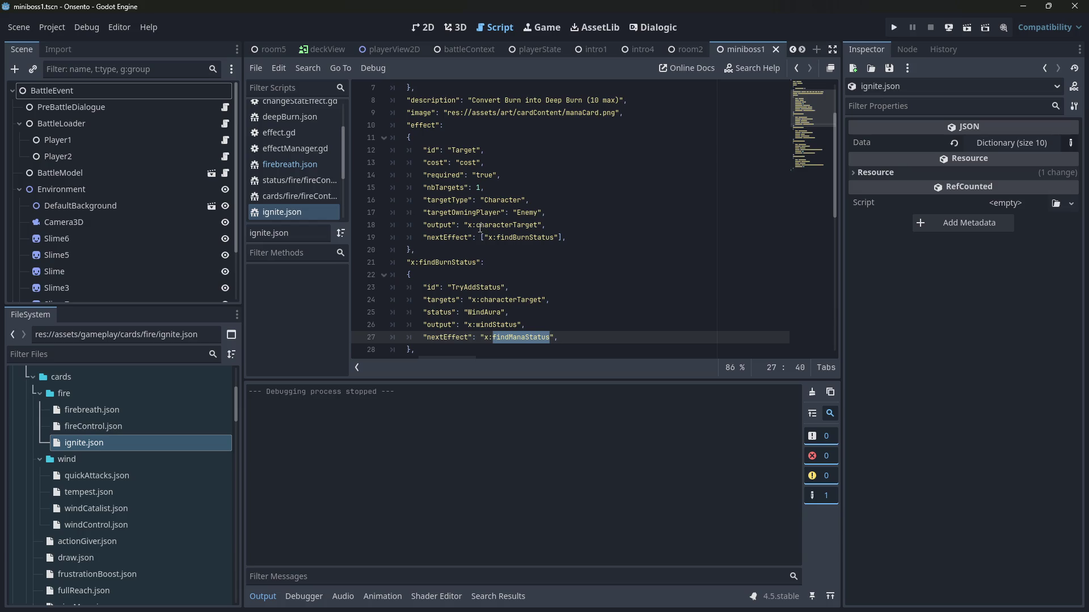
Step: Rename windStatus to burnStatus on line 26 and save ignite.json
left_click(517, 225)
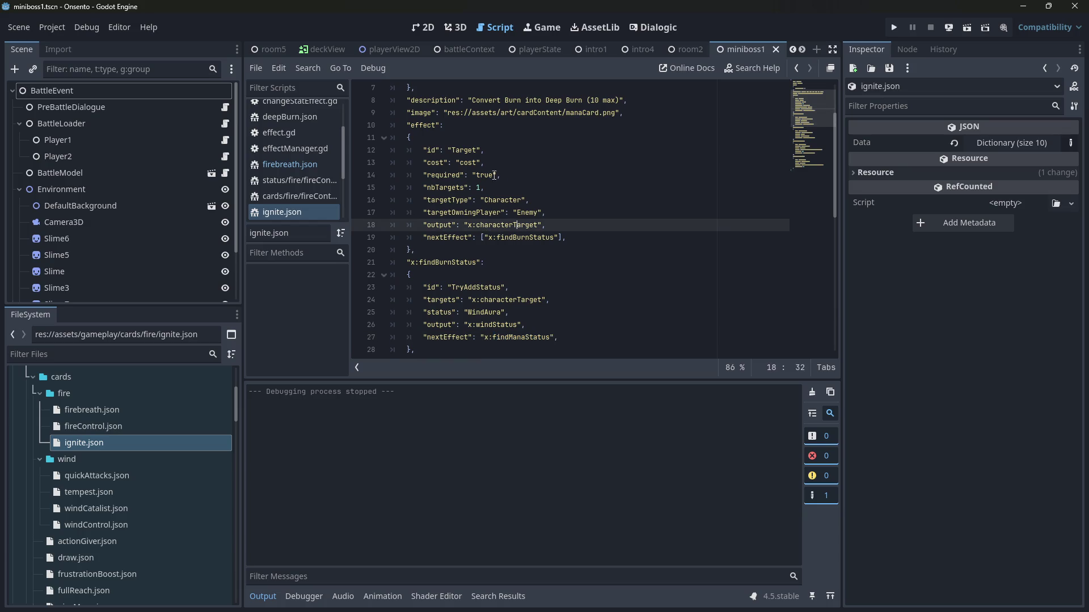
scroll(483, 160, "up", 2)
scroll(510, 216, "down", 2)
double_click(521, 237)
scroll(521, 238, "down", 1)
scroll(521, 237, "down", 4)
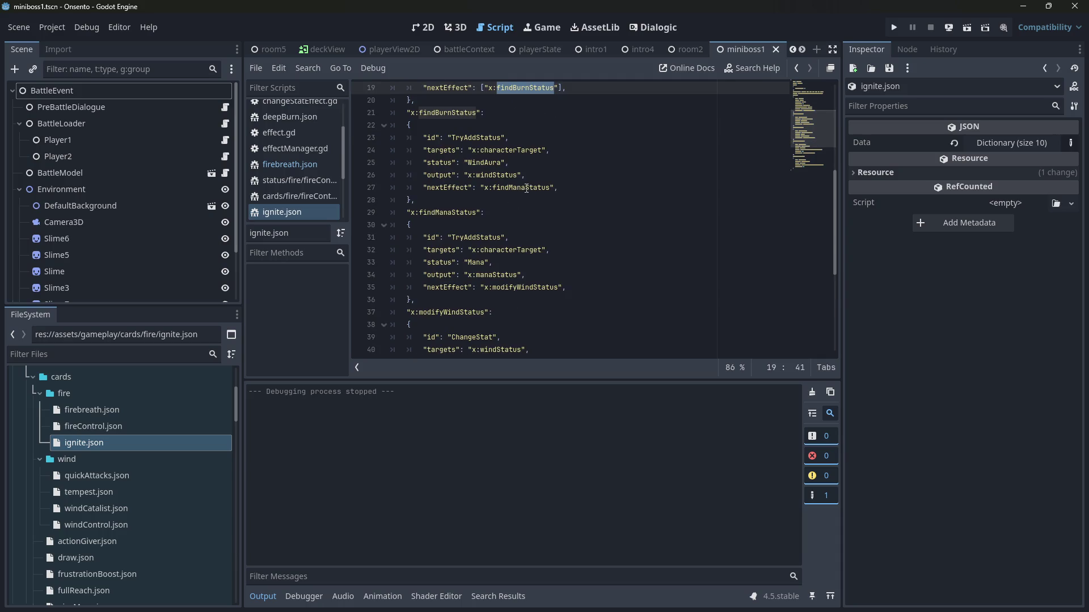
double_click(492, 177)
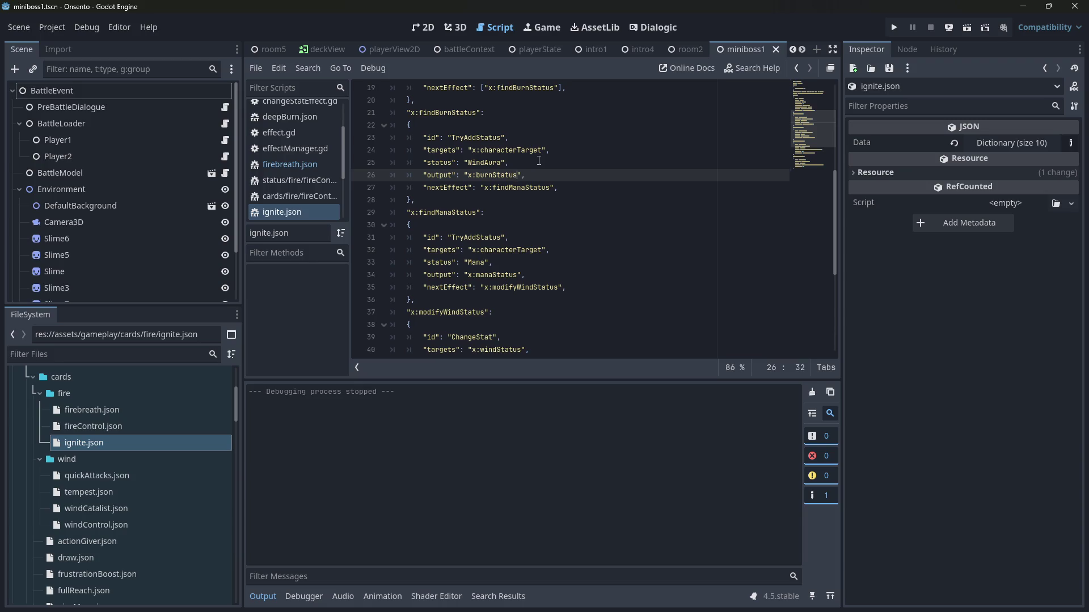
type("burnStatus")
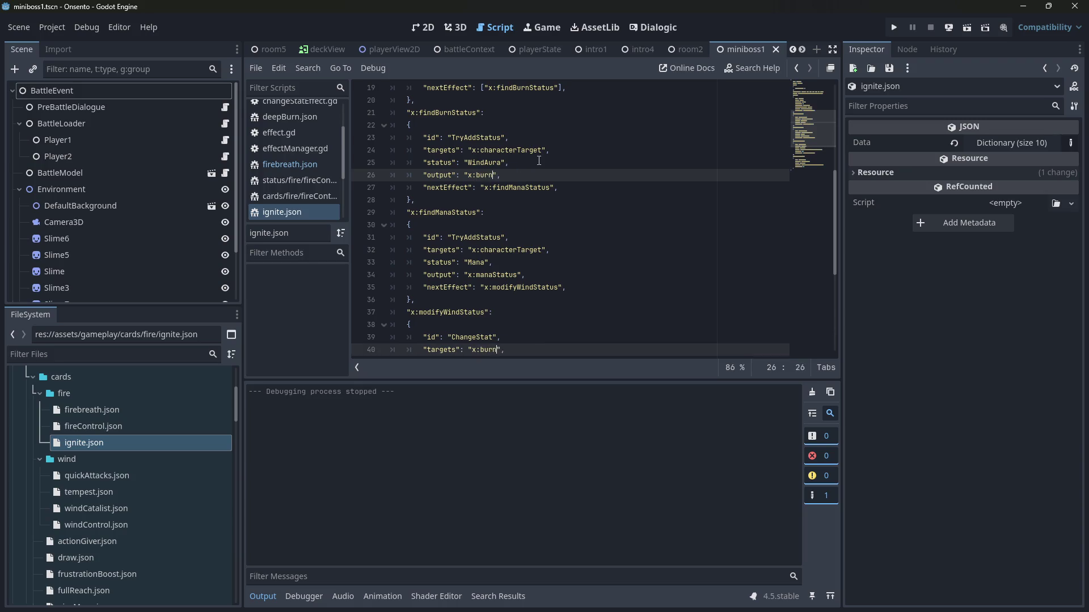
key("ctrl+s")
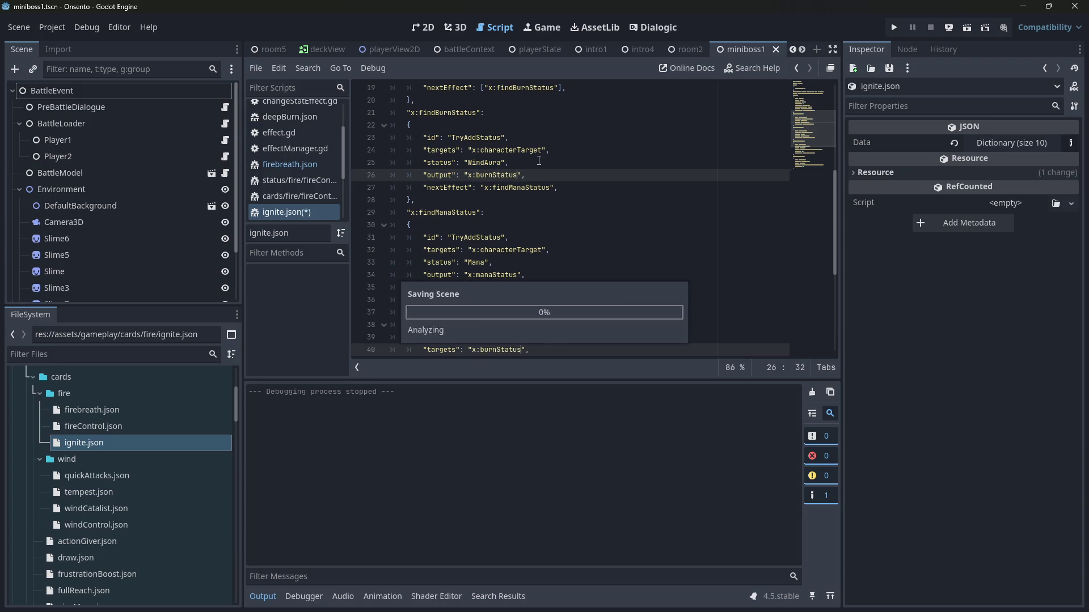
Step: Undo the burnStatus rename in ignite.json while keeping Enemy on line 17
left_click(475, 213)
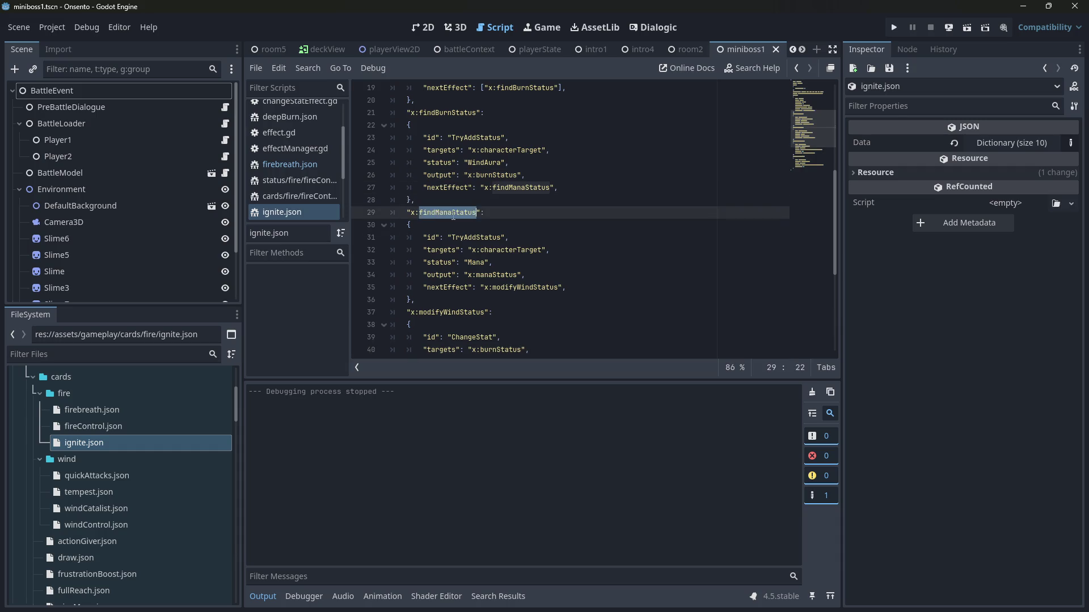
scroll(454, 216, "up", 5)
scroll(454, 217, "up", 1)
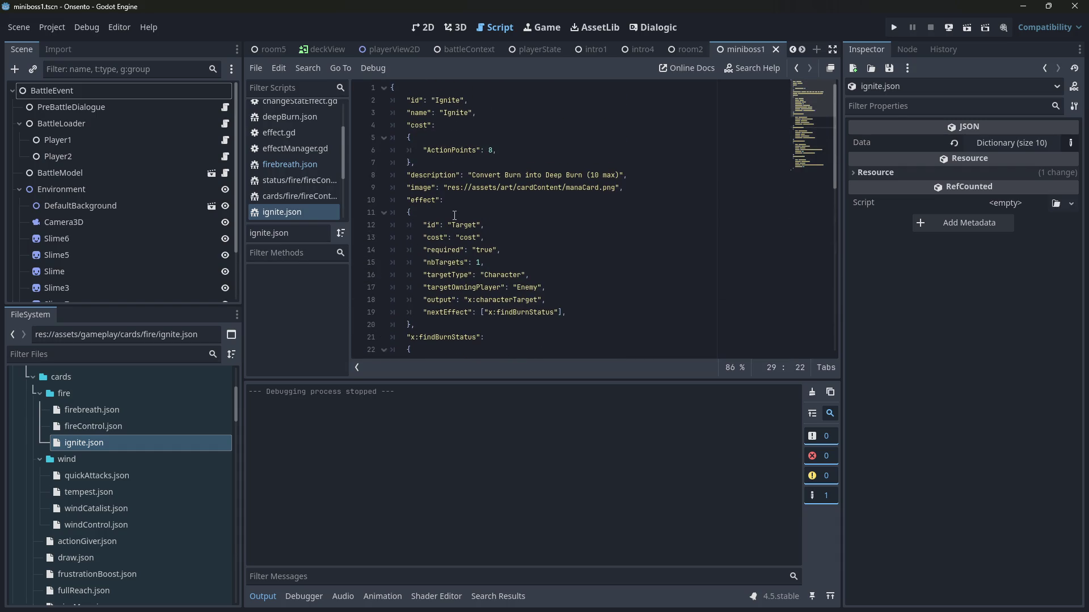
scroll(454, 216, "down", 5)
scroll(454, 216, "up", 1)
key("ctrl+z")
key("ctrl+z")
key("ctrl+y")
key("ctrl+y")
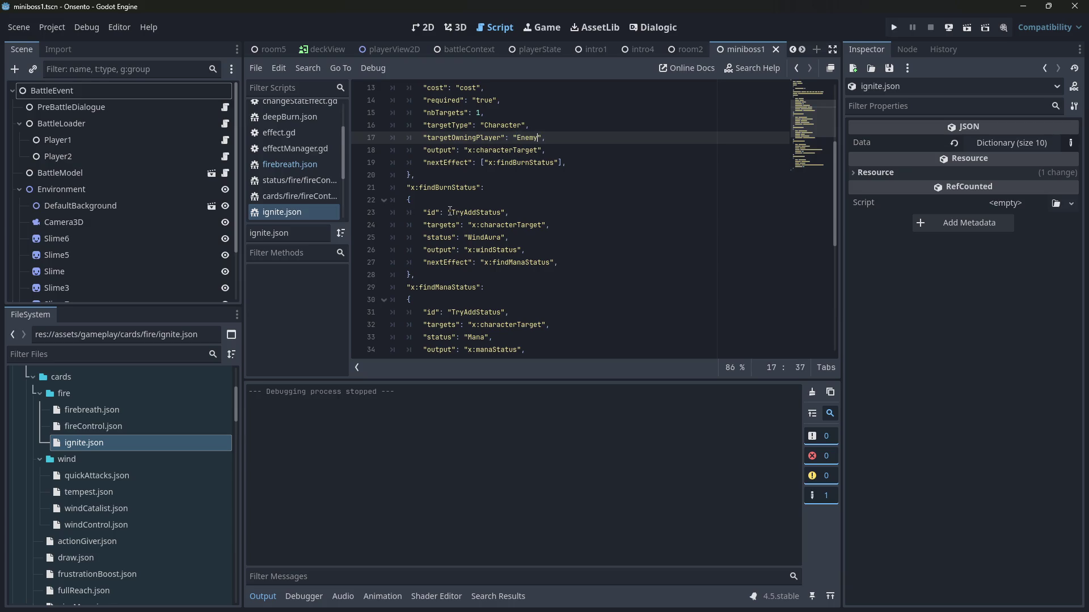
scroll(469, 204, "up", 1)
Step: Rename both findBurnStatus references to findDeepBurnStatus
key("Down")
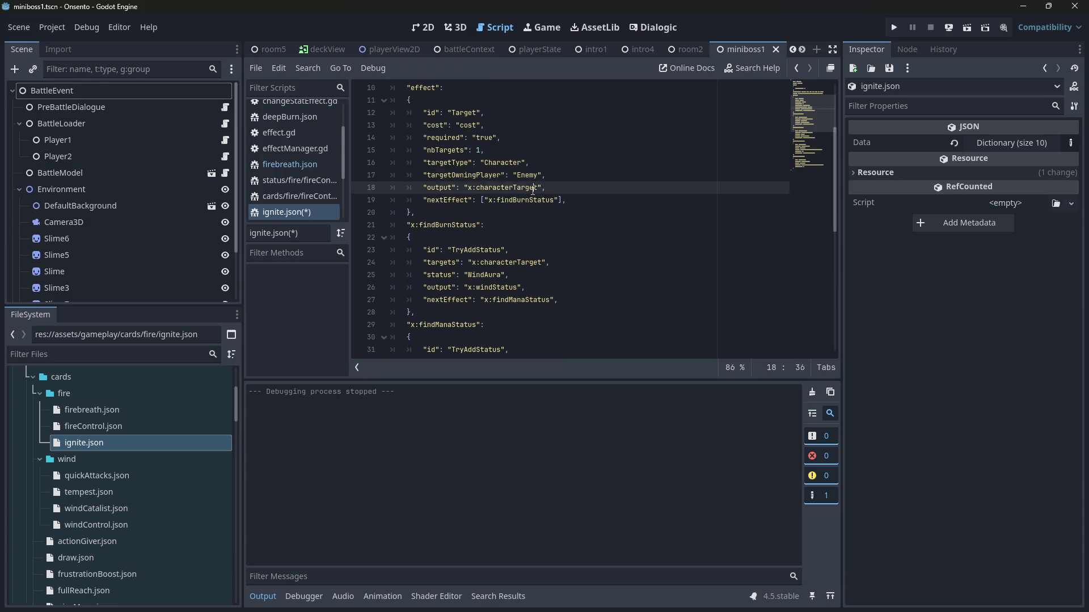
key("Home")
key("shift+Down")
double_click(530, 202)
key("ctrl+d")
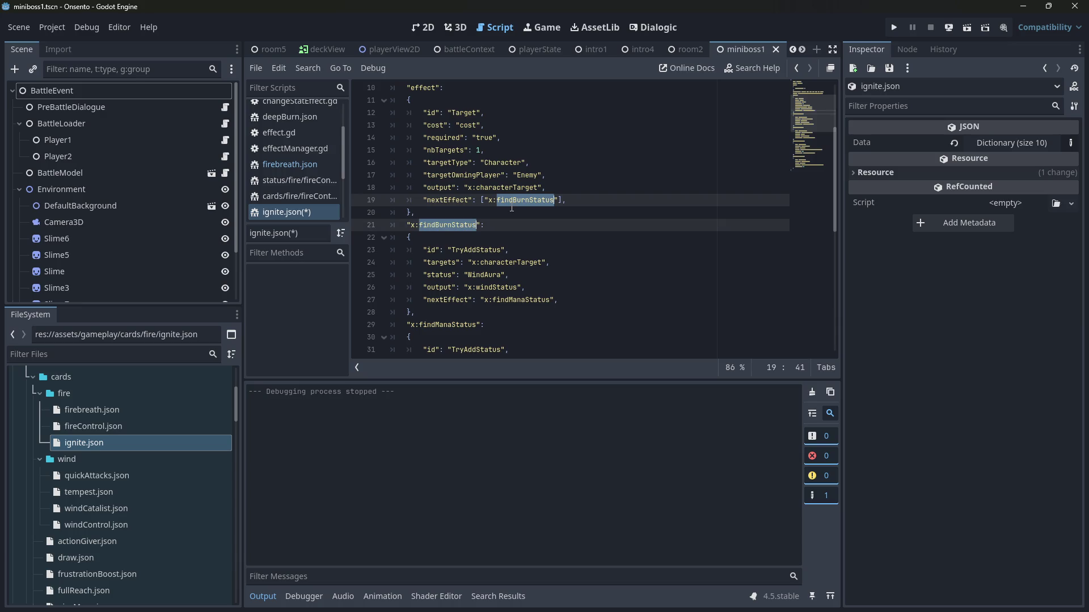
key("Left")
type("Deep")
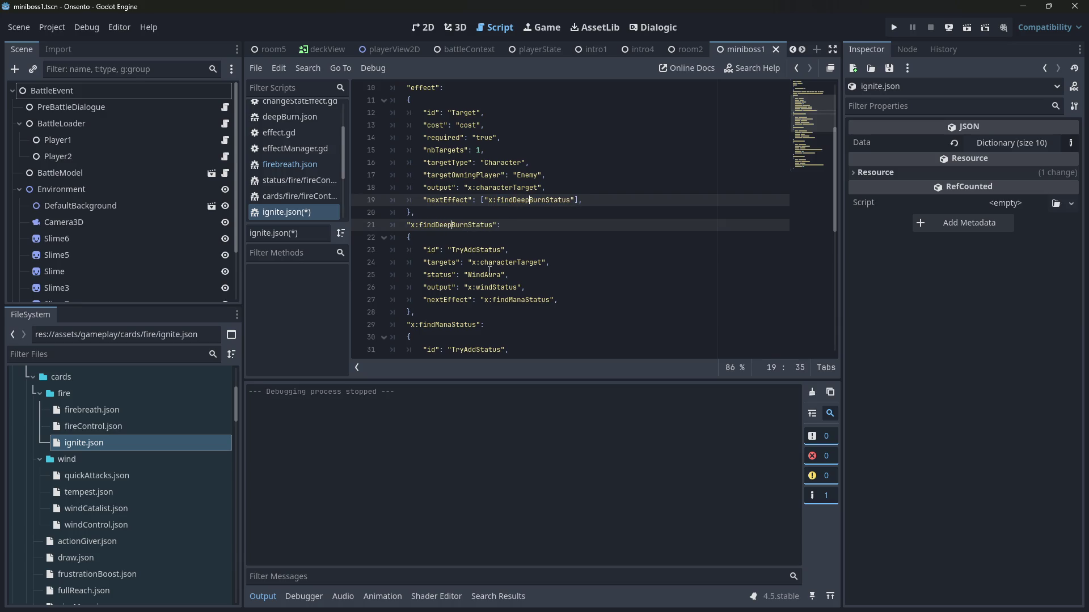
Step: Change the looked-up status from WindAura to DeepBurn and its output from windStatus to deepBurnStatus
double_click(491, 273)
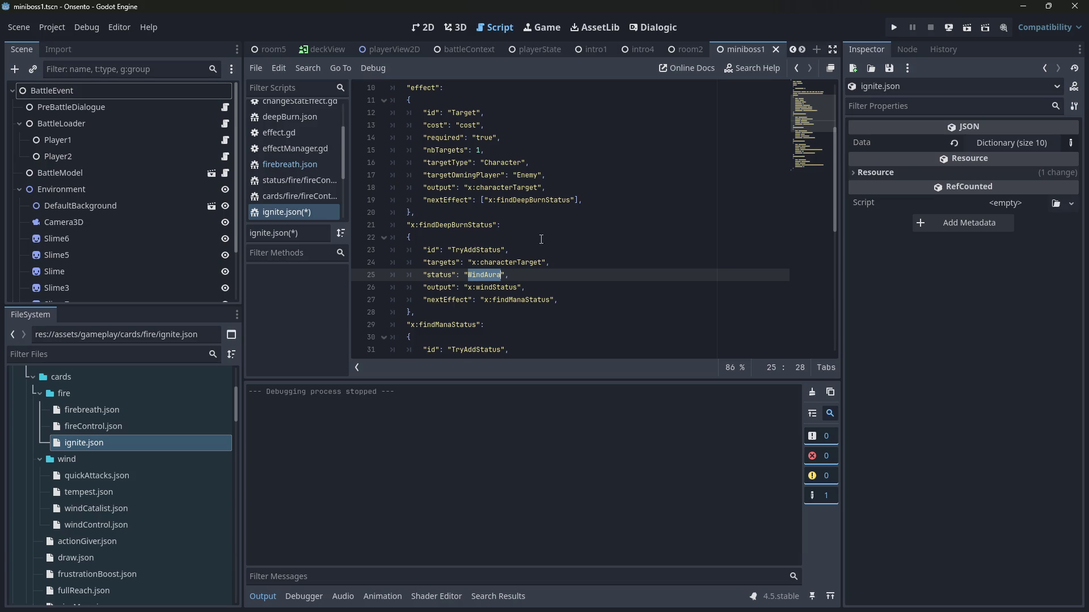
scroll(542, 243, "down", 2)
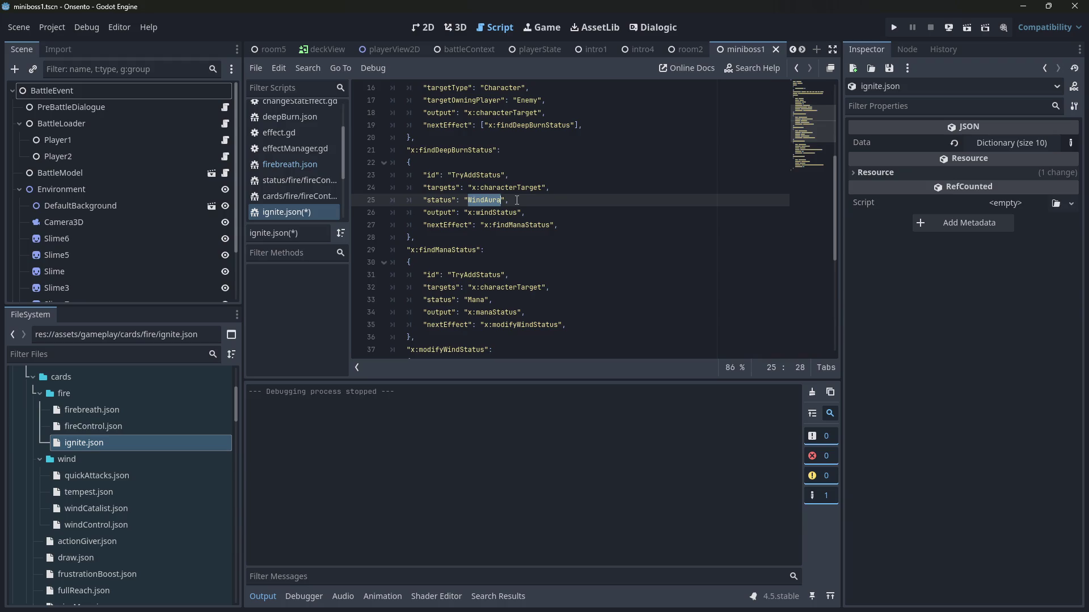
type("DeepBu")
type("rn")
double_click(497, 212)
scroll(554, 188, "down", 1)
type("deeStatus")
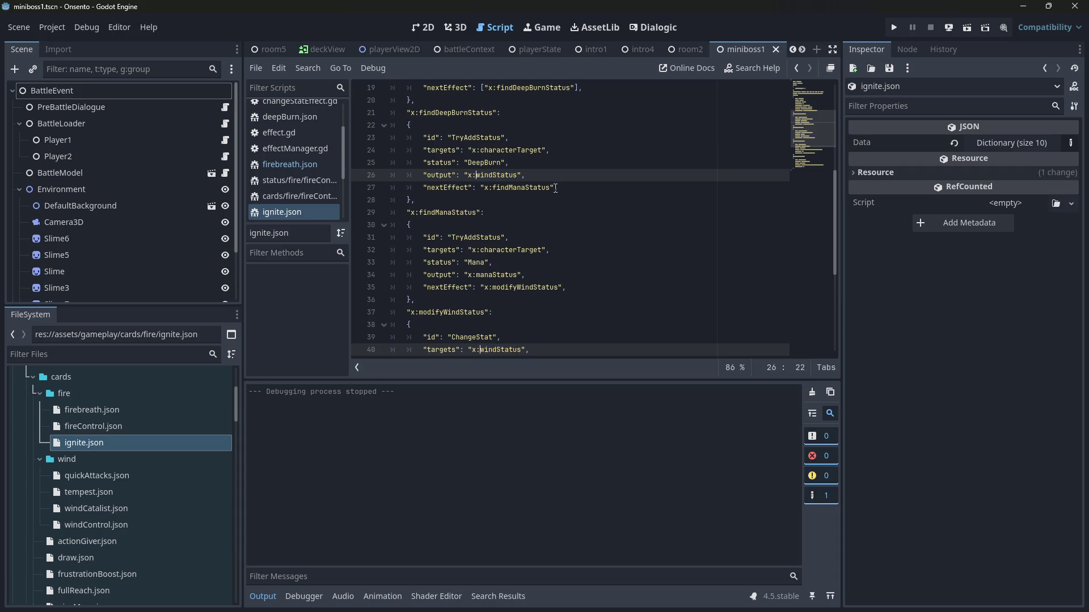
key("Left")
key("Left")
key("Left")
type("pBurn")
Step: Rename both findManaStatus references to findBurnStatus and save ignite.json
double_click(533, 188)
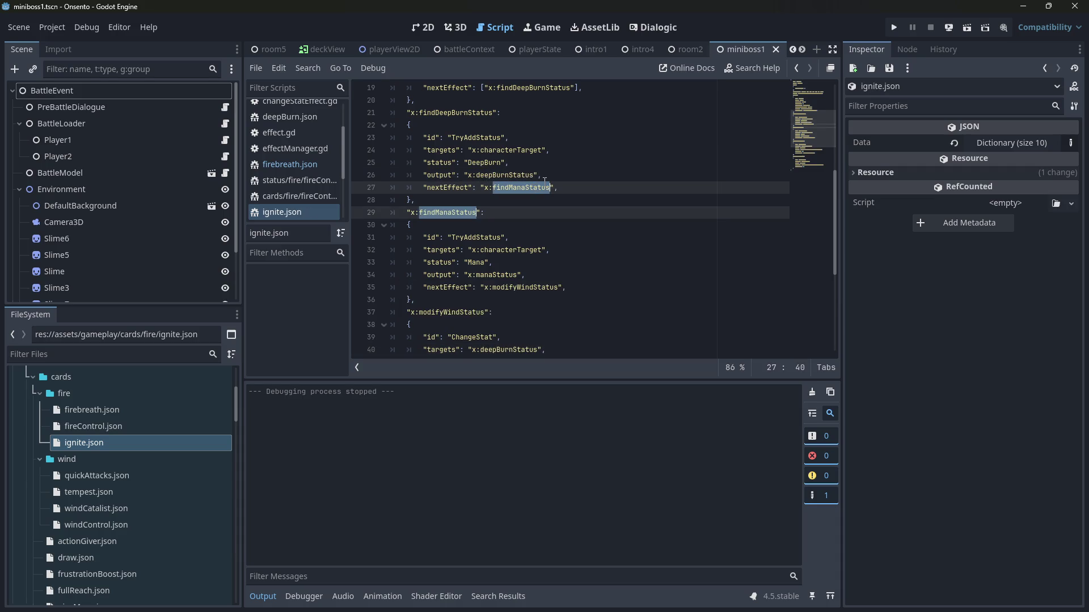
key("Left")
key("Left")
key("Right")
key("Right")
key("Right")
key("Delete")
key("Delete")
key("Delete")
type("Burn")
key("ctrl+s")
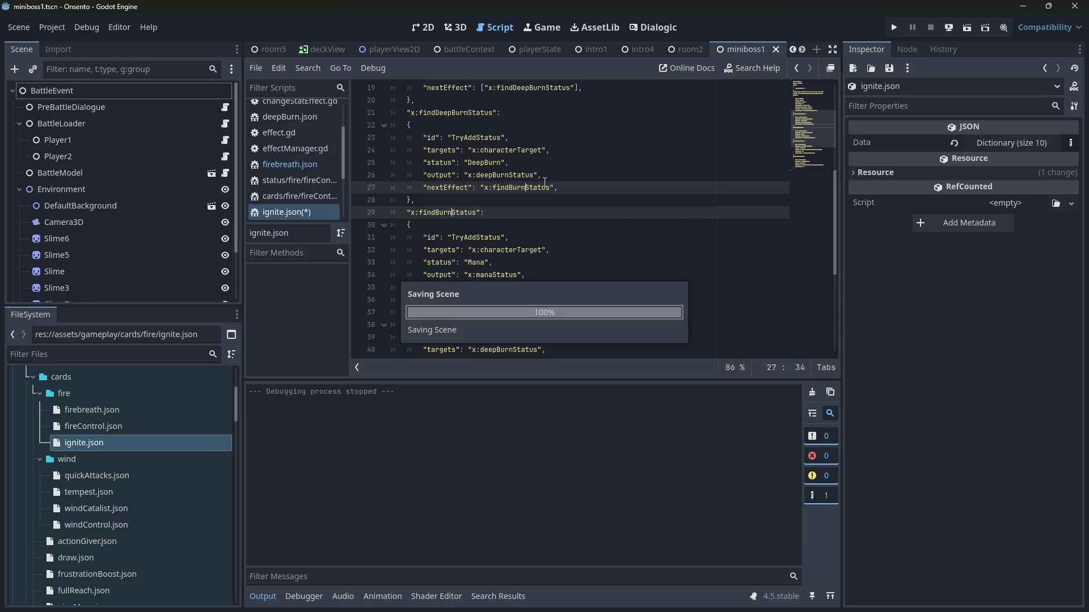
Step: Switch the second step's status from Mana to Burn and every manaStatus to burnStatus, then save
double_click(488, 266)
scroll(523, 234, "down", 2)
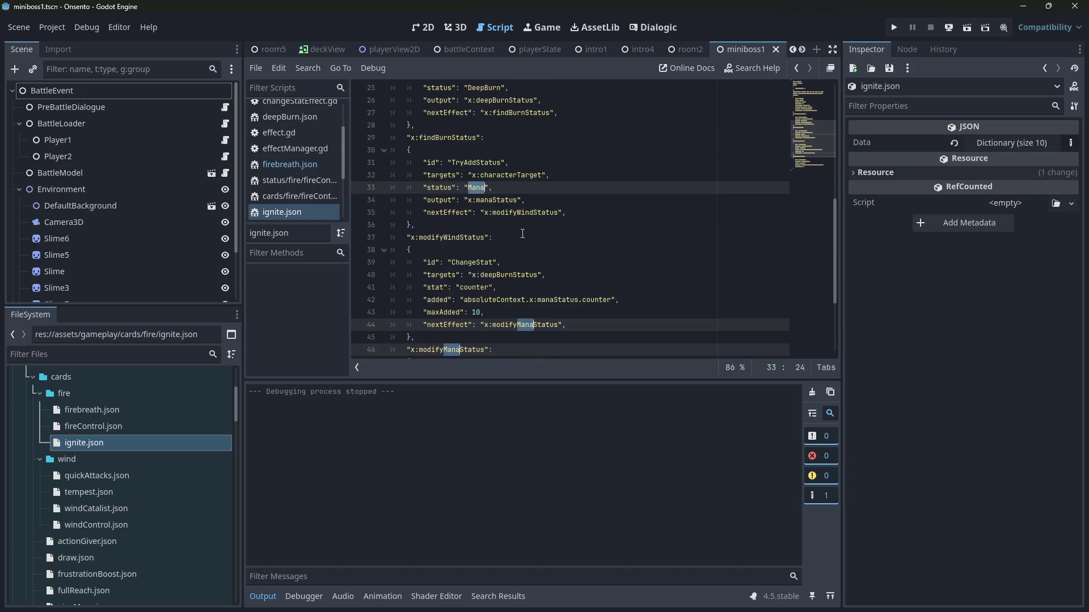
scroll(522, 233, "down", 1)
type("B")
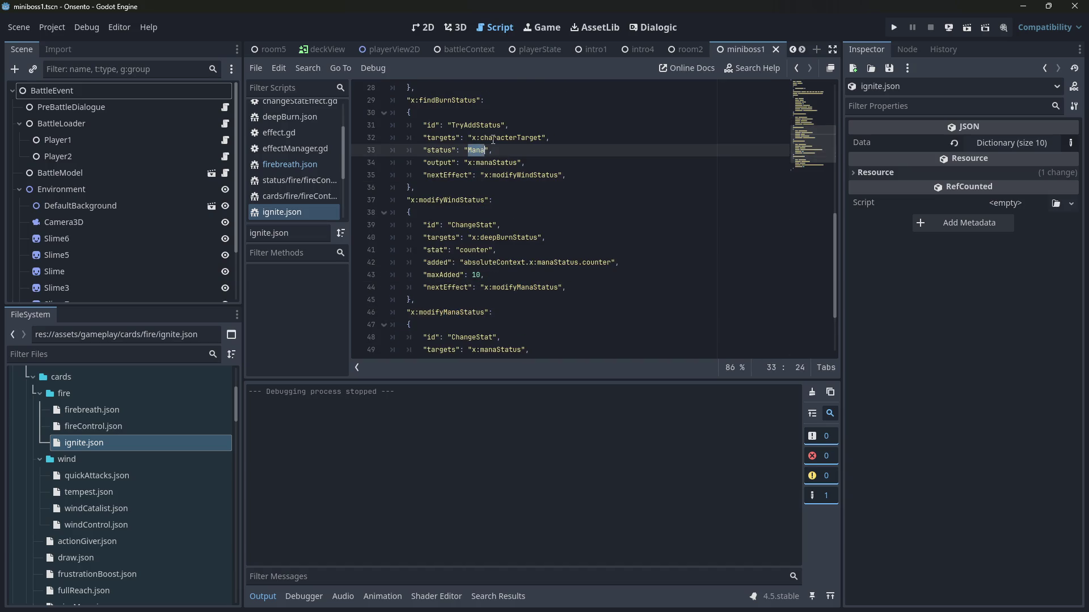
type("urn")
double_click(501, 163)
scroll(515, 162, "down", 1)
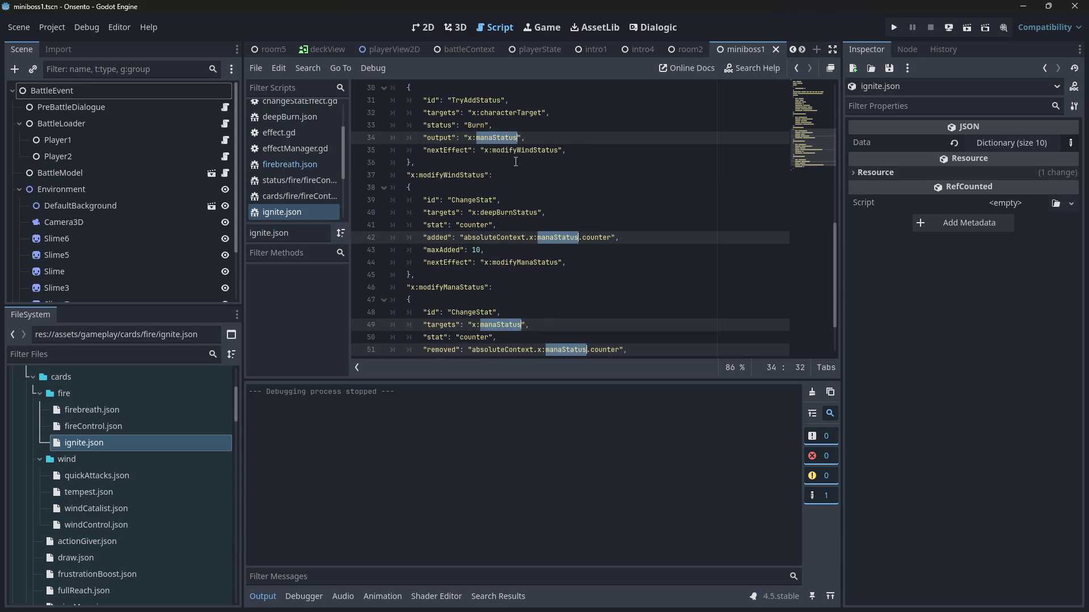
type("burnStatus")
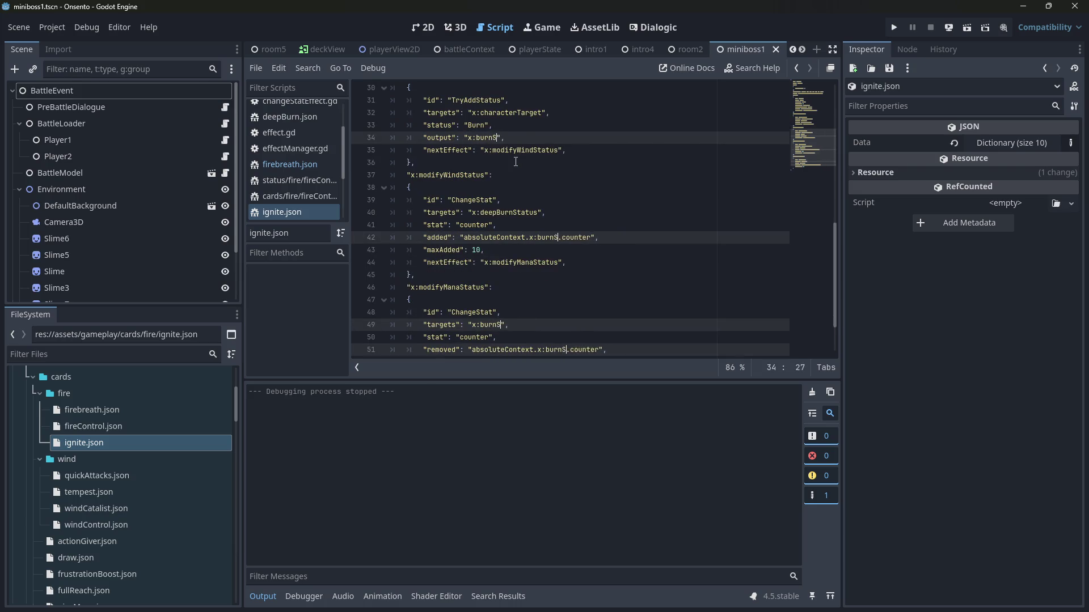
key("ctrl+s")
Step: Rename both modifyManaStatus references to modifyBurnStatus
scroll(515, 156, "down", 2)
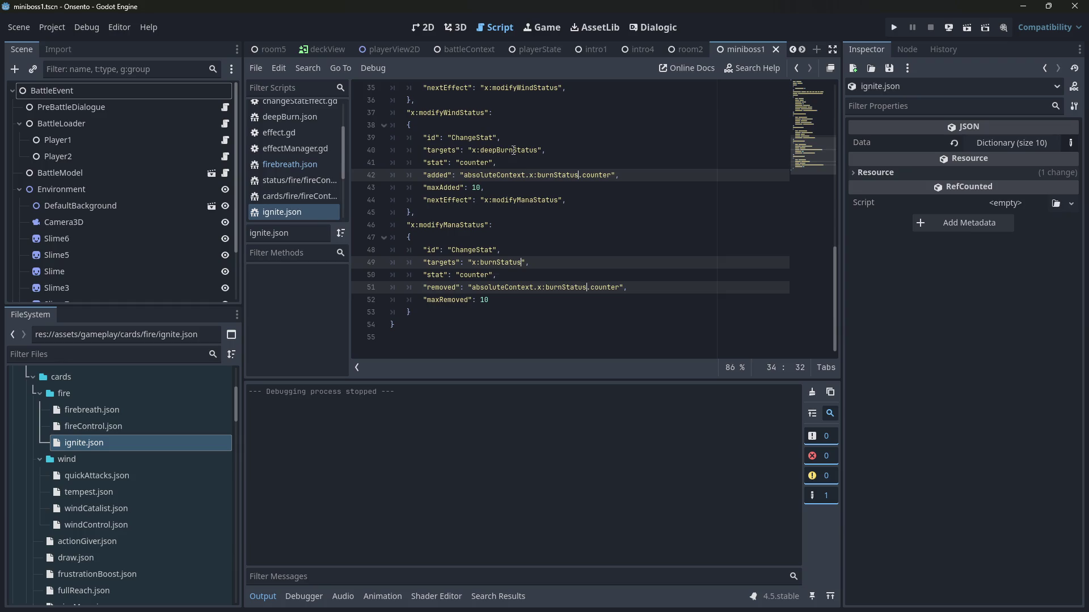
double_click(462, 227)
scroll(465, 224, "up", 1)
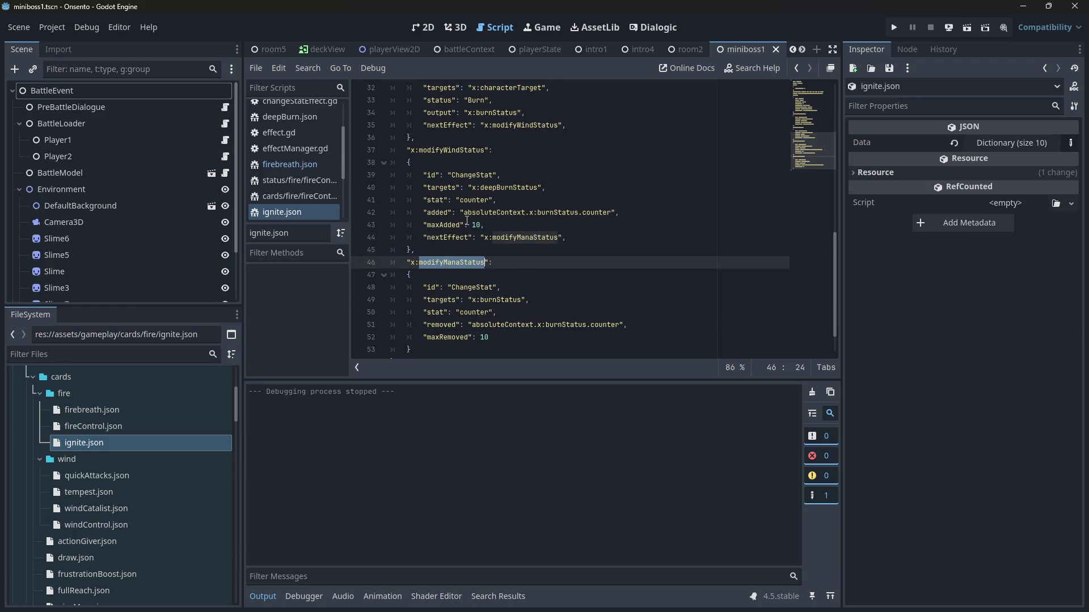
key("ctrl+d")
key("Right")
key("Left")
key("Left")
key("Left")
key("BackSpace")
key("BackSpace")
key("BackSpace")
type("Burn")
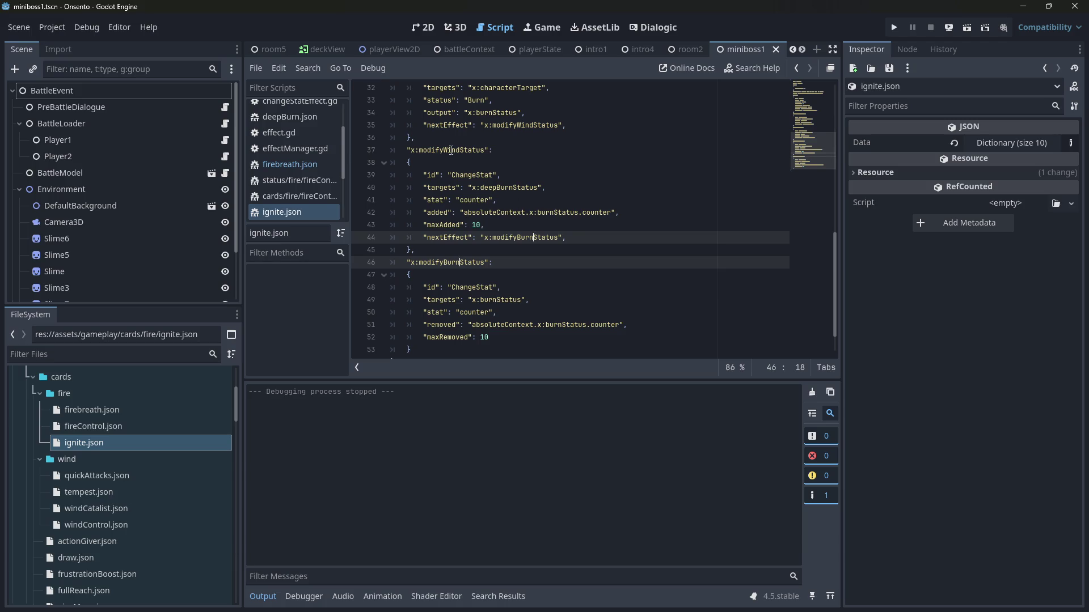
Step: Rename both modifyWindStatus references to modifyDeepBurnStatus, save, and run the scene
double_click(458, 150)
key("ctrl+d")
key("Left")
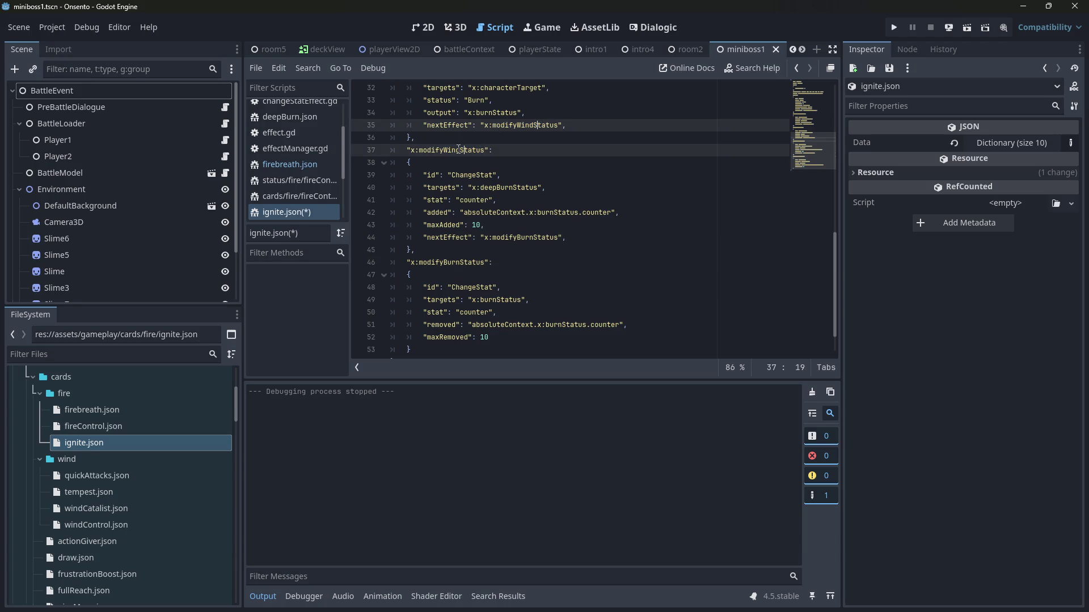
key("BackSpace")
key("BackSpace")
key("BackSpace")
type("DeepBurn")
key("ctrl+s")
left_click(967, 27)
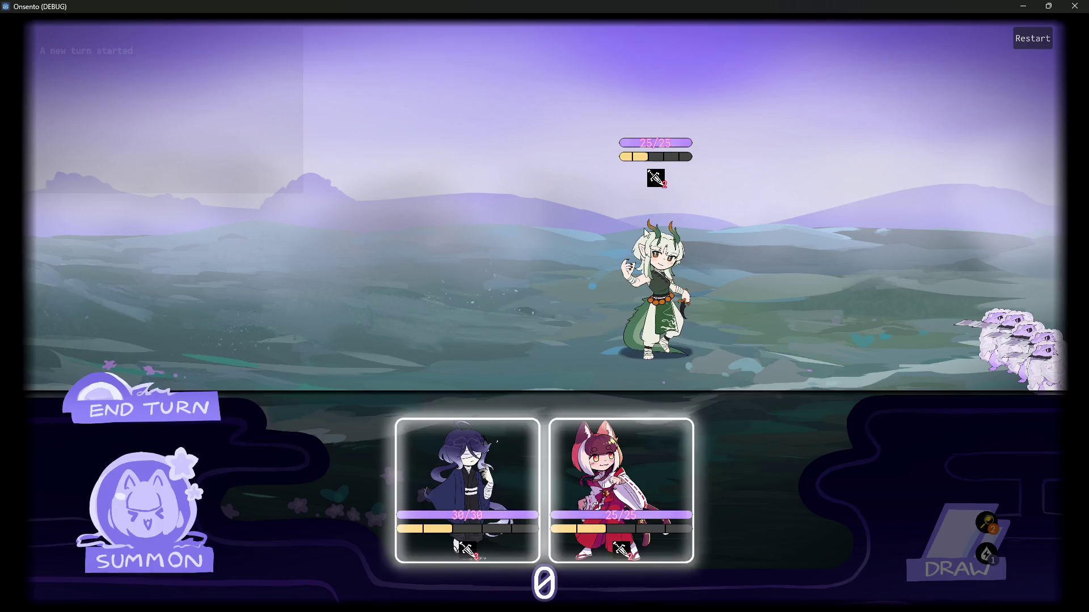
Step: Summon both characters, play Fire Control on the dark-haired ally, and have the fox attack the dragon
left_click(504, 497)
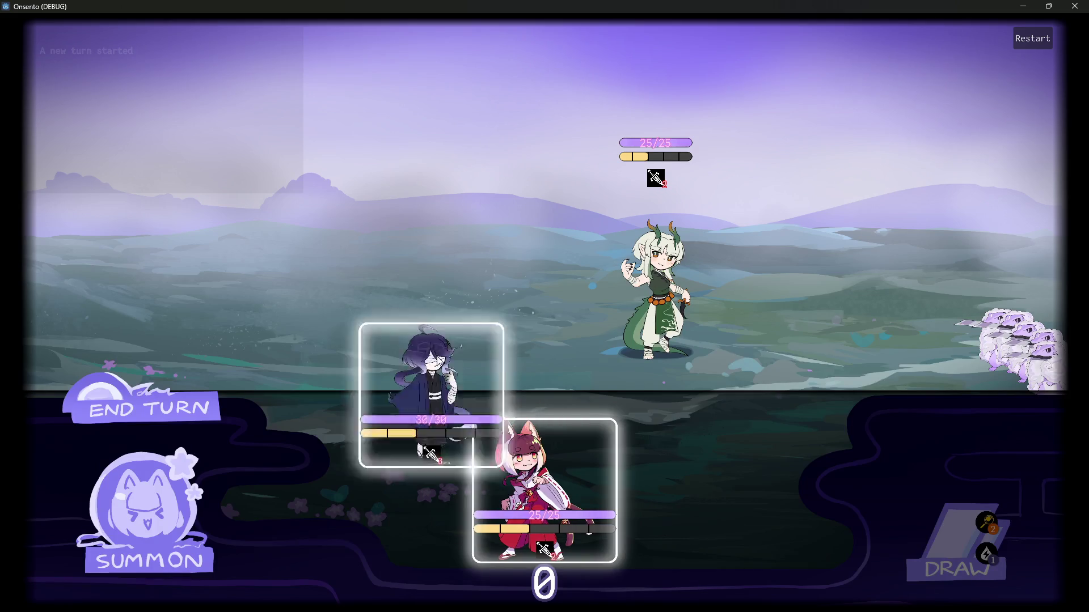
left_click(561, 474)
mouse_move(247, 139)
left_click(526, 485)
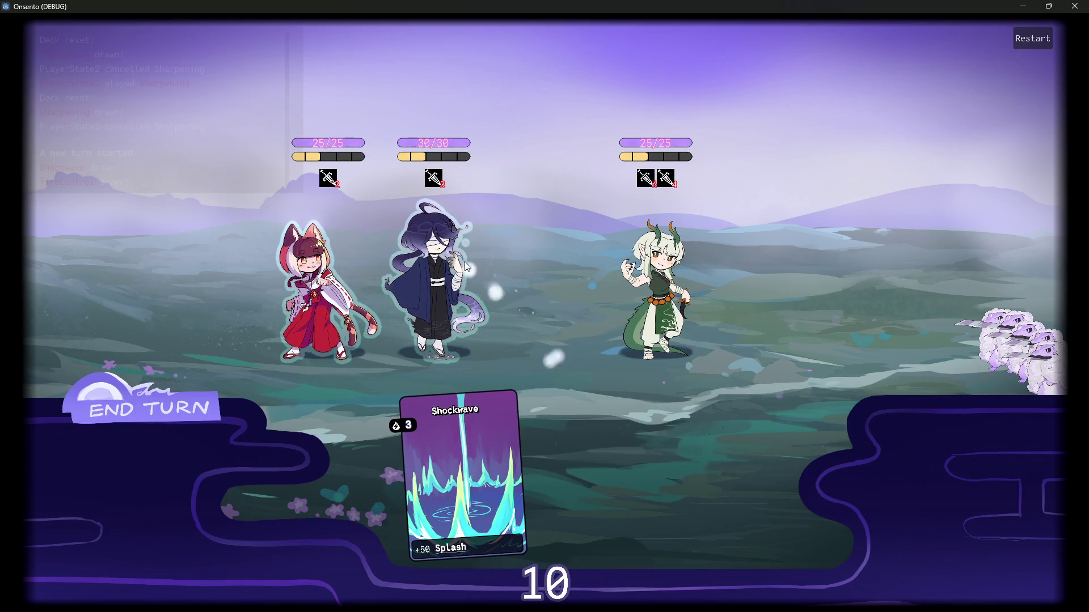
left_click(417, 236)
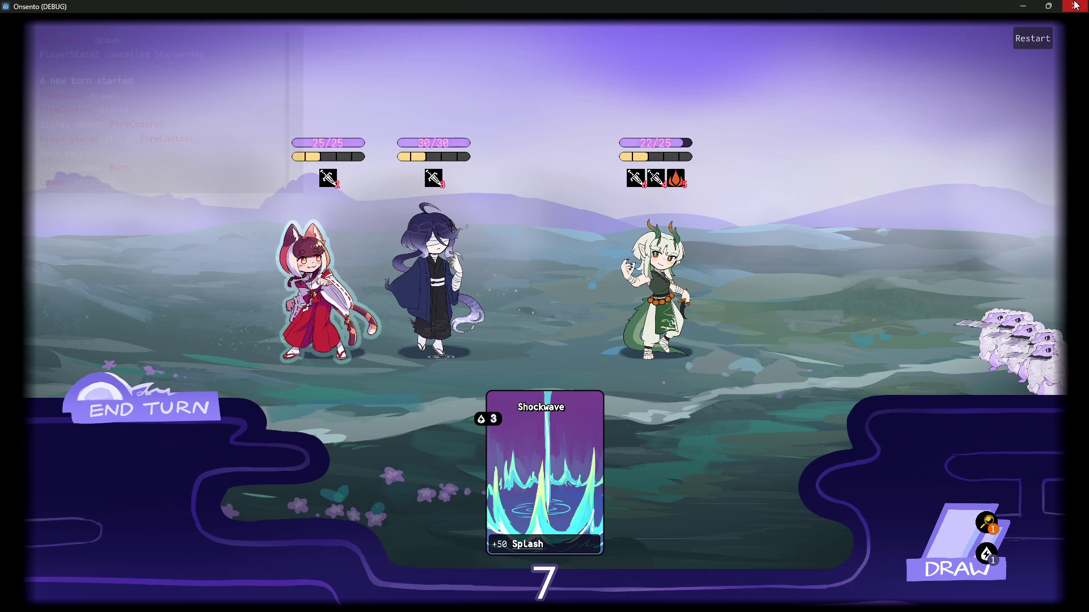
Step: End the turn past the draw warning, leaving the dragon burning at 21/25 HP, then close the game
left_click(149, 408)
left_click(148, 408)
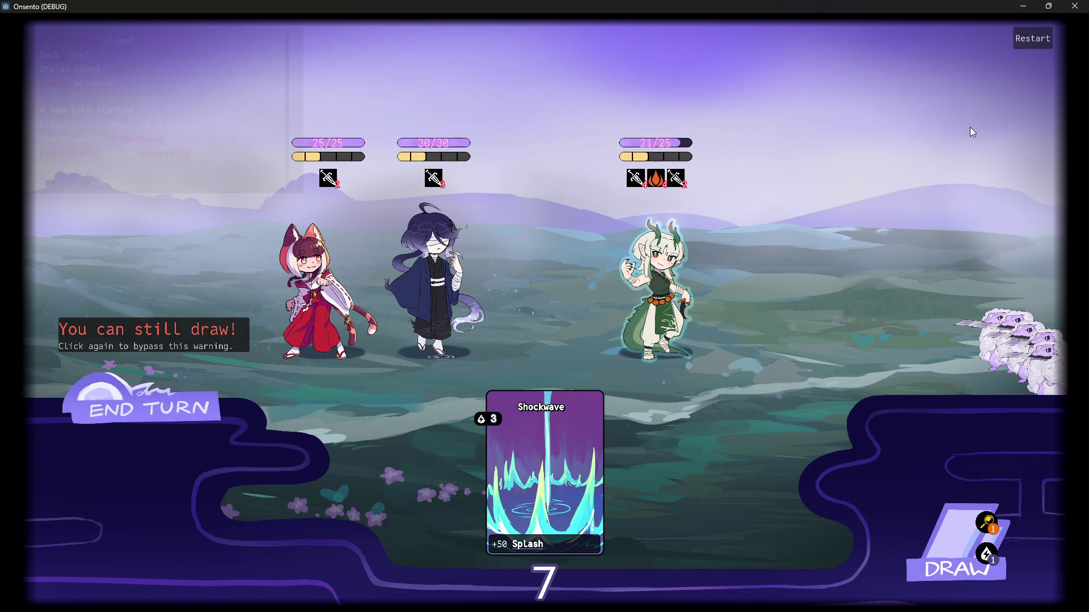
left_click(1075, 6)
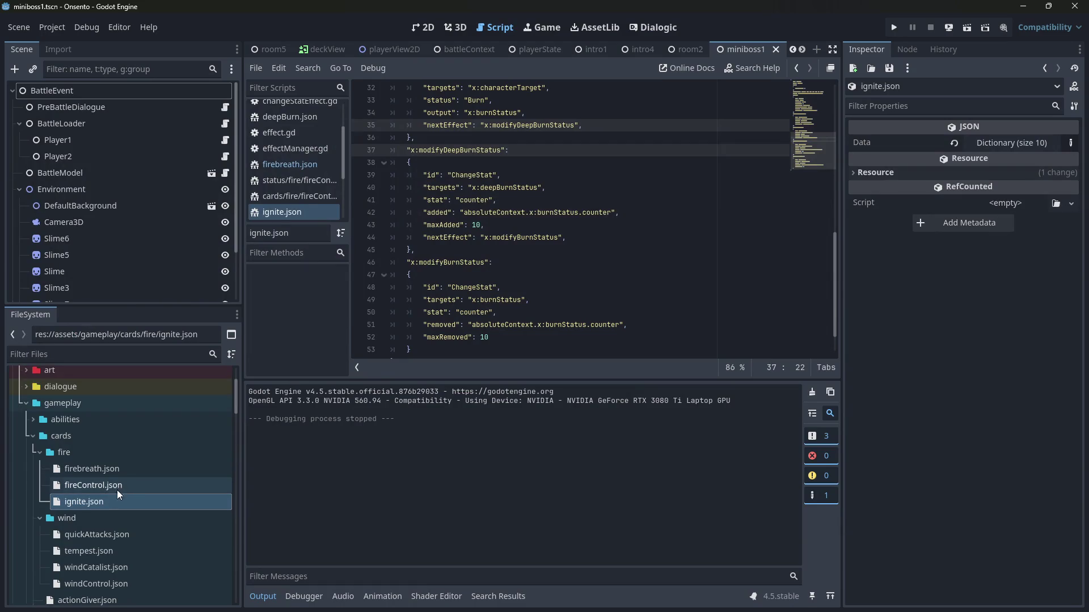
Step: Copy the Ignite card name, open miniboss1.json, add Ignite to the player's cards, and save
scroll(535, 260, "up", 10)
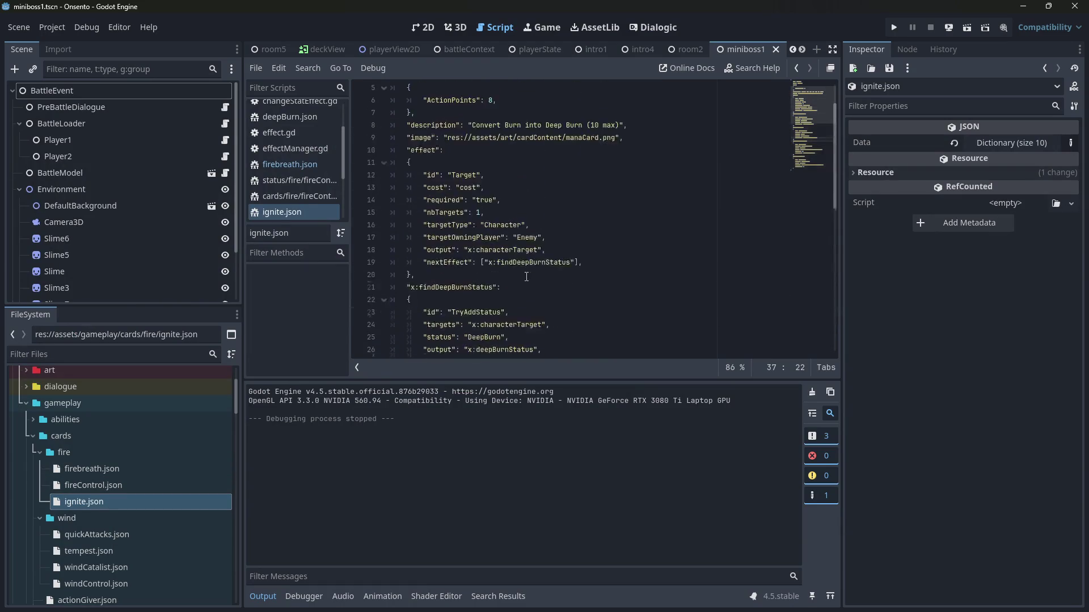
double_click(453, 112)
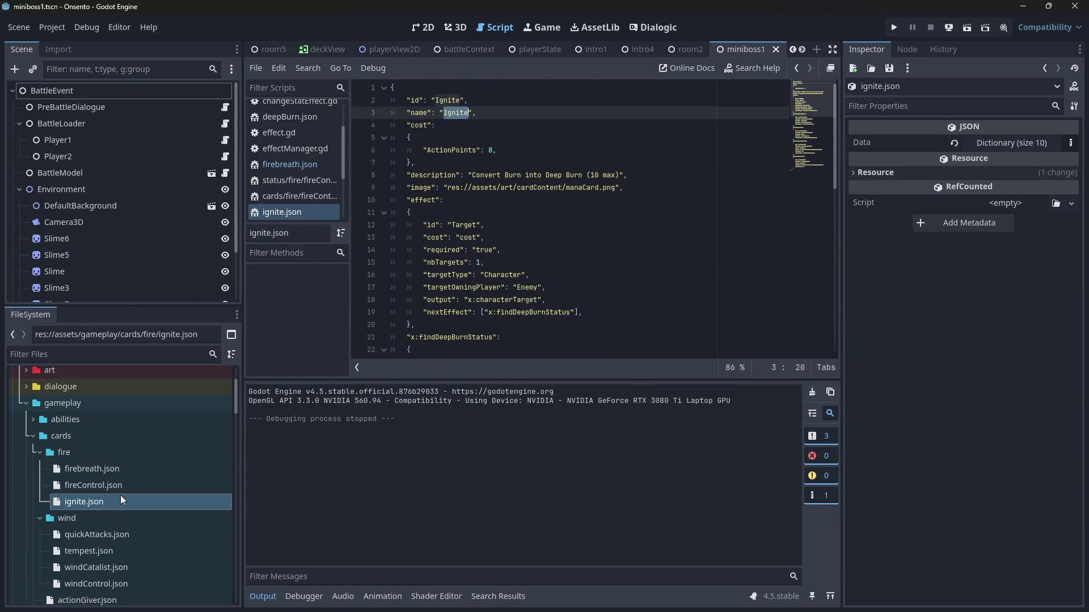
scroll(120, 495, "down", 15)
key("shift+alt+o")
type("miniboss")
key("Return")
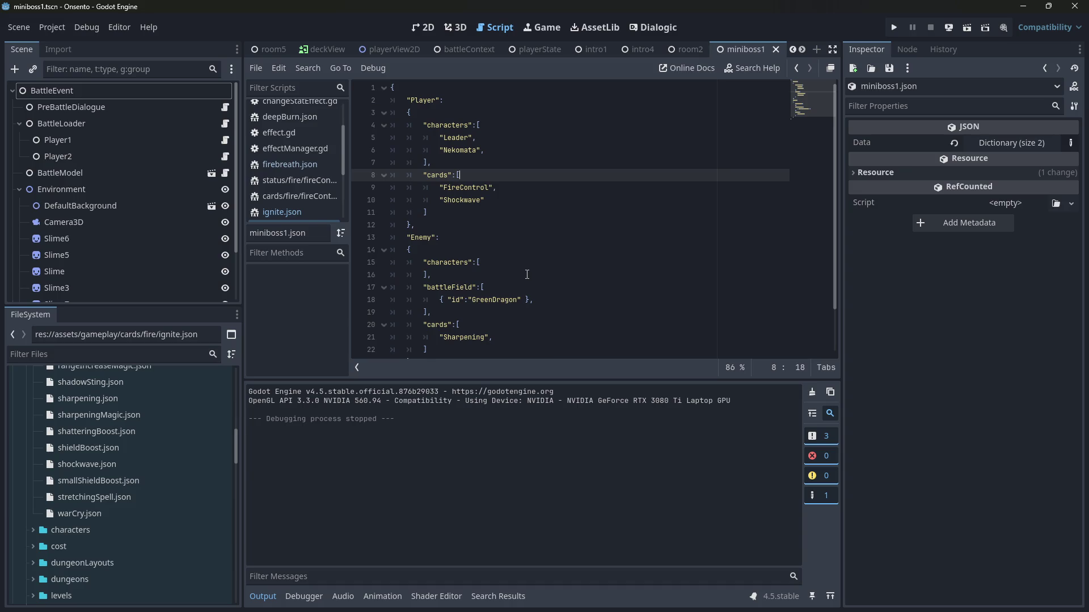
key("Return")
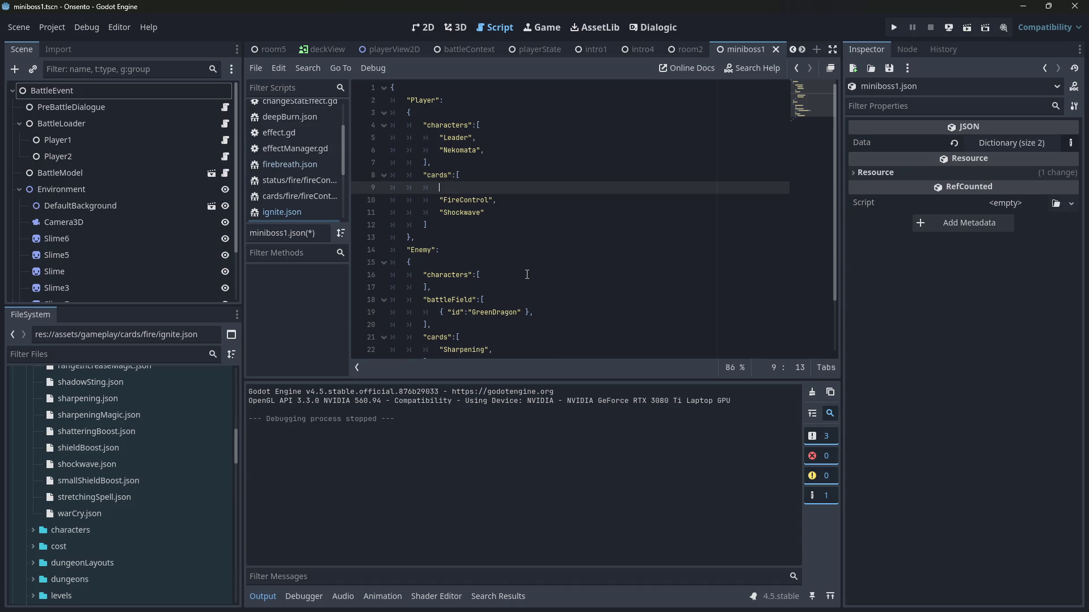
type("\"Ignite,")
key("ctrl+s")
Step: Duplicate the FireControl entry in the player's cards and launch the battle scene
left_click_drag(498, 200, 360, 200)
left_click(538, 200)
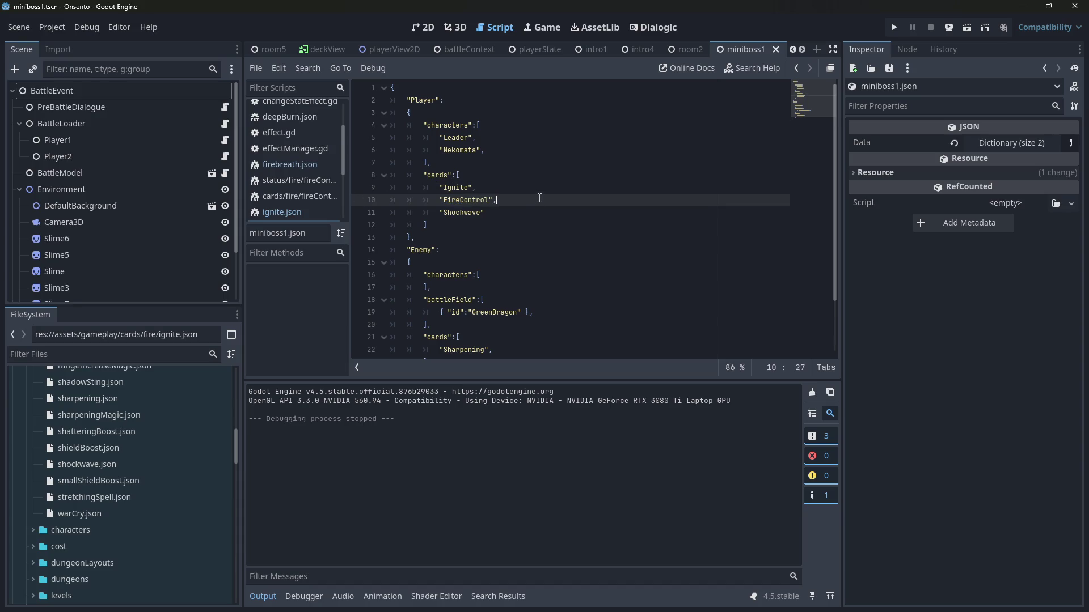
key("Return")
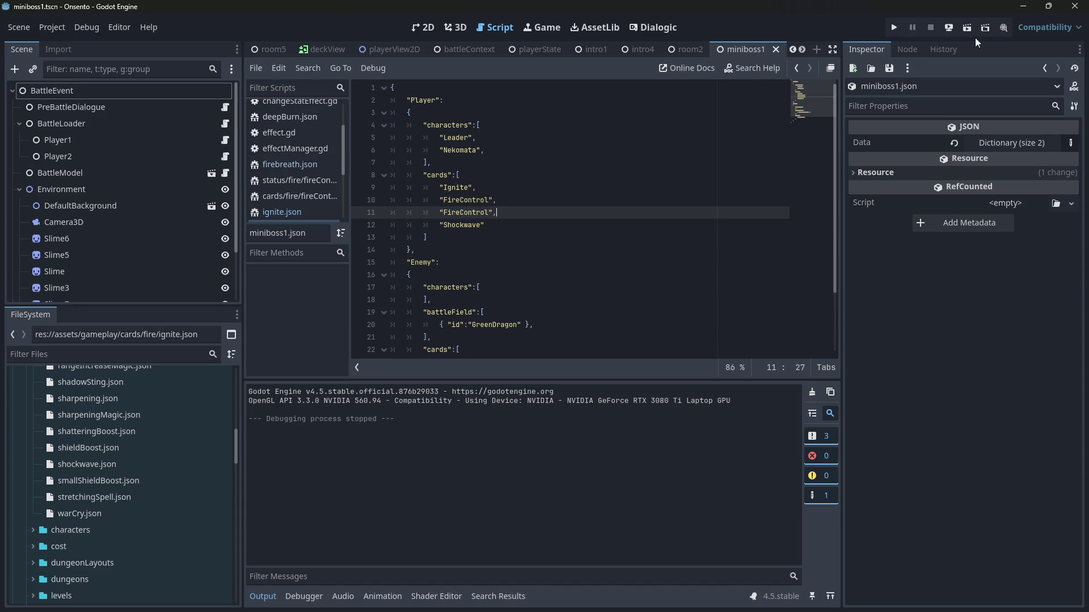
left_click(963, 29)
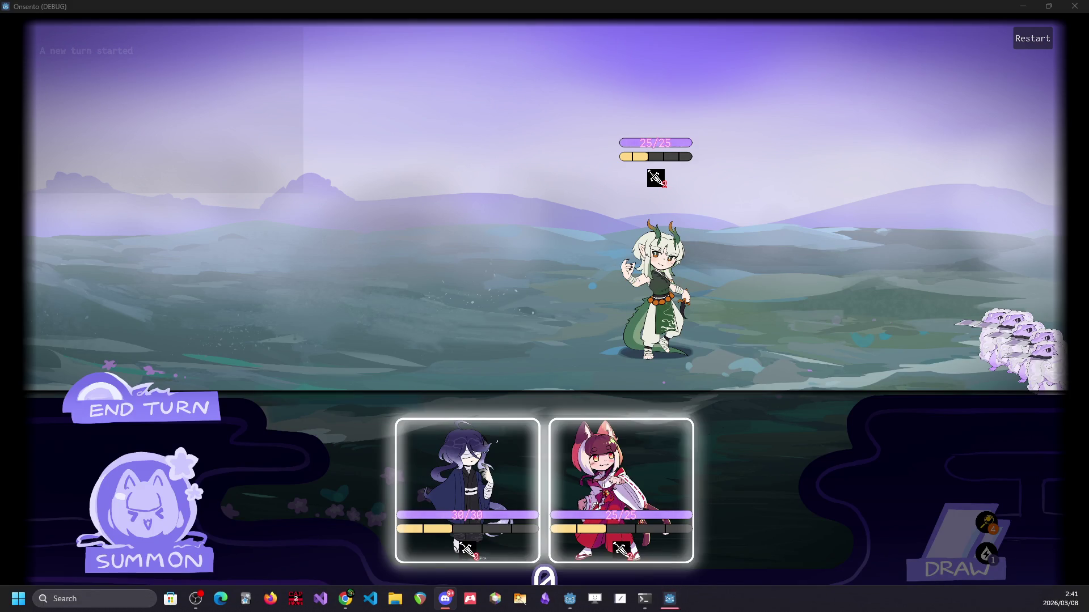
Step: Summon both allies, play Fire Control on each, attack the dragon, draw, and end the turn
left_click_drag(454, 437, 436, 266)
left_click_drag(544, 482, 345, 260)
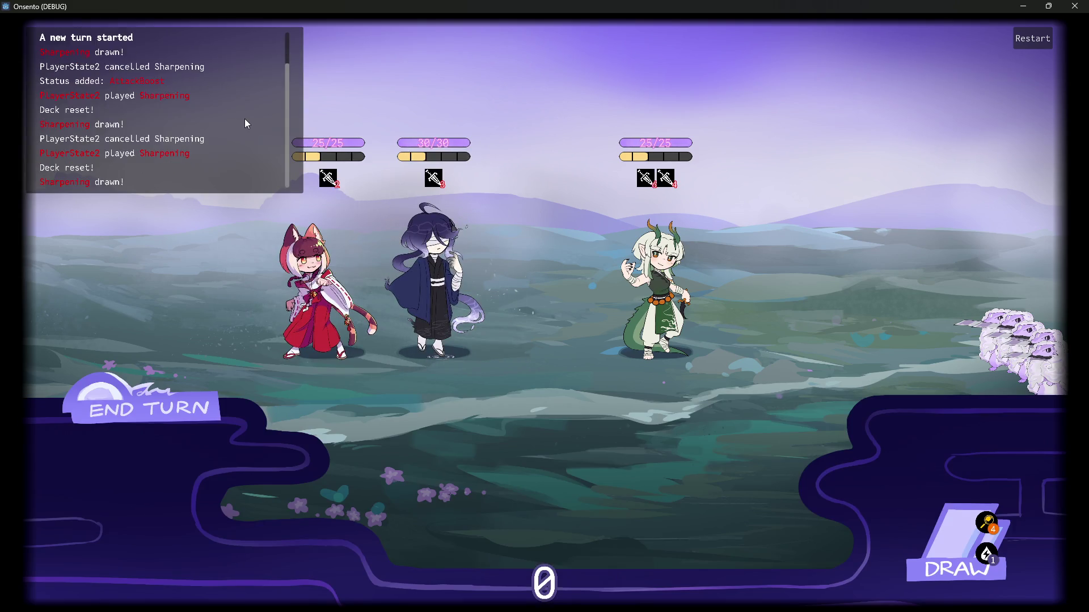
left_click_drag(606, 512, 447, 267)
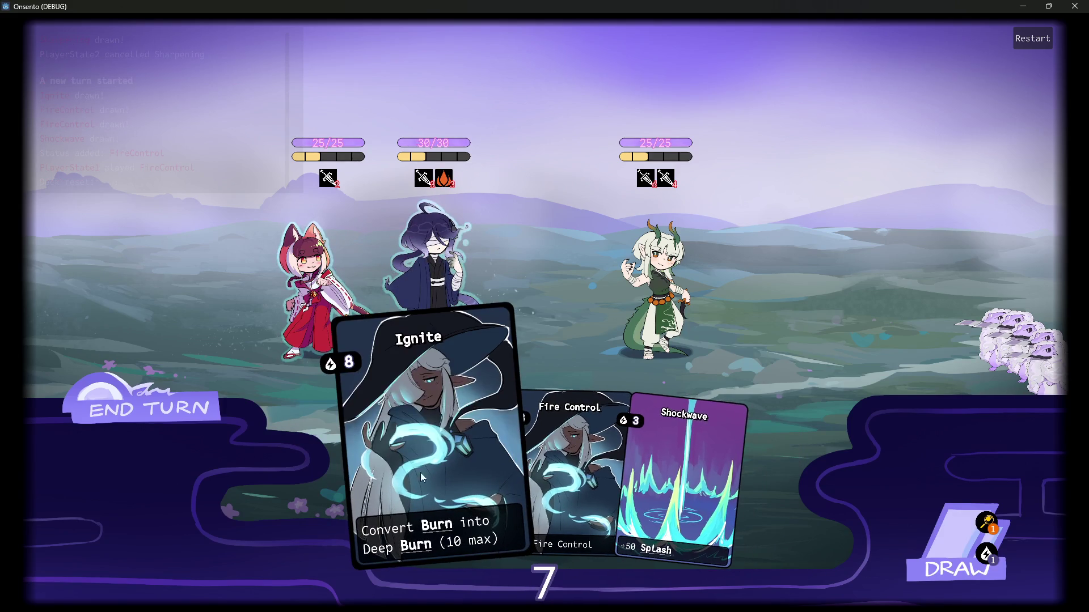
mouse_move(315, 283)
left_mouse_down()
mouse_move(442, 253)
mouse_move(592, 271)
left_mouse_up()
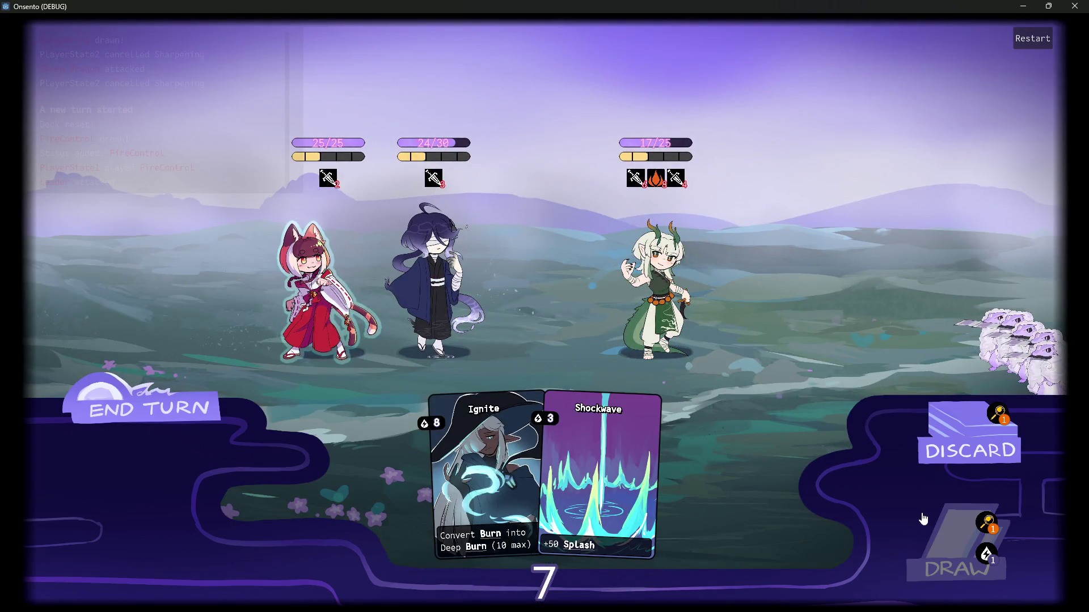
left_click(924, 517)
mouse_move(652, 478)
left_mouse_down()
mouse_move(289, 299)
mouse_move(591, 270)
left_mouse_up()
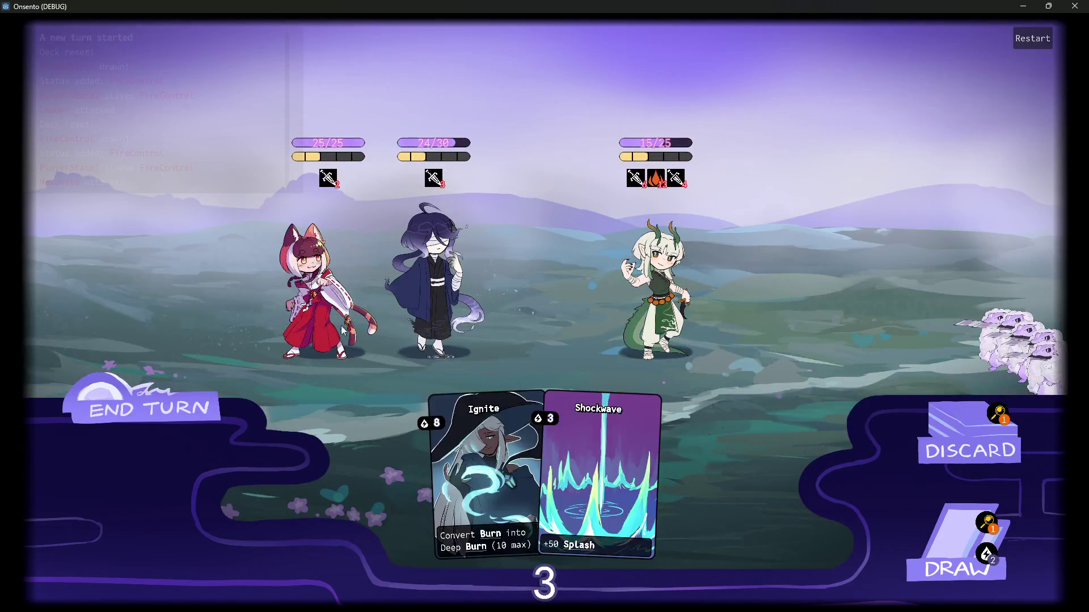
left_click(138, 417)
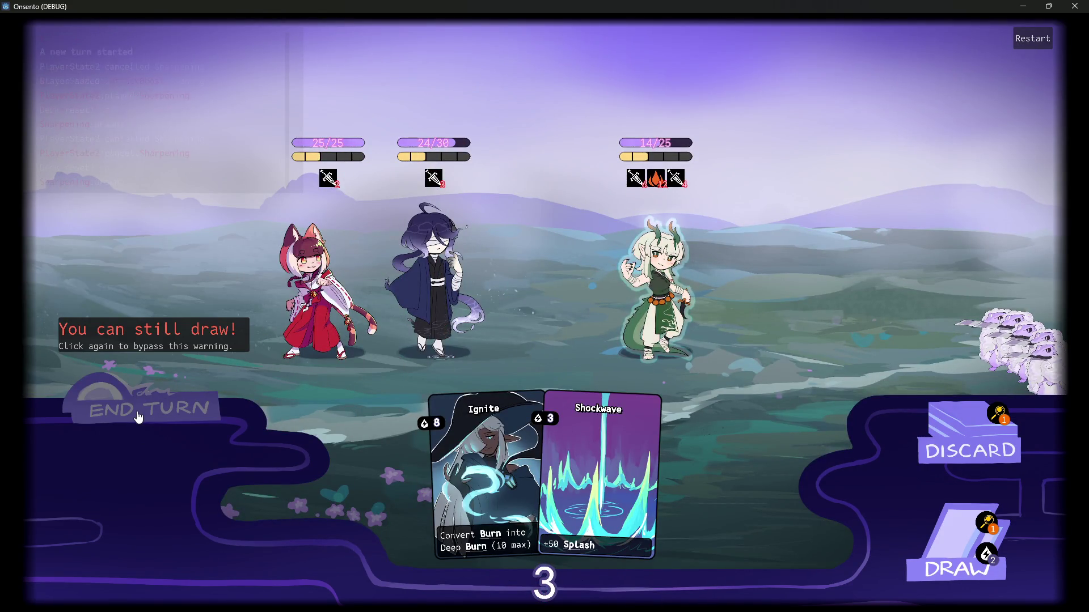
Step: Cast Ignite on the dragon, end turns until Deep Burn drops it to 3/25 HP, then close the game
left_click_drag(419, 459, 652, 283)
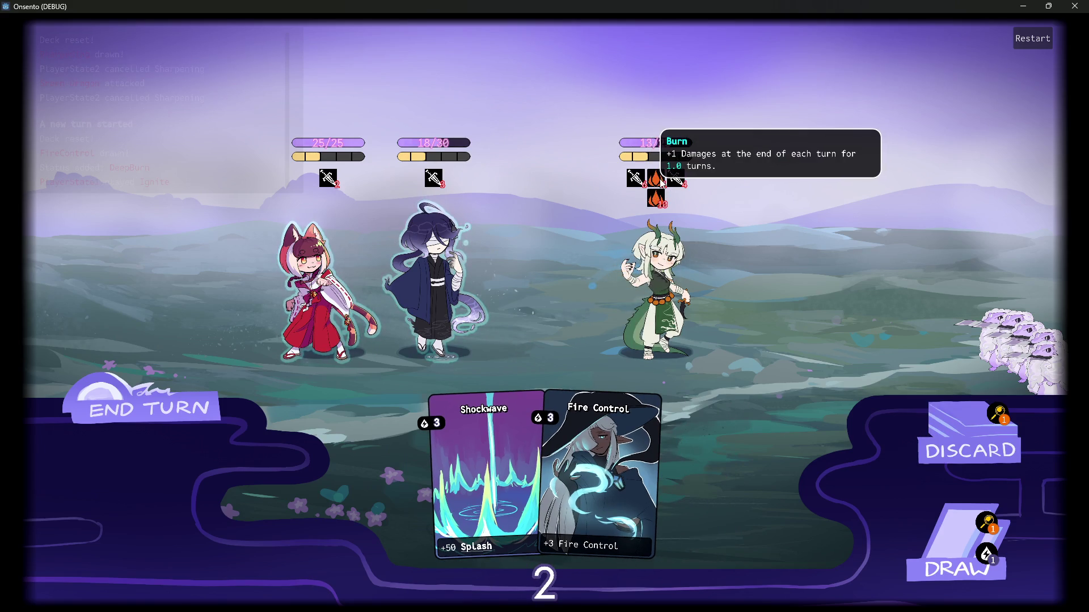
mouse_move(661, 200)
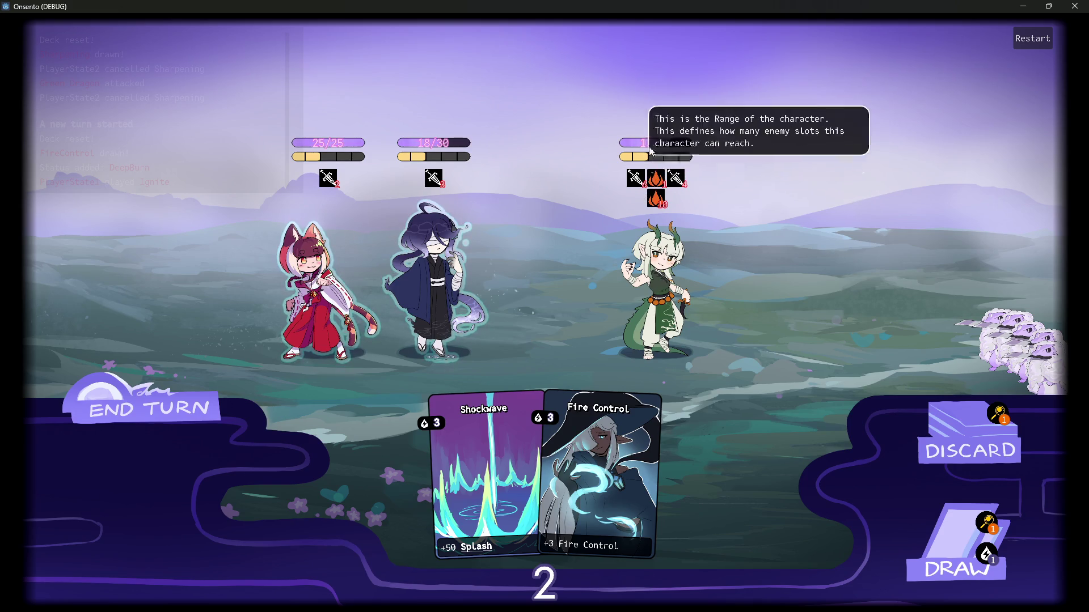
left_click(183, 410)
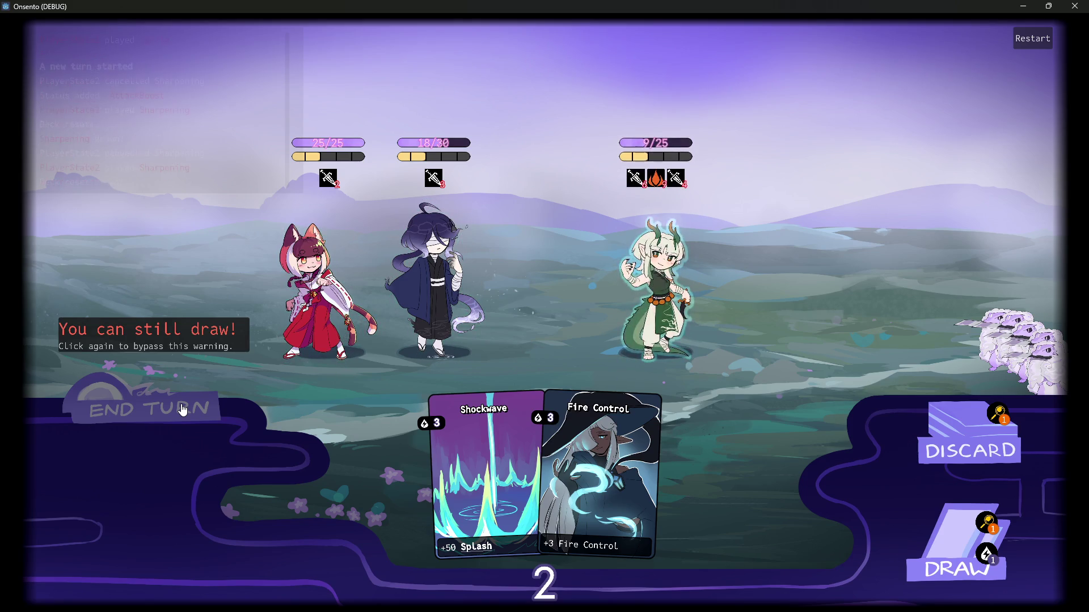
left_click(183, 409)
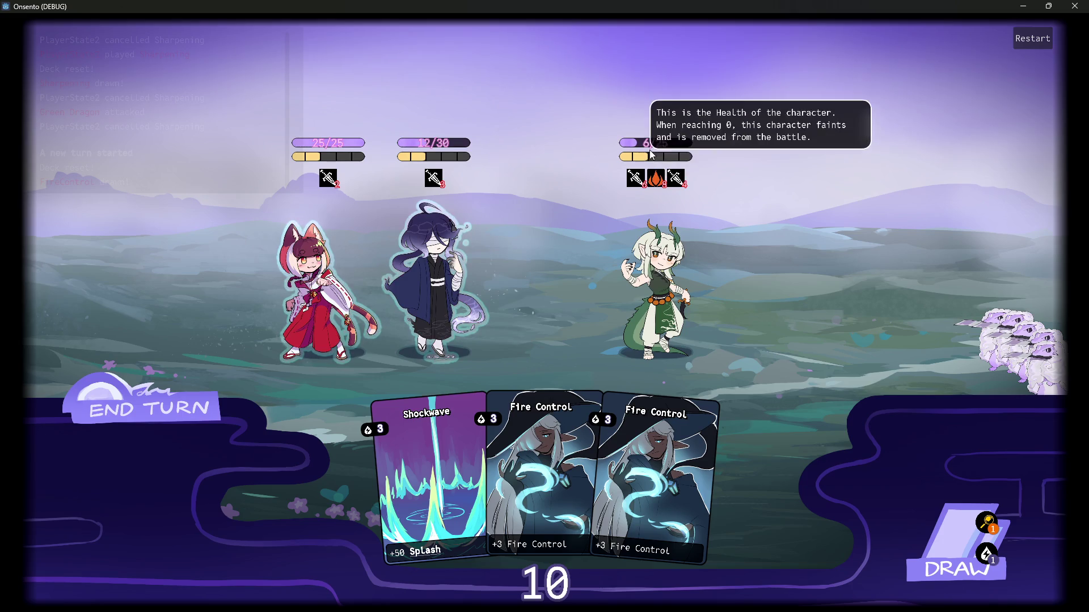
mouse_move(655, 176)
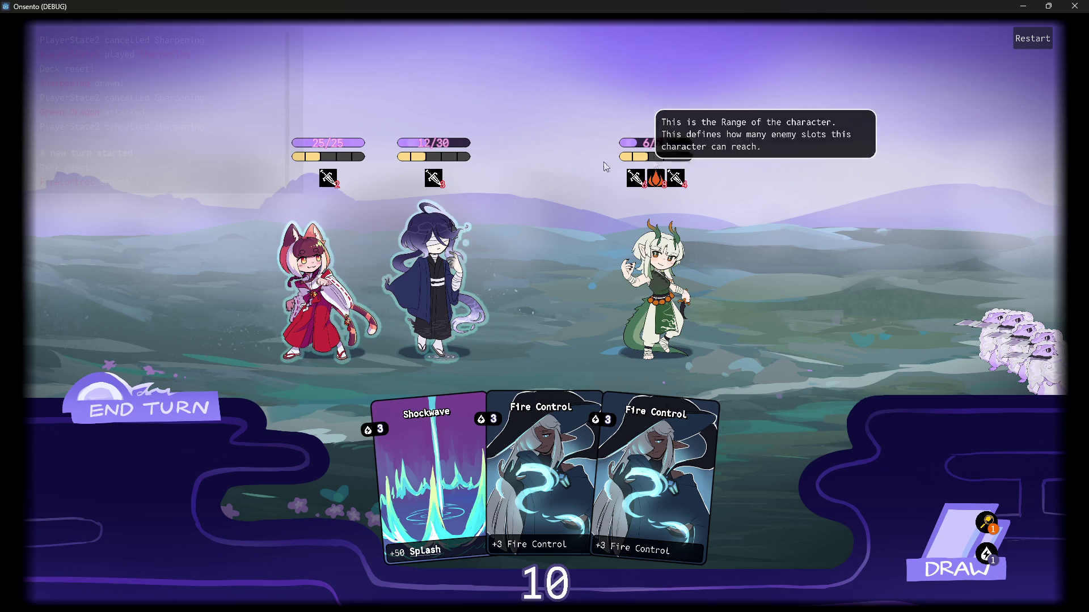
left_click(139, 414)
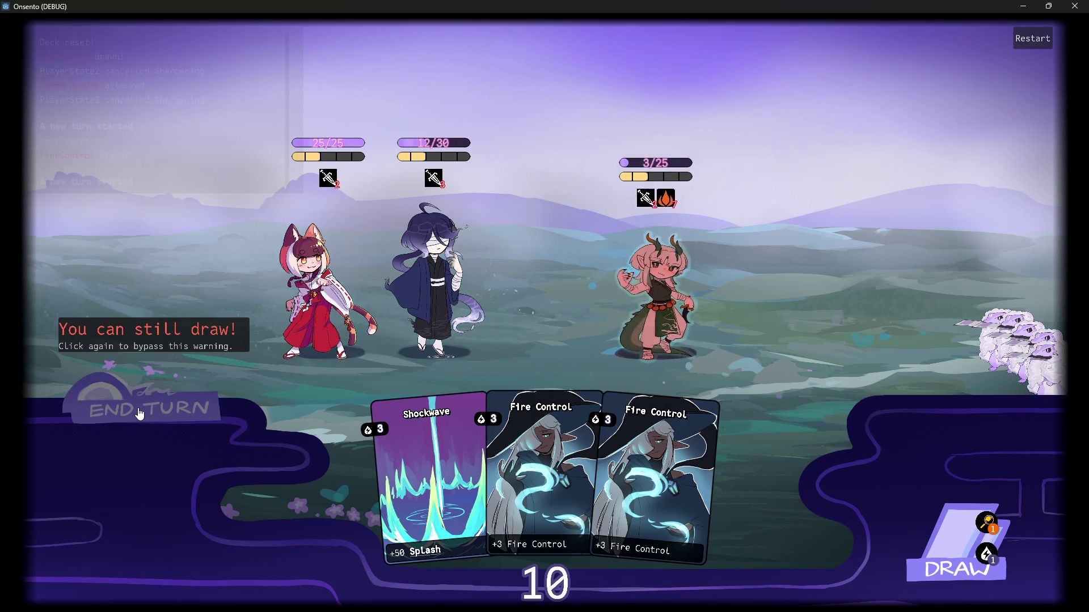
left_click(140, 415)
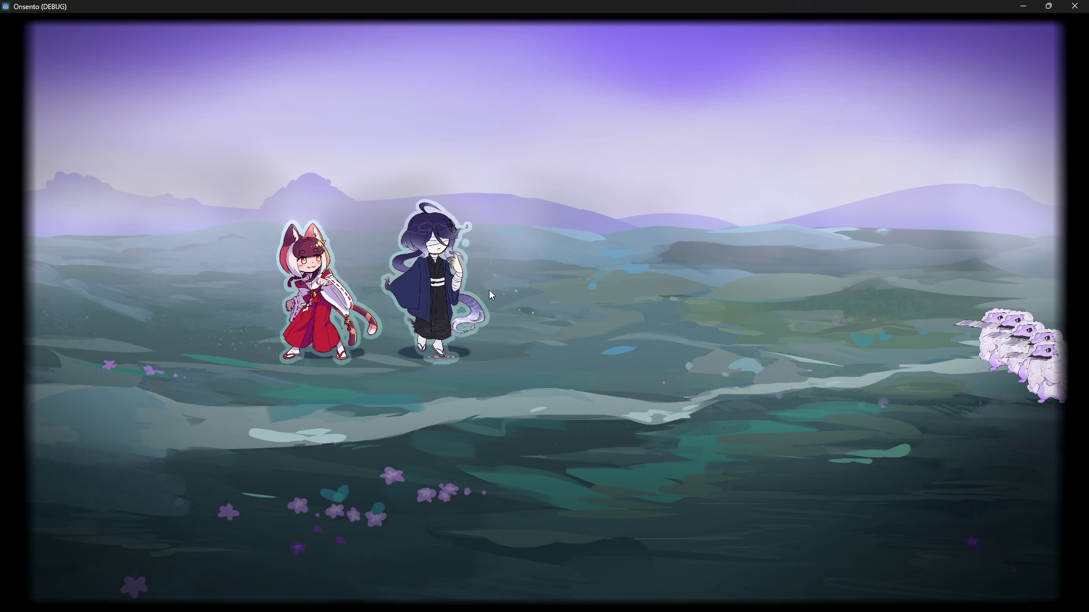
left_click(1071, 6)
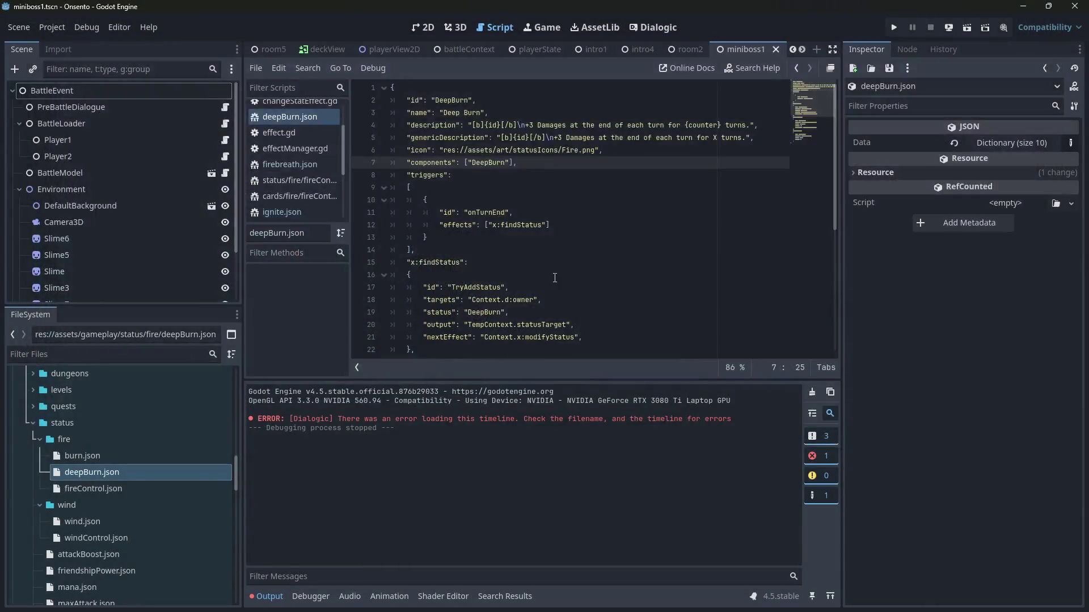
Step: Toggle the Output panel, put the caret on deepBurn.json's turn-end effects line, and rerun the battle scene
left_click(277, 599)
left_click(277, 598)
left_click(657, 225)
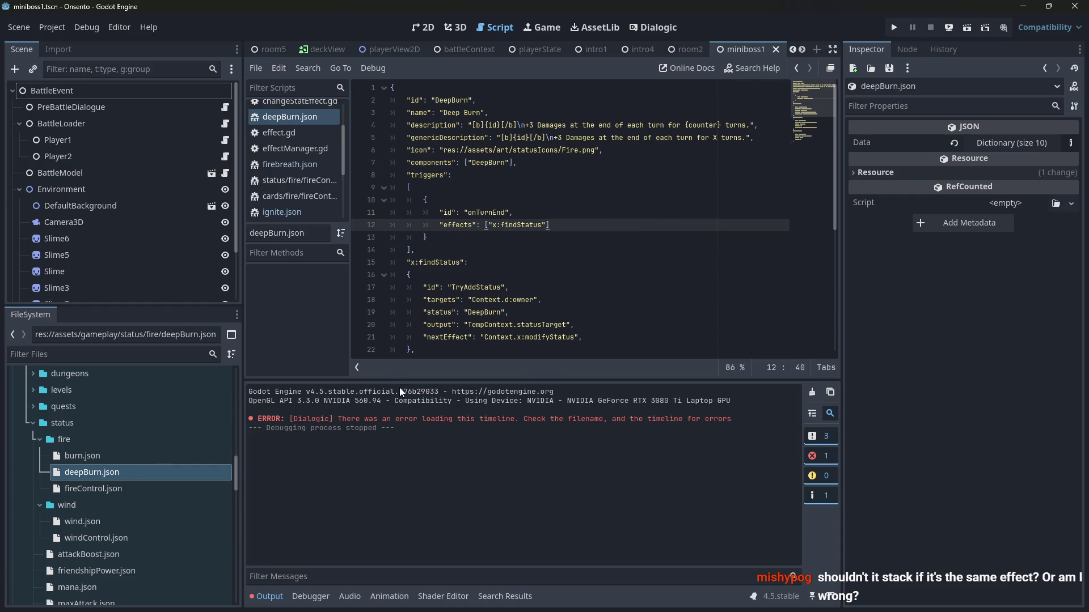
left_click(967, 27)
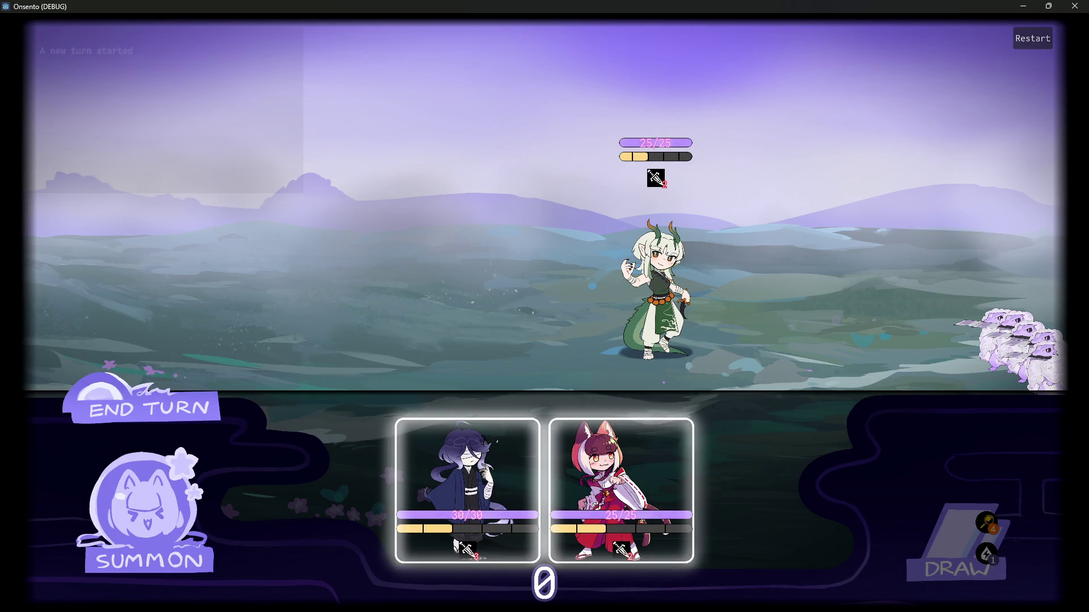
Step: Summon the purple-haired ally and the fox girl, then stack two Fire Control cards on the purple-haired ally
mouse_move(454, 437)
left_mouse_down()
mouse_move(422, 382)
mouse_move(425, 306)
left_mouse_up()
mouse_move(492, 450)
left_mouse_down()
mouse_move(403, 338)
mouse_move(217, 335)
left_mouse_up()
mouse_move(173, 123)
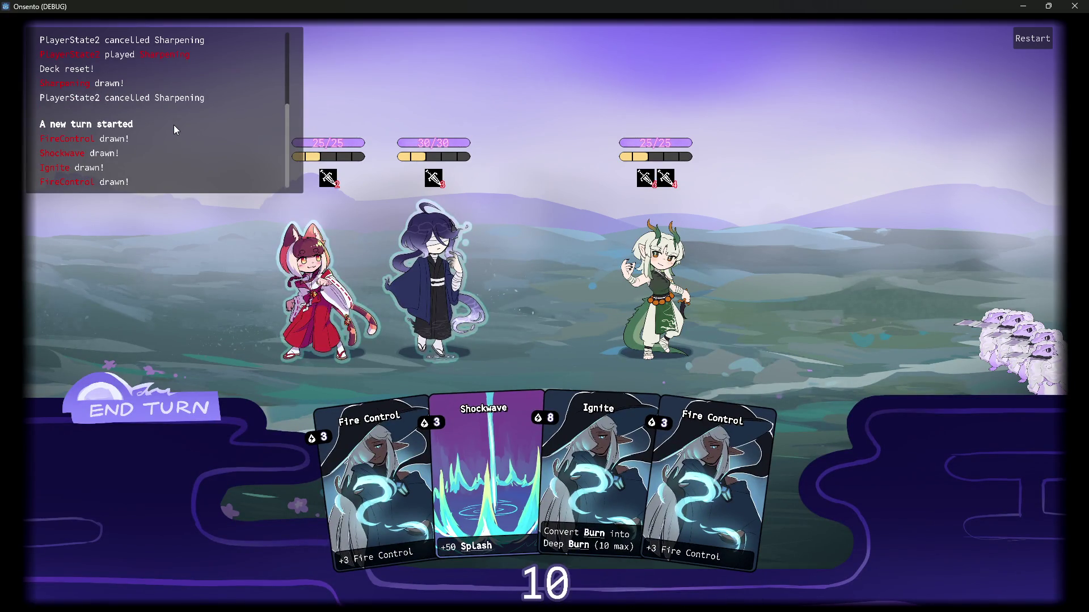
mouse_move(708, 482)
left_mouse_down()
mouse_move(396, 315)
mouse_move(425, 273)
left_mouse_up()
mouse_move(447, 185)
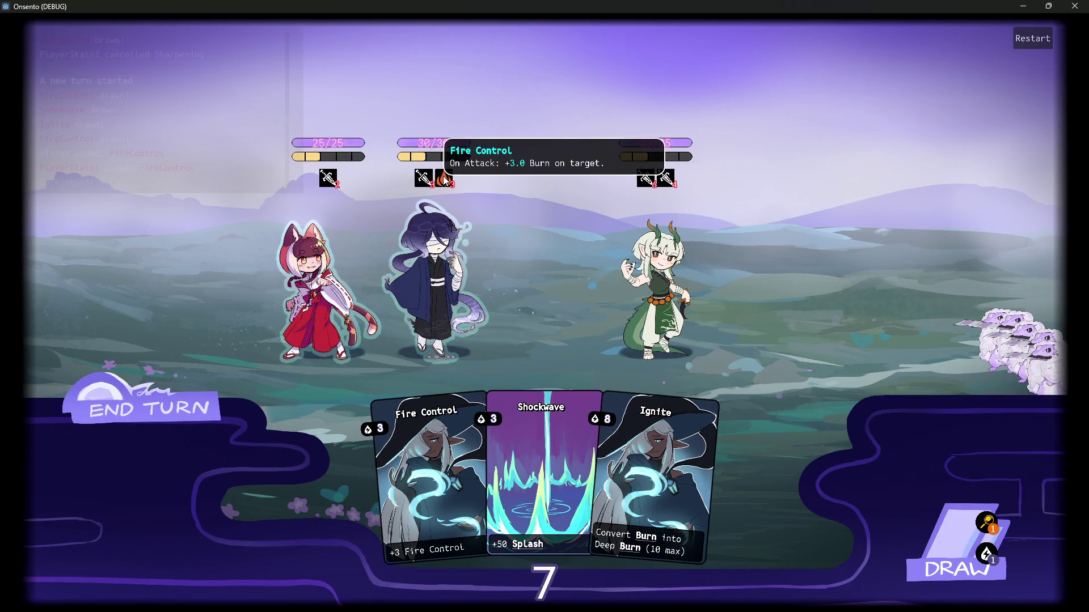
mouse_move(561, 465)
left_click_drag(399, 482, 433, 278)
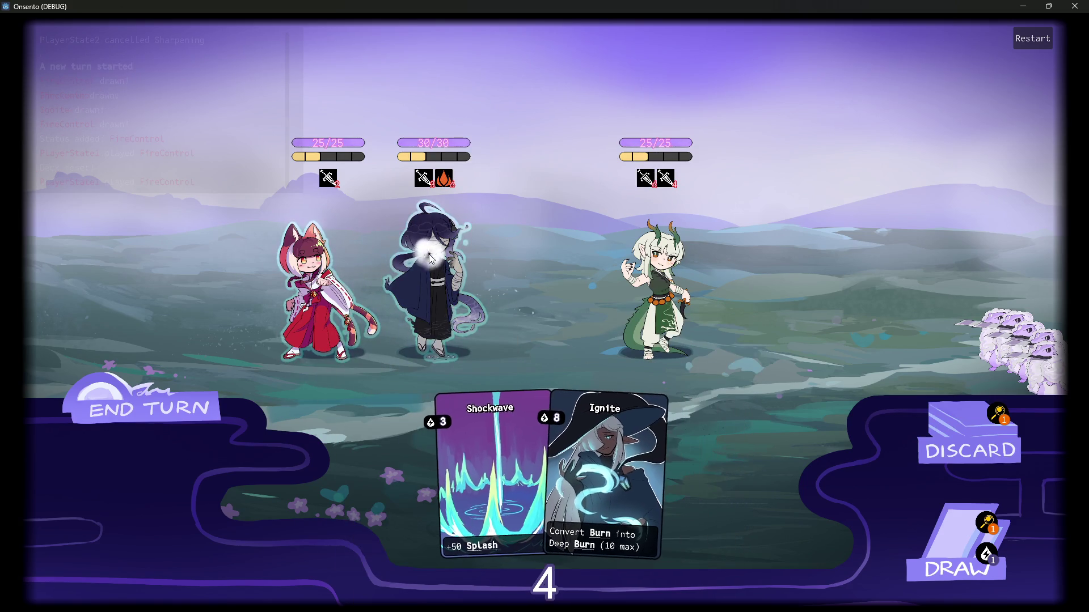
mouse_move(453, 180)
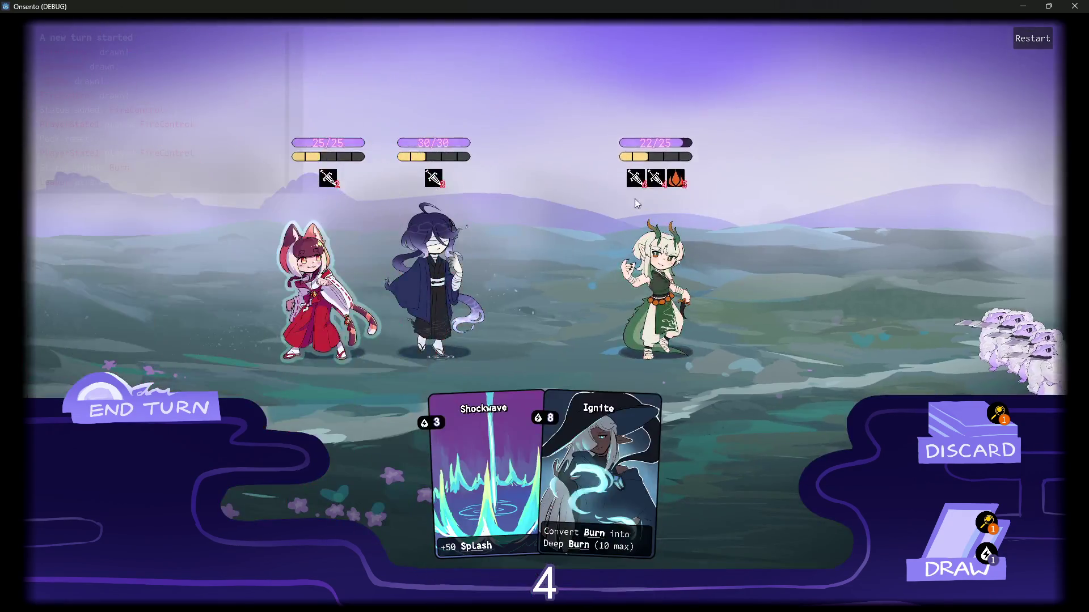
mouse_move(675, 178)
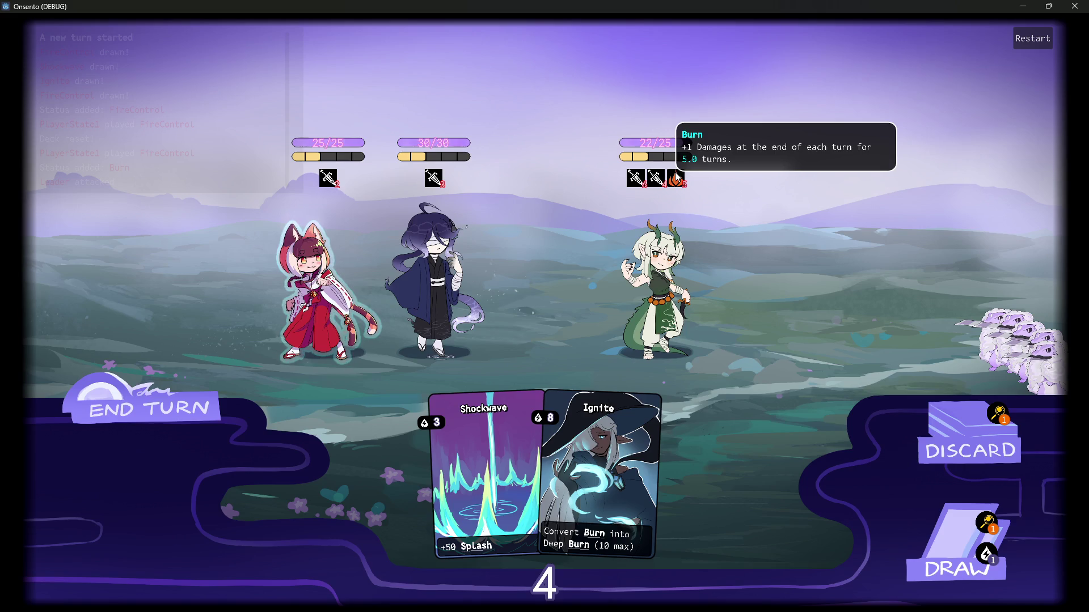
Step: Play the drawn Fire Control on the fox girl, confirm the dragon's Burn reaches 10, and close the game
left_click(959, 545)
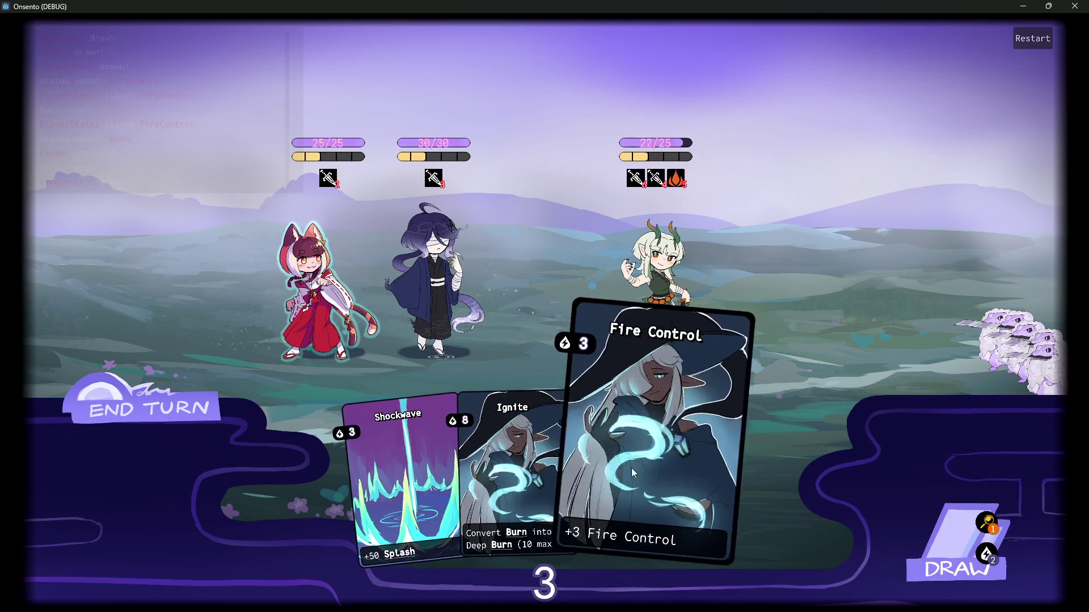
left_click_drag(686, 431, 302, 328)
mouse_move(339, 192)
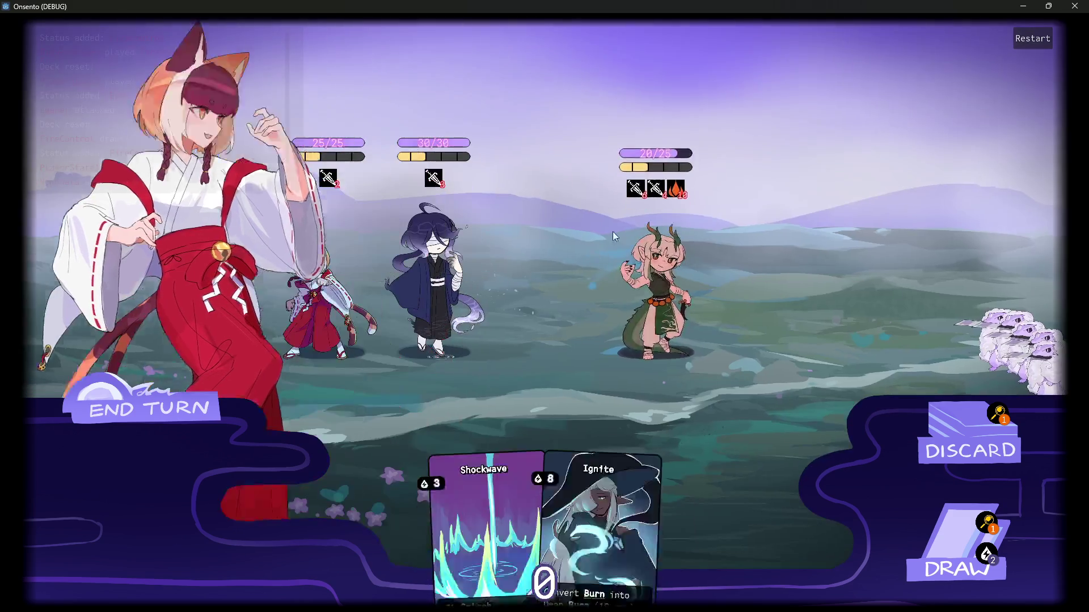
mouse_move(677, 180)
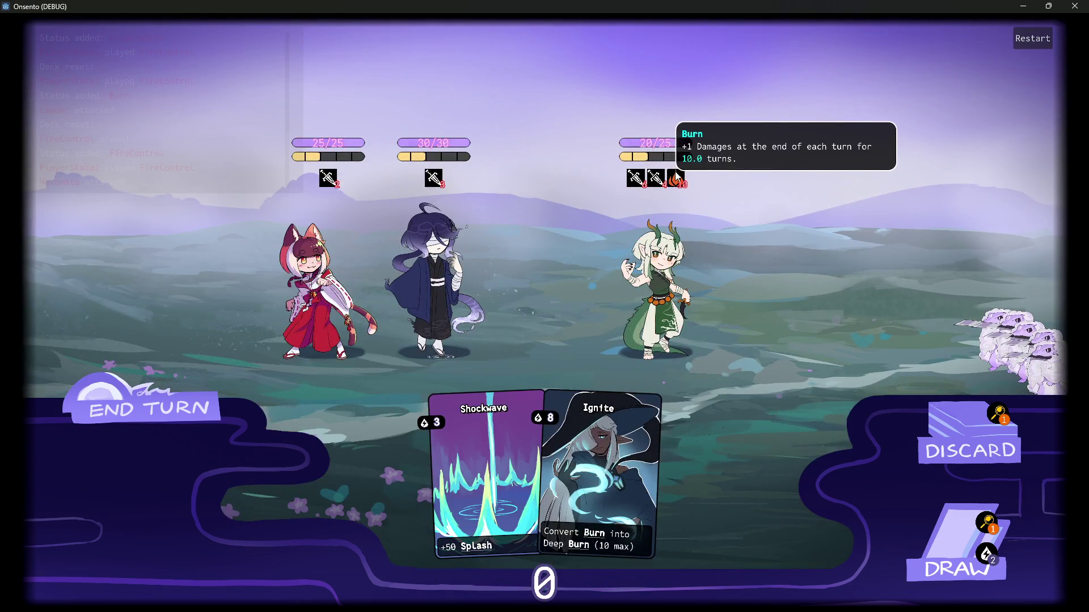
left_click(1074, 6)
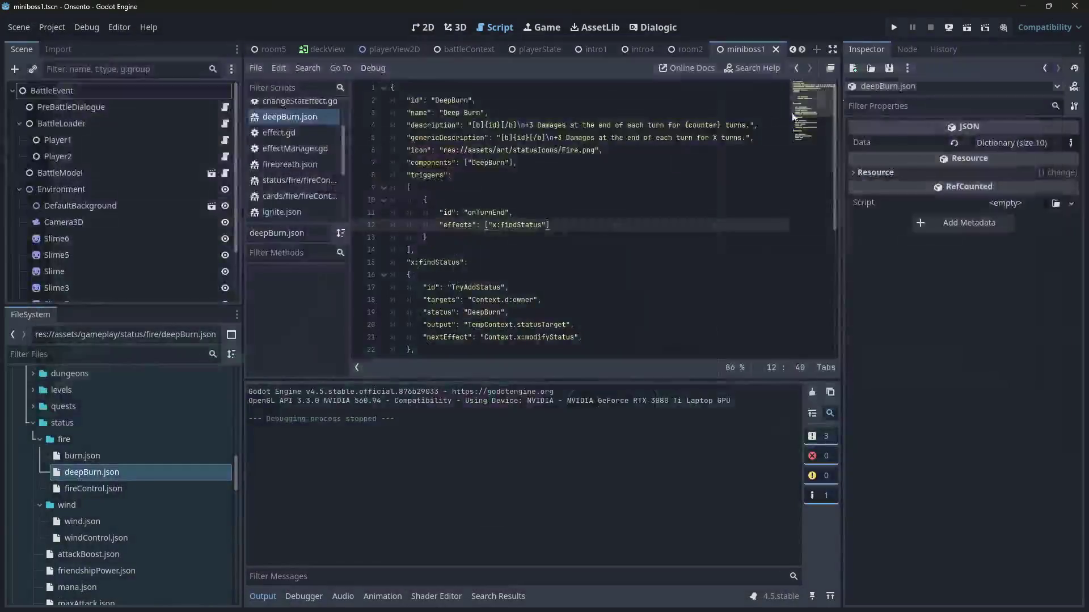
Step: Open burn.json to compare with deepBurn.json's onTurnEnd trigger, widening the script editor
left_click(576, 217)
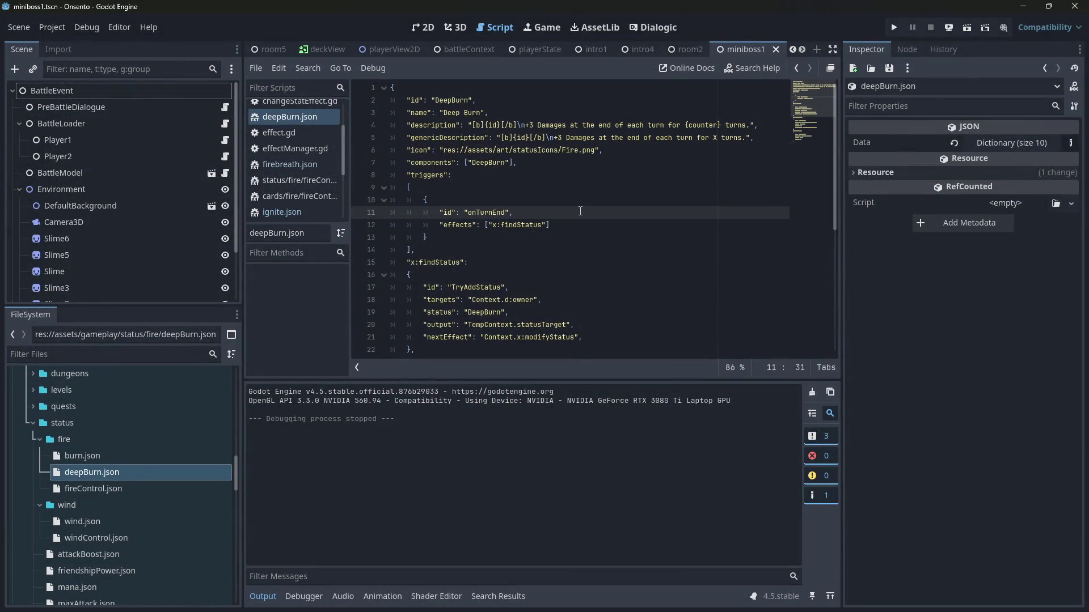
left_click(131, 459)
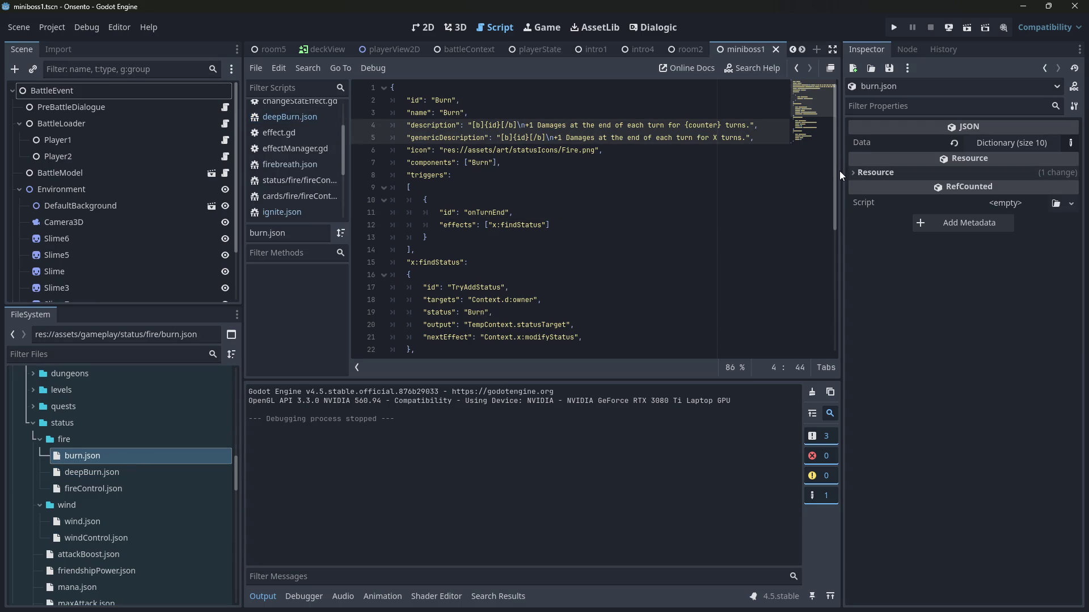
left_click_drag(841, 175, 884, 181)
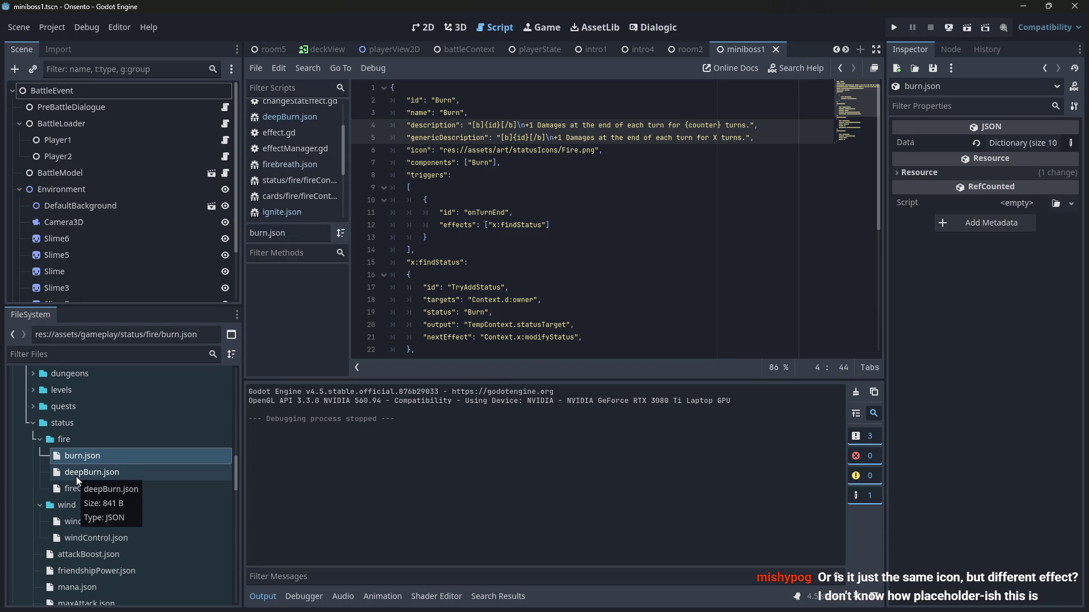
double_click(128, 463)
scroll(664, 280, "down", 6)
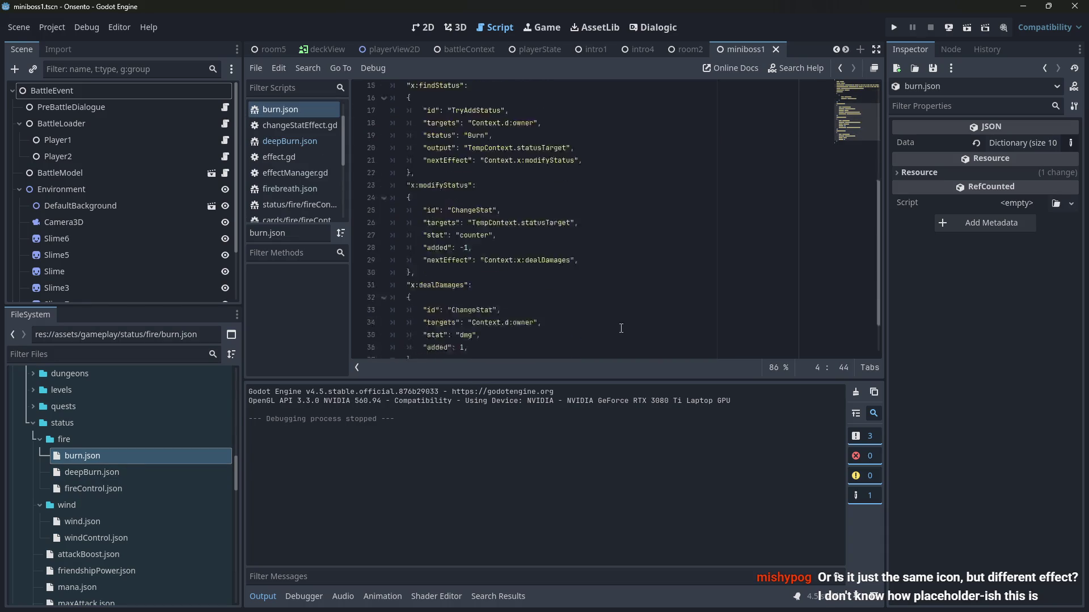
scroll(91, 482, "down", 10)
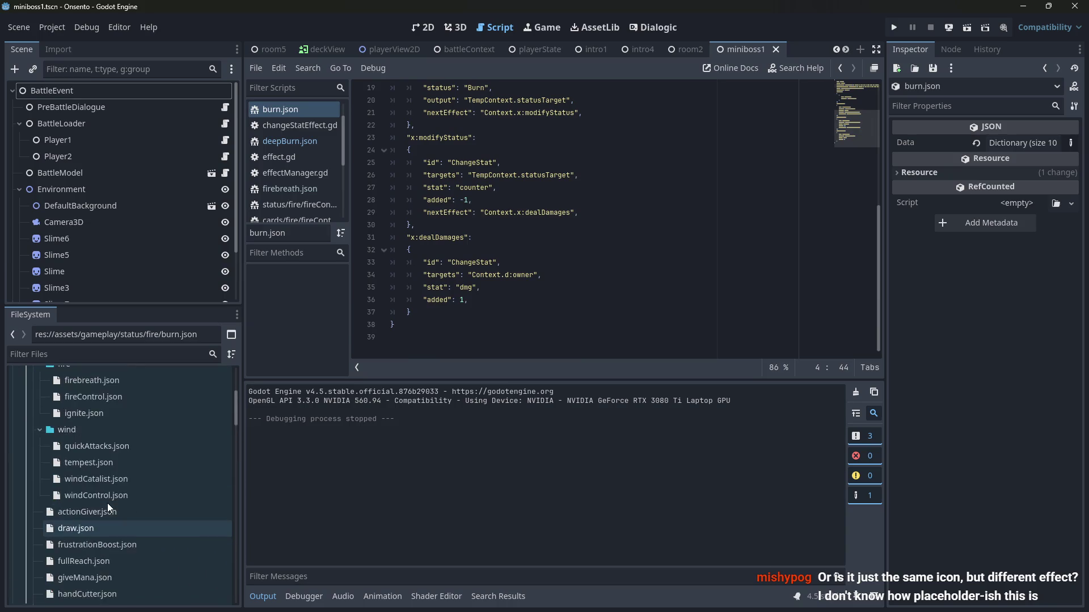
scroll(108, 503, "up", 10)
scroll(105, 541, "down", 2)
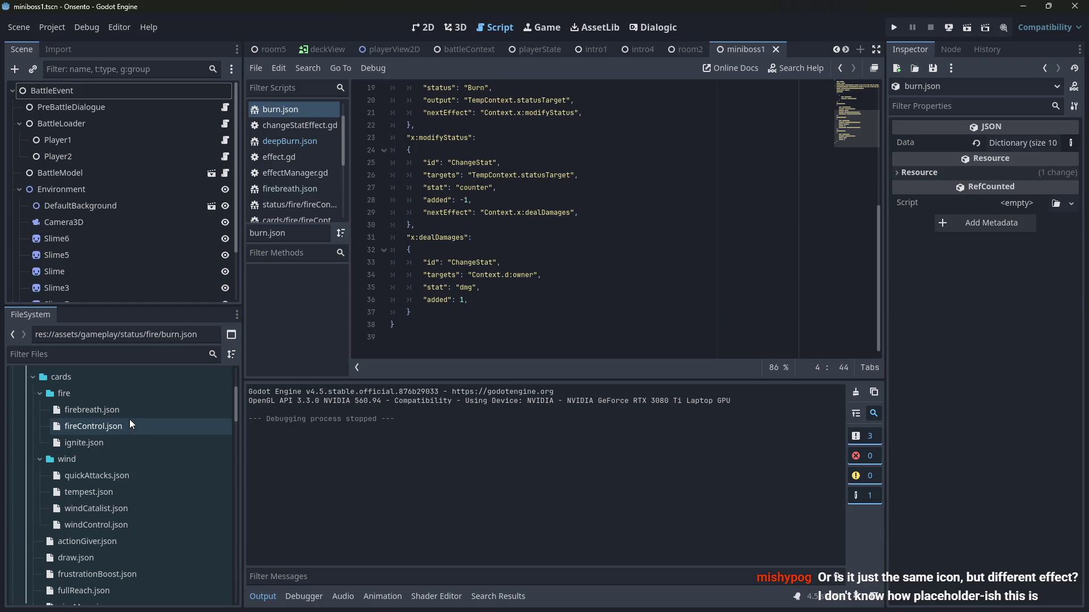
Step: Review cards/fire/fireControl.json's counter increase of 3 and its +3 Fire Control description
double_click(129, 421)
left_click(460, 299)
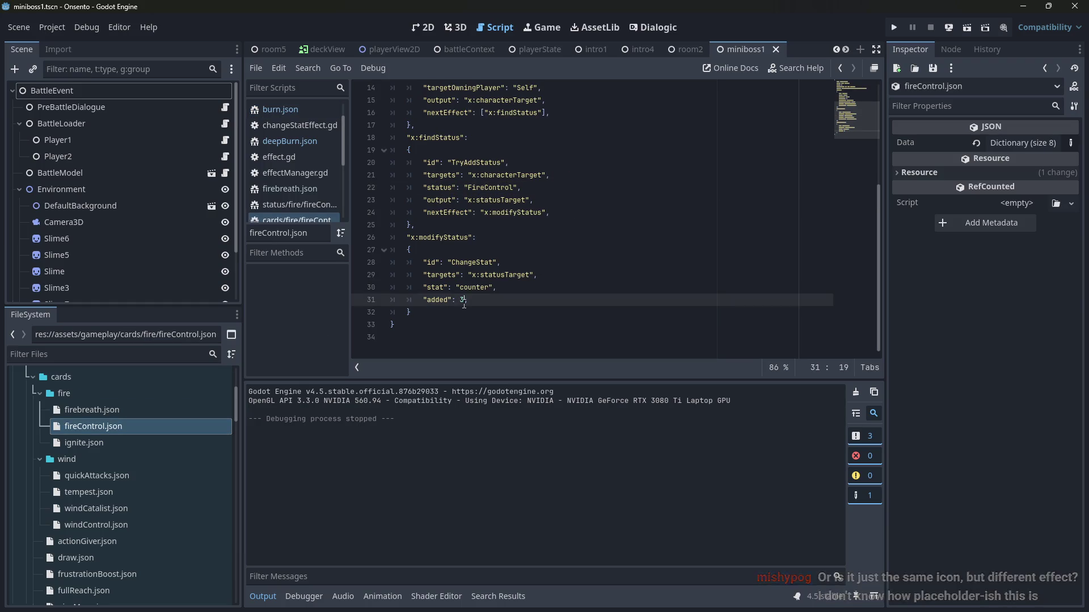
scroll(569, 281, "up", 5)
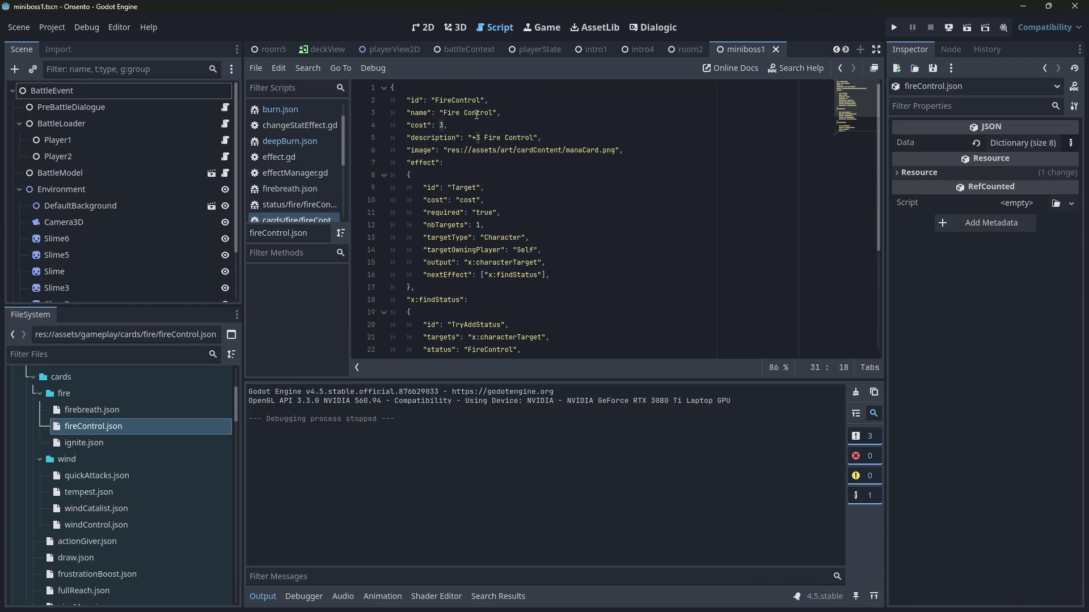
left_click(478, 137)
scroll(505, 202, "down", 4)
scroll(505, 201, "up", 3)
scroll(503, 205, "down", 2)
scroll(501, 210, "up", 2)
scroll(499, 207, "up", 1)
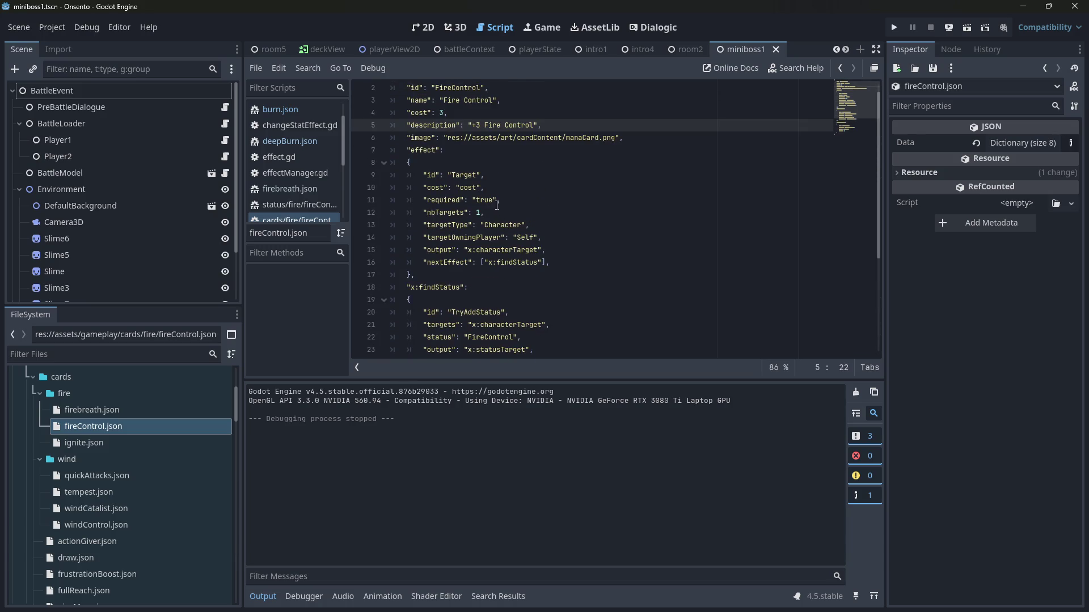
scroll(496, 206, "down", 3)
scroll(495, 208, "up", 3)
scroll(469, 231, "up", 1)
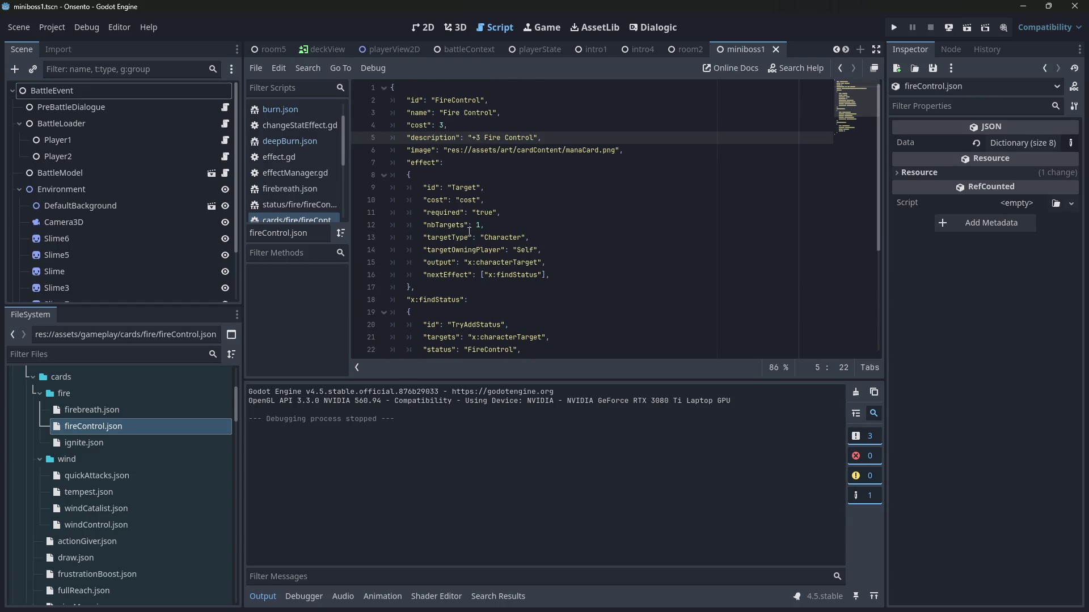
scroll(154, 460, "down", 15)
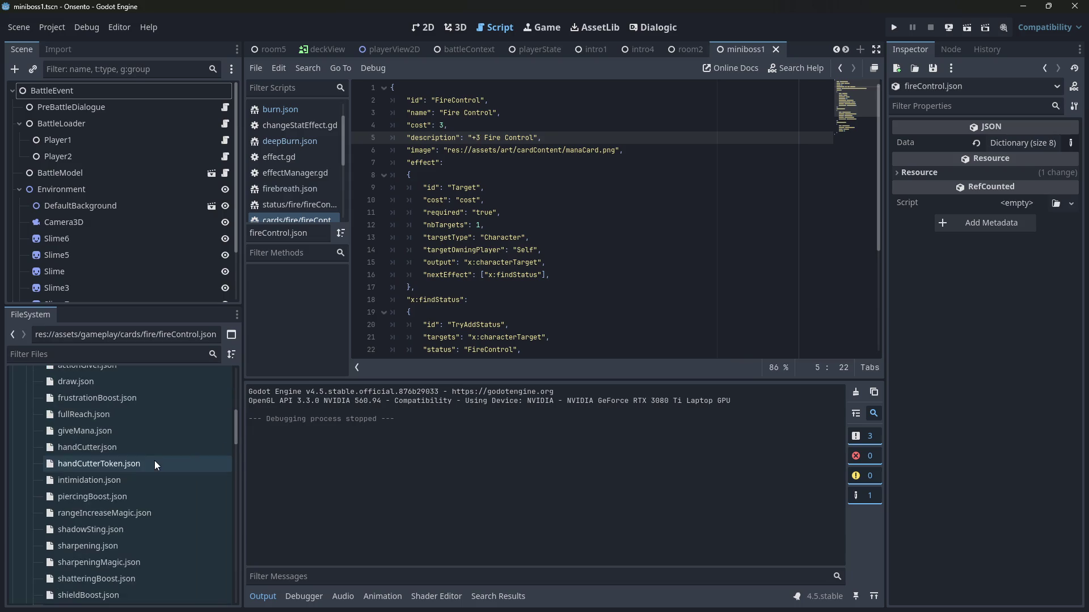
scroll(154, 461, "down", 3)
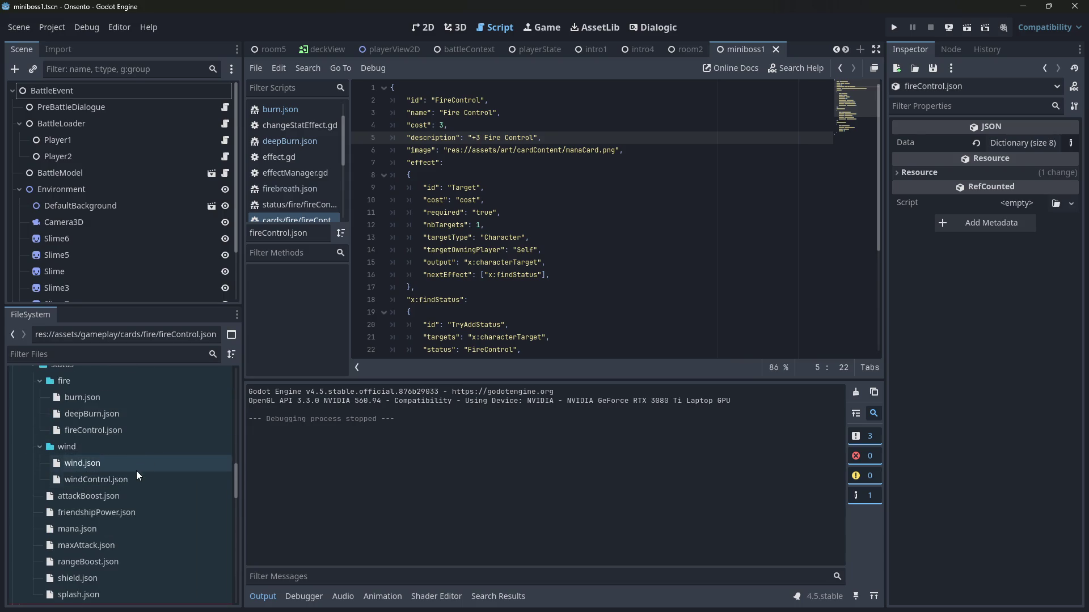
Step: Open status/fire/fireControl.json, whose on-hit effect adds Burn and raises its counter by 5, then run the game
double_click(115, 395)
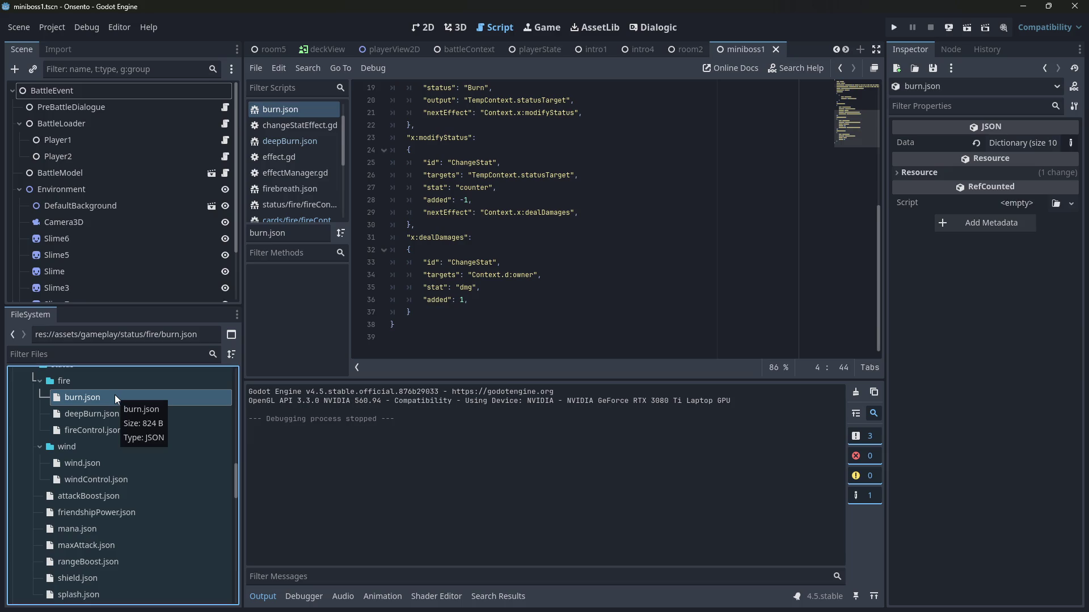
scroll(535, 262, "up", 4)
scroll(535, 262, "up", 3)
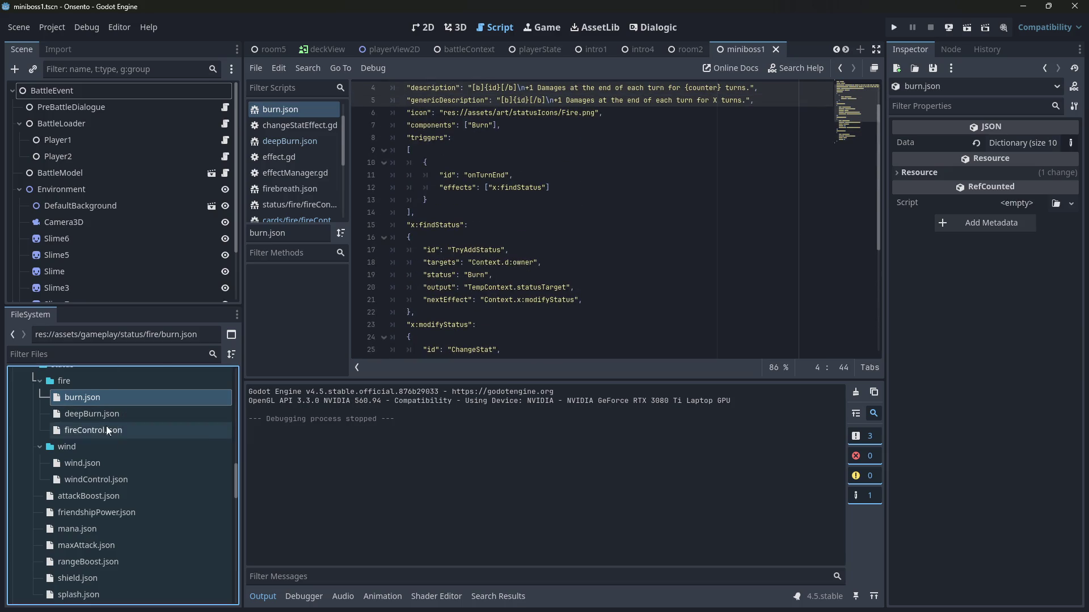
double_click(124, 429)
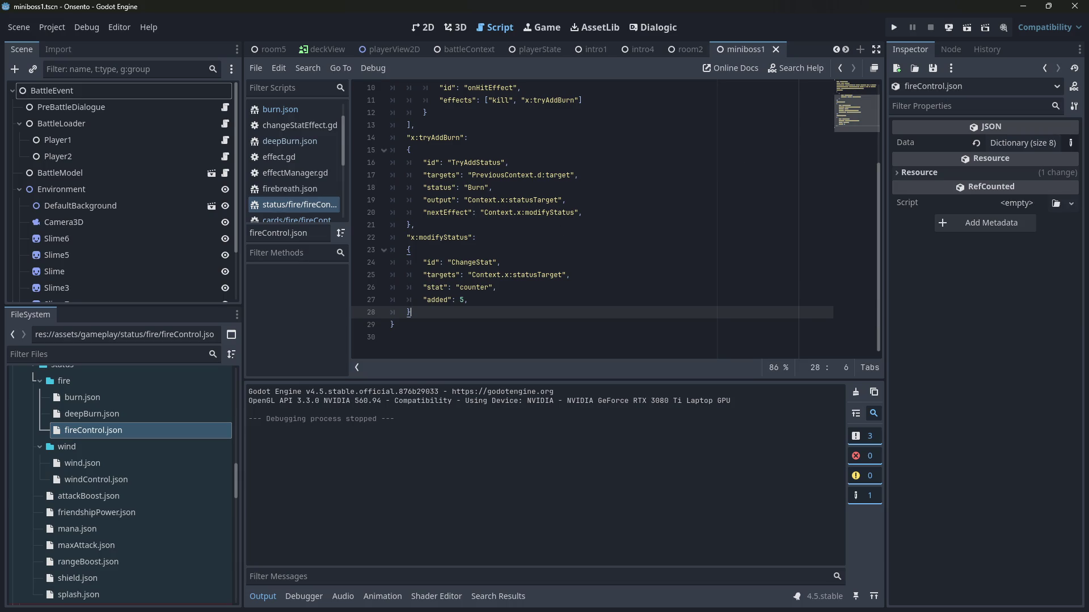
left_click(968, 28)
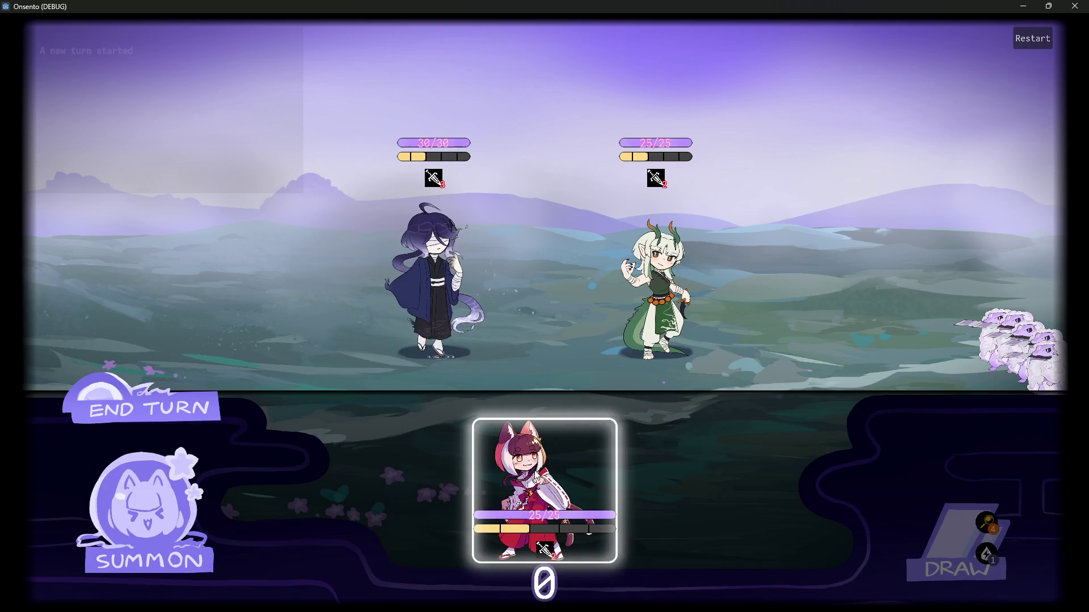
mouse_move(545, 516)
left_mouse_down()
mouse_move(357, 273)
mouse_move(340, 272)
left_mouse_up()
left_click(200, 418)
mouse_move(649, 186)
mouse_move(646, 181)
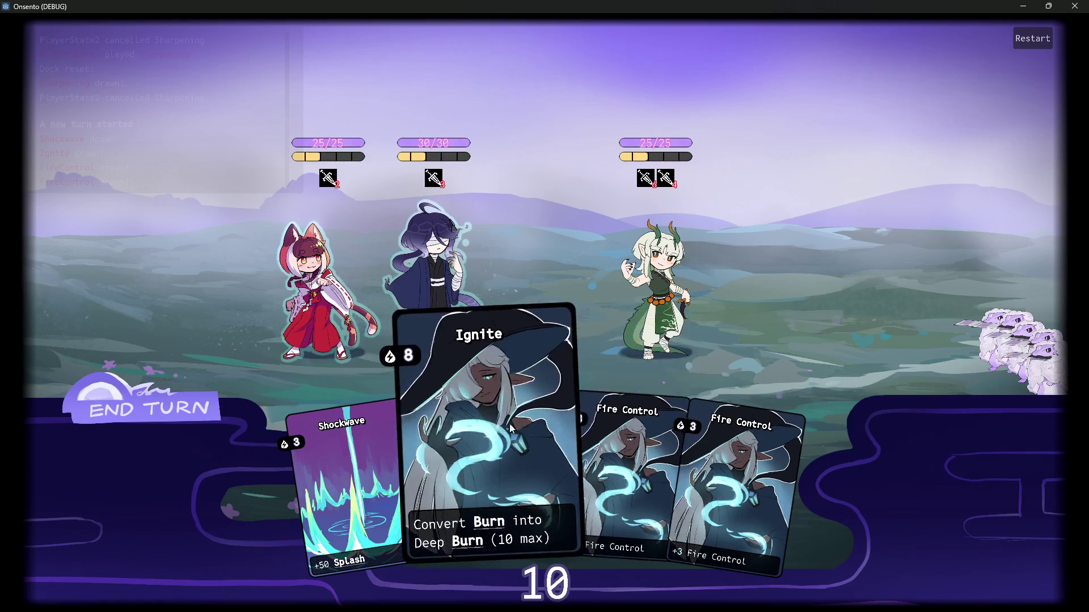
left_click(651, 436)
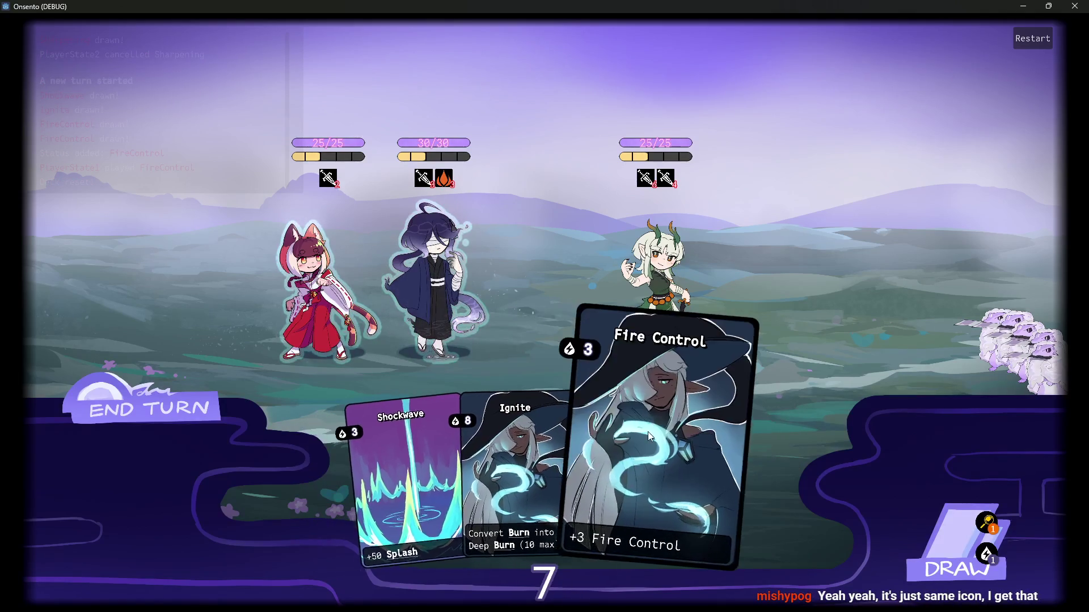
mouse_move(451, 182)
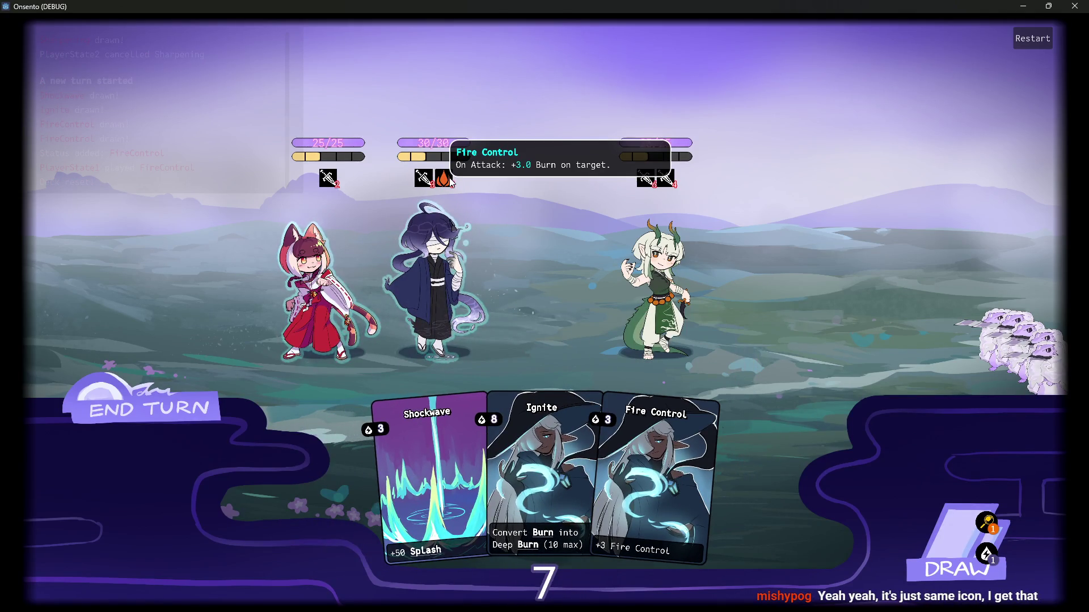
left_click(440, 275)
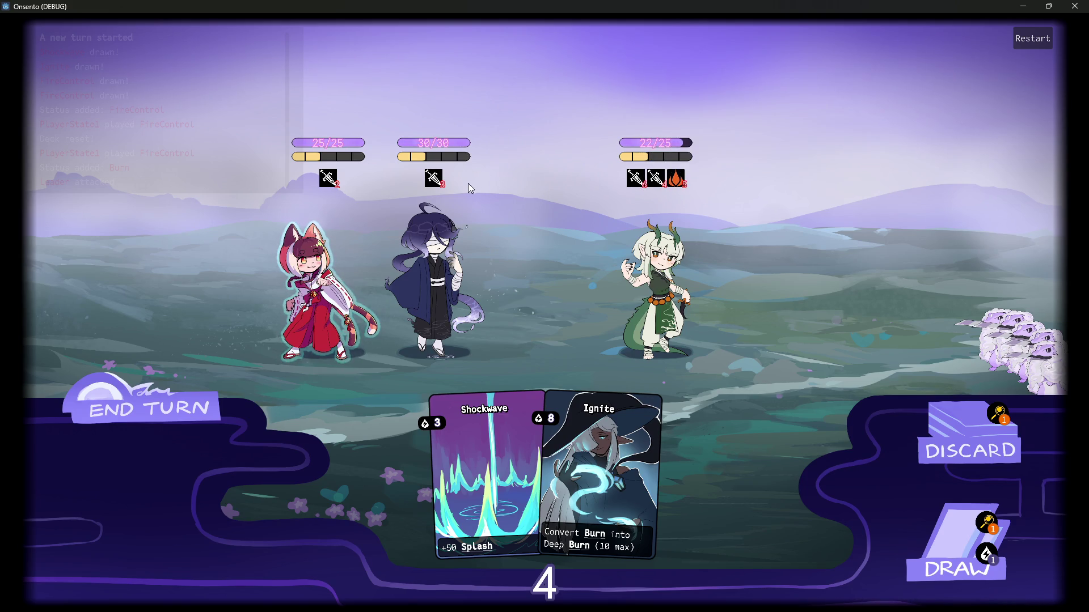
left_click(1074, 5)
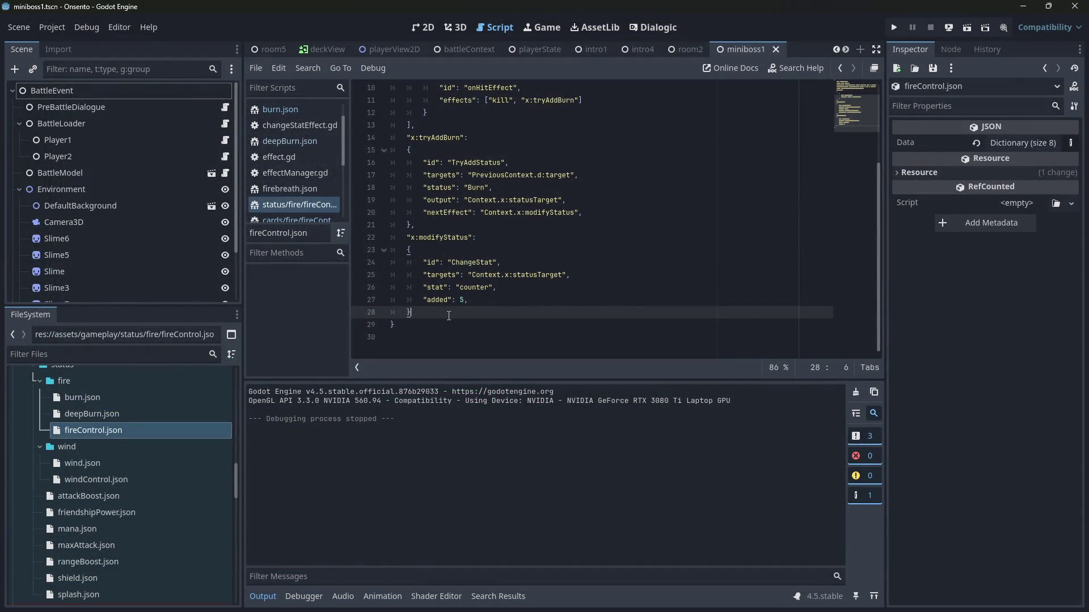
Step: Select the added value 5 on line 27 and delete its trailing comma
scroll(363, 340, "up", 1)
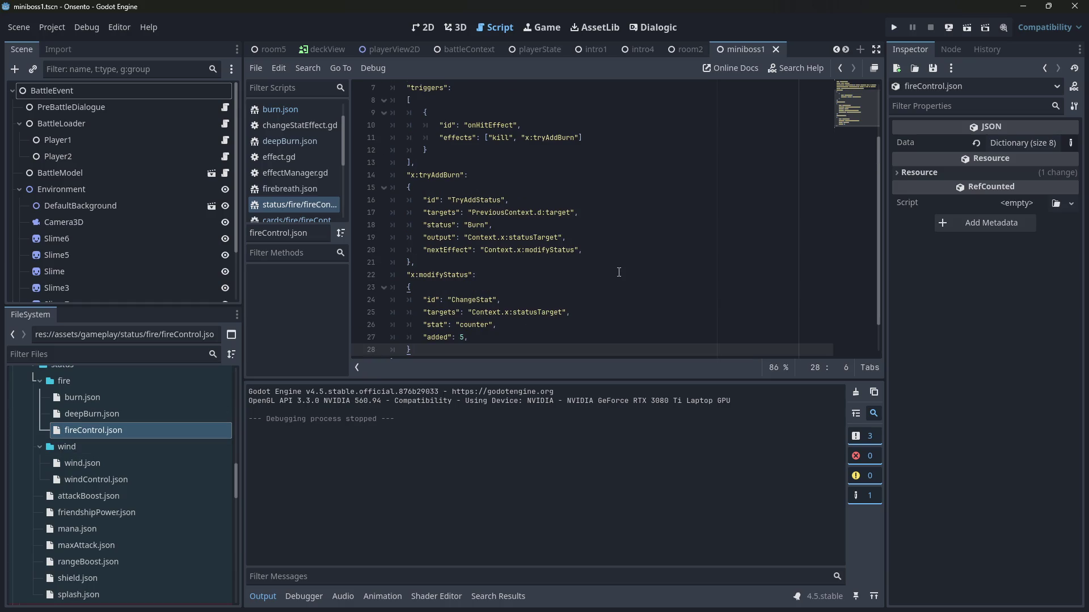
double_click(463, 339)
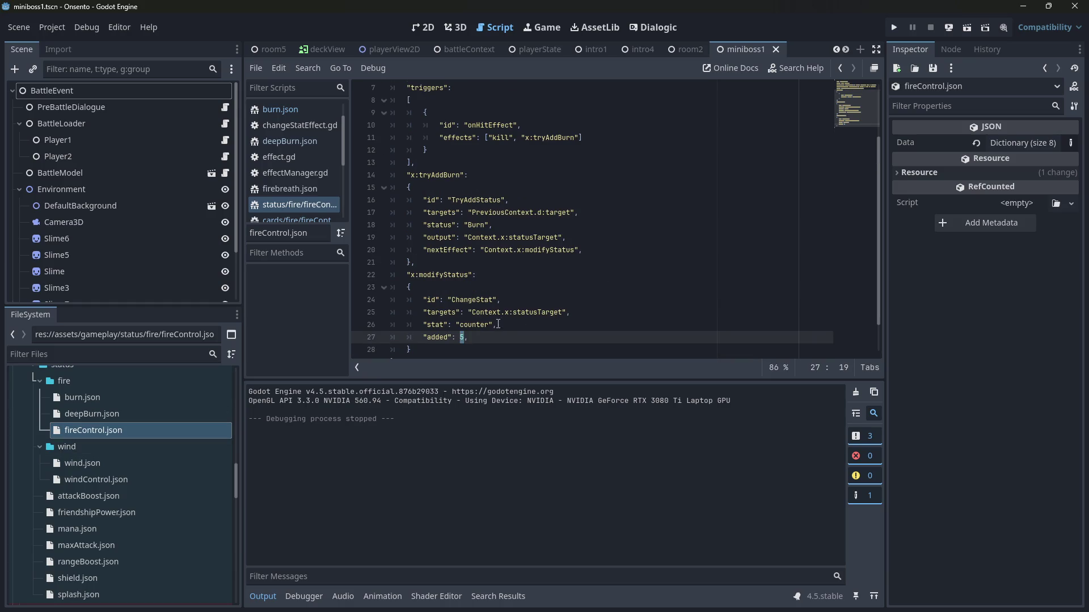
triple_click(464, 338)
left_click(466, 337)
key("BackSpace")
scroll(471, 334, "up", 2)
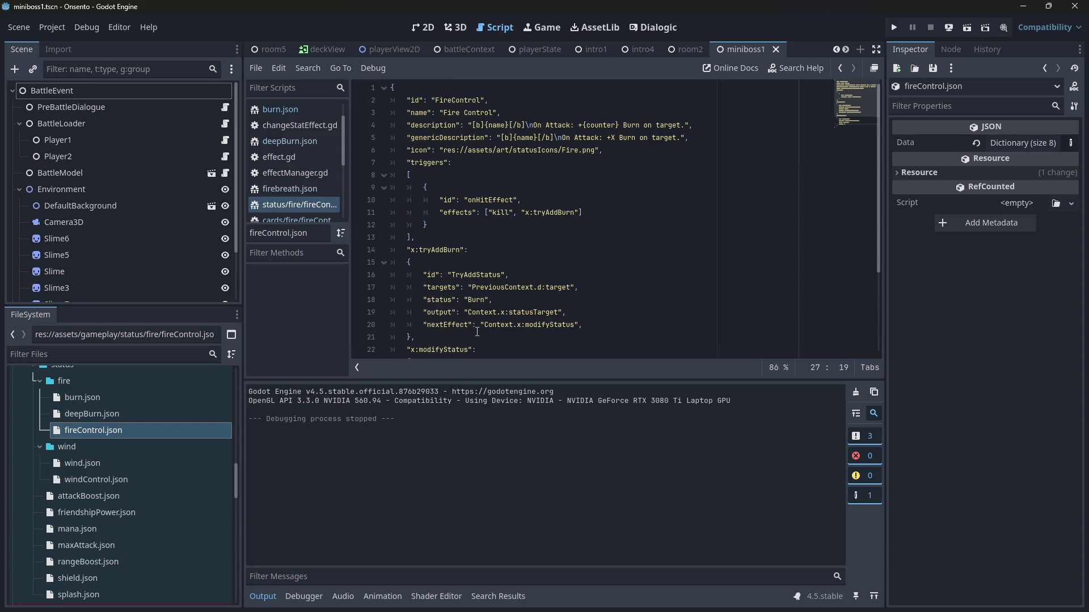
scroll(480, 282, "down", 3)
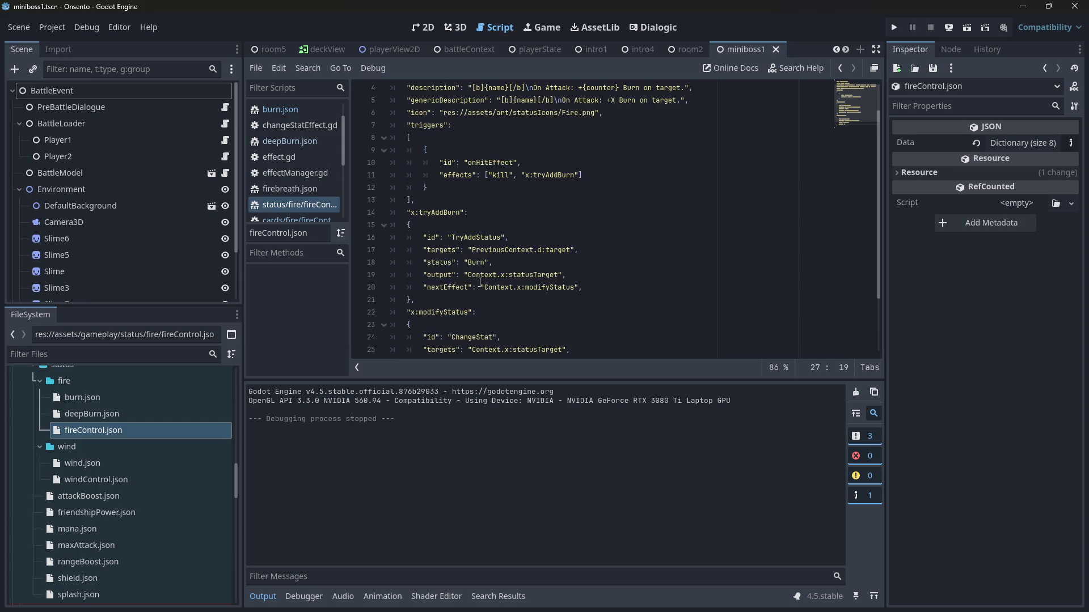
scroll(481, 281, "up", 2)
scroll(480, 282, "down", 1)
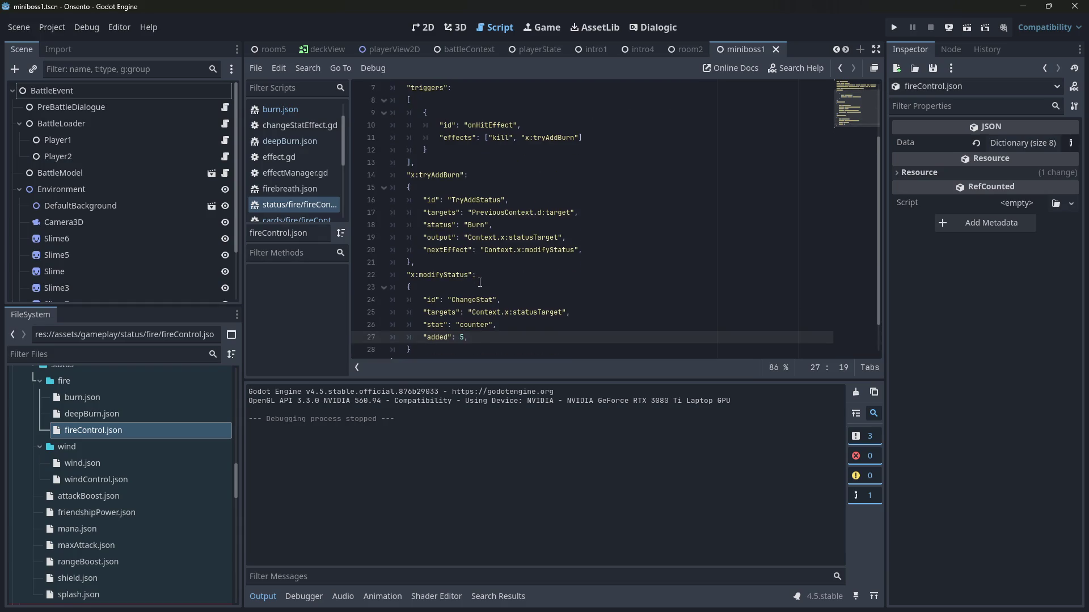
scroll(570, 265, "up", 2)
Step: Replace the 5 with "counter", then briefly run and stop the game
double_click(604, 123)
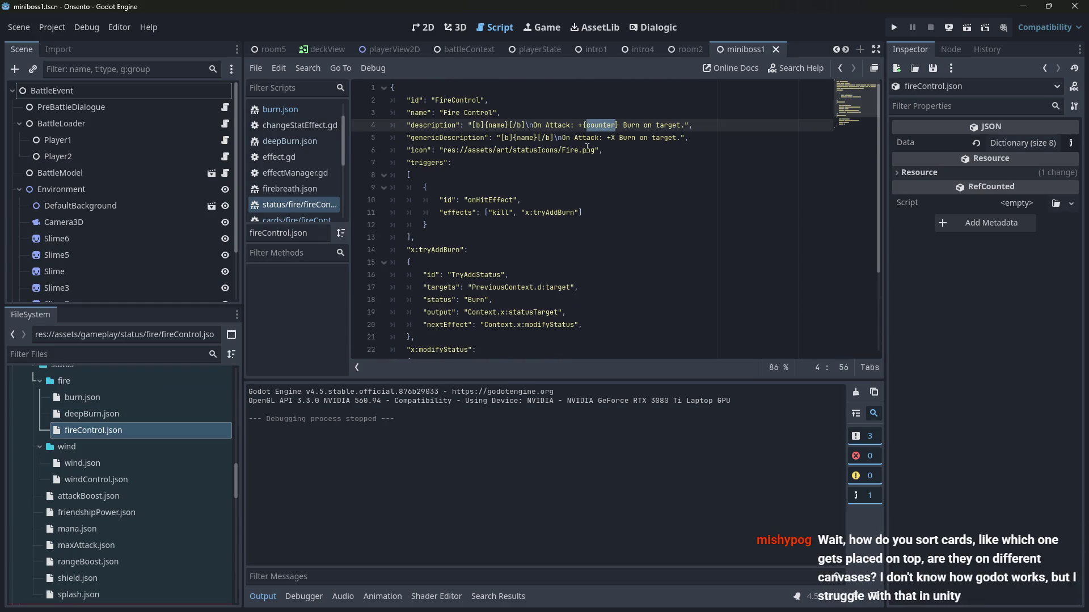
scroll(465, 318, "down", 3)
double_click(463, 300)
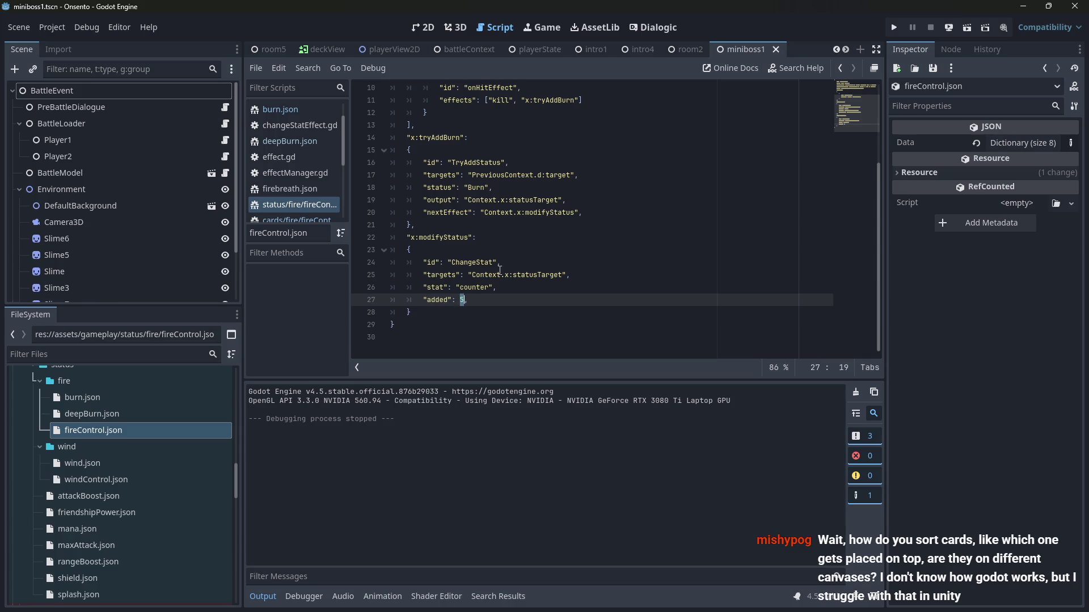
type("\"counter")
left_click(967, 27)
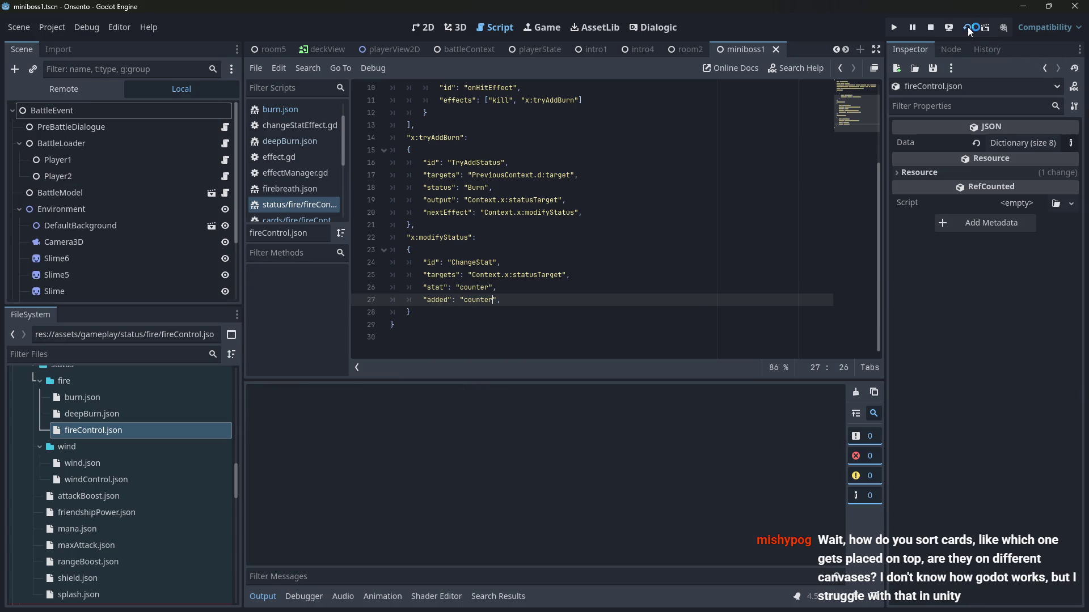
left_click(931, 28)
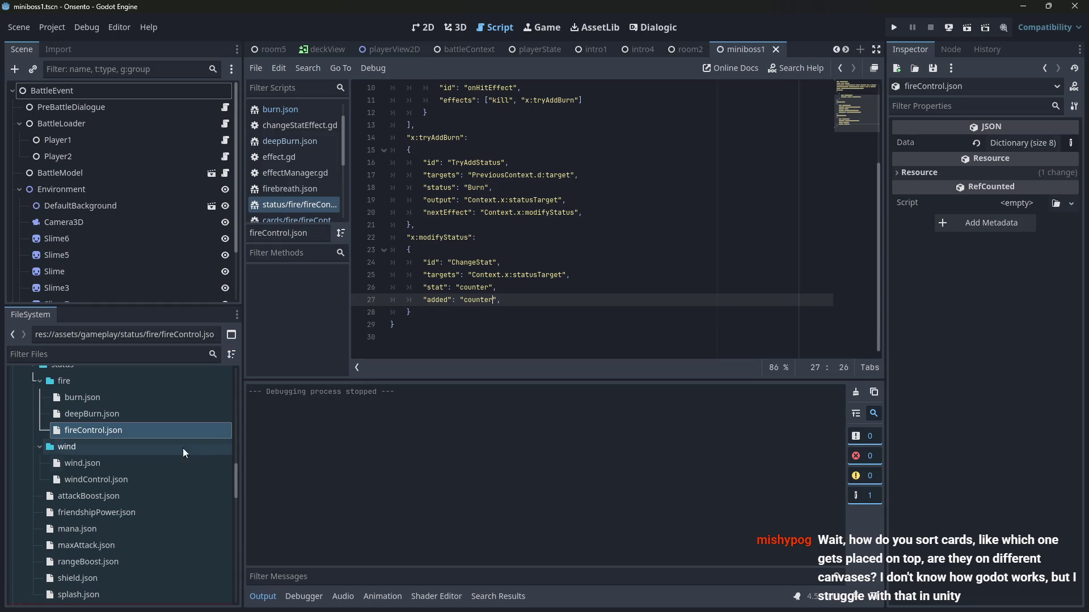
Step: Open wind.json and windControl.json and read through the Wind Control status description
double_click(131, 464)
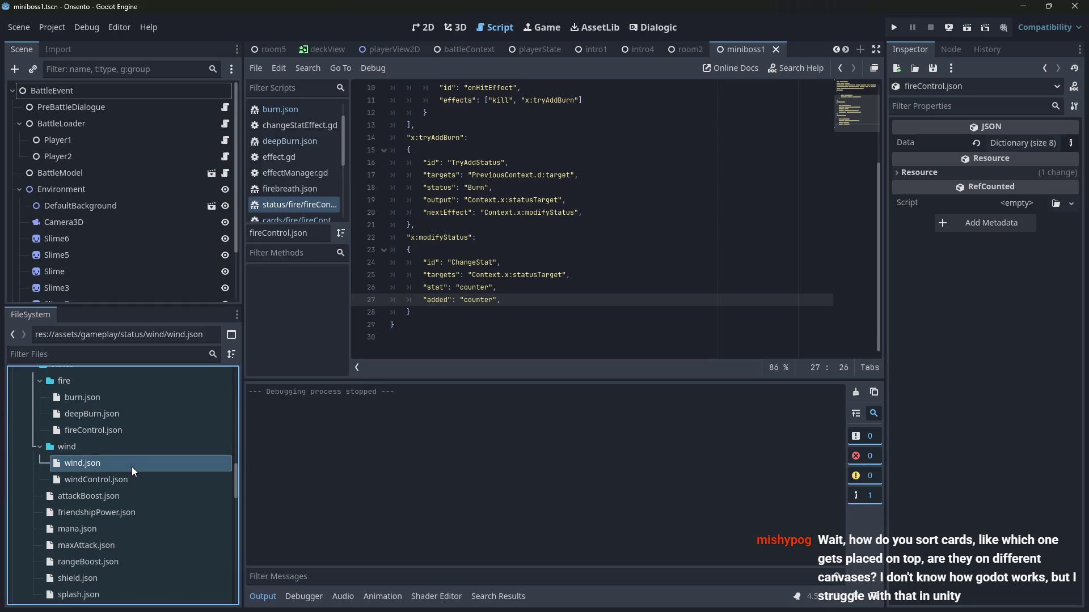
double_click(135, 480)
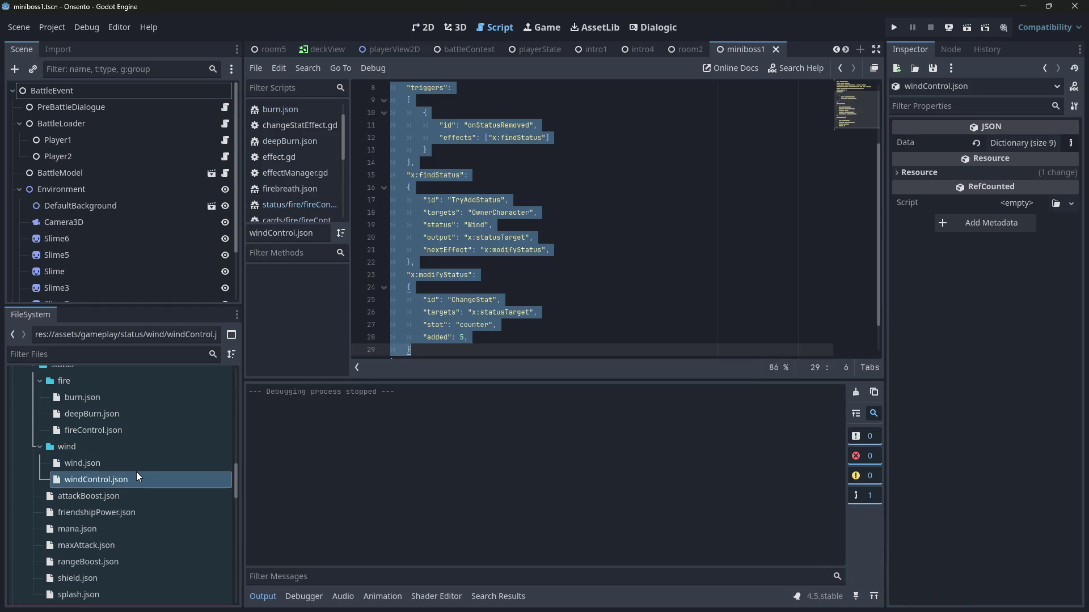
scroll(464, 293, "down", 1)
left_click(464, 296)
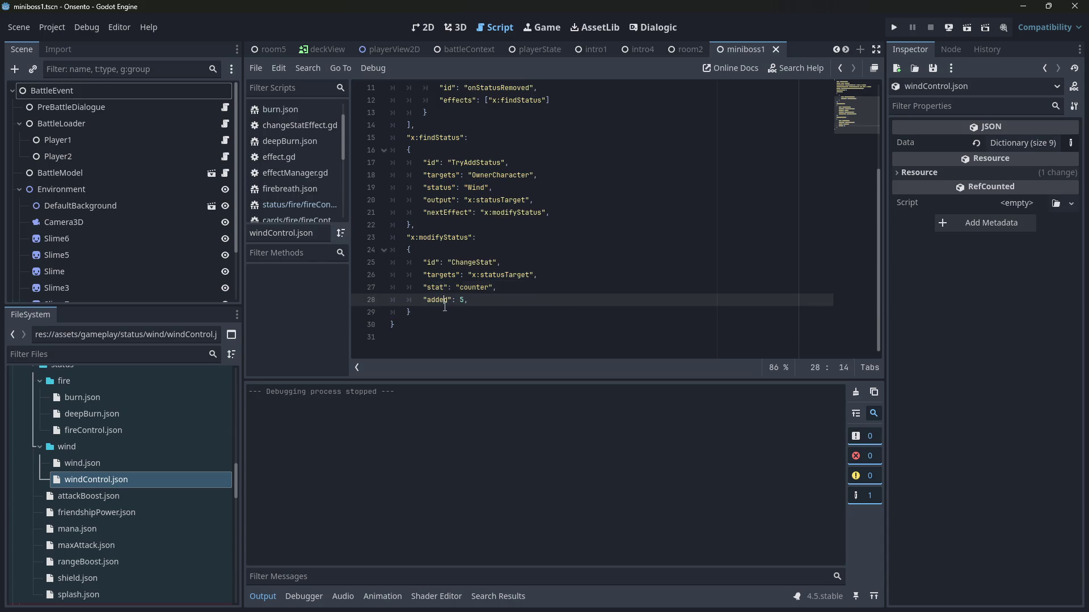
scroll(464, 293, "up", 3)
scroll(464, 293, "up", 1)
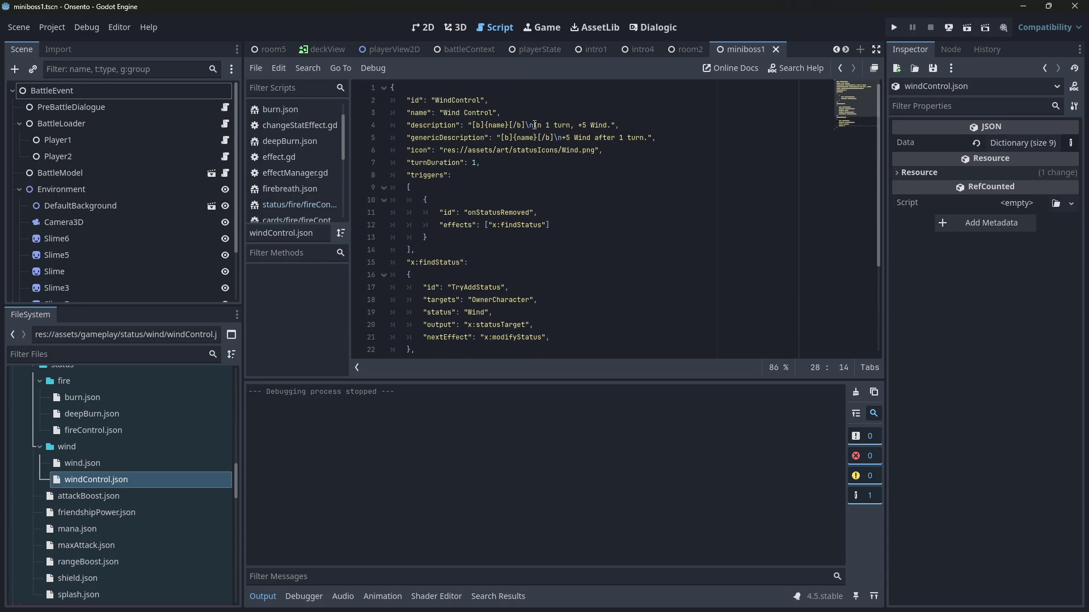
left_click_drag(591, 125, 617, 126)
left_click(617, 126)
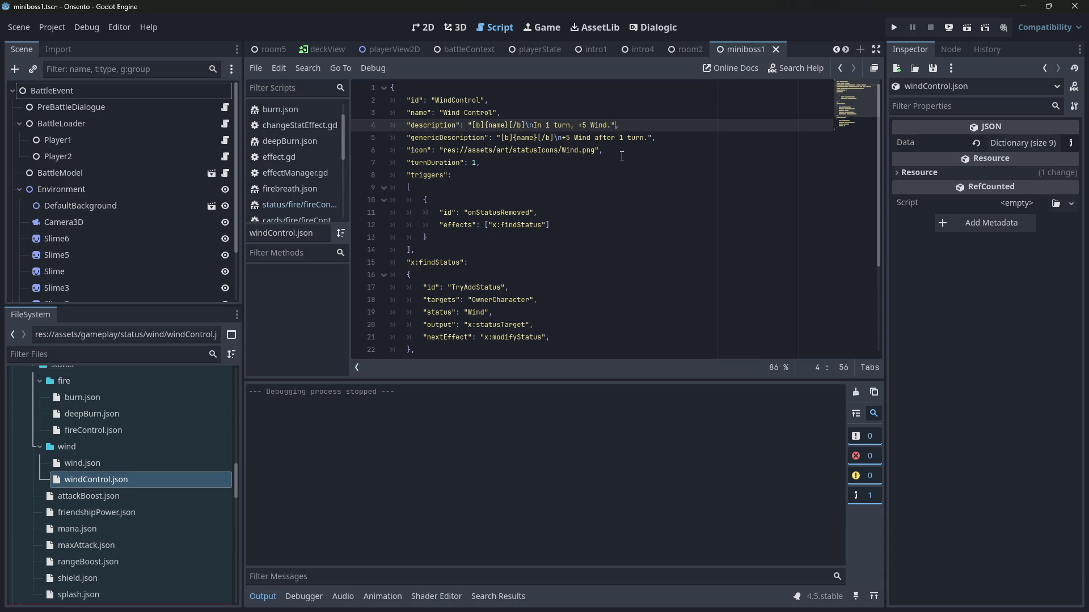
left_click(144, 252)
Step: In the deckView scene, try DeckView's Z Index at 5, then reset it to 0
left_click(110, 171)
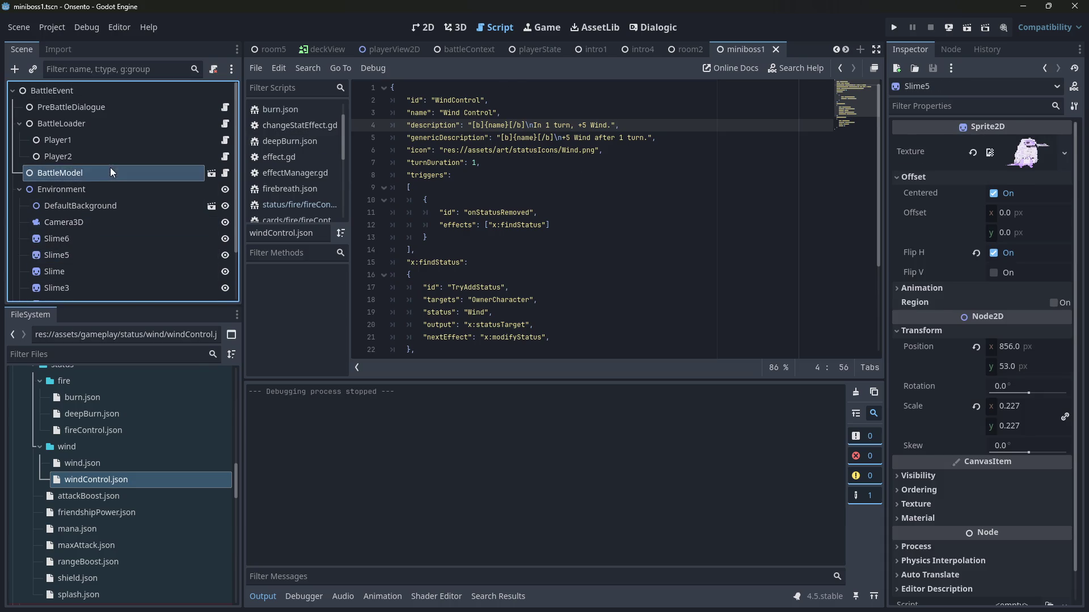
scroll(139, 291, "down", 2)
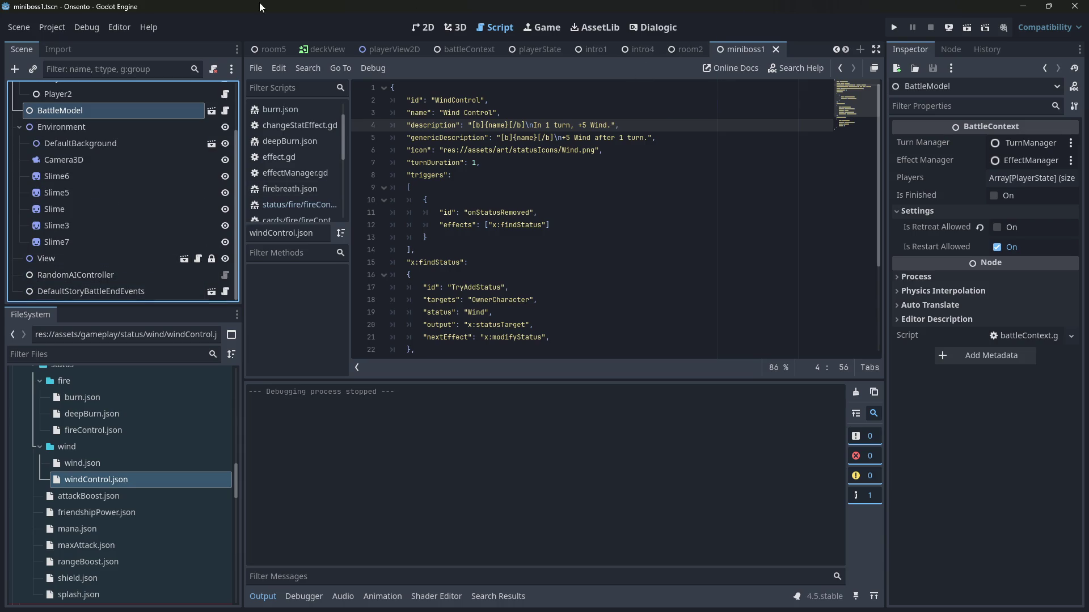
left_click(318, 51)
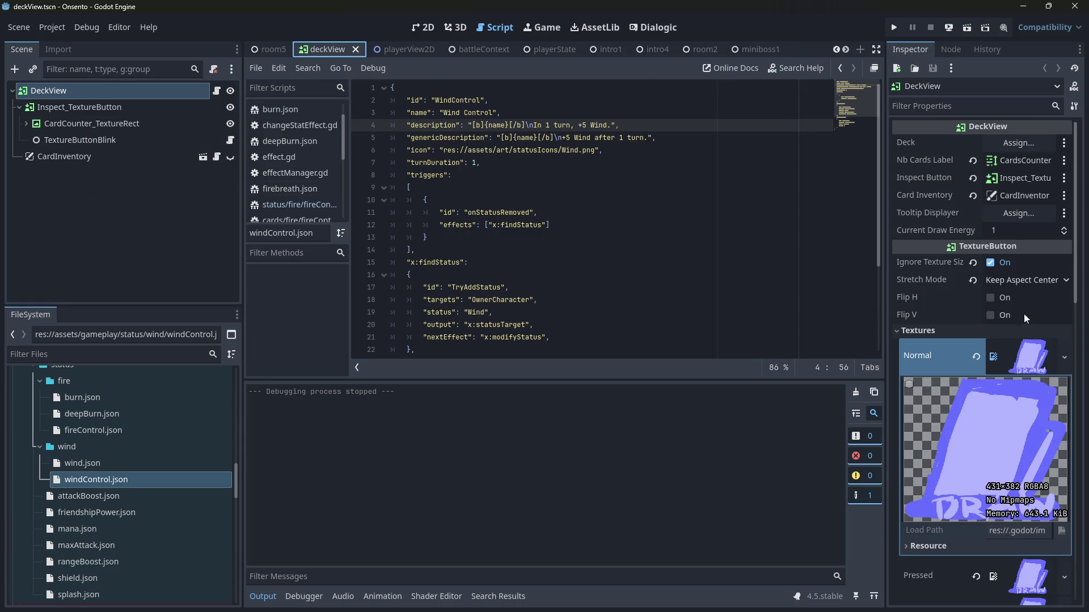
scroll(1024, 312, "down", 10)
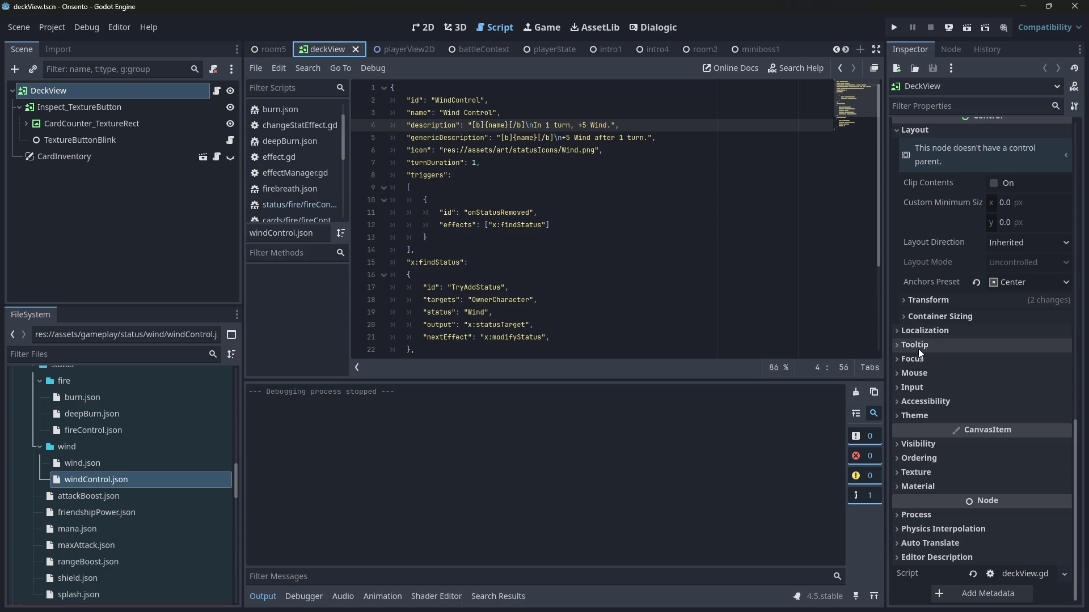
left_click(937, 457)
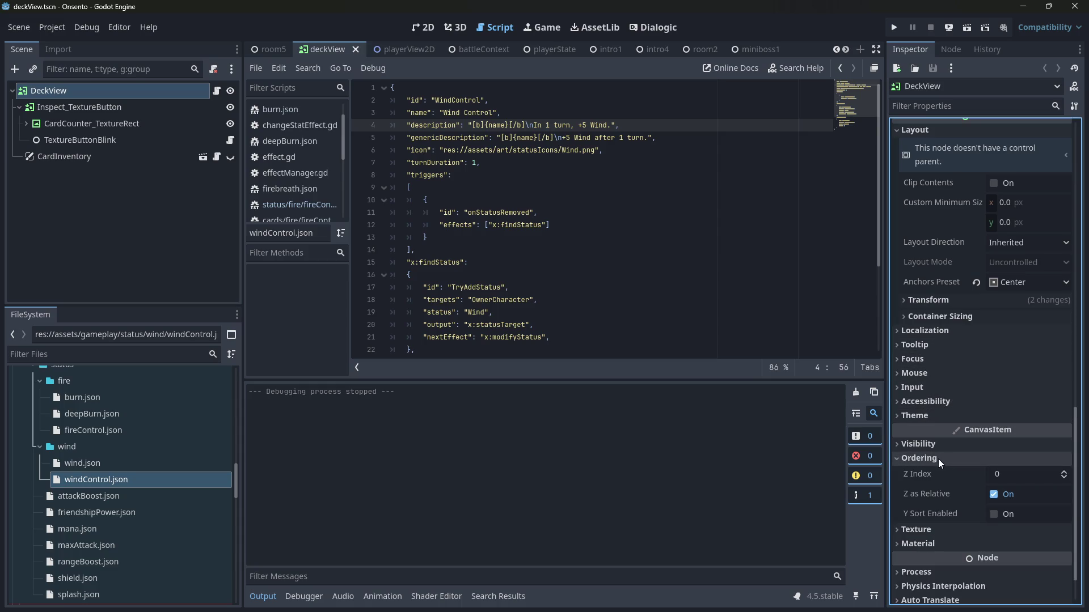
left_click_drag(1022, 475, 1043, 475)
left_click(975, 476)
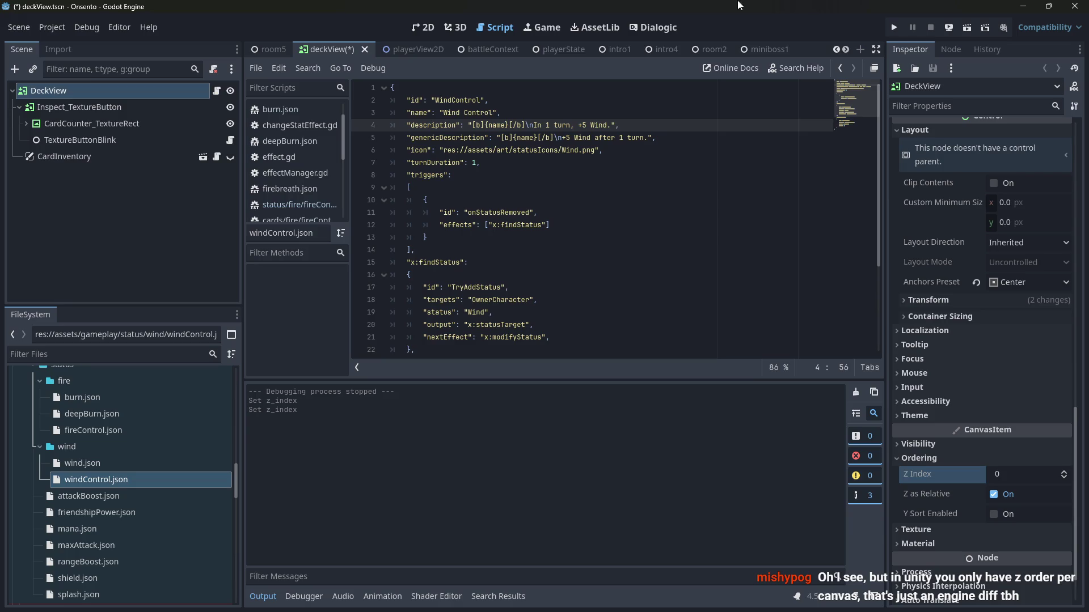
Step: Inspect CardInventory's CanvasLayer layer settings, then go to the browser
left_click(65, 157)
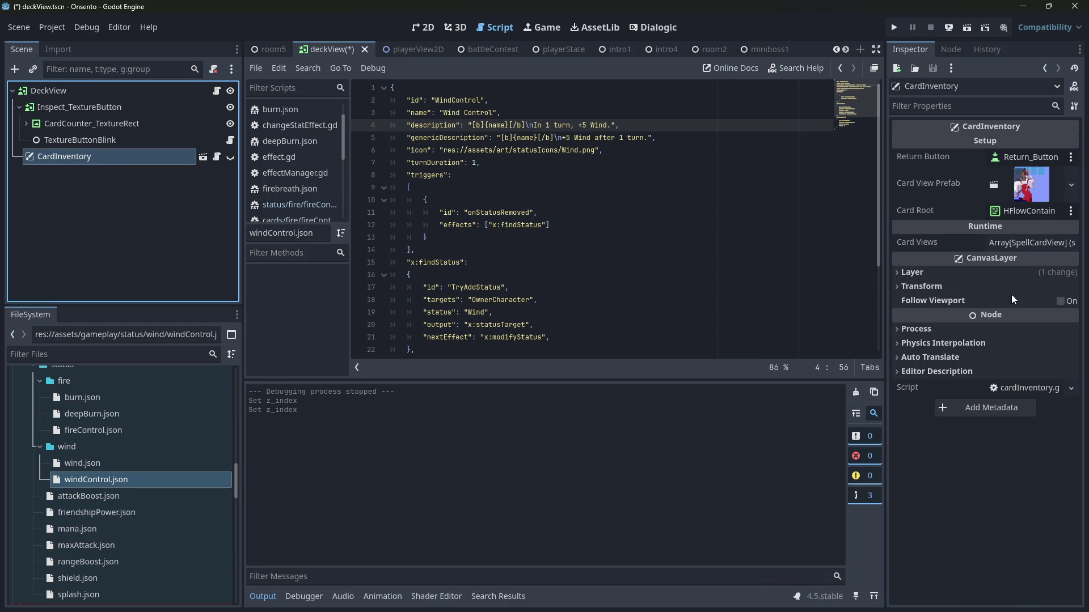
left_click(982, 275)
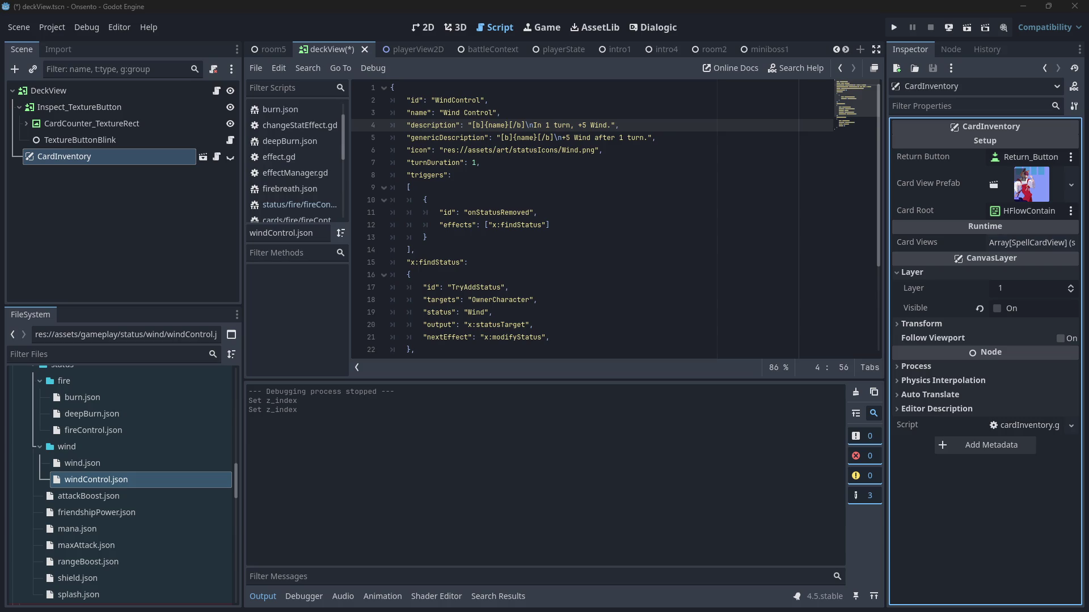
key("alt+Tab")
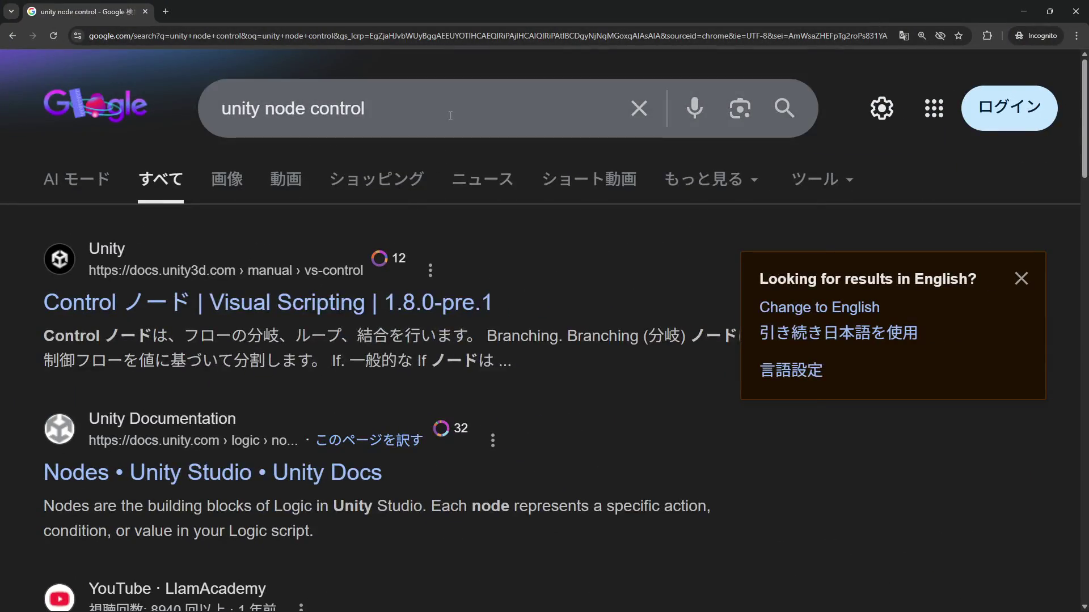
Step: Search for "unity node ui" and scroll through the results
left_click(450, 116)
key("ctrl+BackSpace")
type("ui")
key("Return")
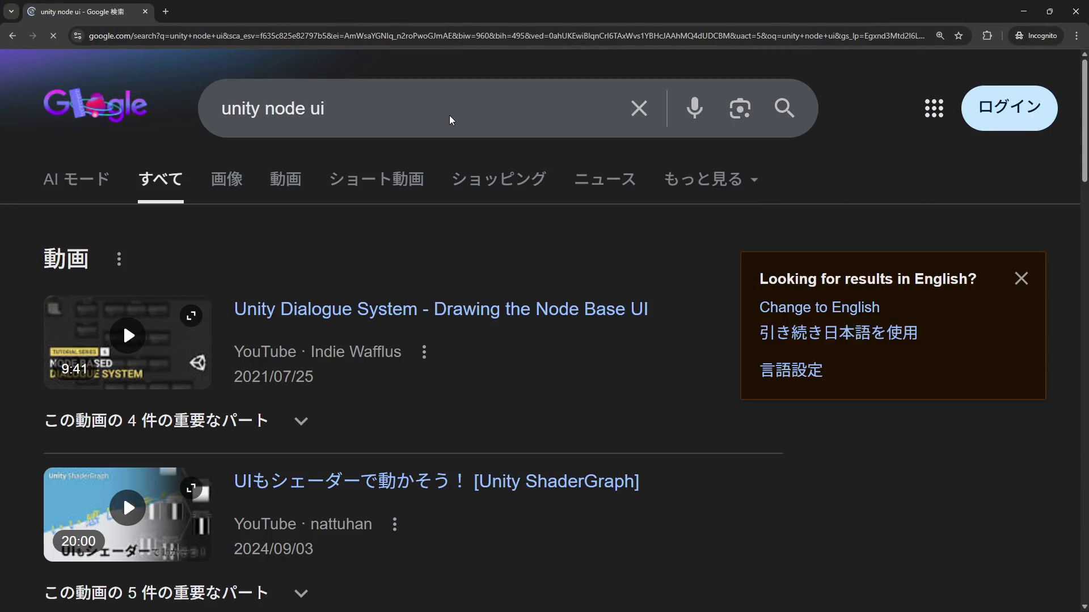
scroll(400, 252, "down", 2)
scroll(400, 252, "down", 8)
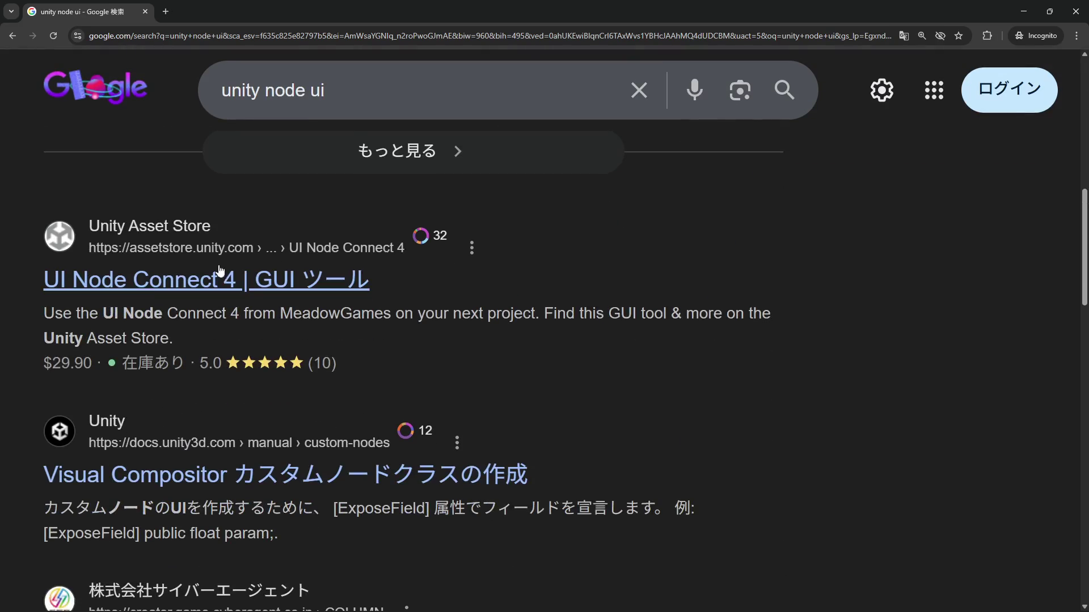
scroll(144, 286, "down", 5)
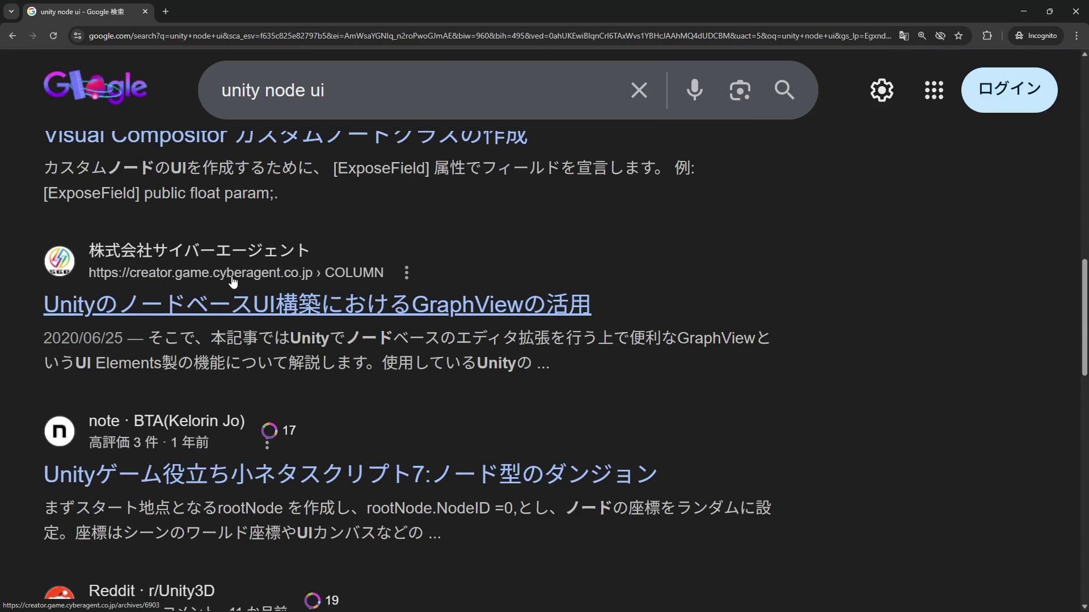
scroll(229, 306, "down", 6)
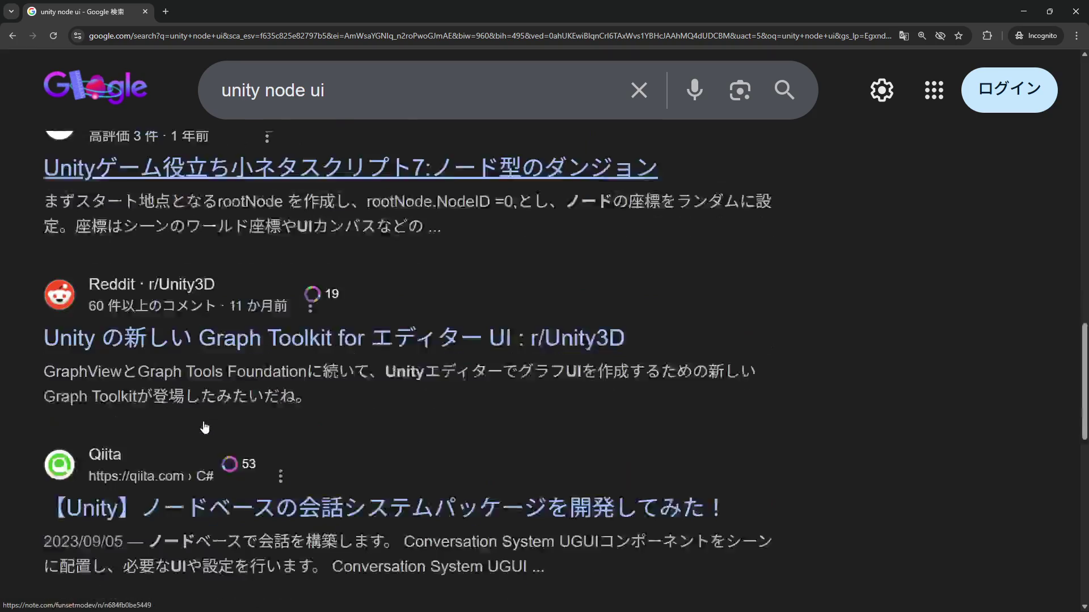
scroll(215, 318, "down", 3)
Step: Search for "unity button" and open the Unity Button manual in a new tab
double_click(327, 98)
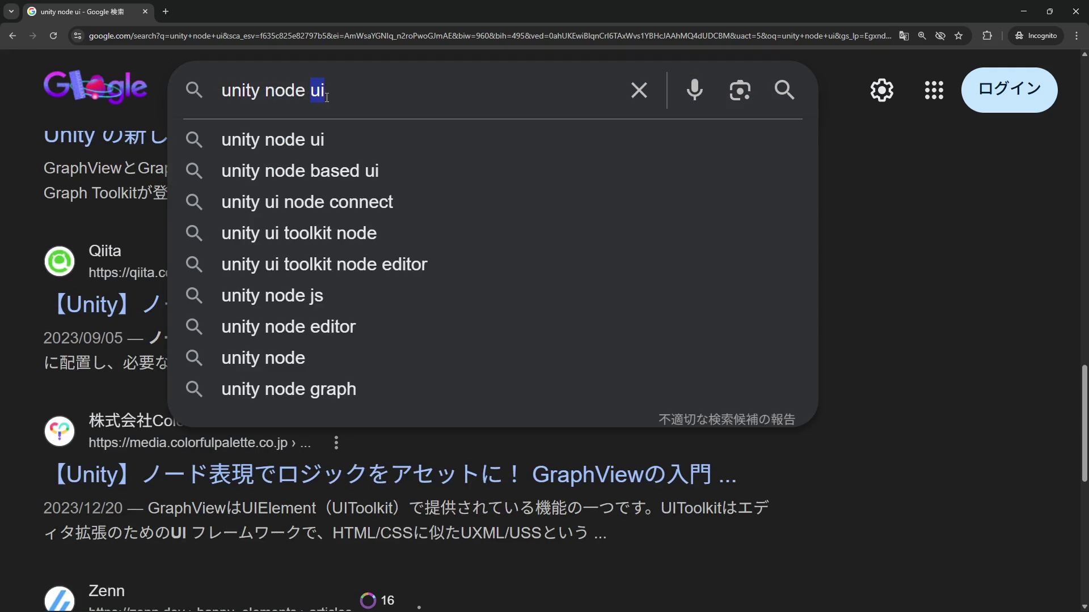
type("vytt")
key("BackSpace")
key("BackSpace")
key("BackSpace")
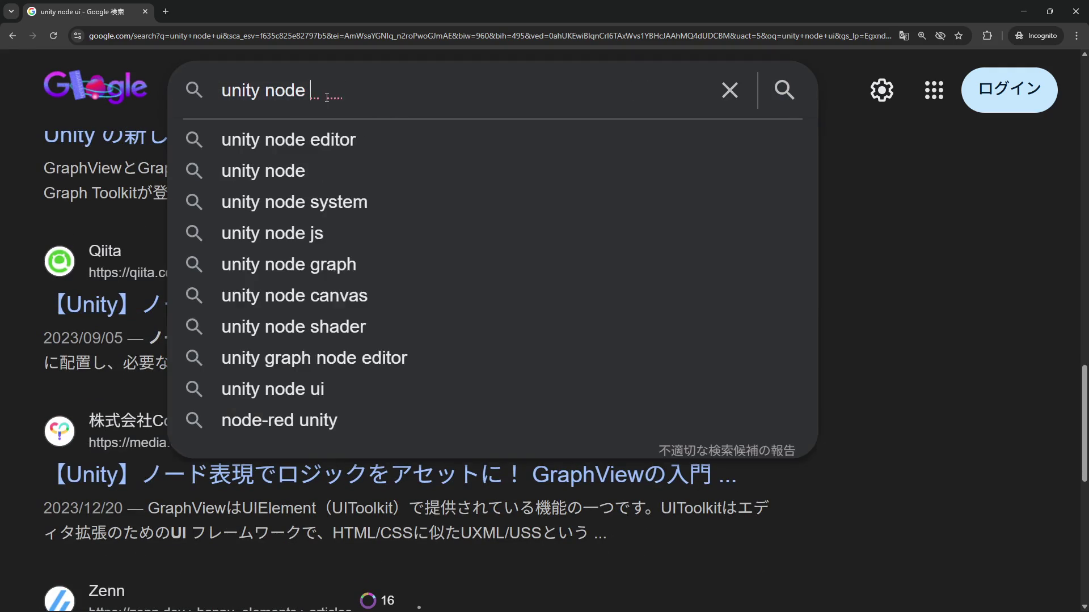
key("BackSpace")
key("BackSpace")
key("BackSpace")
type("button")
key("Return")
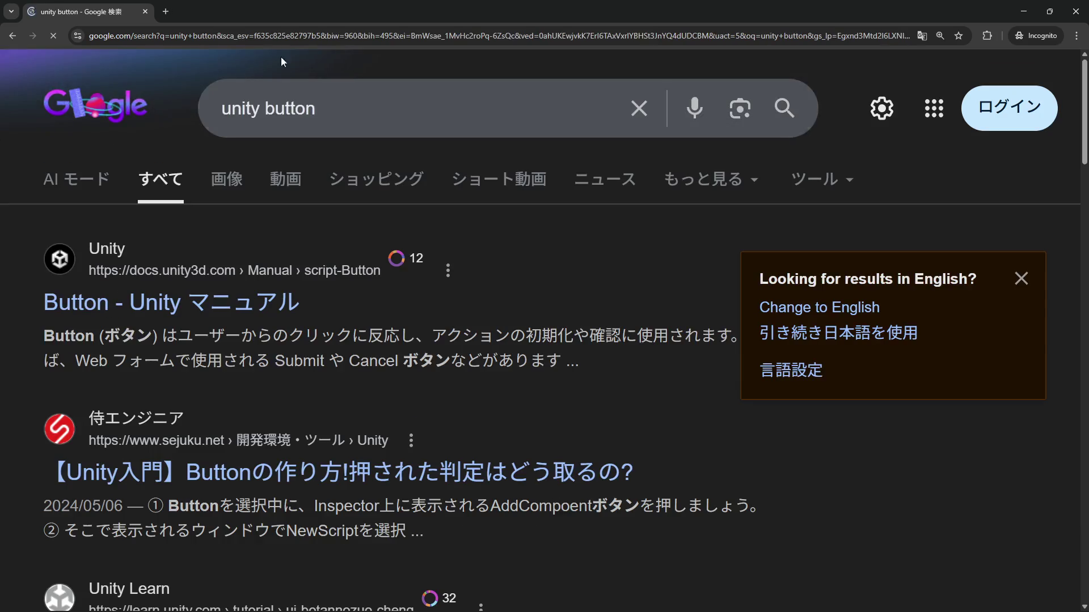
middle_click(215, 309)
left_click(242, 14)
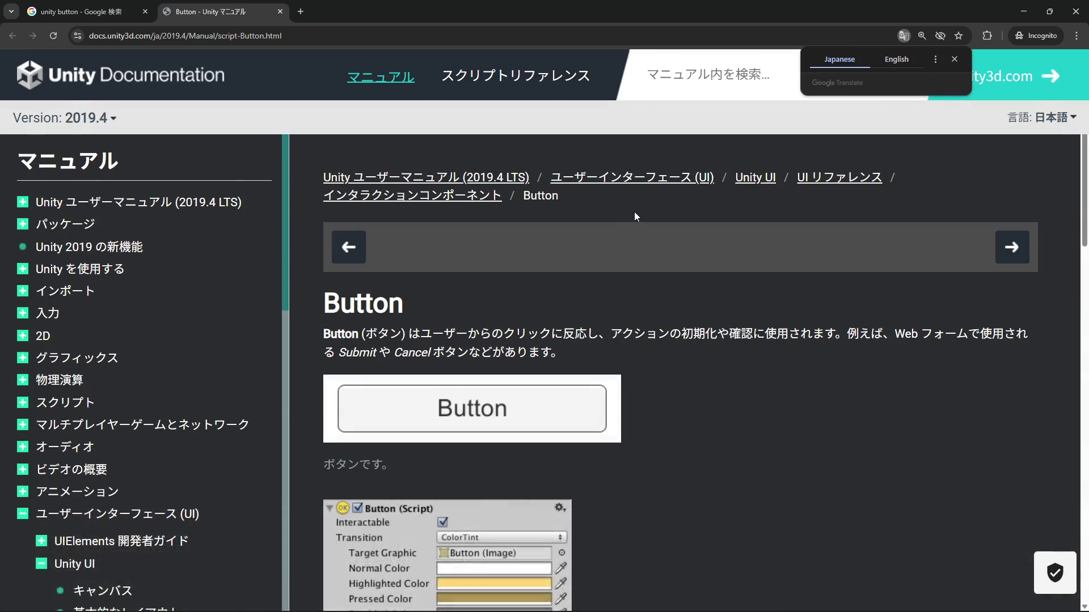
Step: Reset the page zoom to 100% and read through the Button manual page
key("ctrl+0")
scroll(609, 223, "down", 2)
scroll(67, 397, "down", 5)
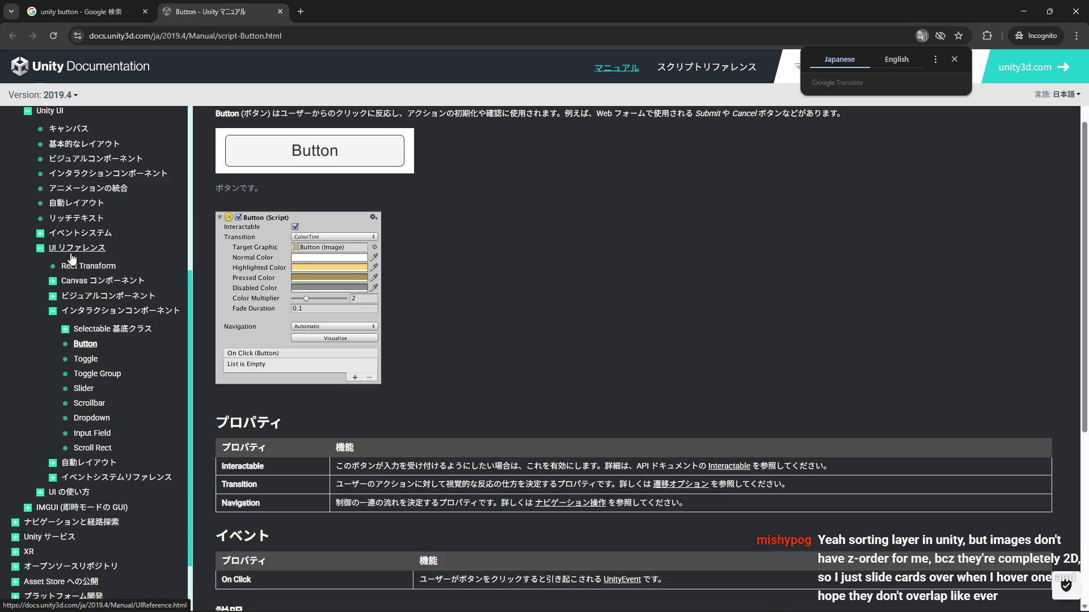
scroll(68, 264, "up", 3)
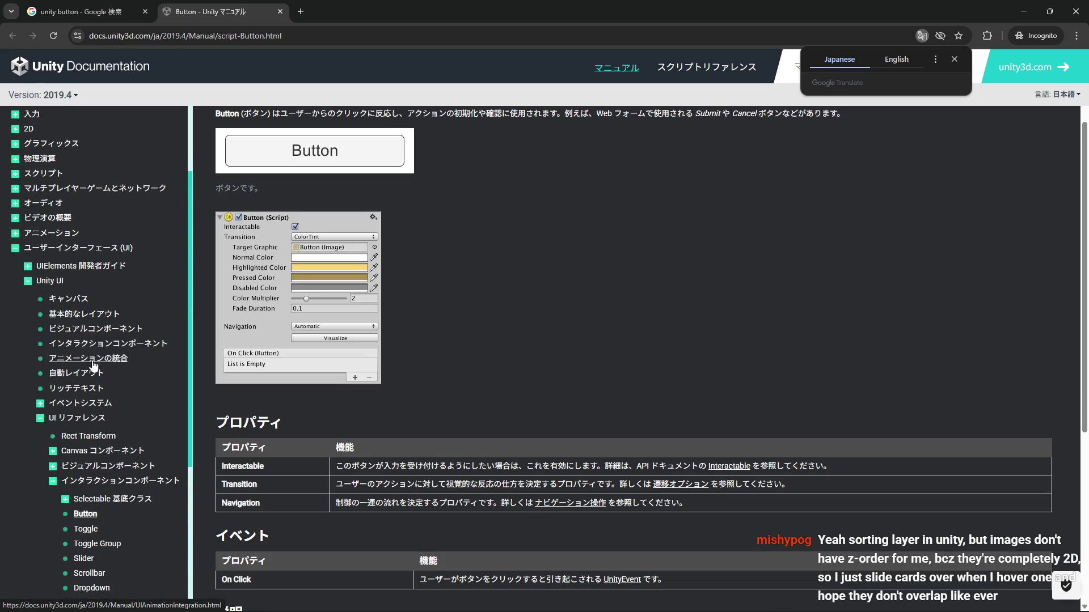
scroll(85, 340, "down", 3)
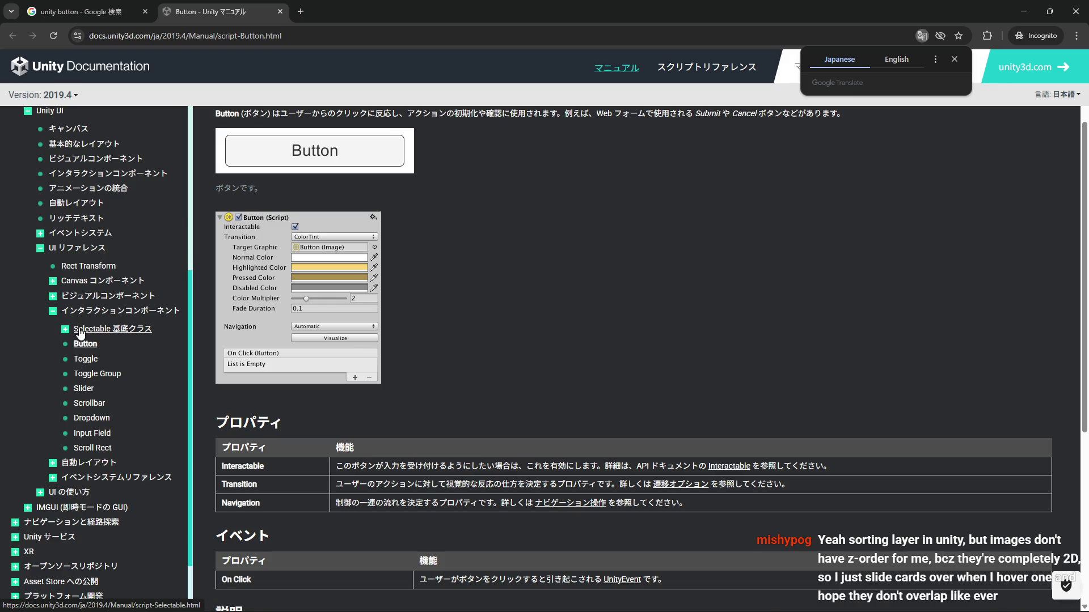
scroll(380, 356, "down", 5)
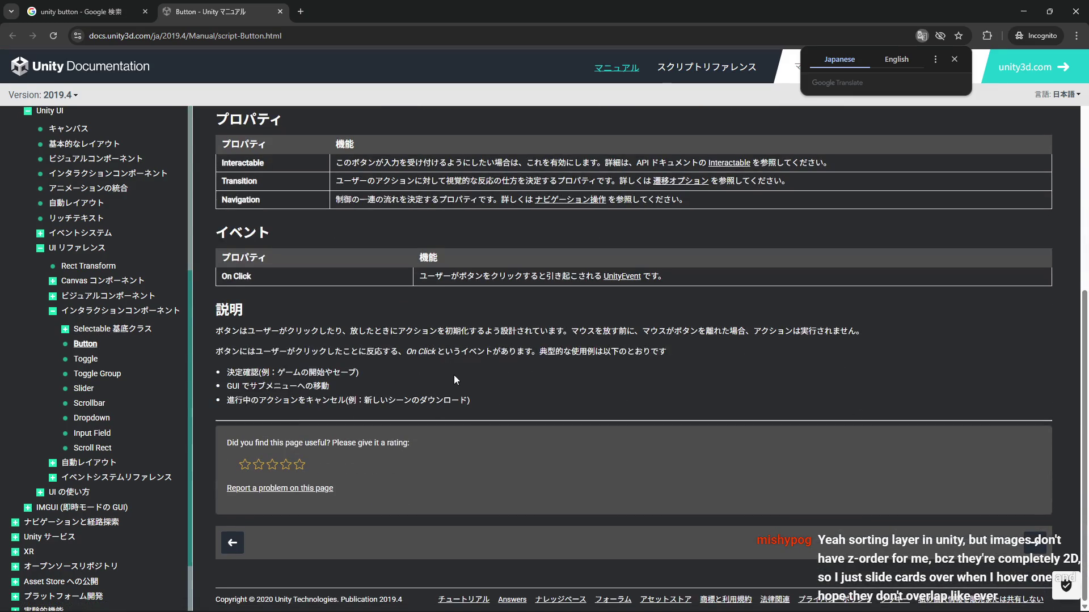
scroll(454, 379, "up", 7)
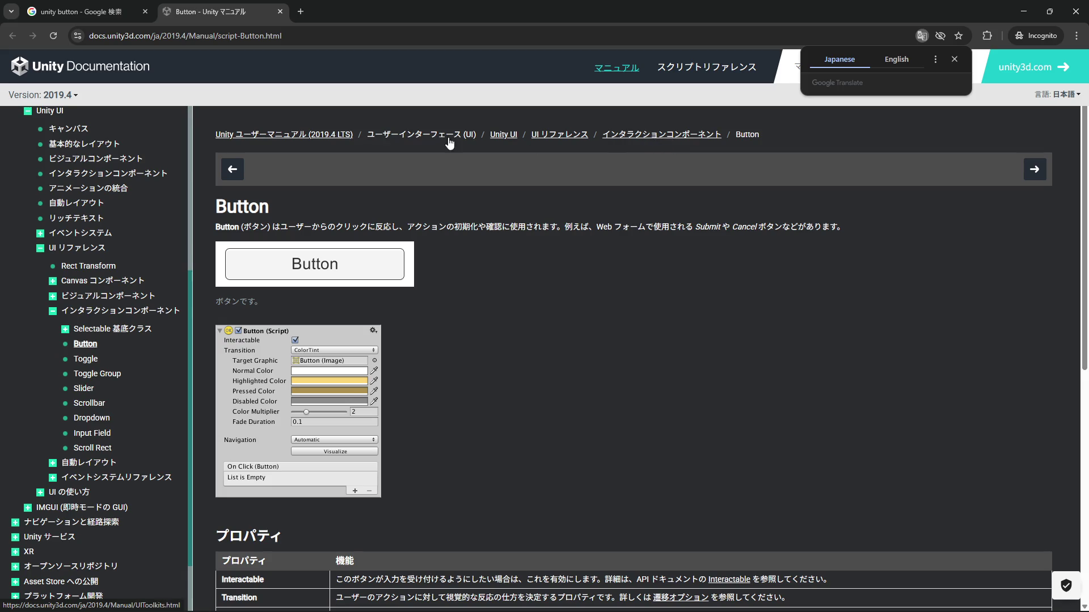
Step: Go up to the interaction components and UI overview pages, then move the browser aside
left_click(624, 135)
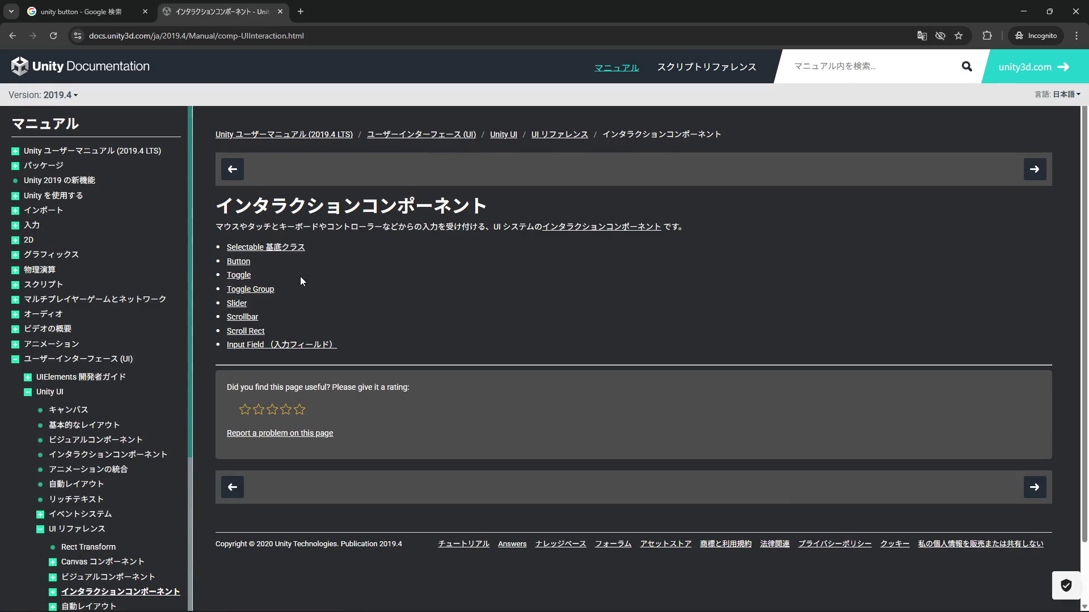
left_click(421, 135)
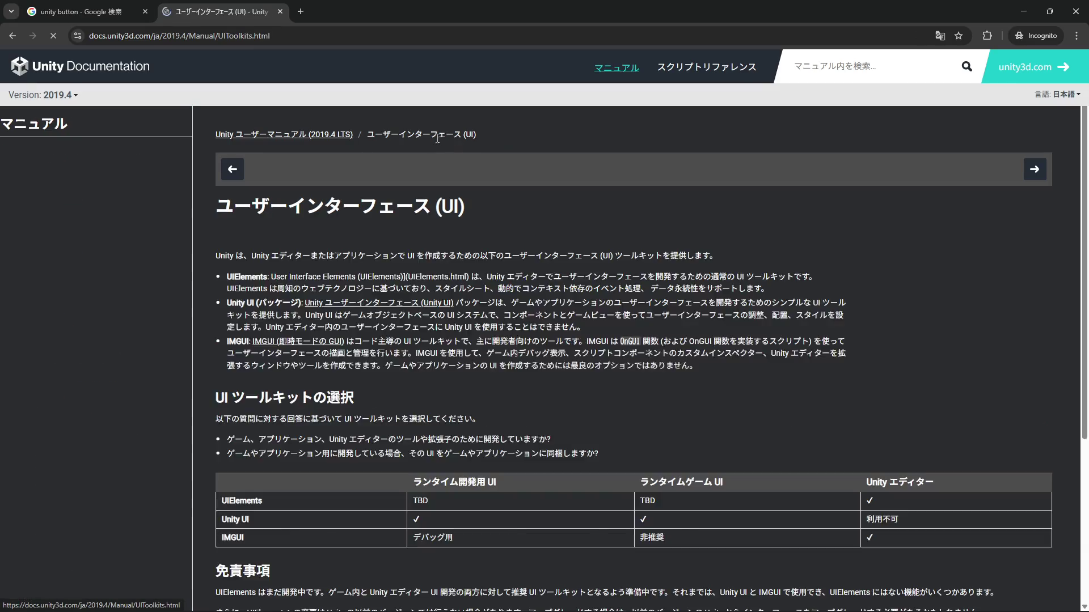
scroll(401, 369, "down", 15)
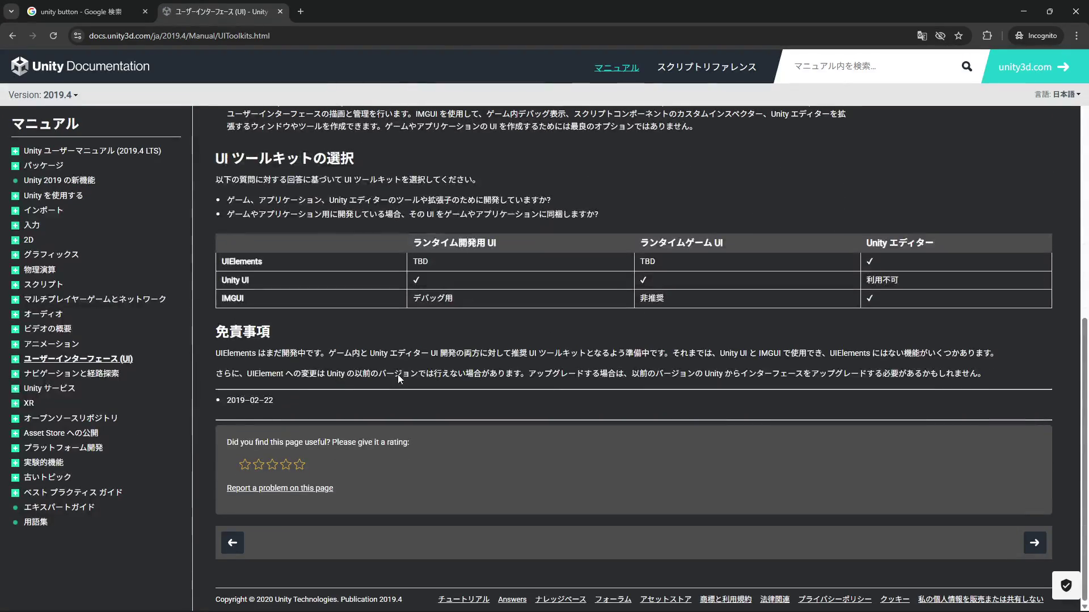
mouse_move(553, 5)
left_mouse_down()
mouse_move(822, 423)
mouse_move(1086, 567)
left_mouse_up()
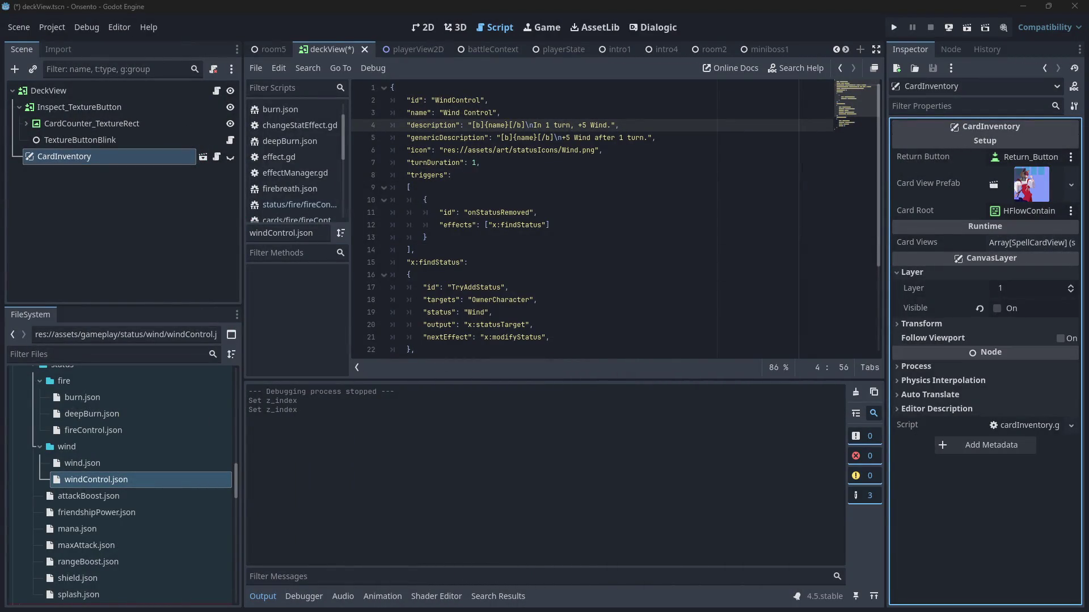
Step: Open fireControl.json from the FileSystem dock and save and run the current scene
left_click(735, 152)
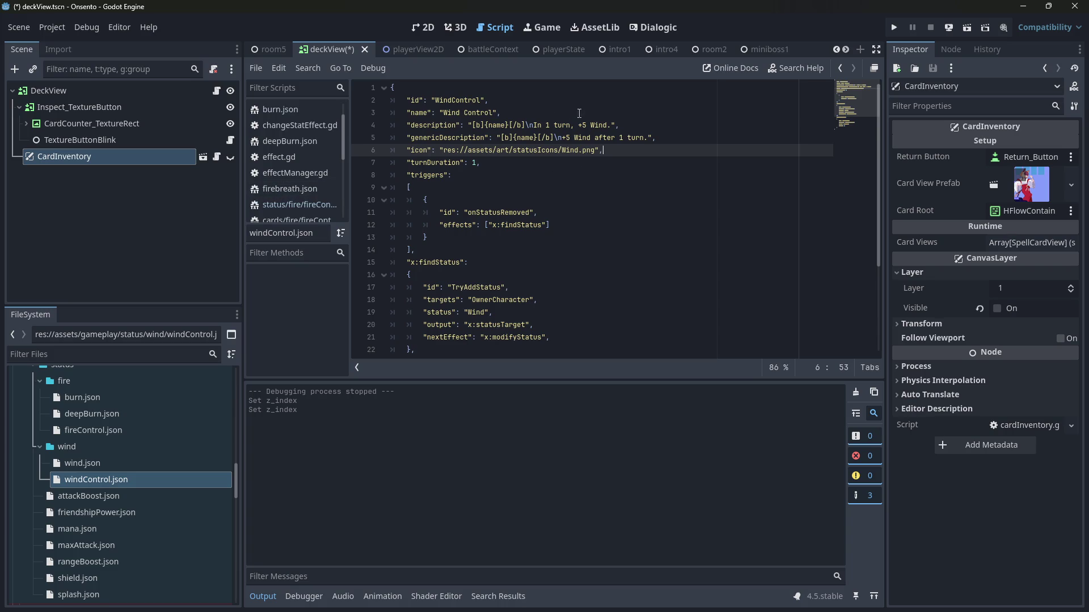
double_click(570, 150)
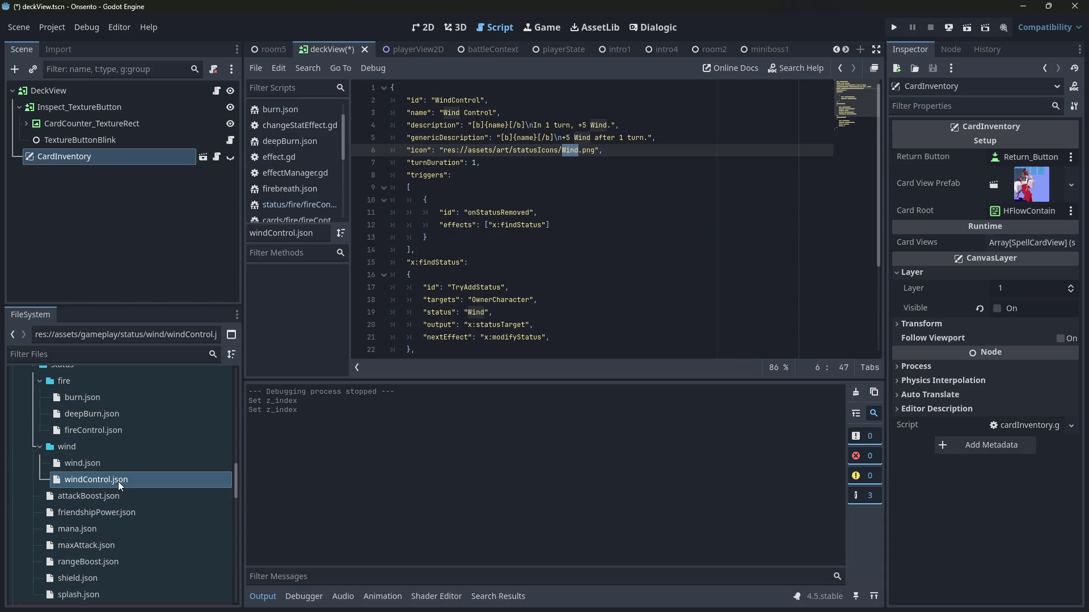
double_click(117, 416)
double_click(117, 433)
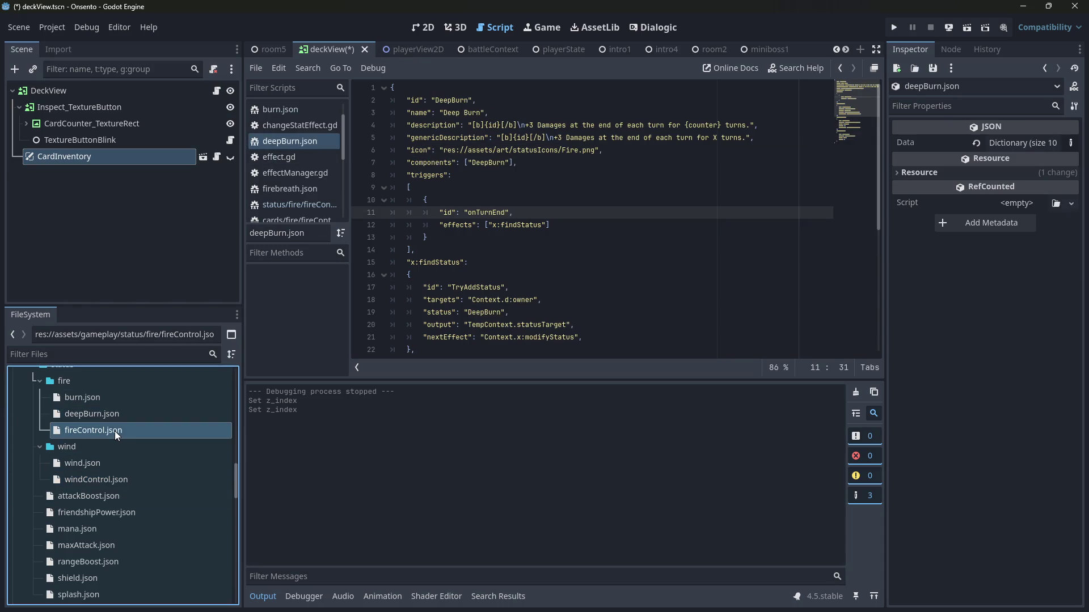
left_click(966, 27)
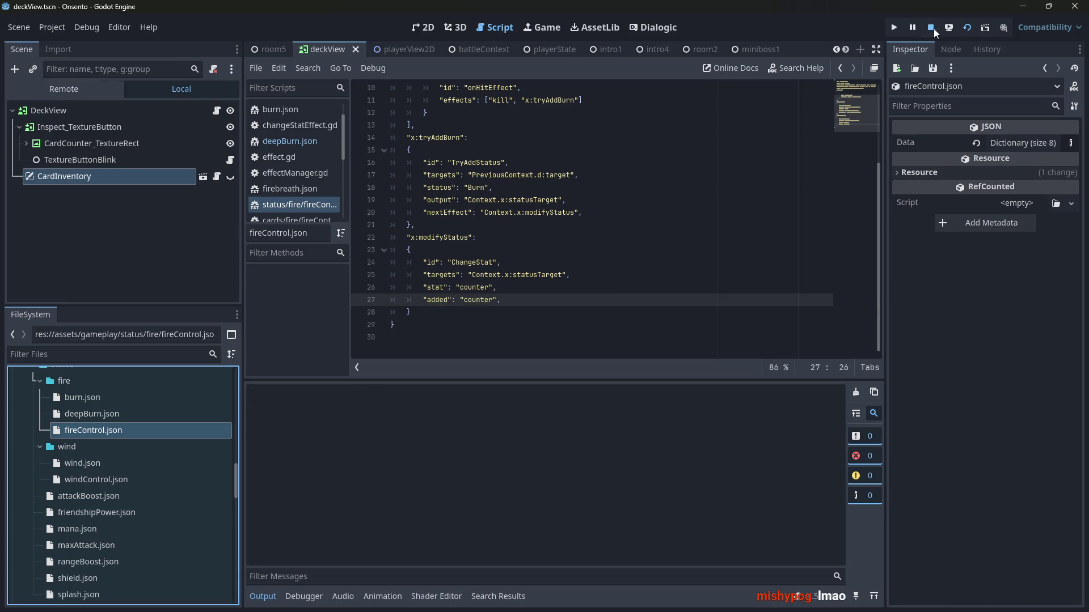
Step: Restart in the miniboss1 scene, end the turn, and play Fire Control on the middle ally
left_click(932, 28)
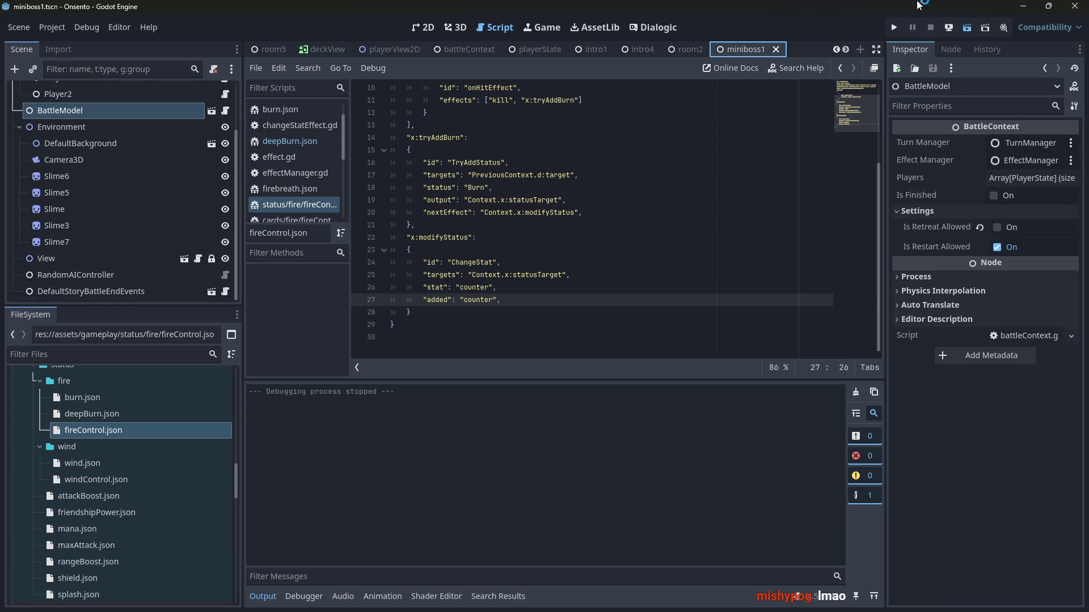
key("F6")
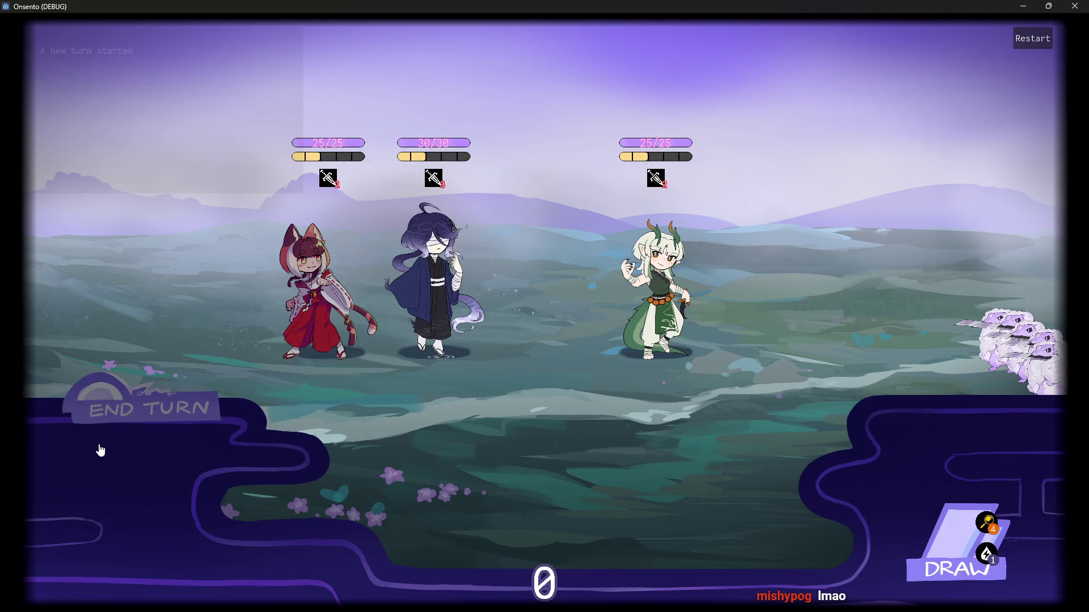
left_click(136, 408)
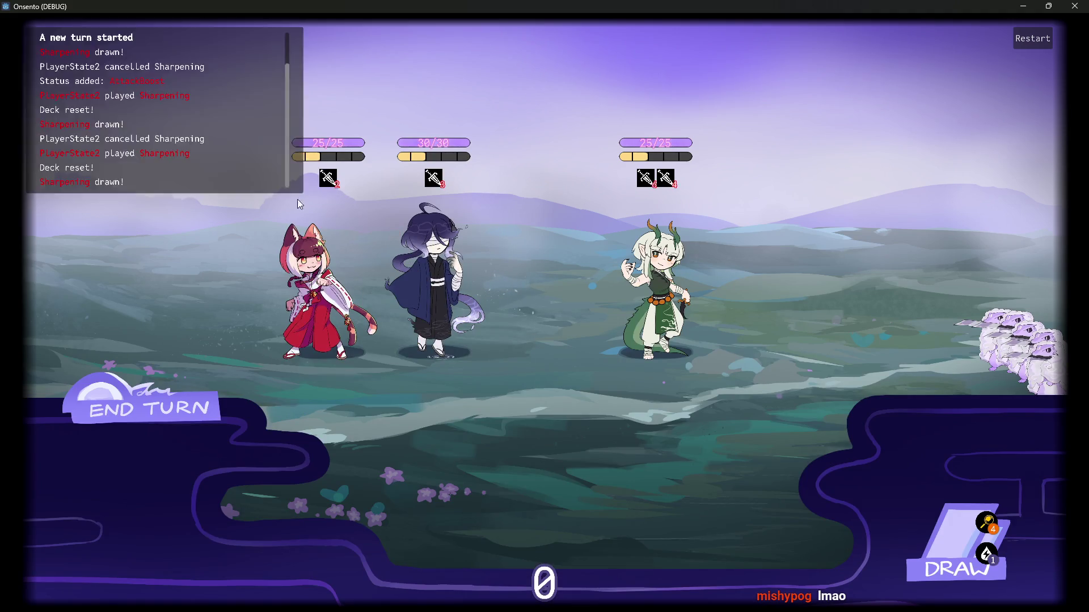
left_click_drag(455, 478, 436, 289)
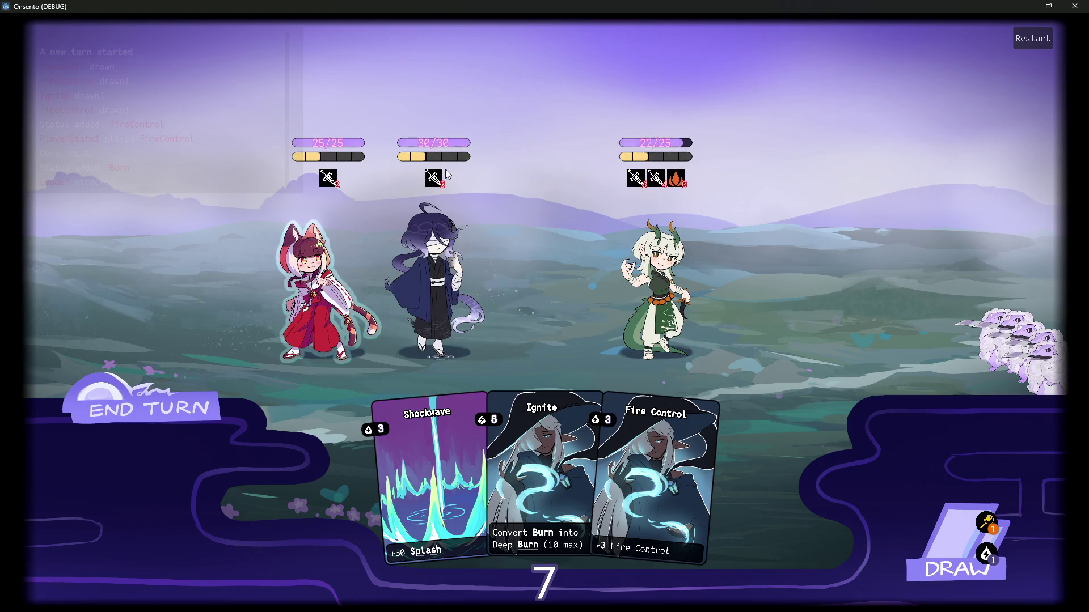
Step: Check the Burn status on the enemy, then close the game window
mouse_move(644, 163)
mouse_move(676, 180)
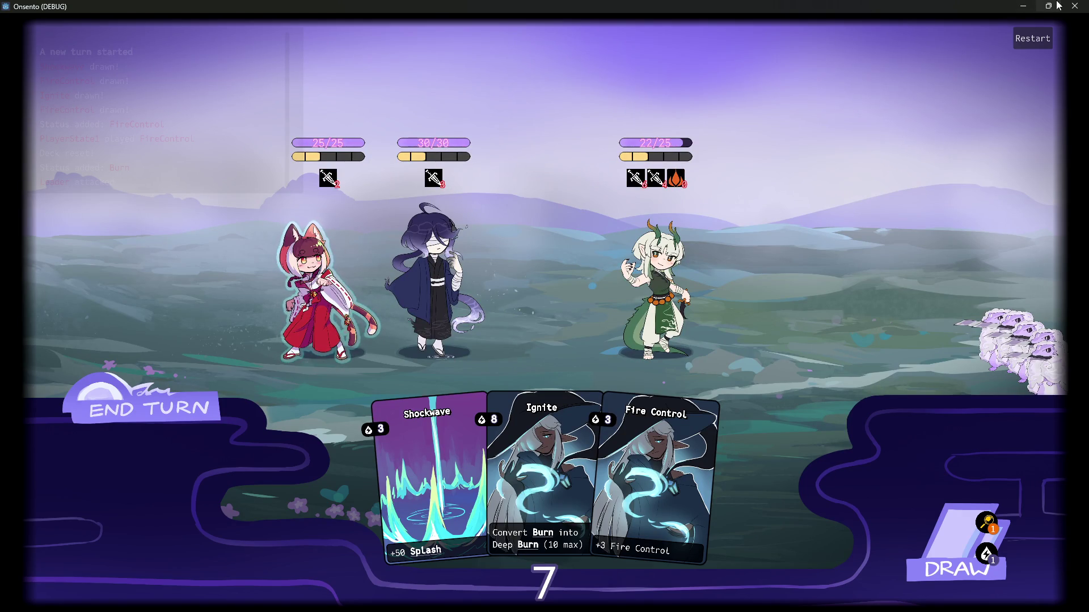
left_click(1077, 6)
left_click(493, 259)
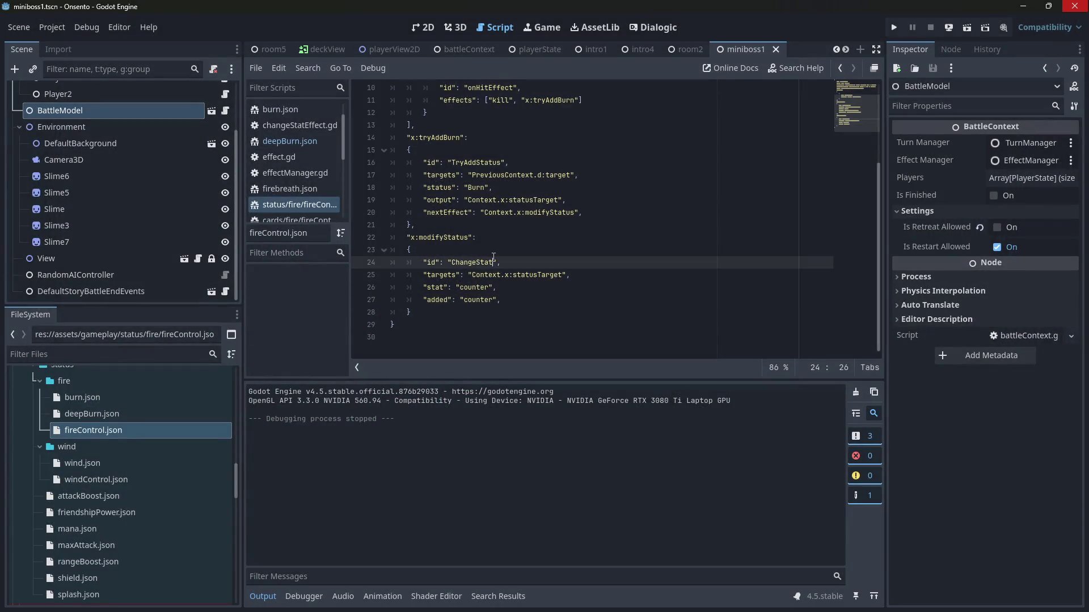
Step: Set line 27's added value back to a plain 5 and save
key("Down")
key("Down")
key("Down")
key("ctrl+BackSpace")
type("5")
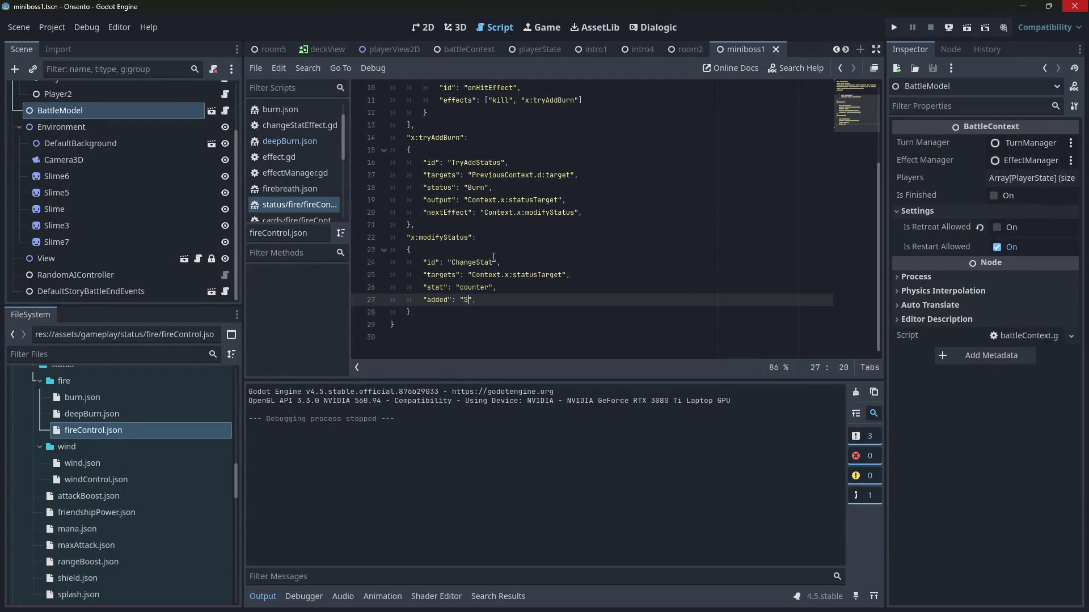
key("BackSpace")
key("BackSpace")
type("5")
key("ctrl+s")
Step: Replace the description's counter placeholder with 3 and save fireControl.json
scroll(494, 257, "up", 3)
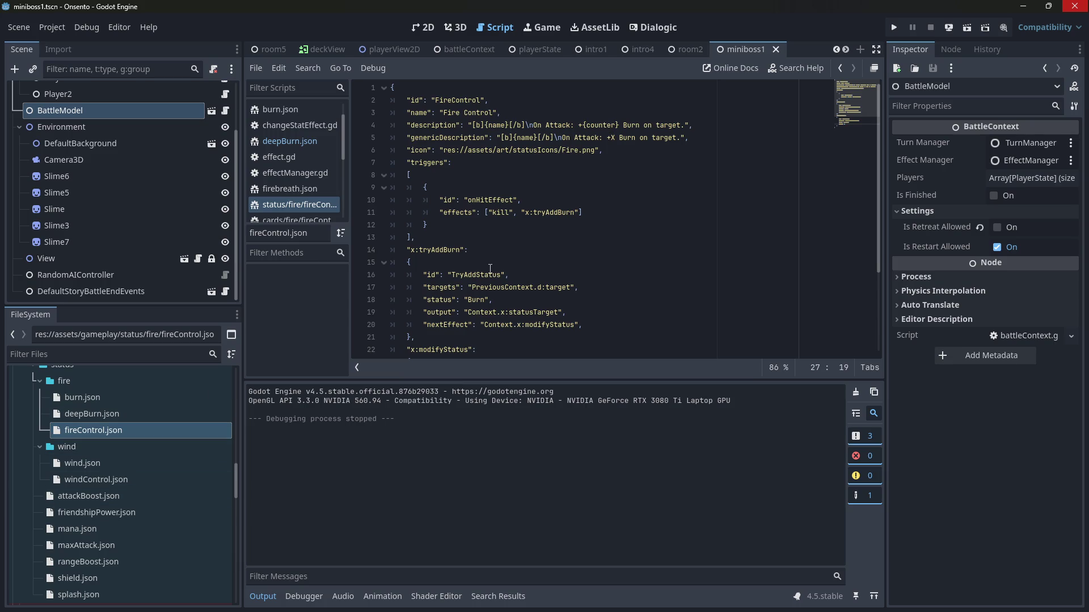
left_click(157, 429)
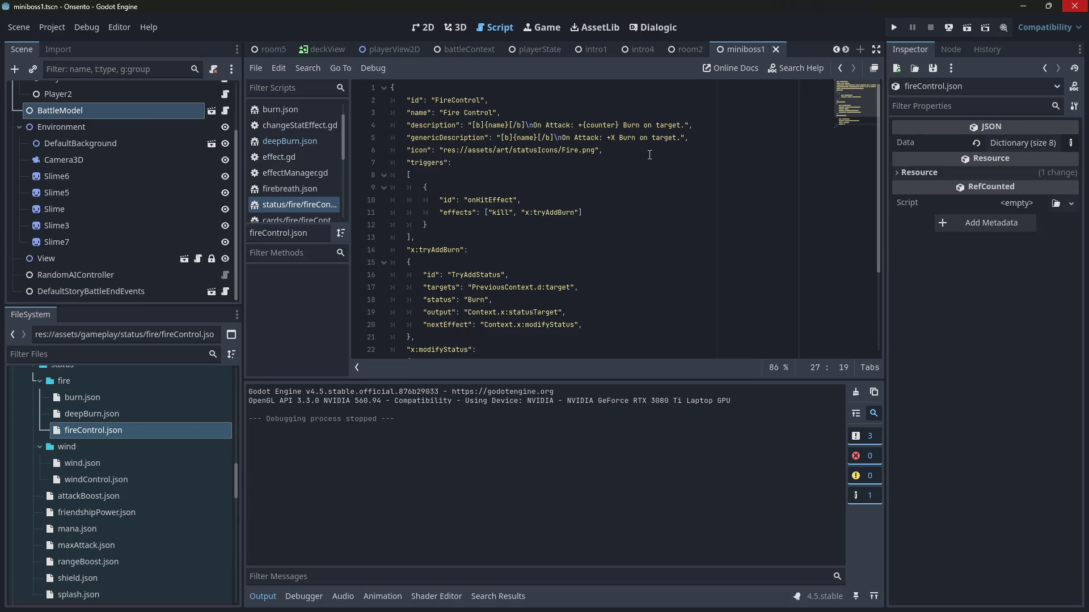
double_click(598, 126)
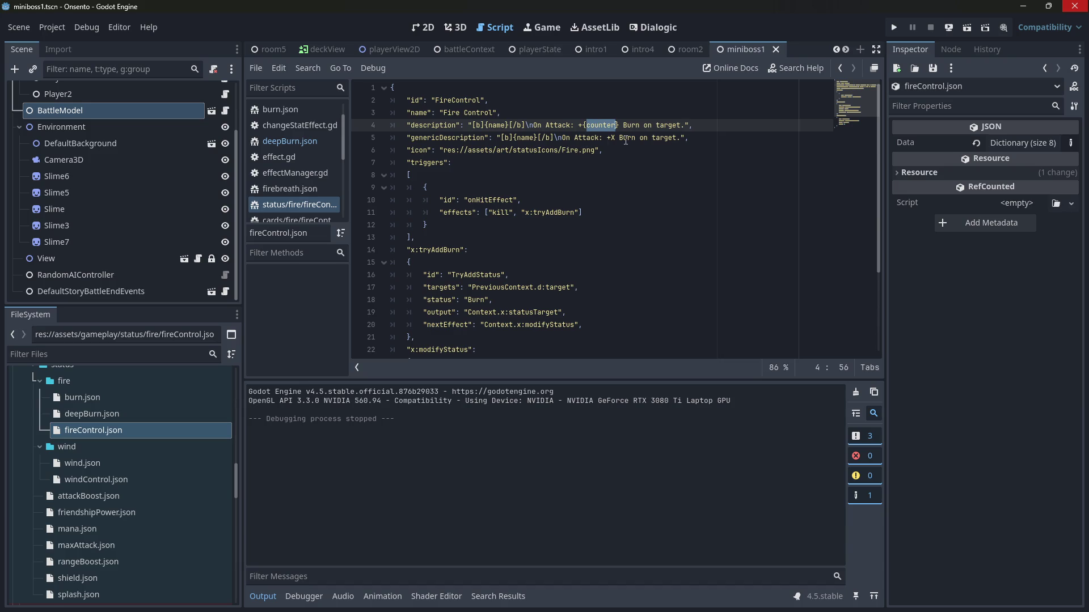
key("BackSpace")
key("BackSpace")
type("3")
key("ctrl+s")
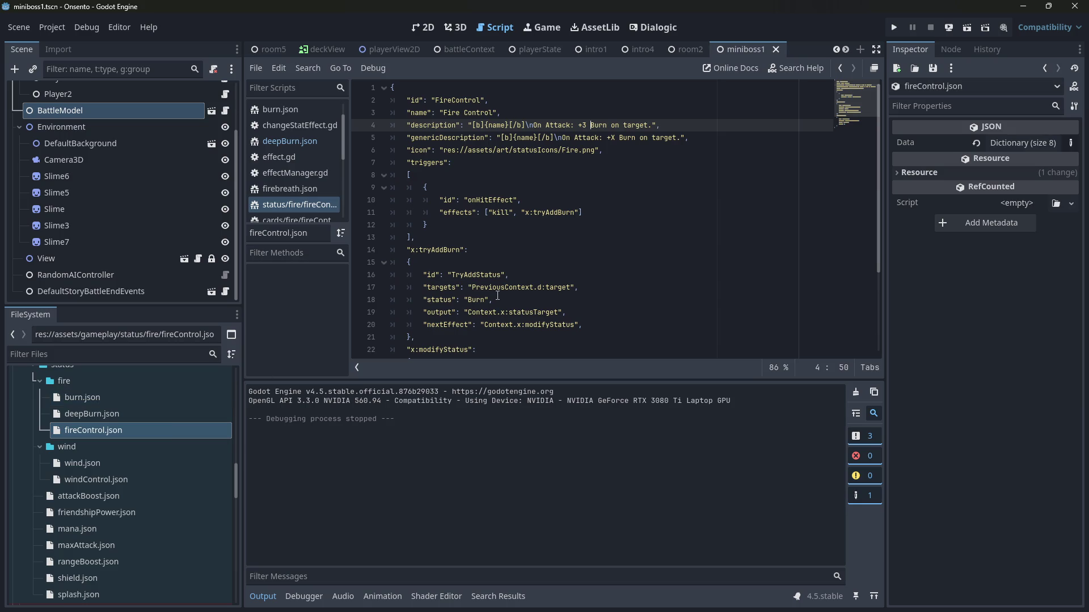
Step: Restore the {counter} description placeholder, change the added value to "counter", and save
key("Left")
key("BackSpace")
type("{counter")
key("ctrl+shift+Left")
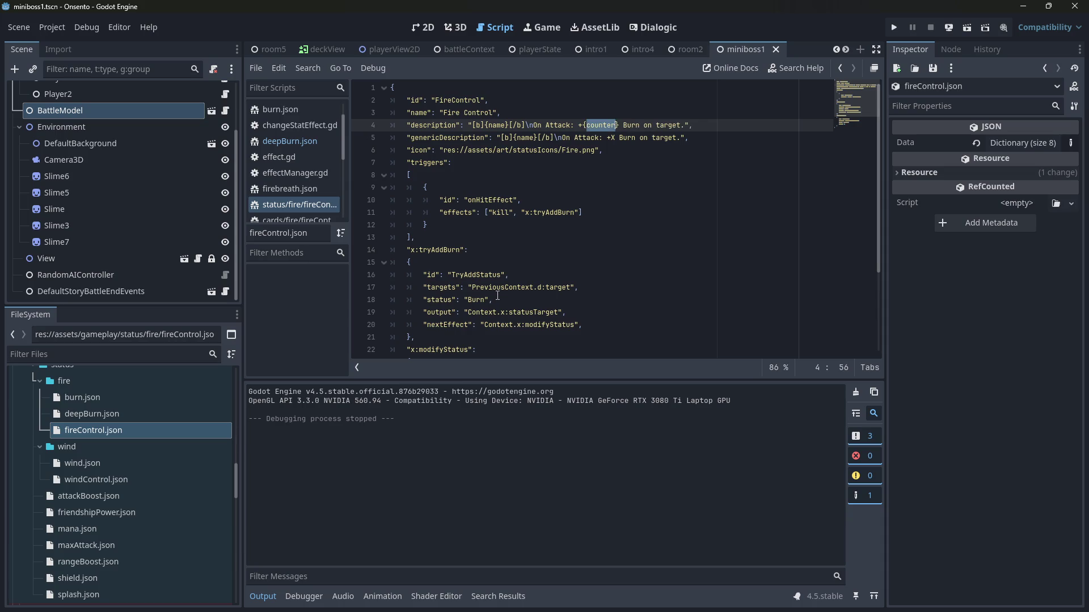
scroll(505, 249, "down", 3)
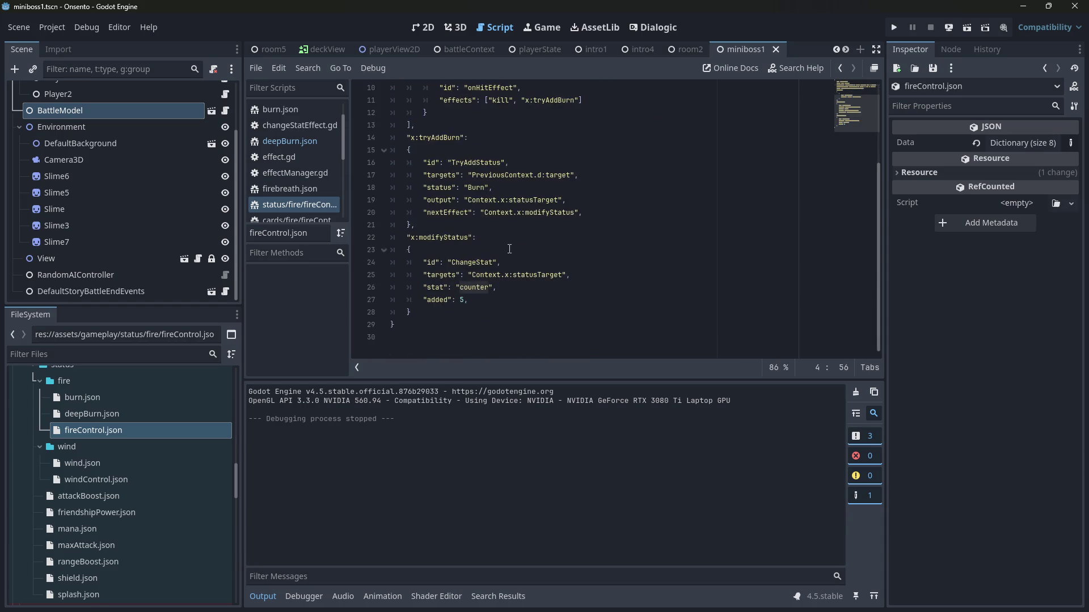
left_click(497, 299)
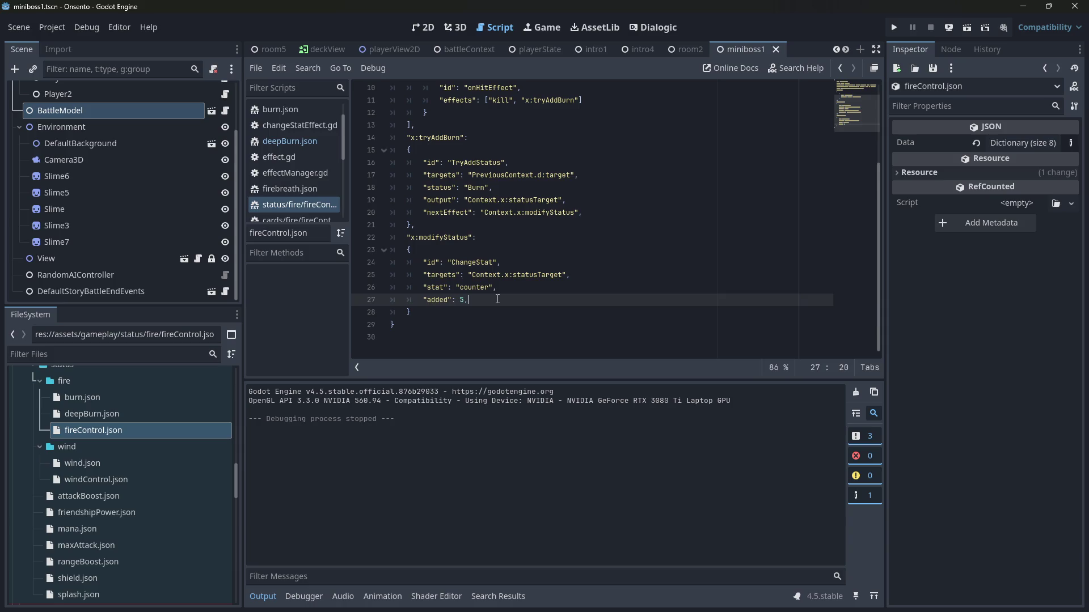
key("BackSpace")
type("\"counter")
key("ctrl+s")
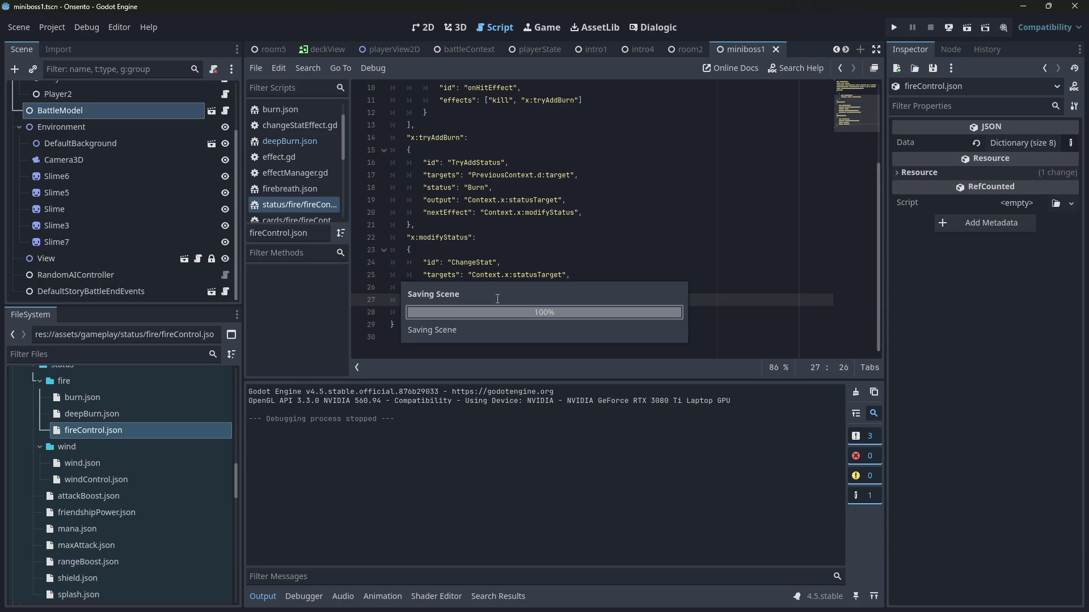
Step: Copy the Context. prefix from line 20 in front of counter, then save and rerun the scene
left_click(484, 212)
double_click(485, 212)
key("shift+Right")
key("ctrl+c")
left_click(465, 300)
key("ctrl+v")
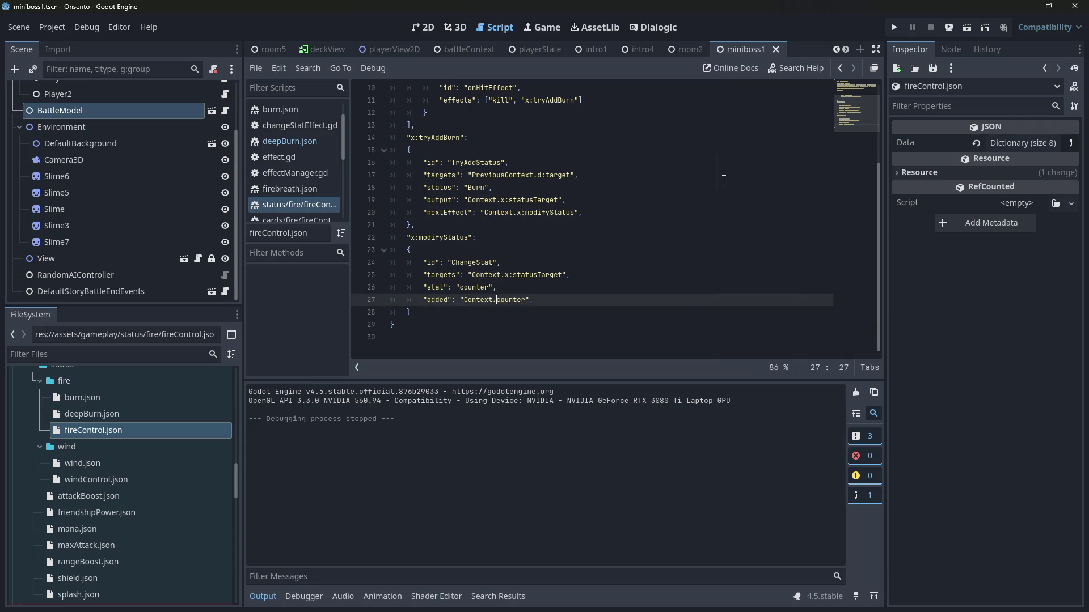
left_click(968, 25)
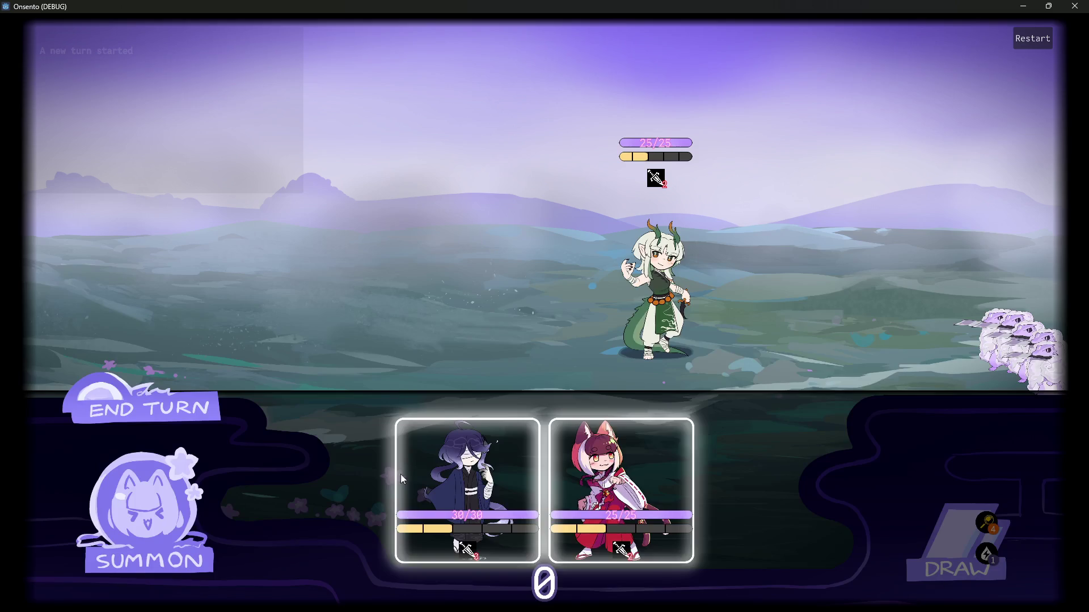
Step: Play one Fire Control on the dark-haired ally and the other on the cat girl
left_click_drag(401, 474, 409, 266)
mouse_move(542, 488)
left_mouse_down()
mouse_move(395, 271)
mouse_move(383, 271)
left_mouse_up()
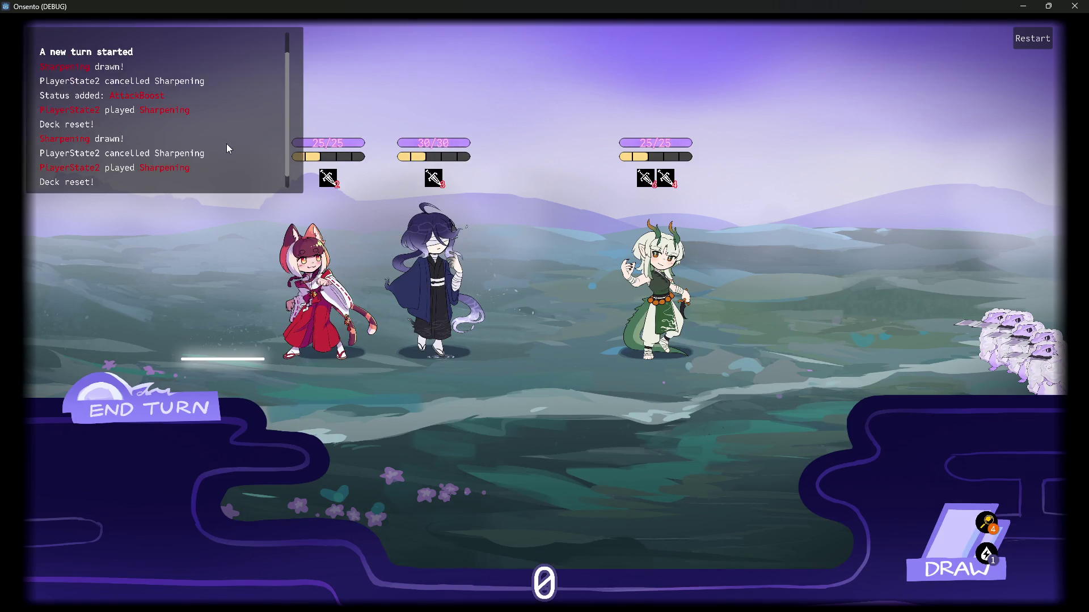
left_click(471, 482)
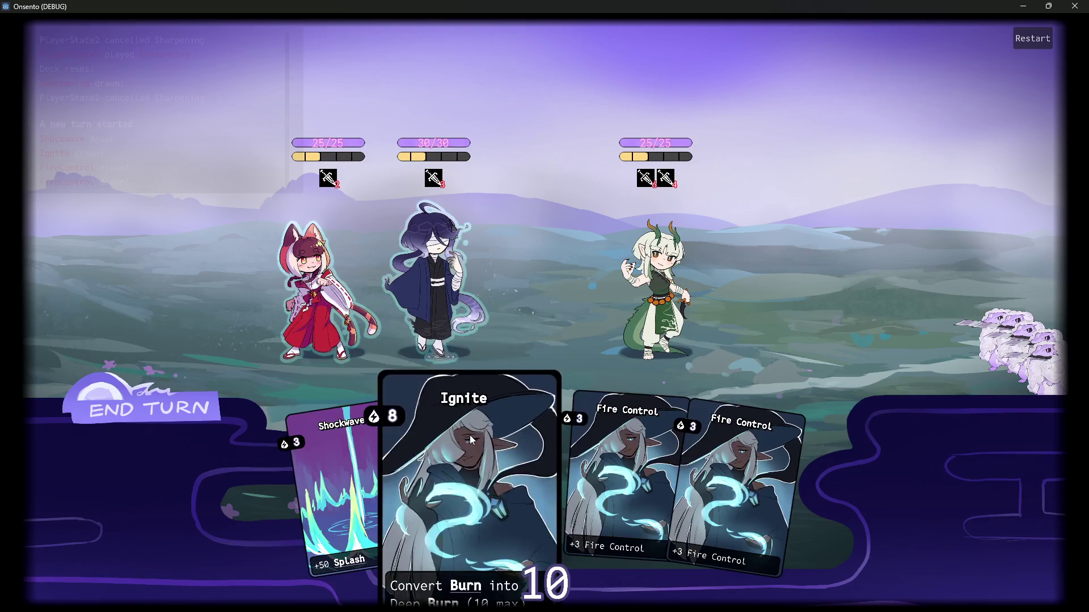
left_click_drag(595, 473, 442, 261)
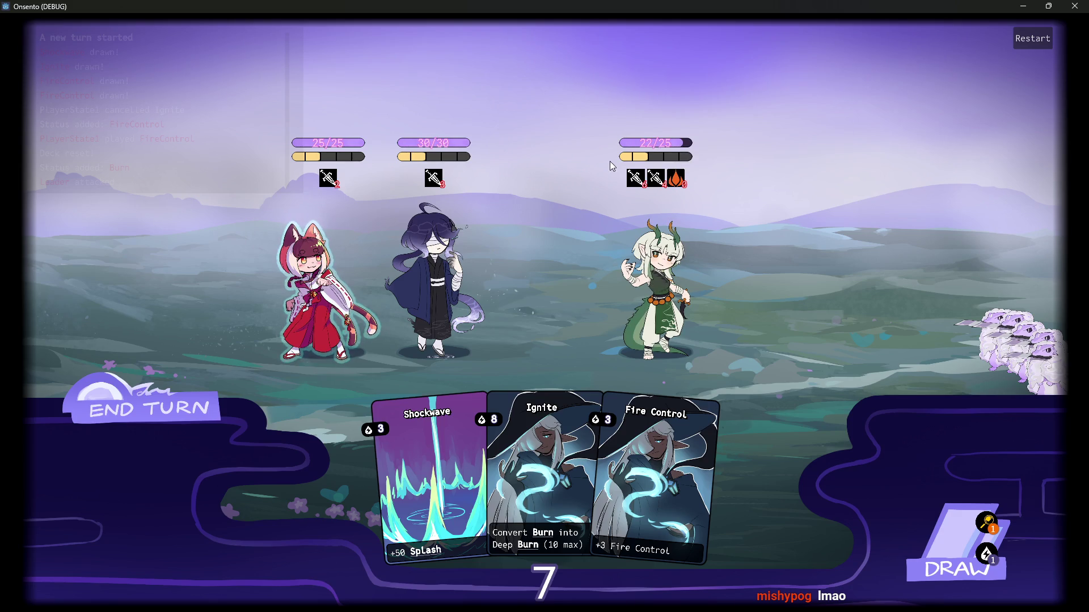
left_click(657, 442)
left_click(301, 281)
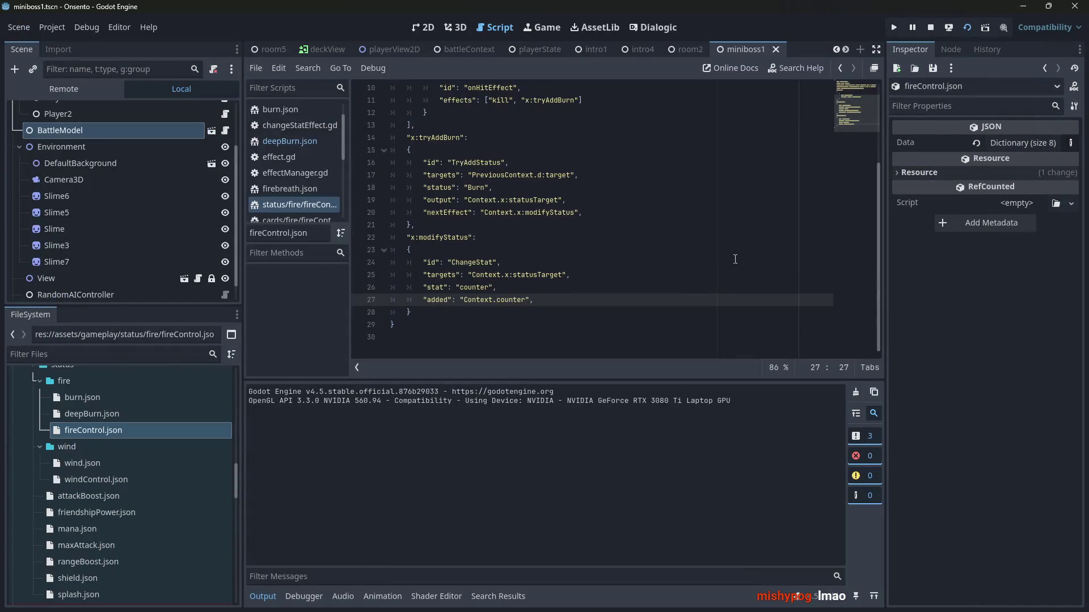
Step: Return to the editor and quick-open applyRawStatsChangeCommand.gd by searching "raw"
left_click(700, 312)
key("alt+shift+o")
type("raw")
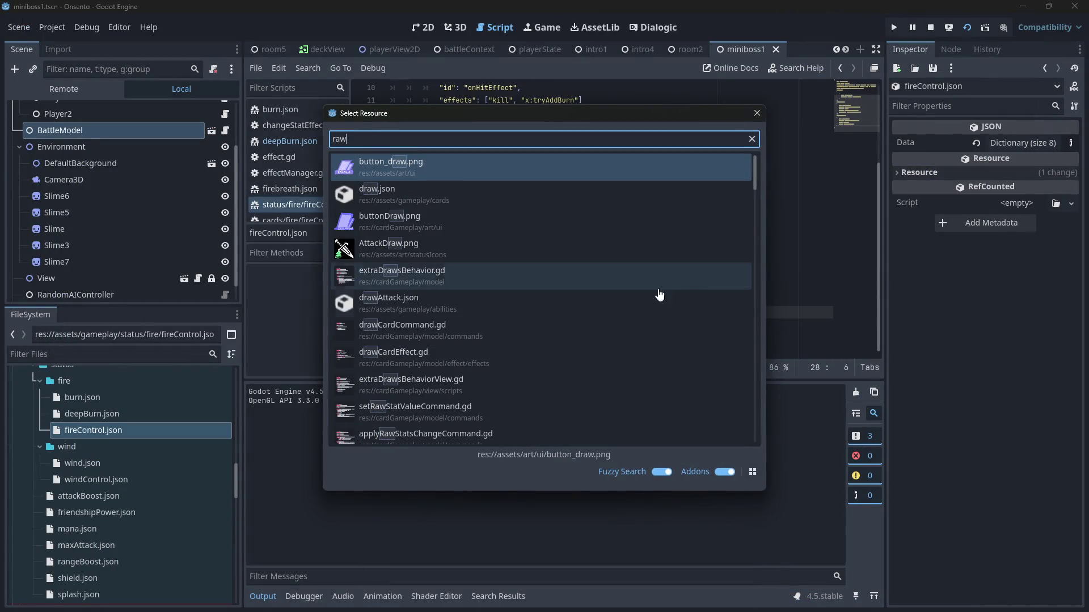
scroll(445, 304, "down", 3)
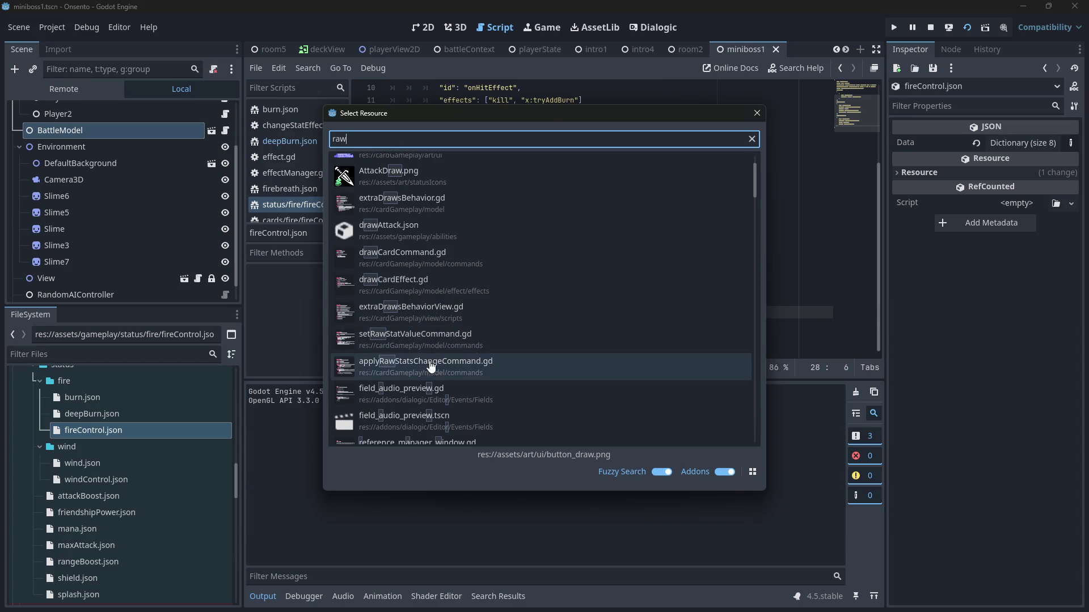
double_click(436, 366)
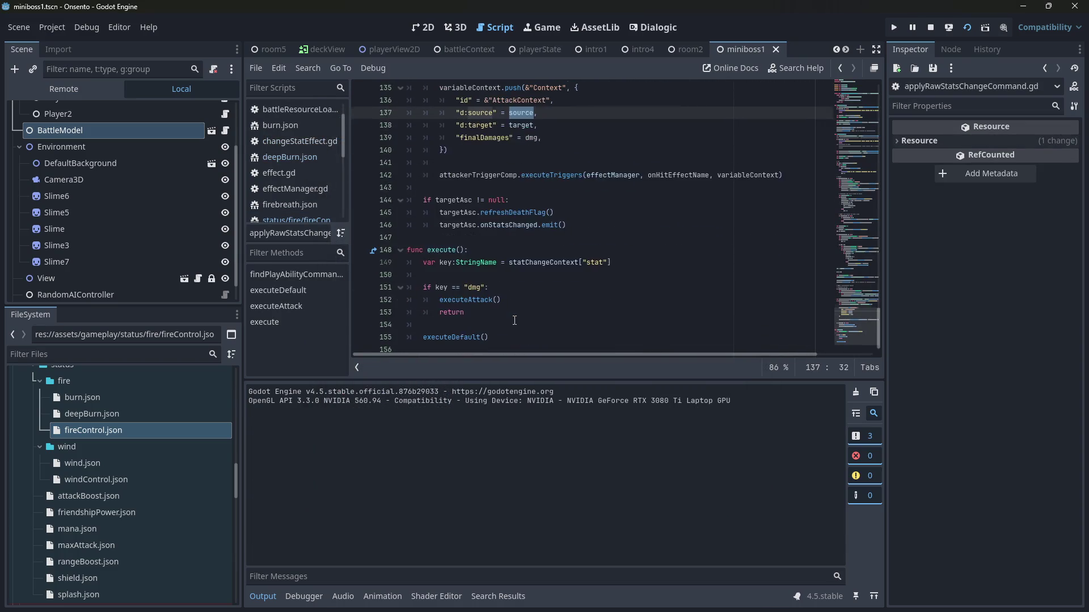
Step: Set a breakpoint on the executeTriggers call at line 142
left_click(431, 263)
scroll(397, 243, "up", 2)
left_click(370, 239)
left_click(517, 200)
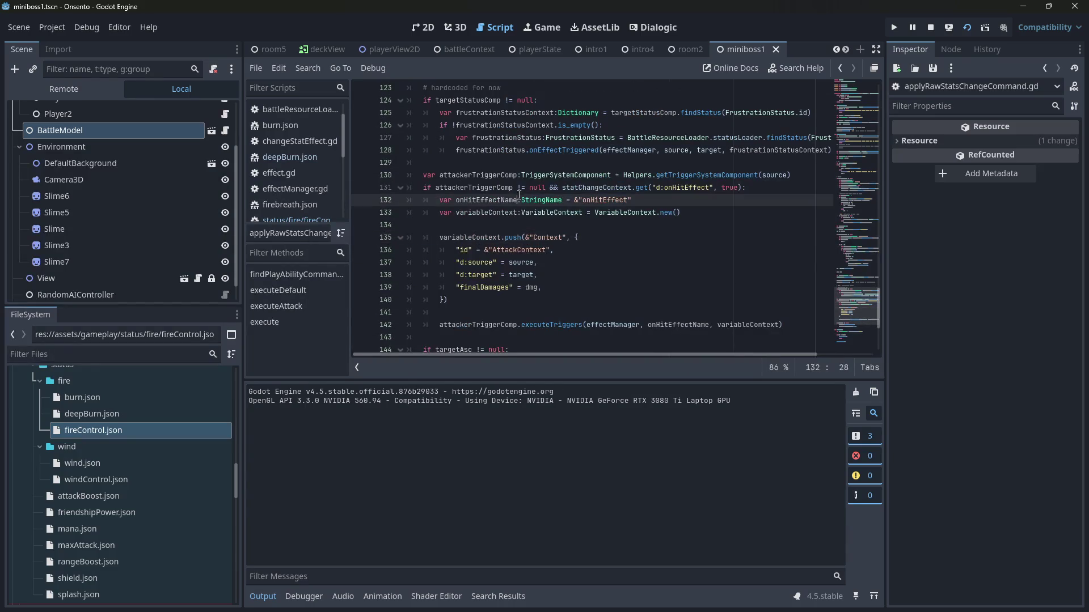
left_click(360, 325)
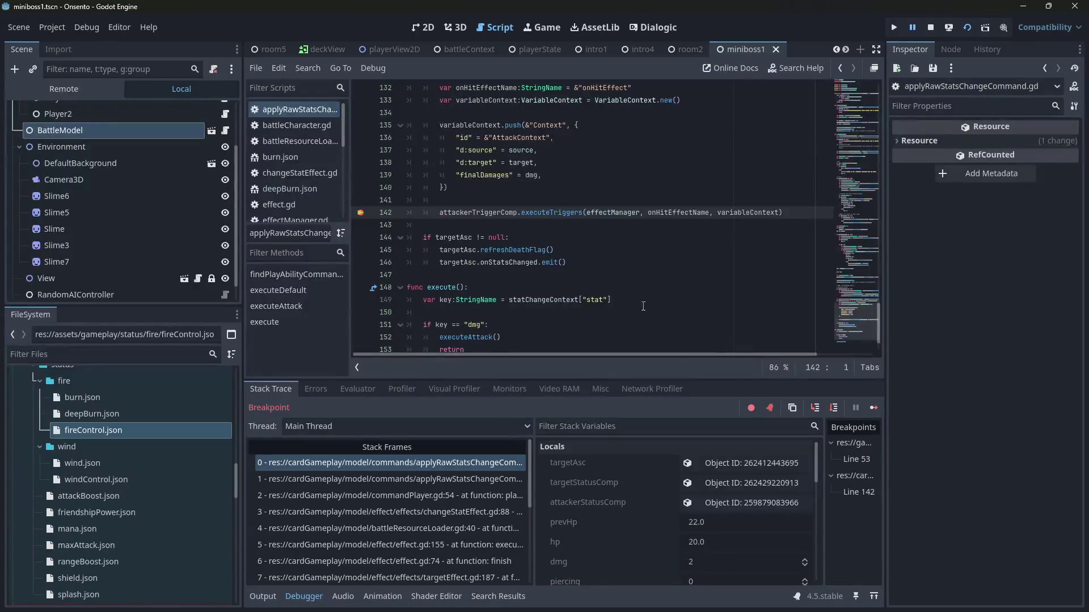
Step: Step into the trigger system's executeTriggers and through the status lookup to the missing-status check
left_click(813, 410)
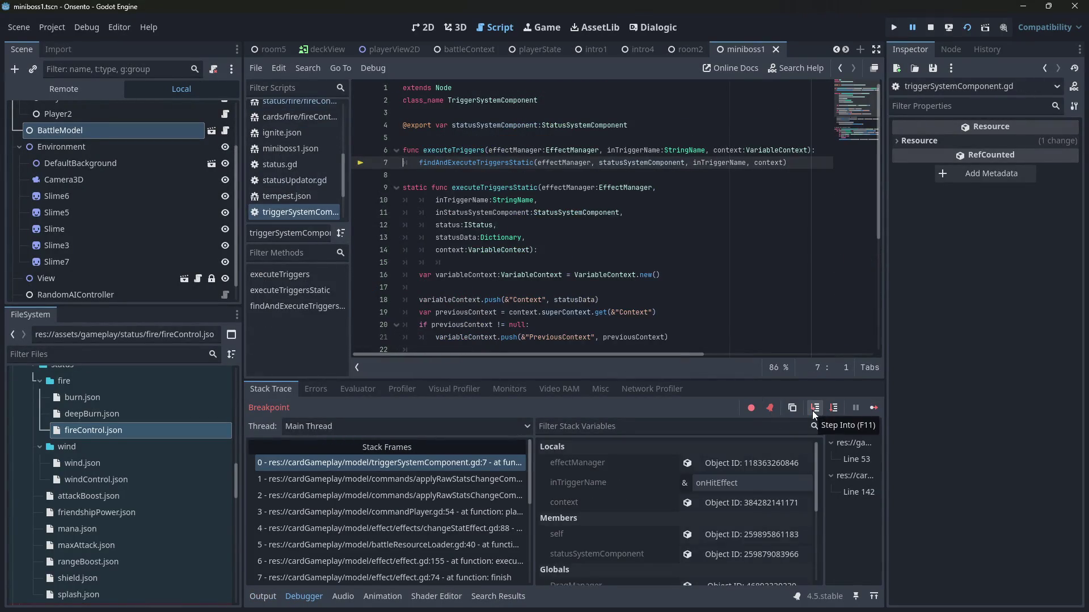
left_click(813, 410)
left_click(834, 408)
left_click(835, 408)
left_click(834, 408)
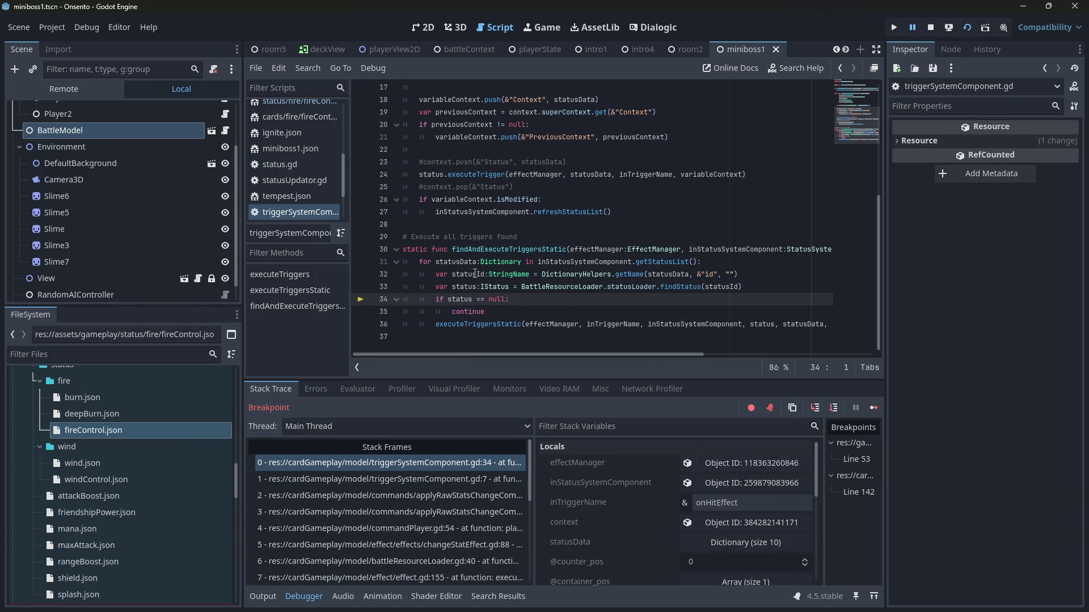
Step: Step into executeTriggersStatic, past the variable context setup, and into the status's executeTrigger
left_click(835, 410)
left_click(822, 409)
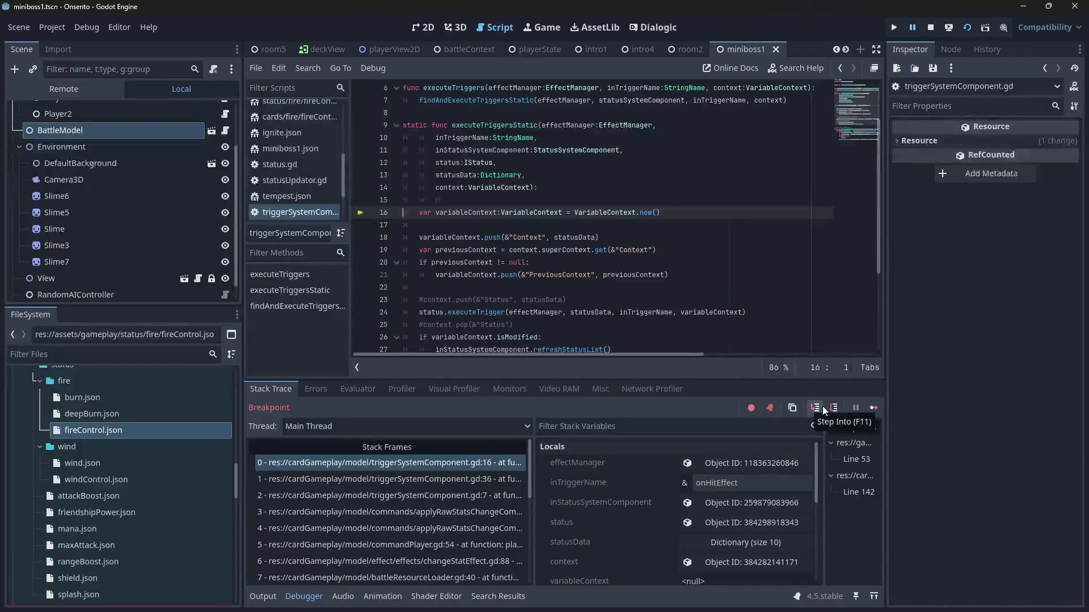
left_click(834, 409)
left_click(834, 409)
left_click(836, 409)
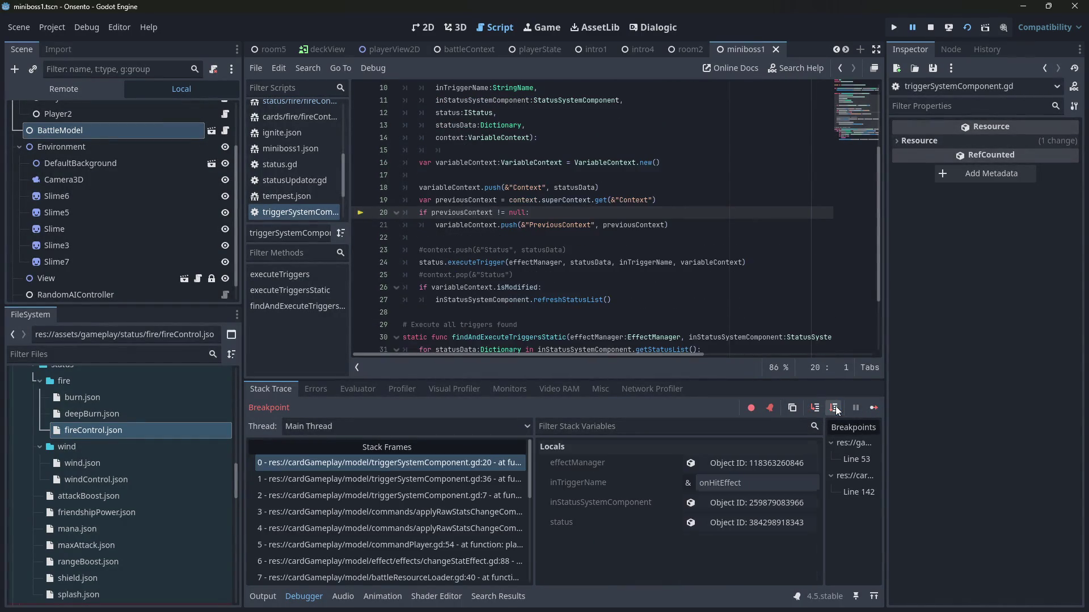
left_click(835, 405)
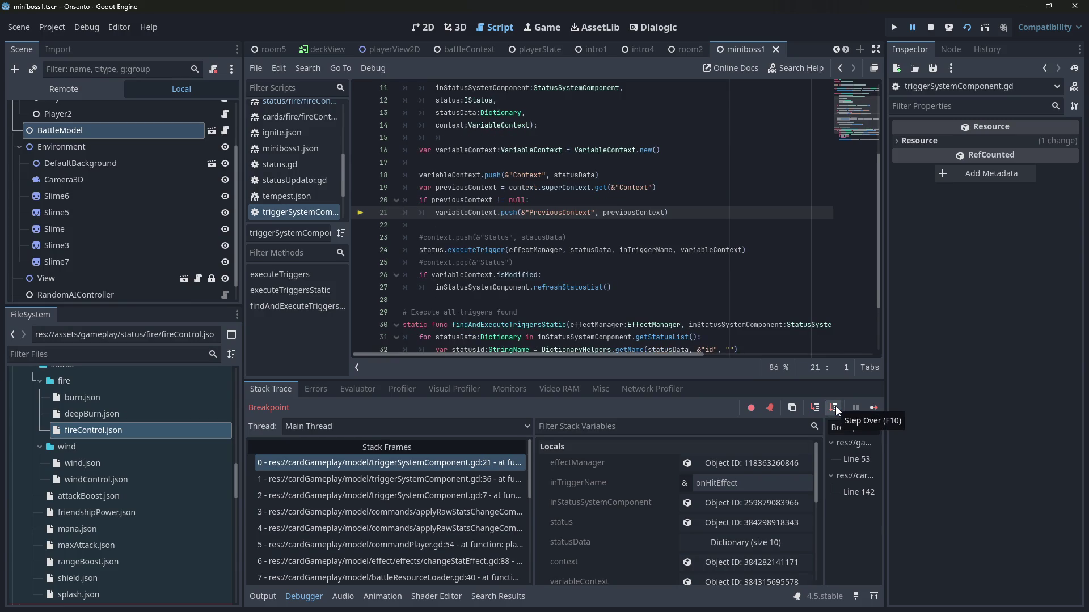
left_click(835, 406)
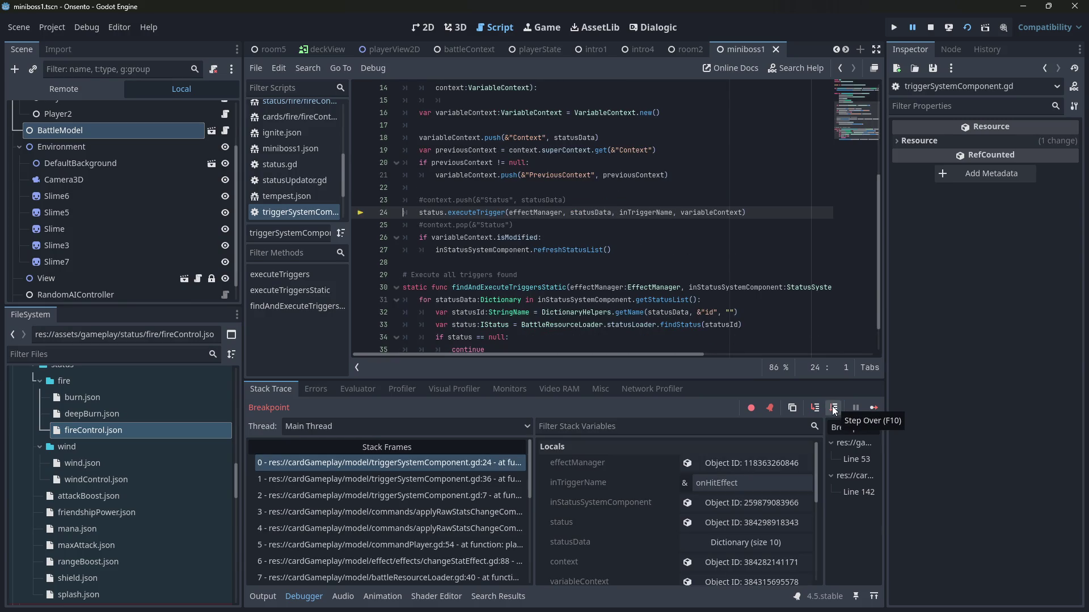
left_click(832, 406)
Step: Step through the trigger id checks into executeTriggerFromDataStatic and past its condition check
left_click(834, 408)
left_click(834, 407)
left_click(834, 407)
left_click(834, 408)
left_click(834, 407)
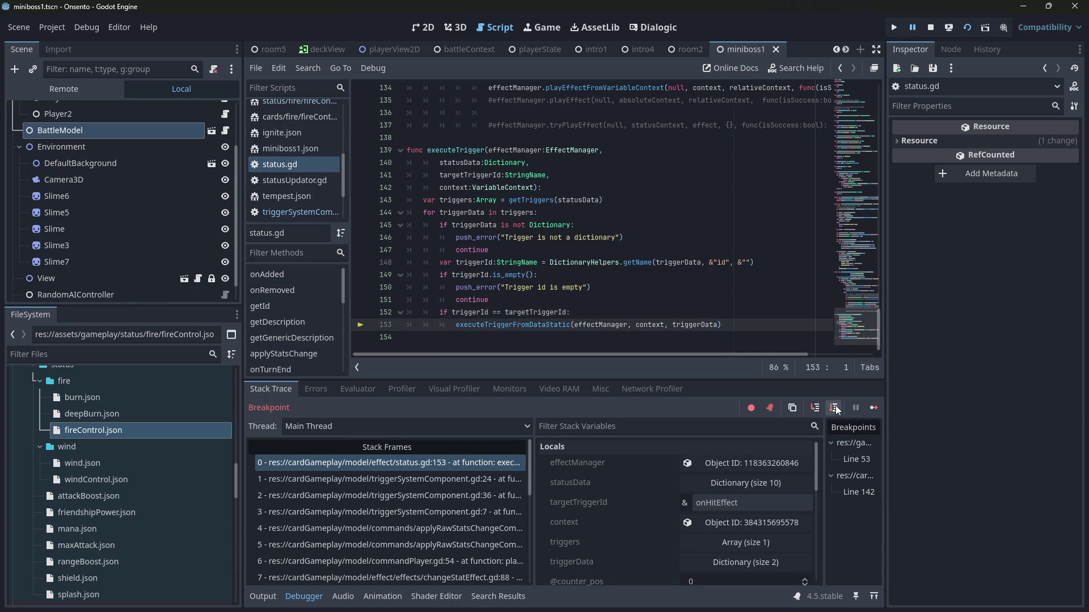
left_click(819, 407)
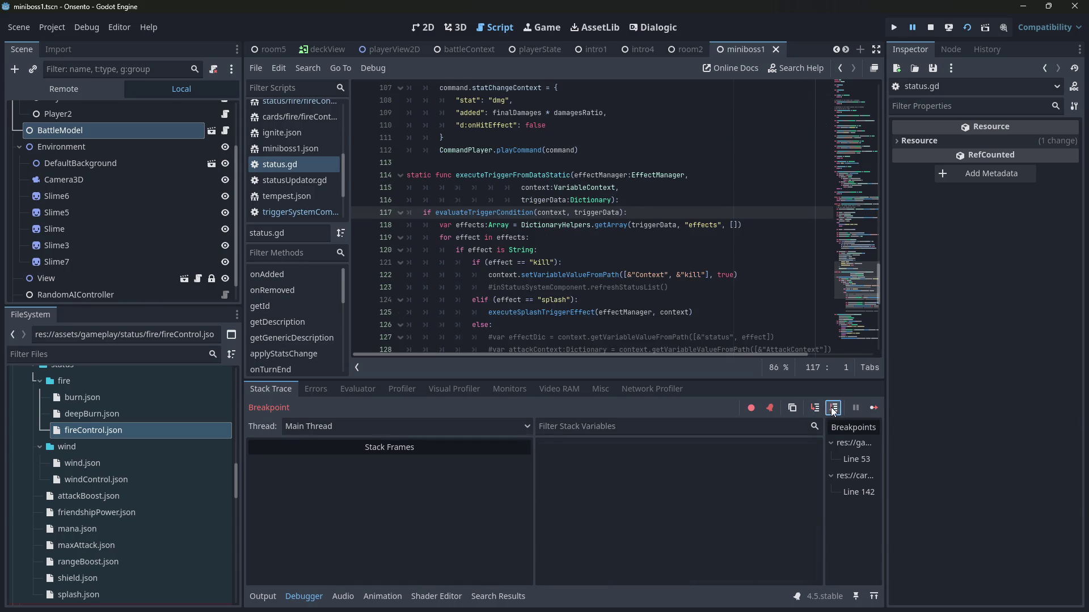
left_click(834, 409)
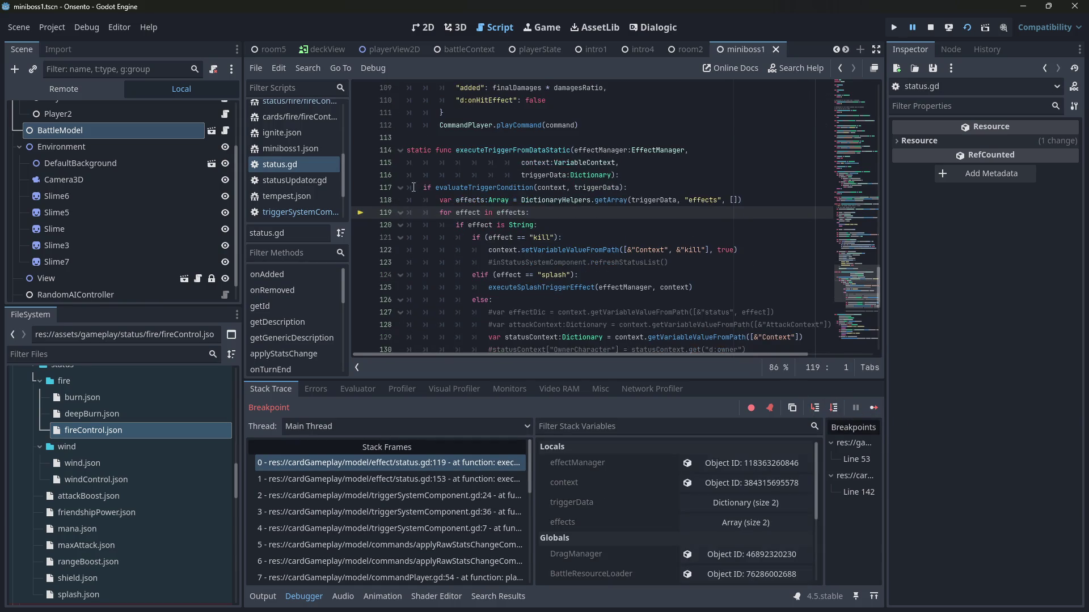
Step: Step through the effects loop to the x:tryAddBurn branch and the absolute context setup
mouse_move(470, 199)
scroll(811, 322, "down", 2)
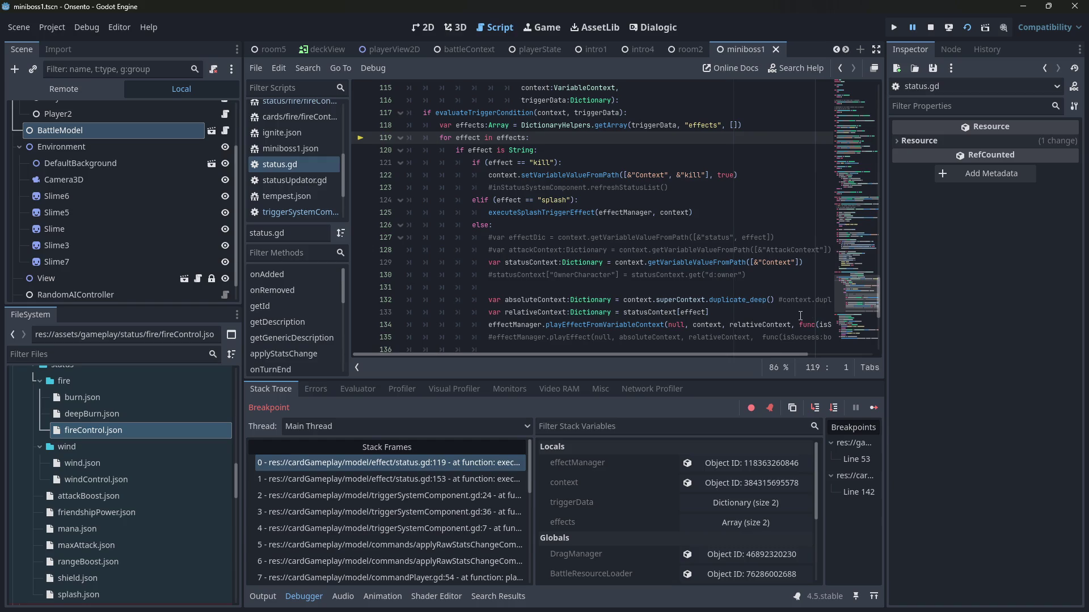
left_click(833, 409)
left_click(833, 409)
left_click(833, 408)
left_click(833, 408)
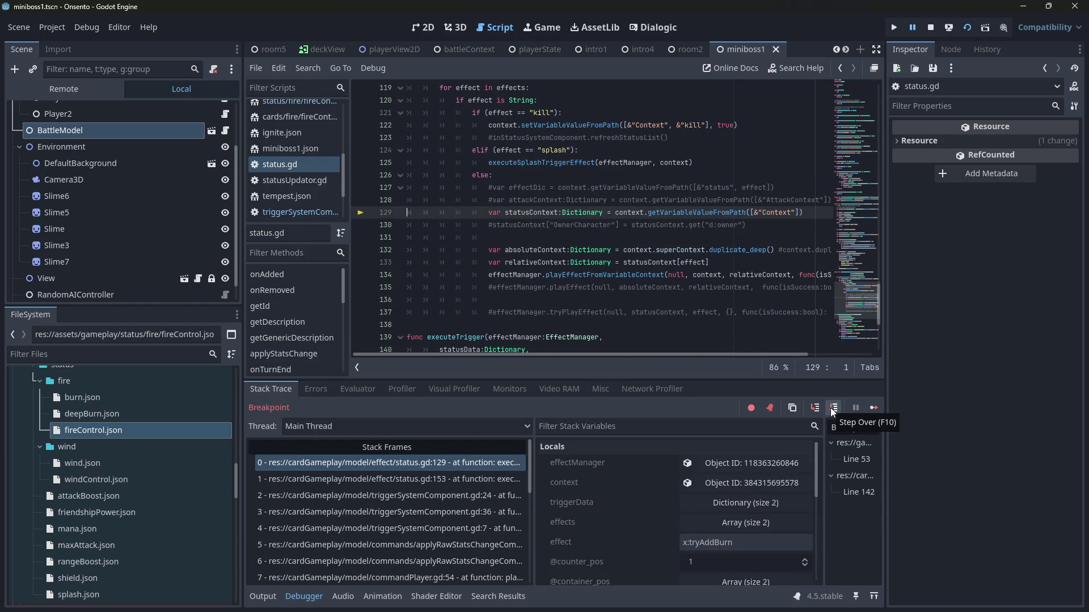
left_click(832, 408)
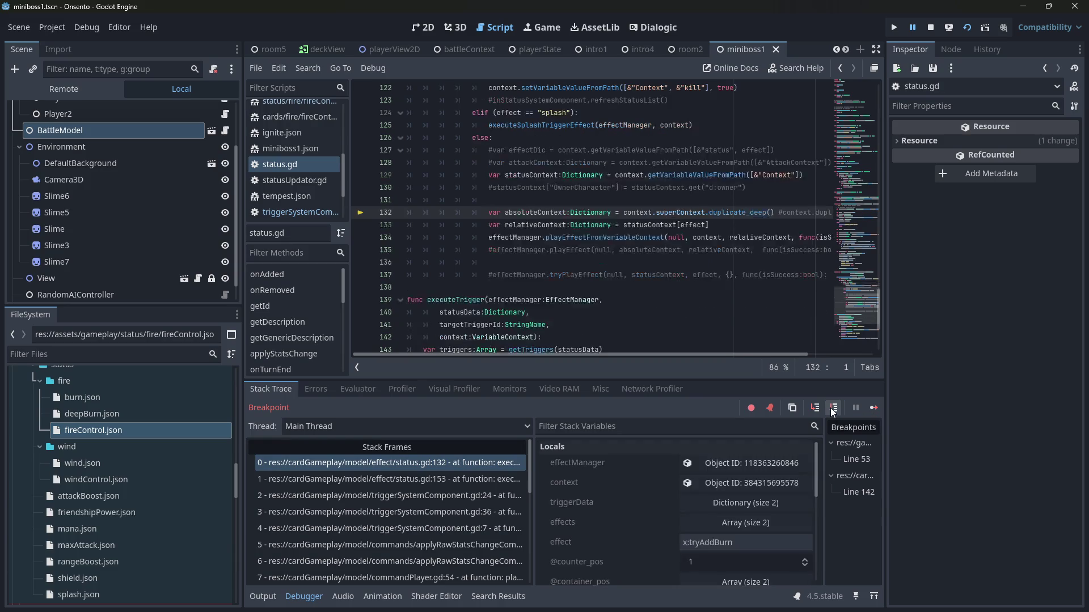
Step: Step into the effect manager's playback and on into battleResourceLoader's playEffect
left_click(831, 408)
left_click(831, 408)
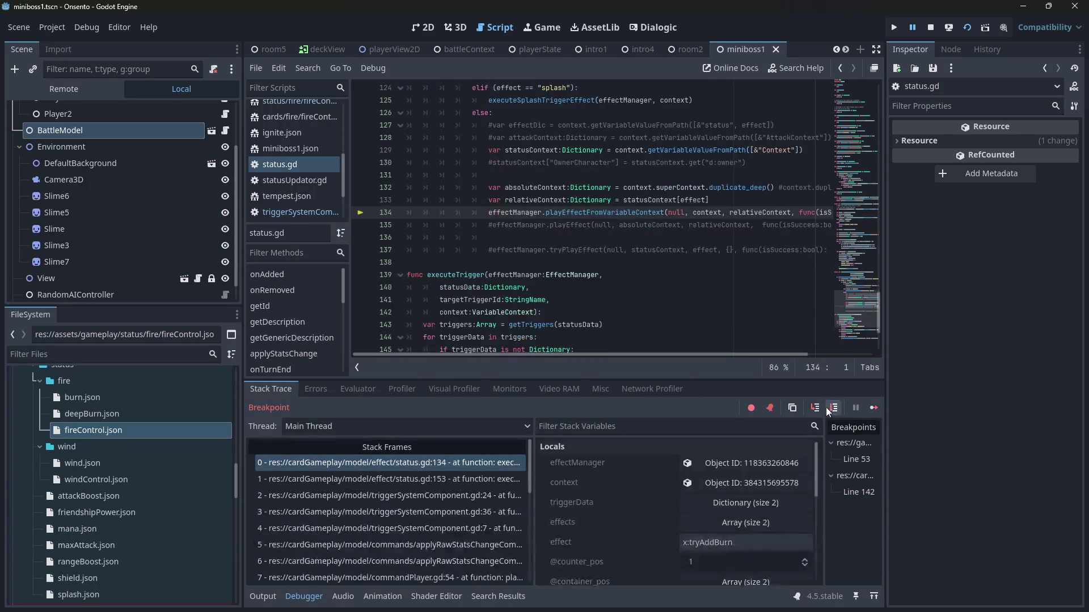
left_click(818, 407)
left_click(833, 409)
left_click(833, 409)
left_click(833, 409)
left_click(832, 408)
left_click(832, 408)
left_click(833, 409)
left_click(833, 409)
left_click(833, 409)
left_click(833, 409)
left_click(816, 408)
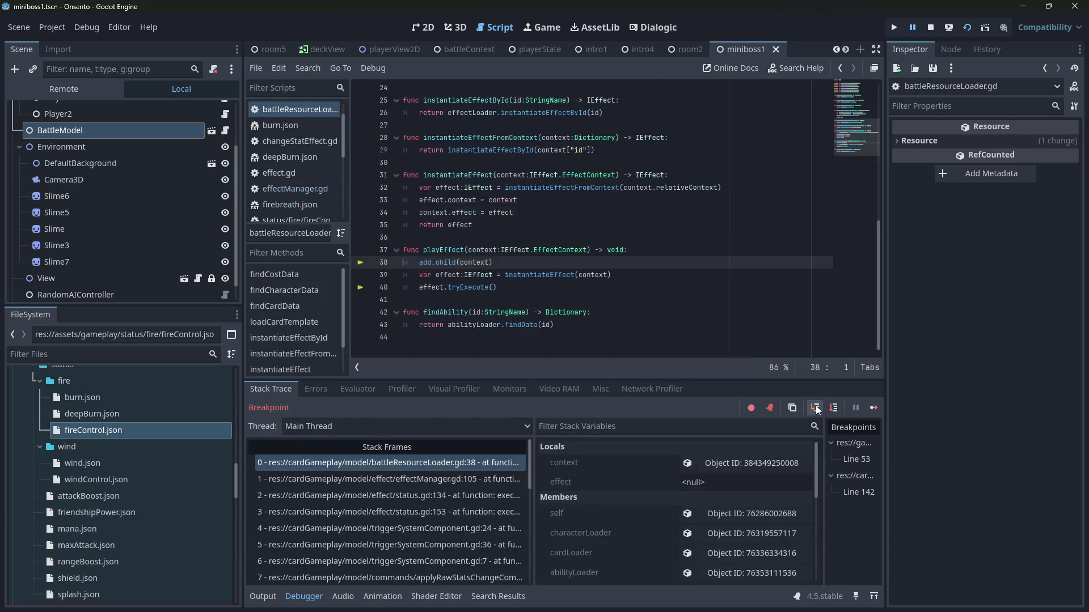
Step: Step into TryAddStatus tryExecute until statusId Burn and one target appear, then reopen fireControl.json
left_click(829, 407)
left_click(829, 406)
left_click(817, 407)
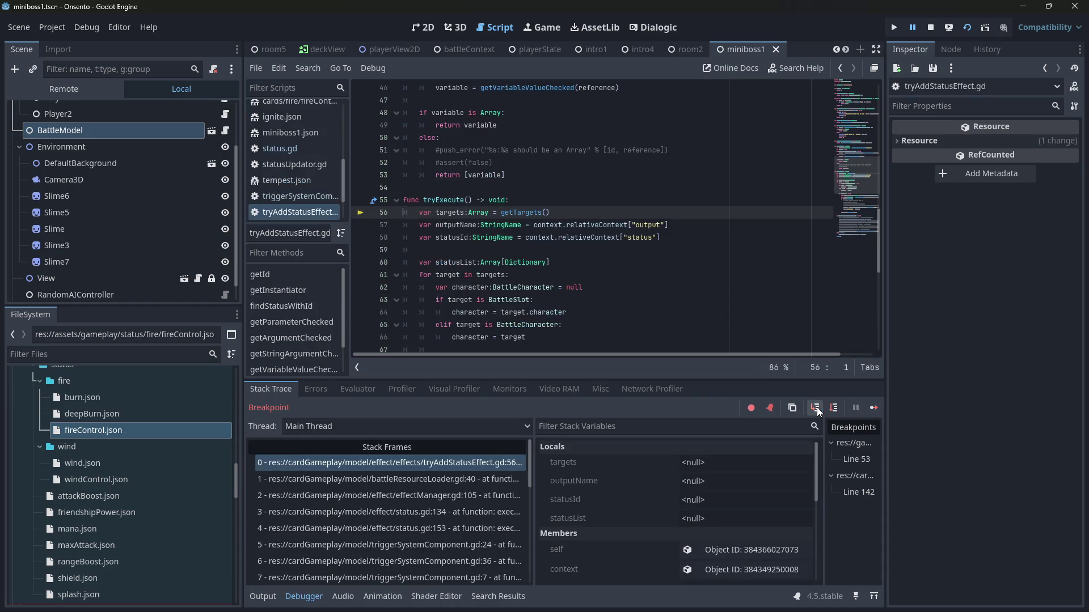
left_click(833, 409)
left_click(833, 409)
left_click(833, 408)
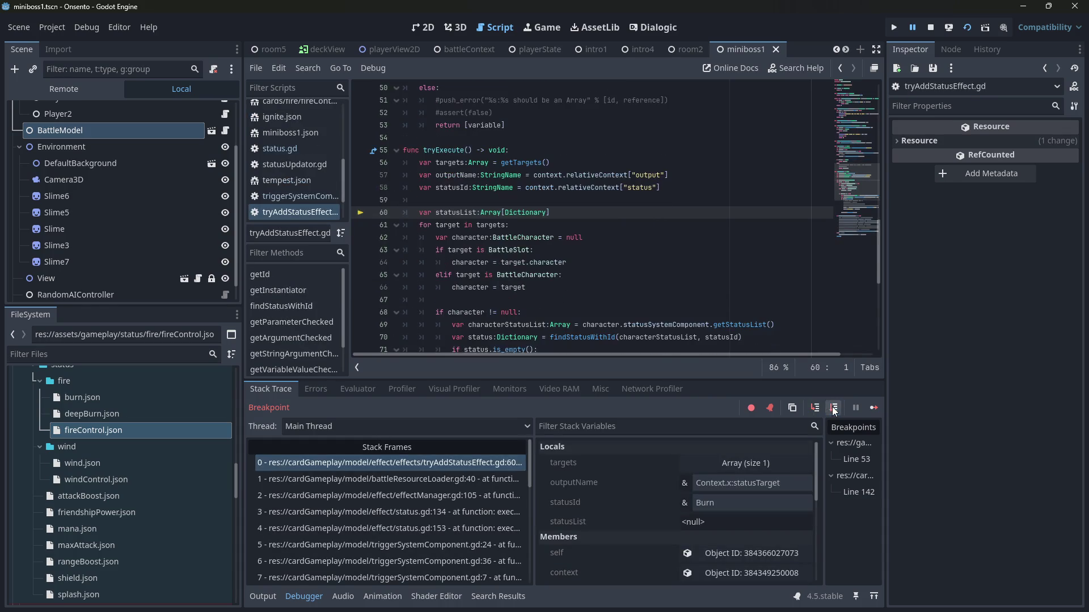
double_click(112, 431)
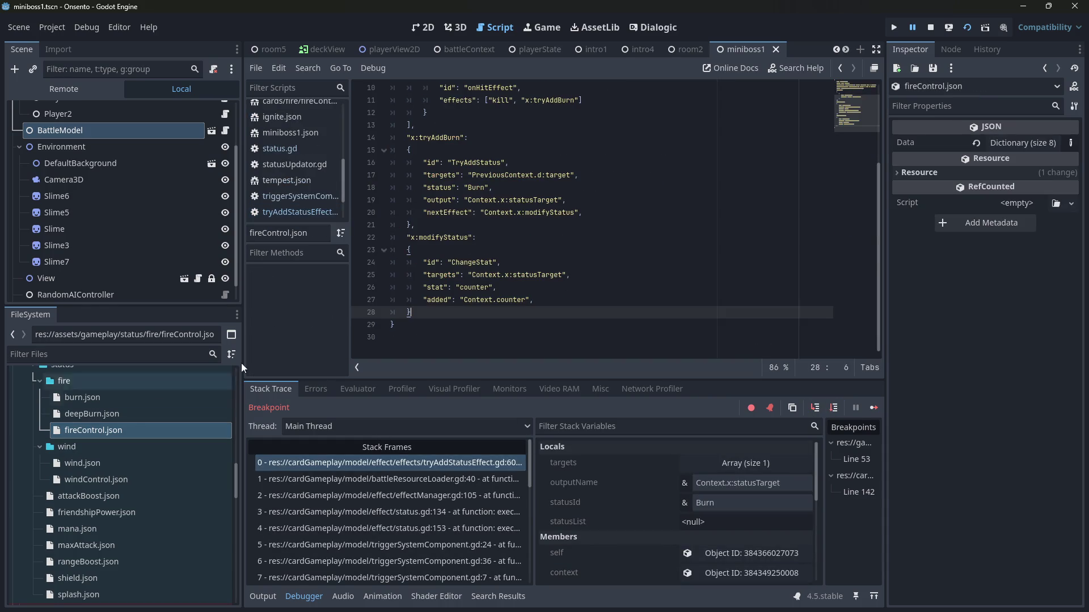
Step: Find the ChangeStat targets line, then try a Quick Open search for modifystatus.gd and cancel it
scroll(559, 325, "up", 5)
left_click_drag(461, 281, 544, 313)
left_click(543, 313)
scroll(544, 315, "down", 3)
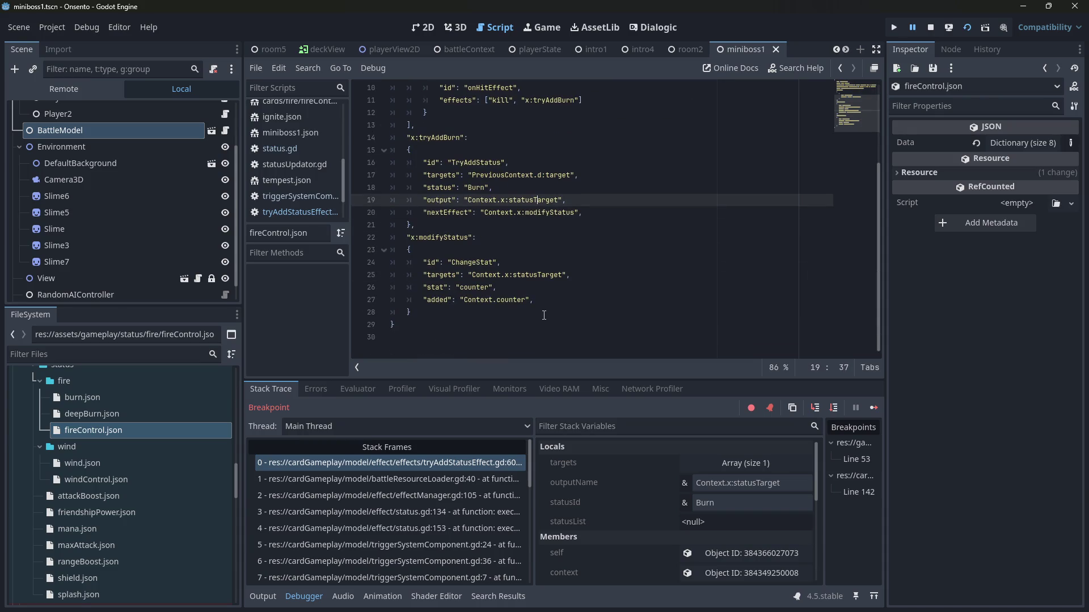
left_click(551, 277)
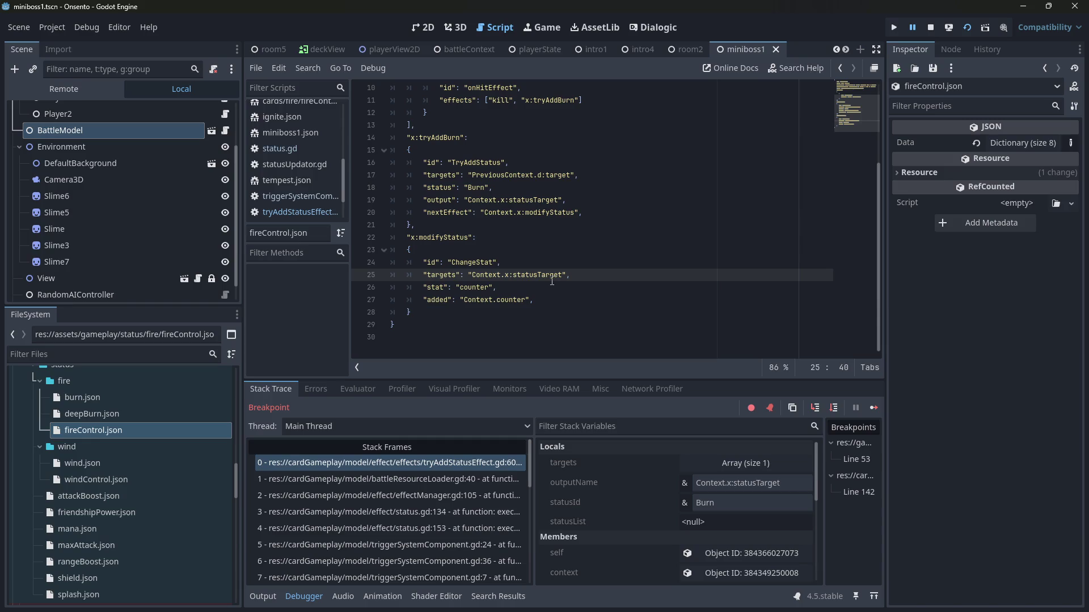
key("shift+alt+o")
type("modifystatus")
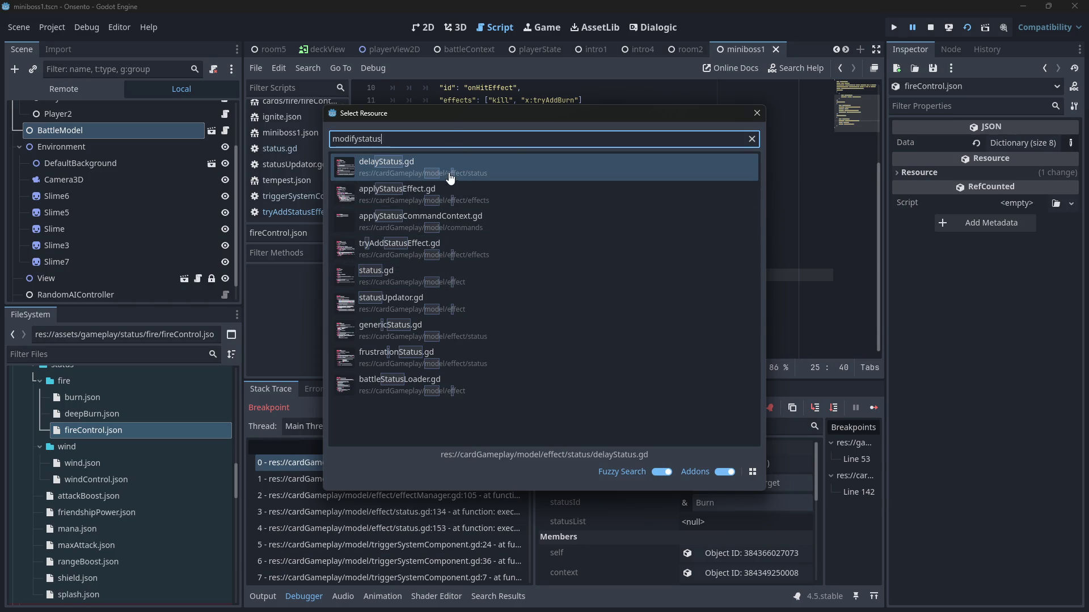
double_click(431, 137)
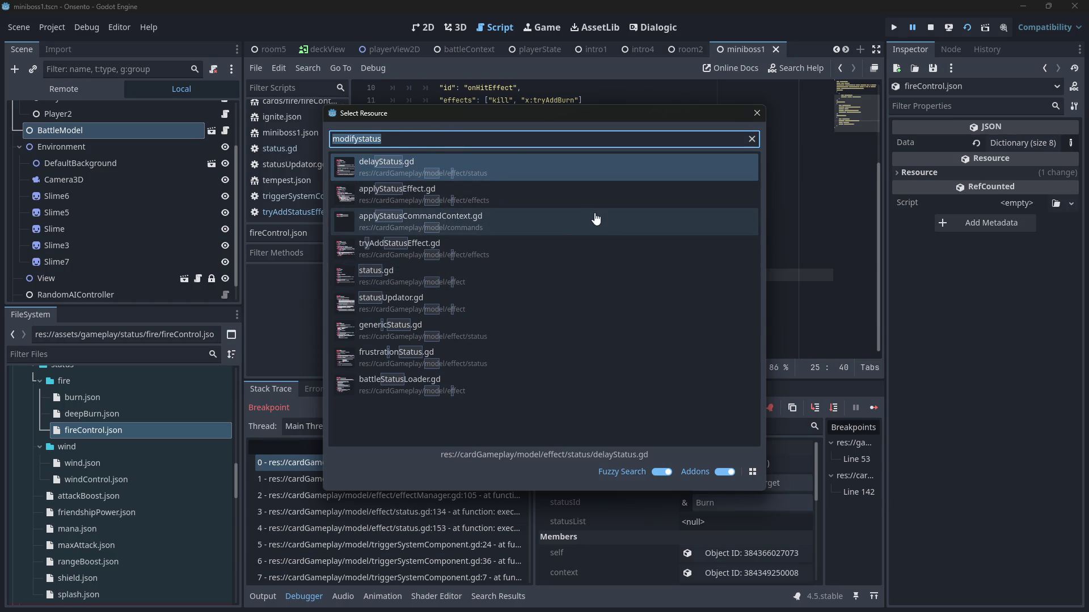
key("End")
type(".gd")
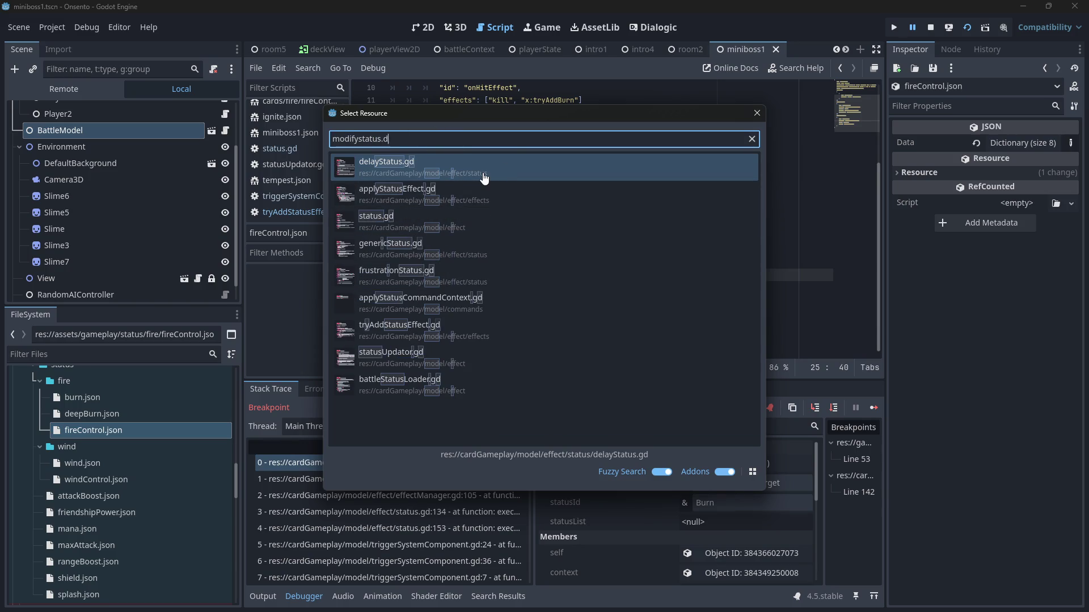
key("Escape")
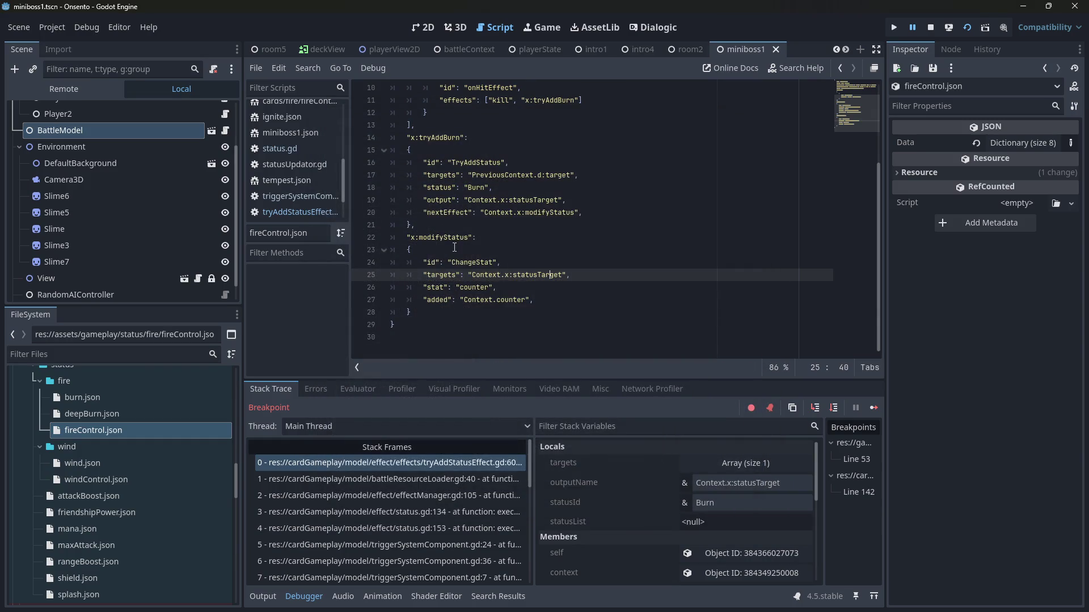
Step: Copy the ChangeStat id and use it in Quick Open to open changeStatEffect.gd
double_click(472, 262)
key("ctrl+c")
key("shift+alt+o")
key("ctrl+v")
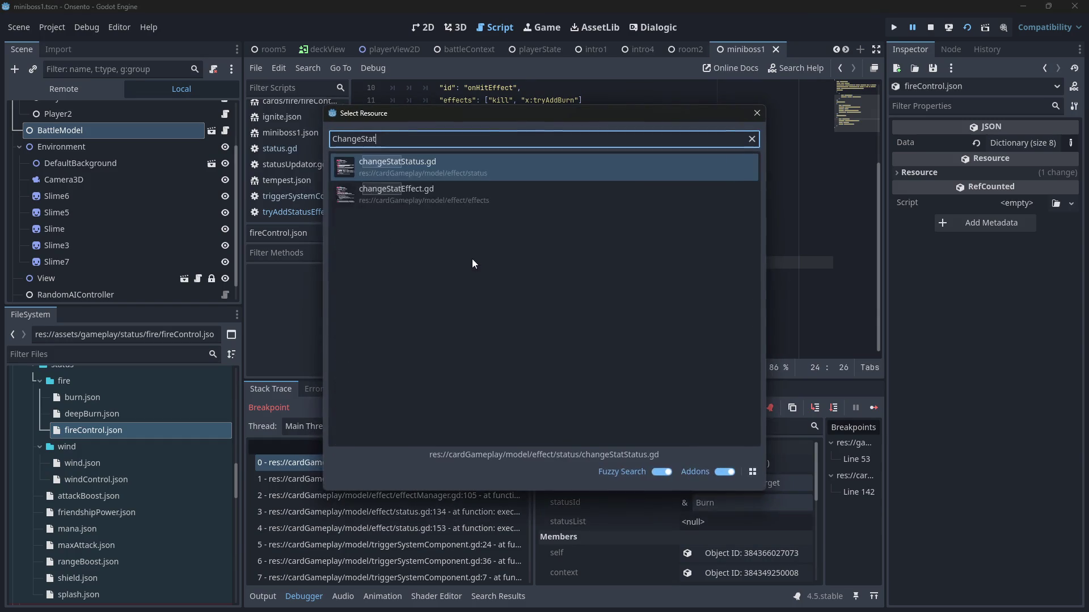
key("Down")
key("Return")
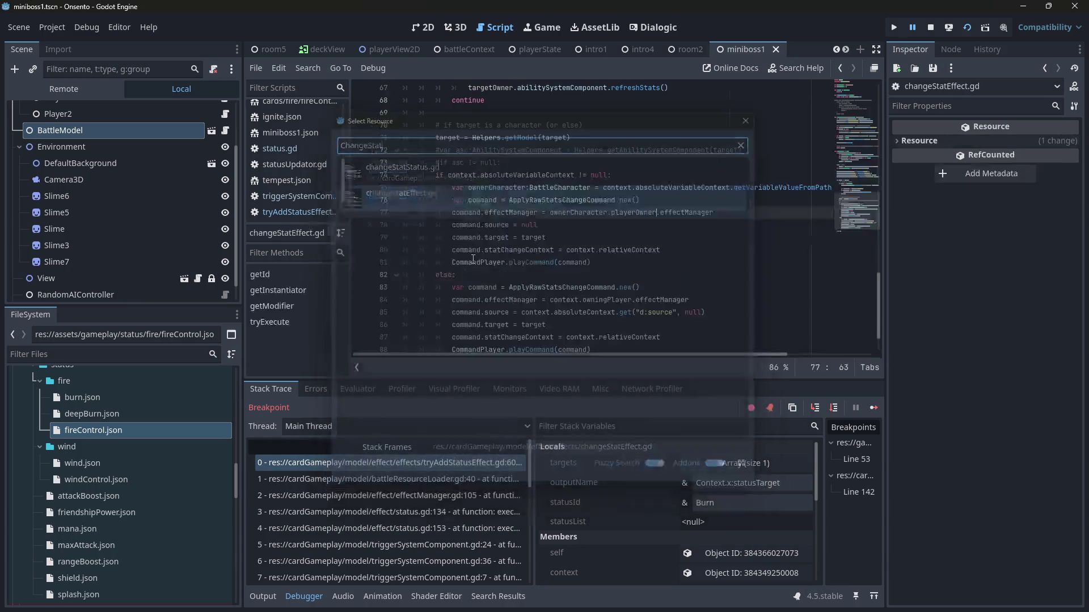
Step: Add a breakpoint at line 44 in tryExecute and continue the game until it stops there
scroll(472, 258, "up", 10)
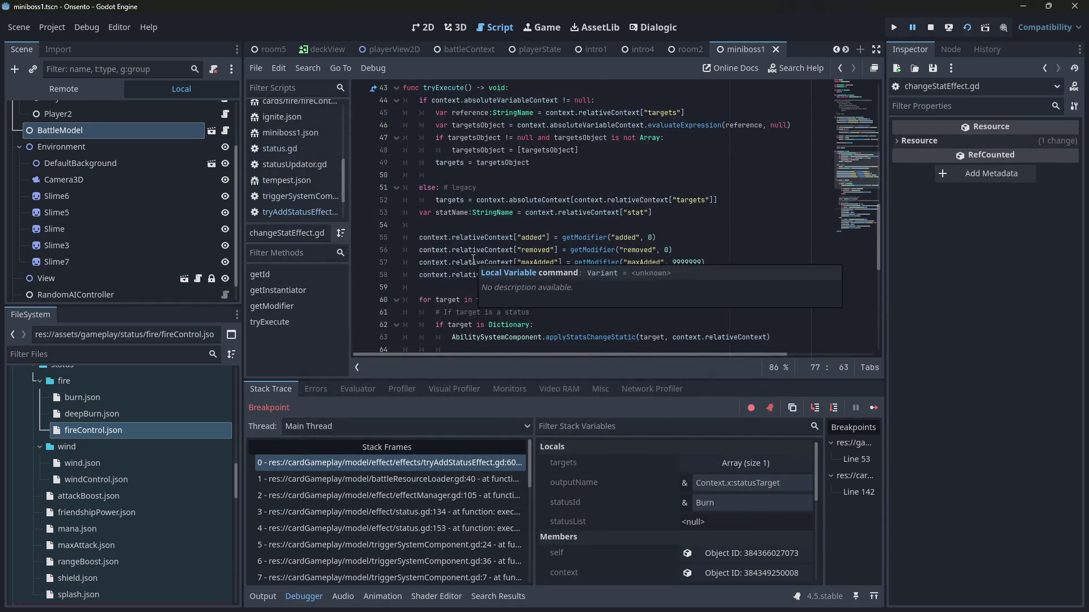
scroll(379, 202, "down", 7)
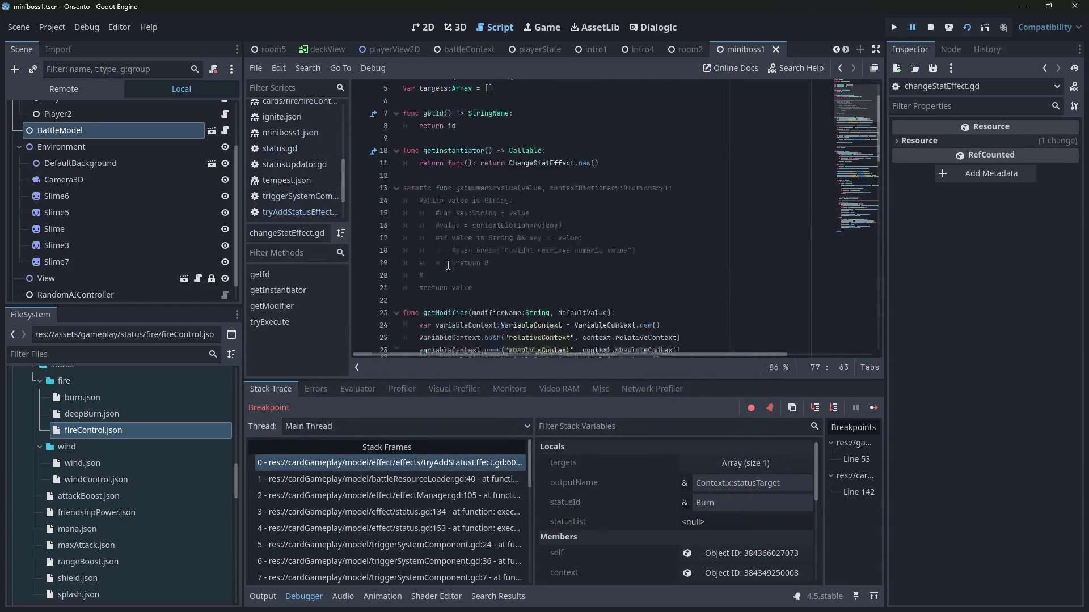
left_click(360, 213)
left_click(873, 408)
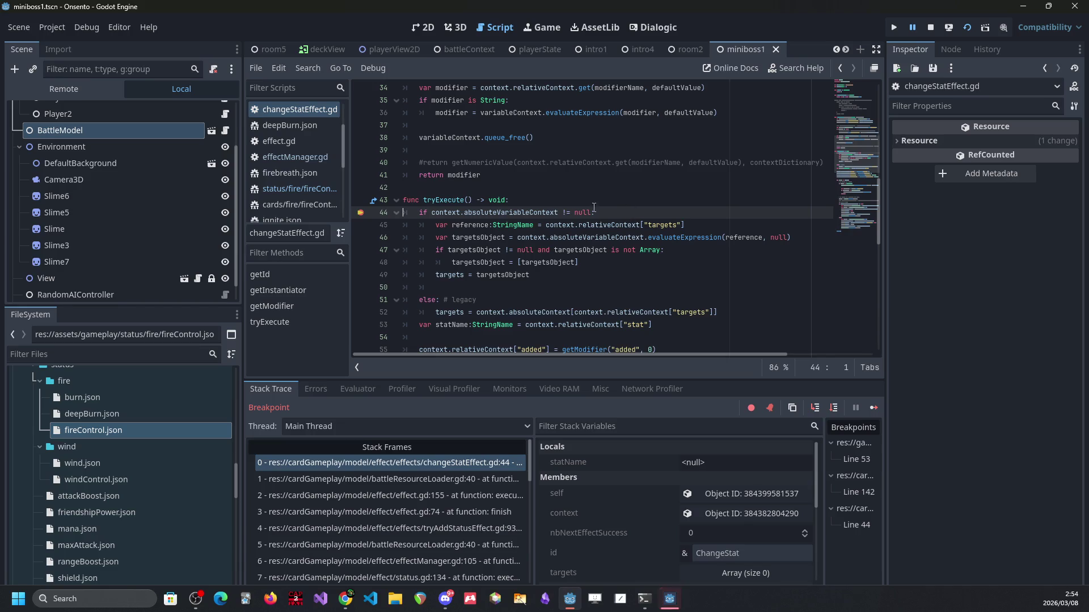
Step: Inspect the effect's context object and highlight relativeContext and the getModifier("added", 0) call on line 55
mouse_move(534, 213)
left_click(728, 521)
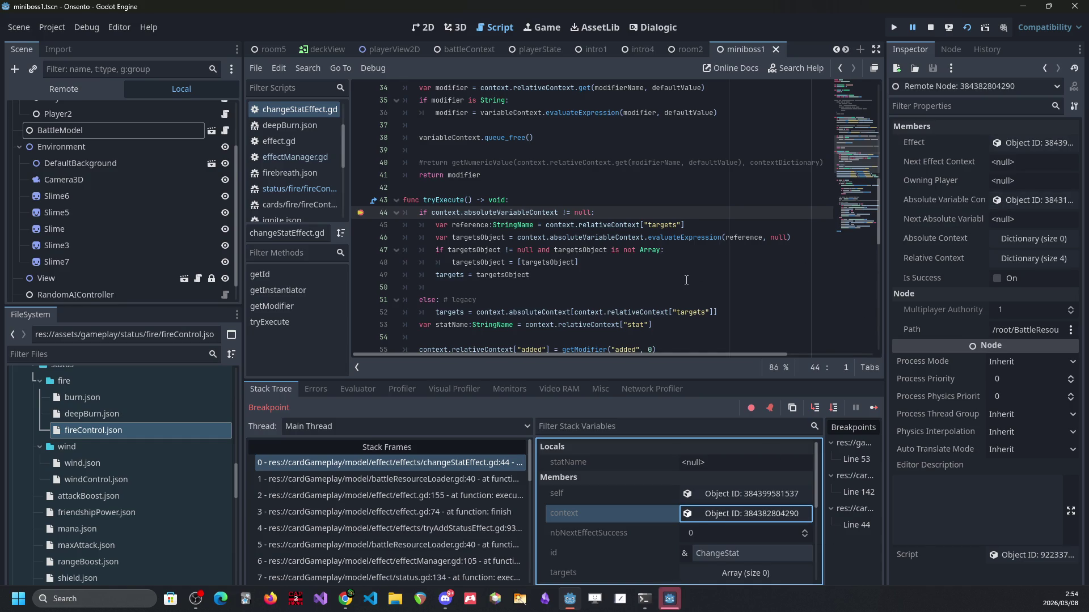
scroll(686, 280, "down", 4)
scroll(469, 231, "up", 2)
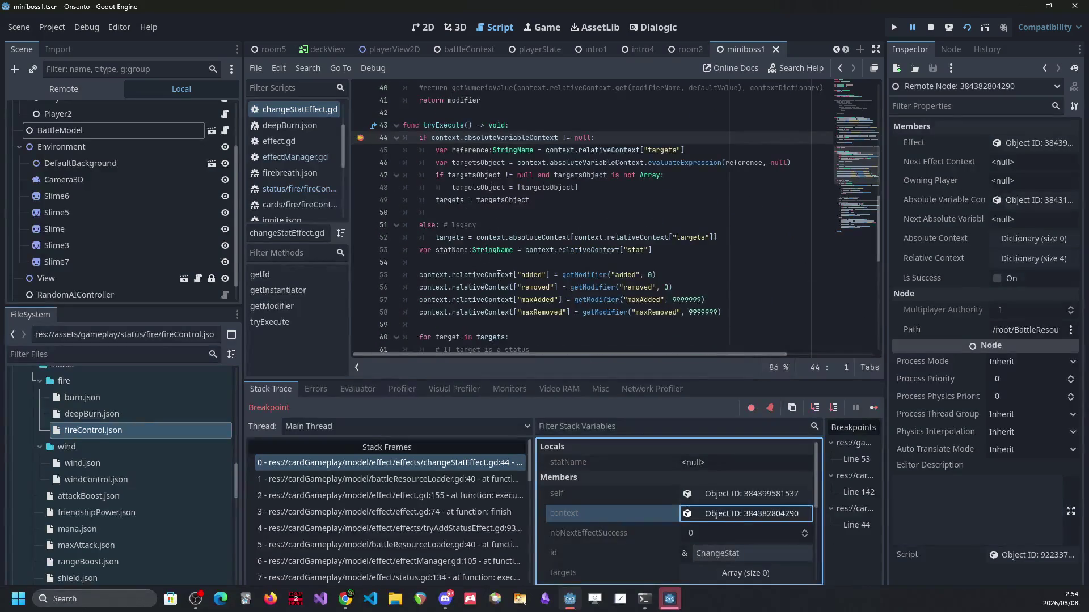
double_click(499, 275)
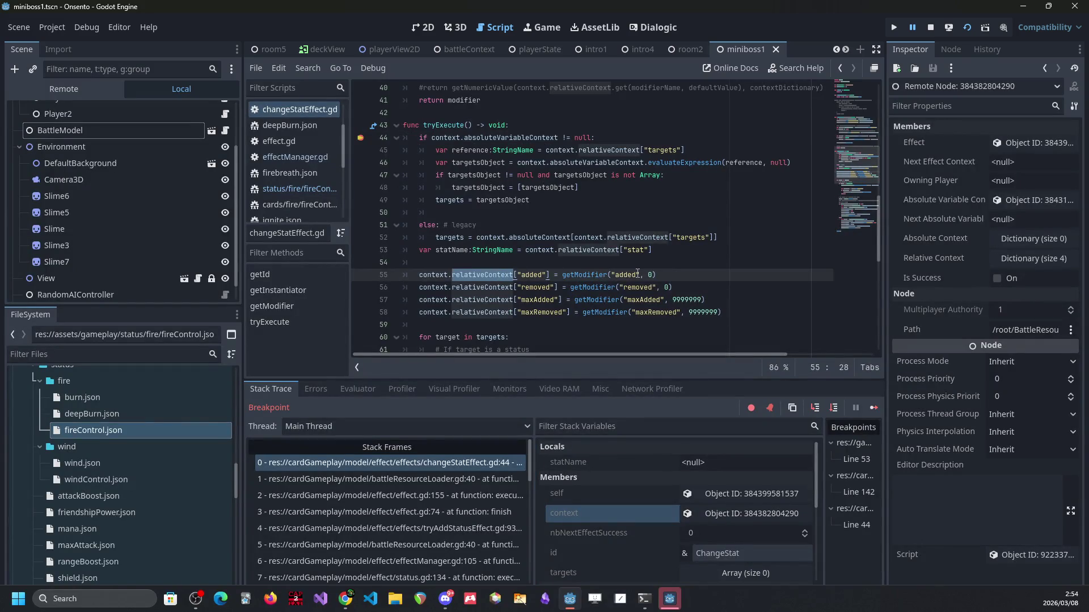
left_click_drag(658, 274, 563, 275)
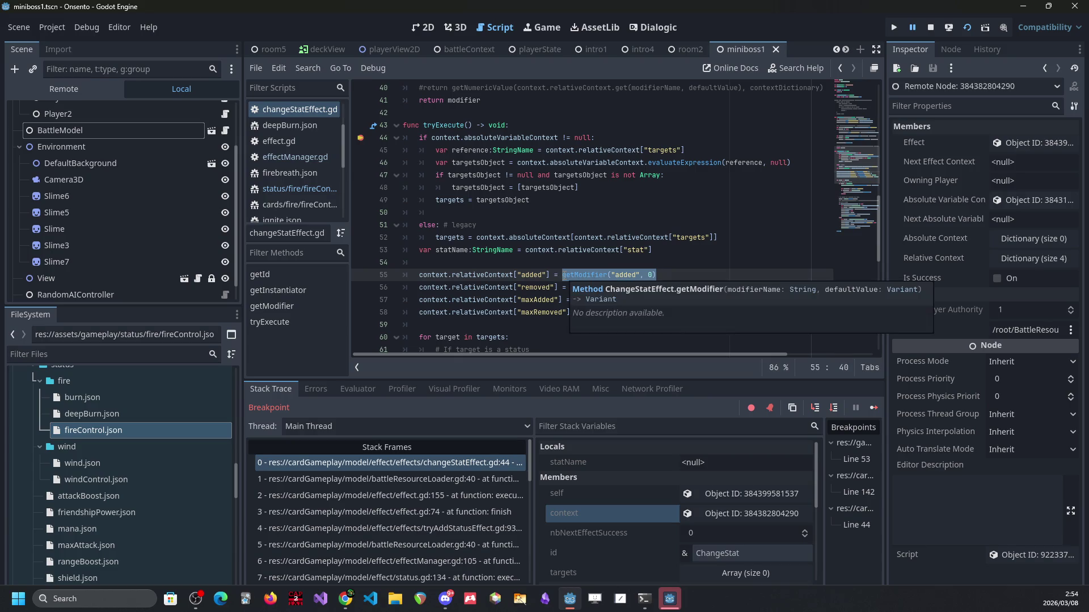
scroll(744, 330, "up", 1)
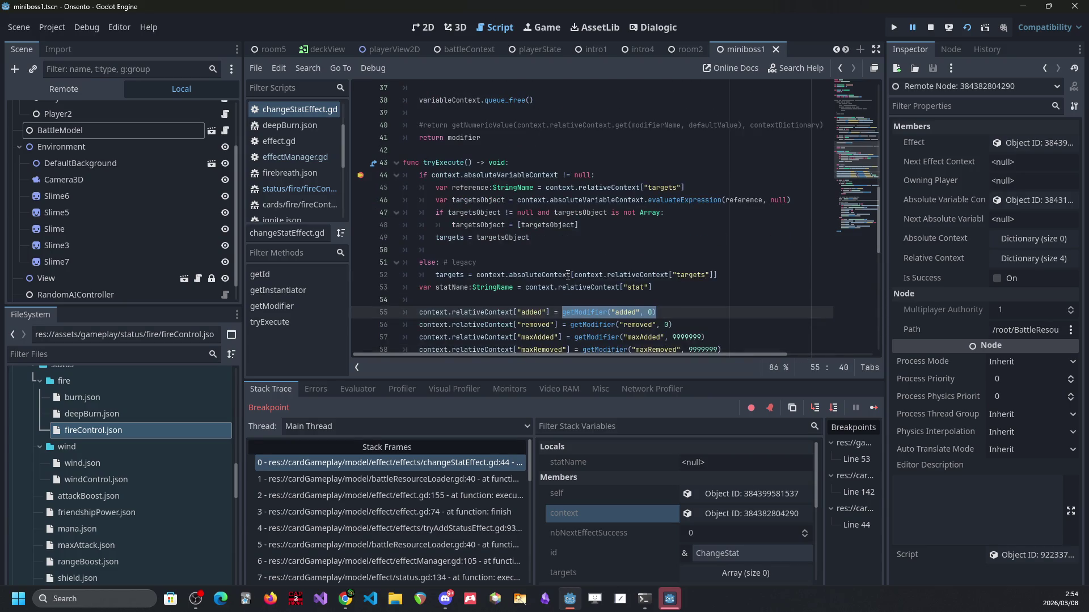
scroll(744, 330, "down", 1)
Step: Step over tryExecute from line 44 down to line 55
left_click(834, 407)
left_click(836, 407)
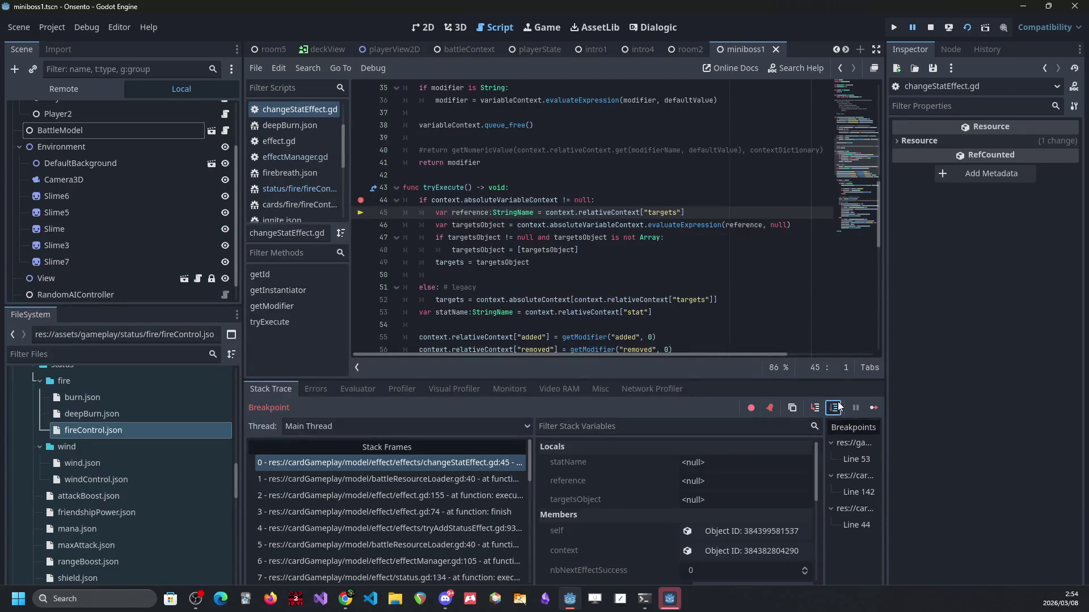
left_click(838, 406)
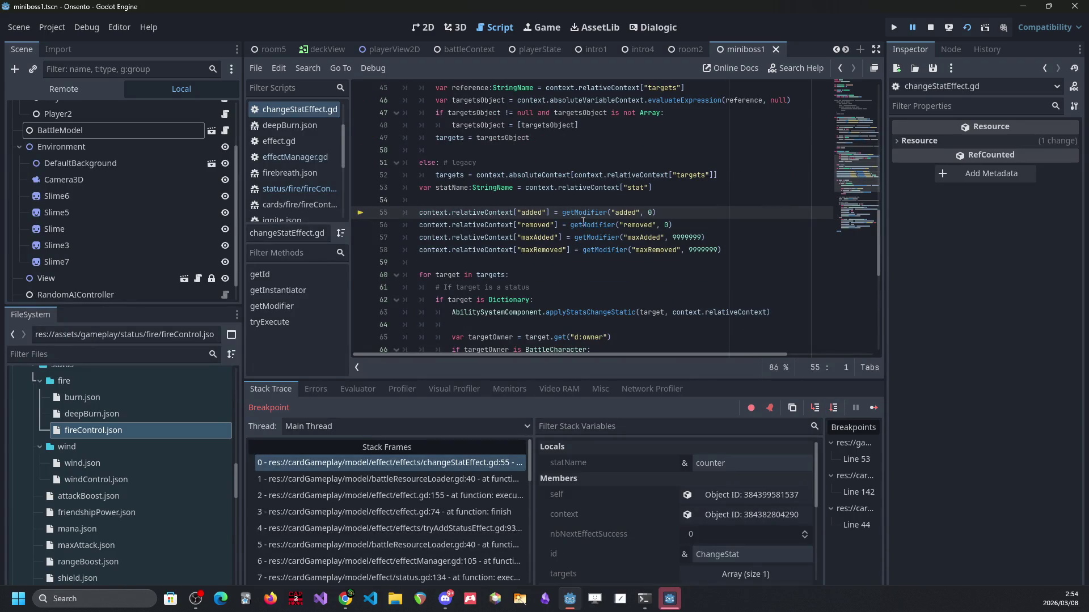
scroll(594, 253, "up", 2)
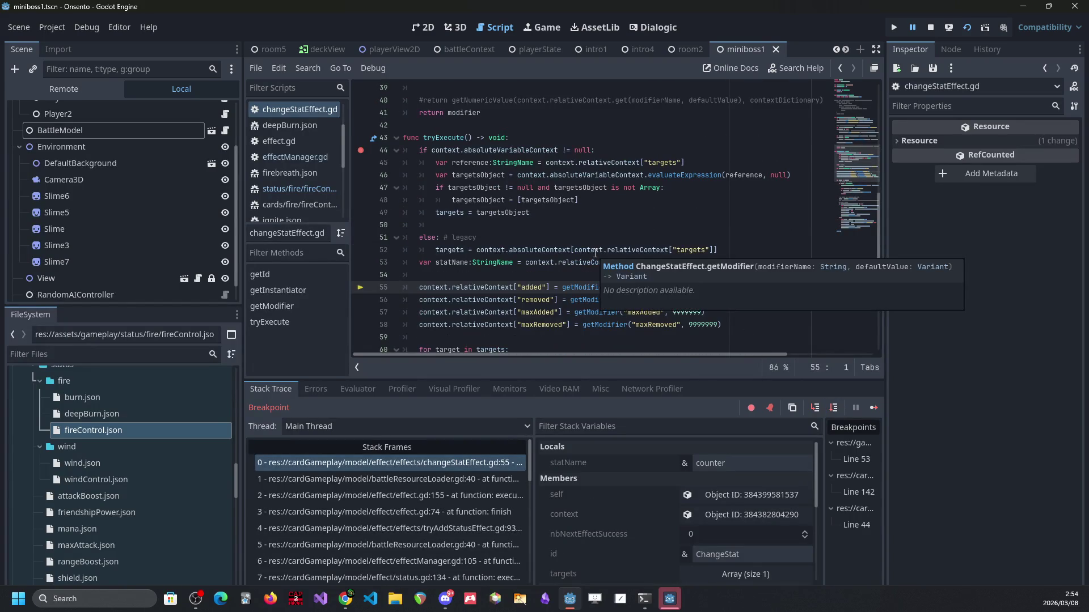
left_click(596, 224)
scroll(602, 261, "down", 1)
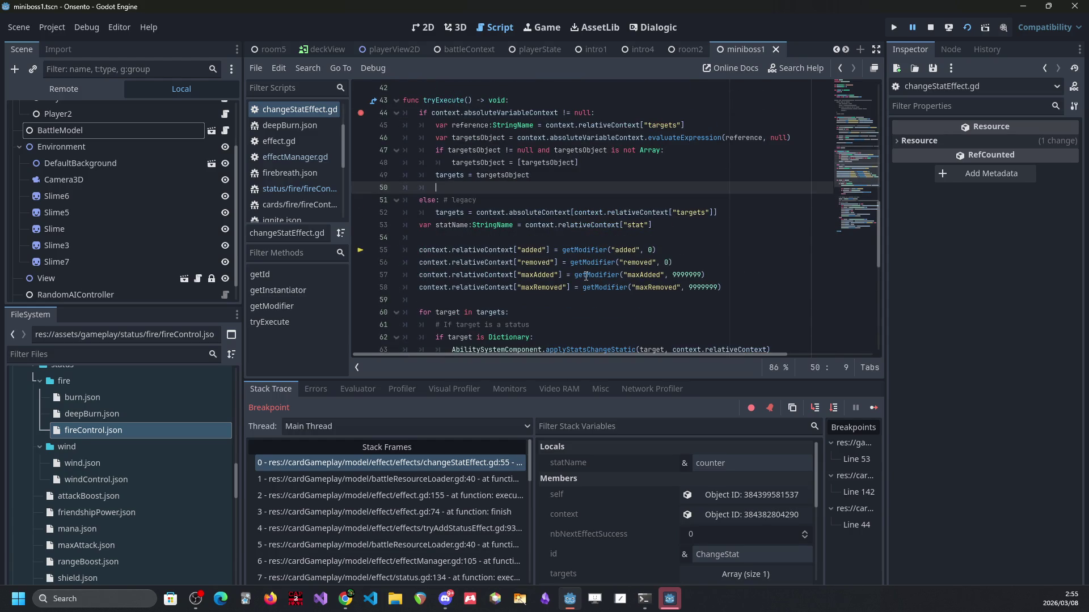
Step: View the getModifier definition, highlighting its absoluteContext uses, then step into getModifier
mouse_move(586, 276)
scroll(611, 255, "down", 1)
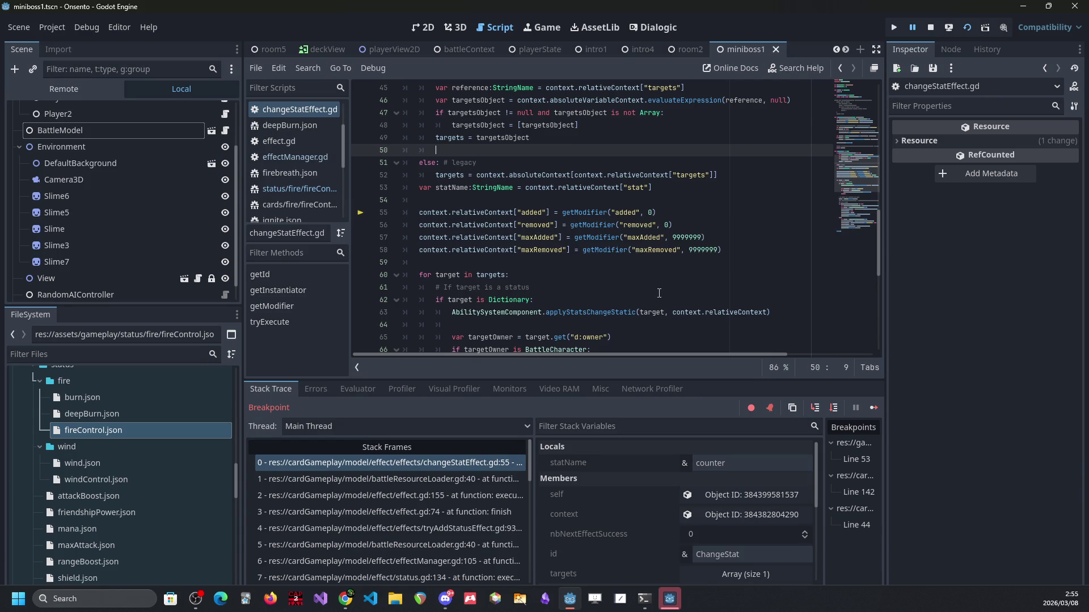
scroll(659, 293, "down", 4)
scroll(659, 293, "up", 5)
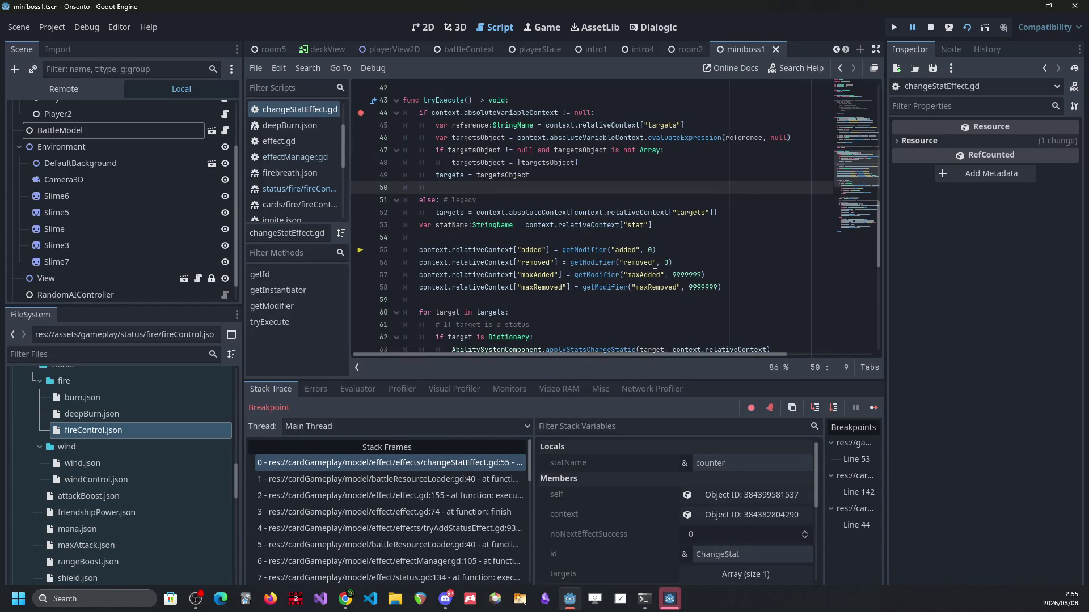
left_click(598, 250)
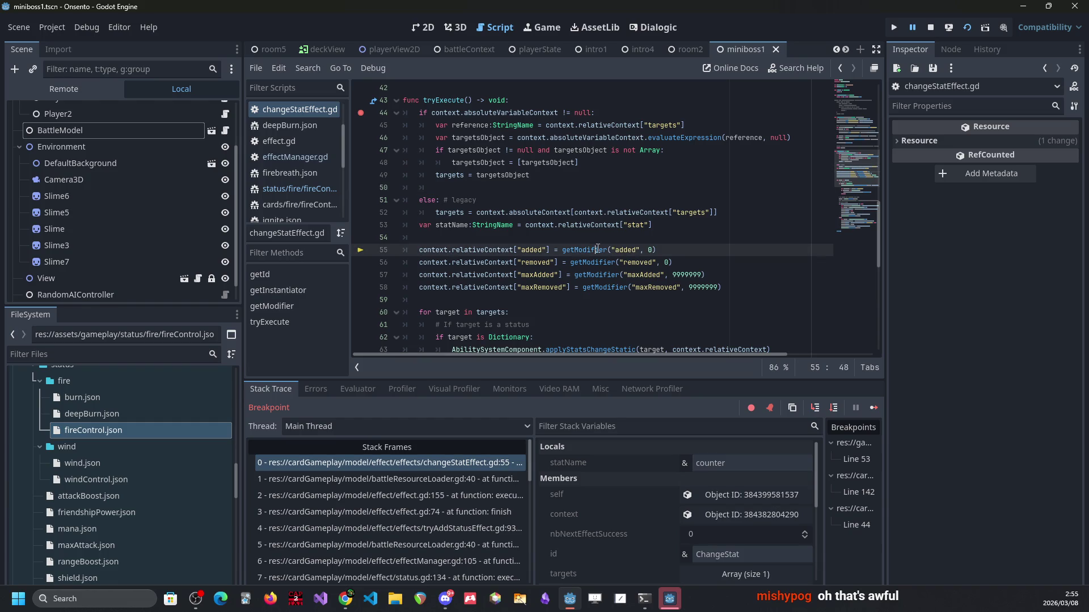
left_click(583, 249, "ctrl")
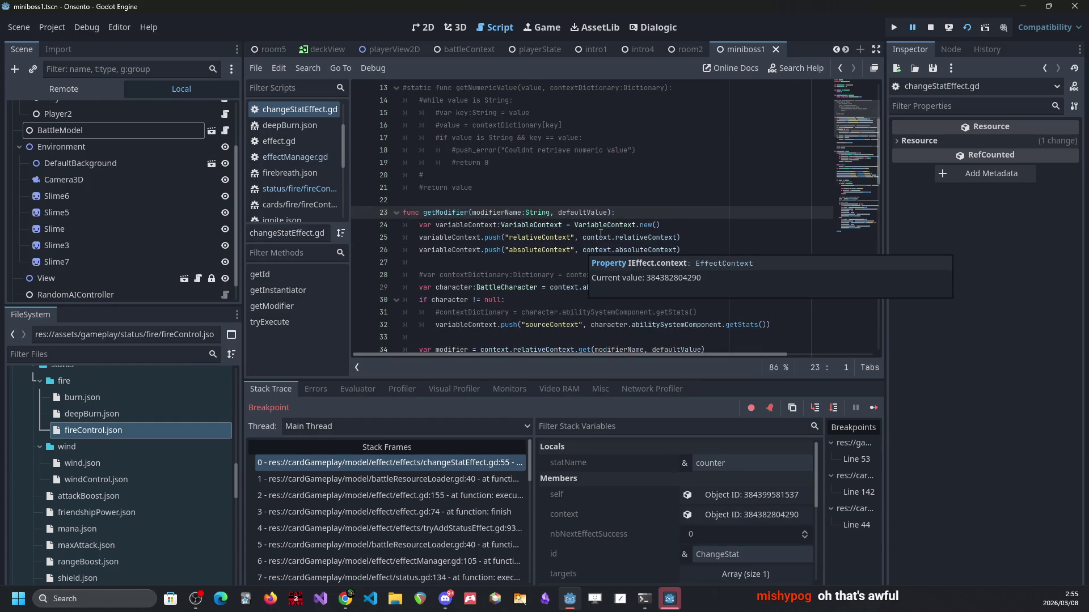
double_click(558, 249)
scroll(621, 244, "down", 8)
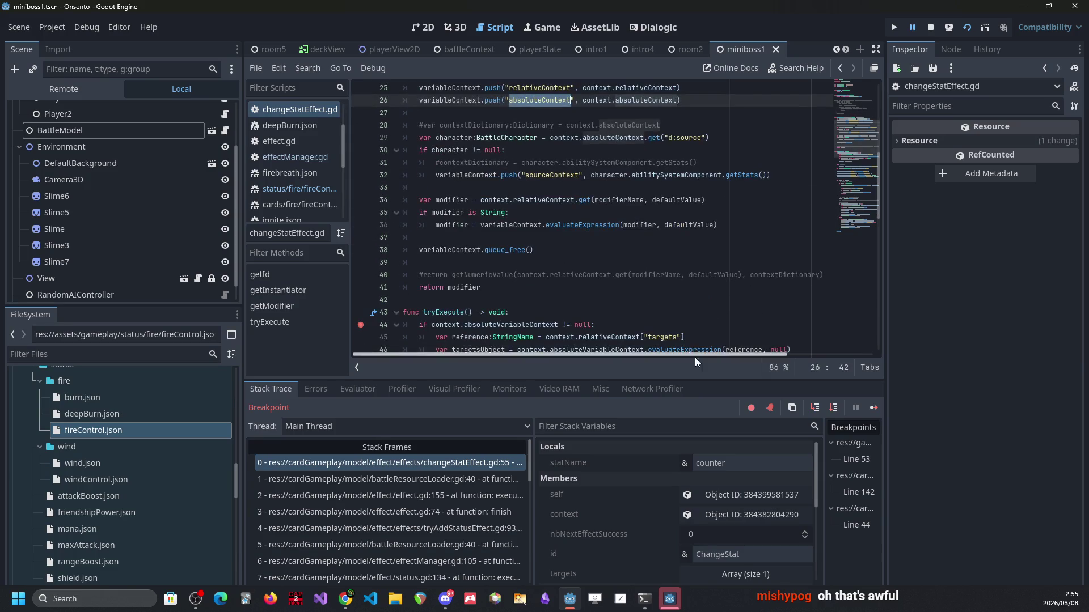
left_click_drag(430, 178, 556, 179)
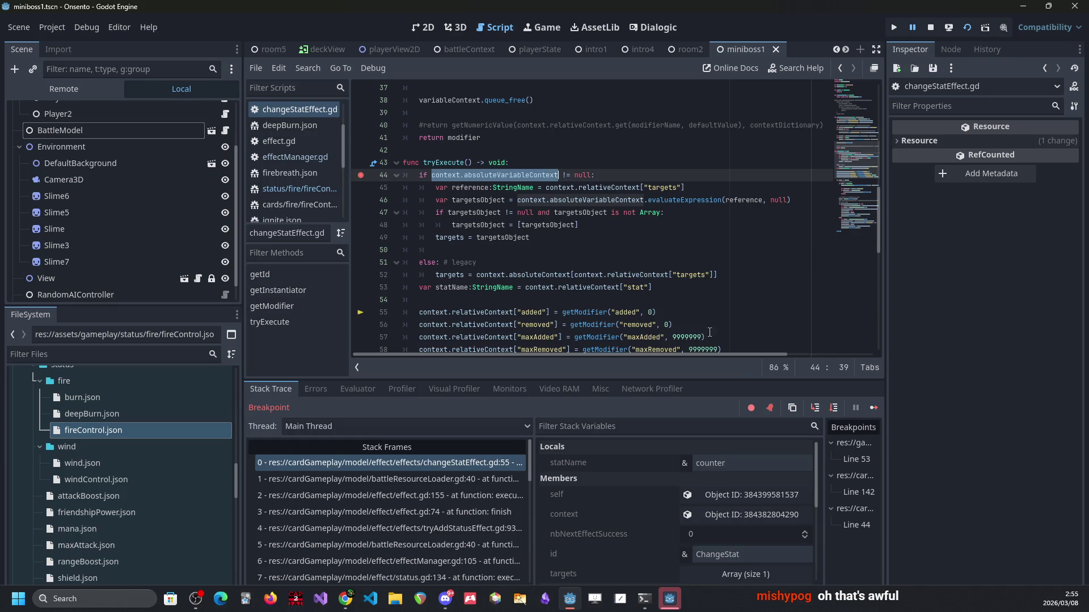
left_click(815, 409)
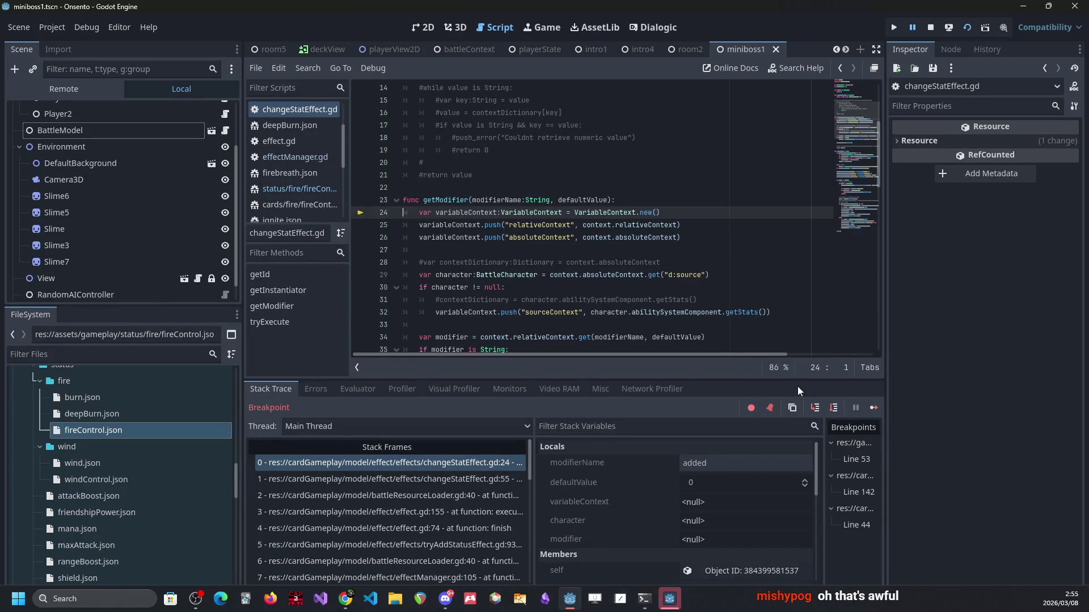
Step: Step over line 24 to create variableContext, then check the variableContext and modifierName values
left_click(828, 408)
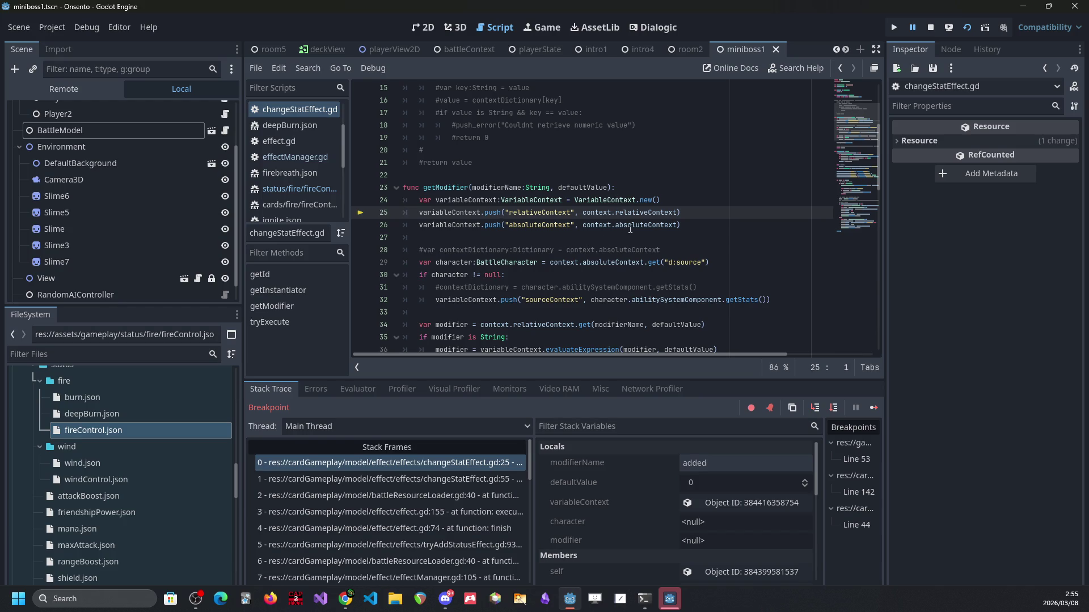
mouse_move(630, 229)
double_click(448, 225)
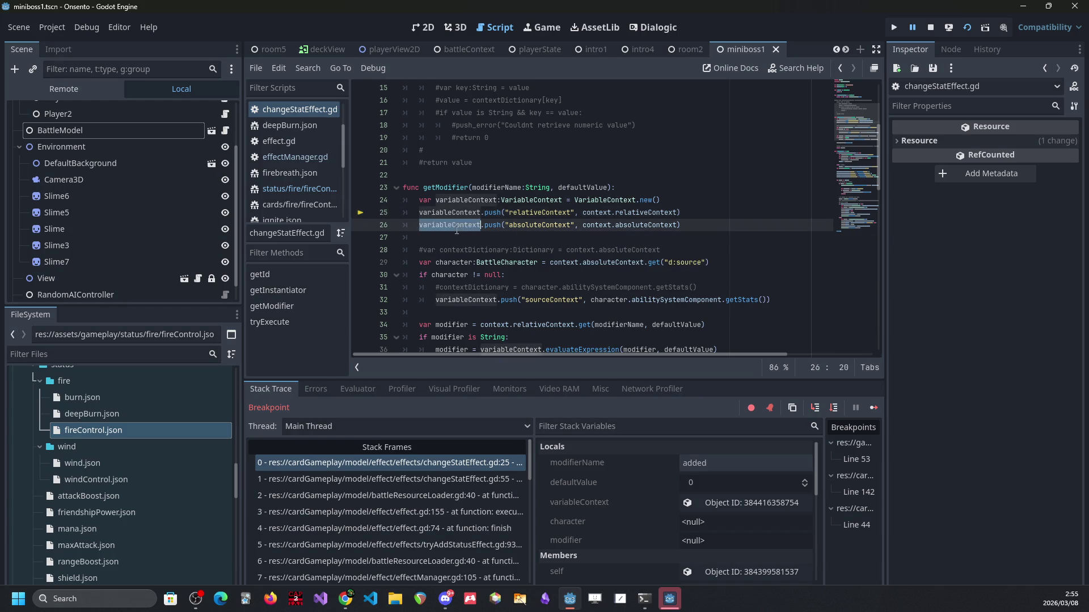
scroll(583, 247, "down", 2)
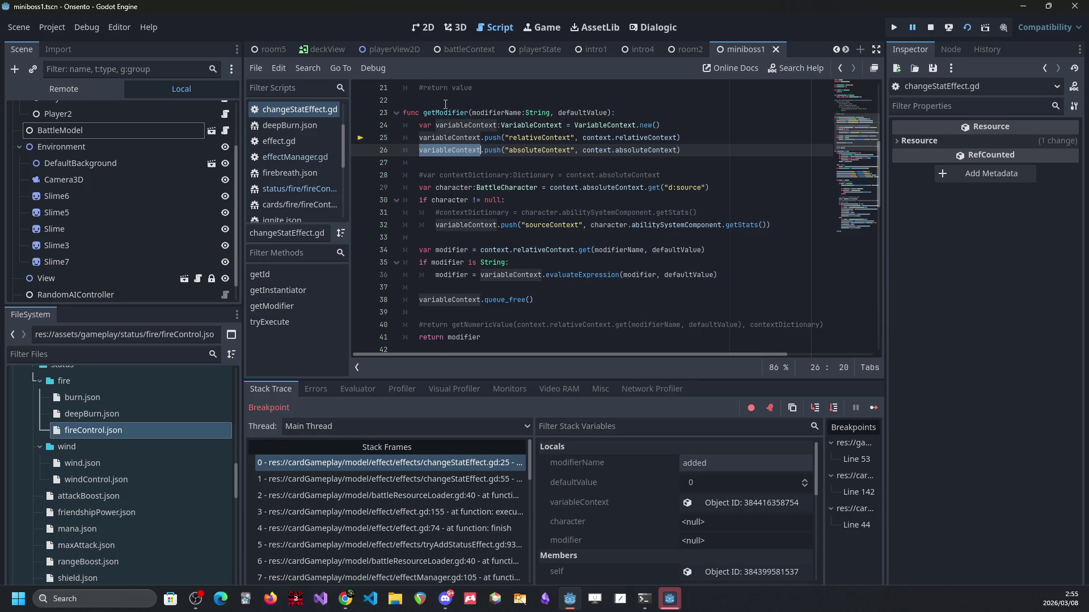
key("shift+F3")
key("shift+F3")
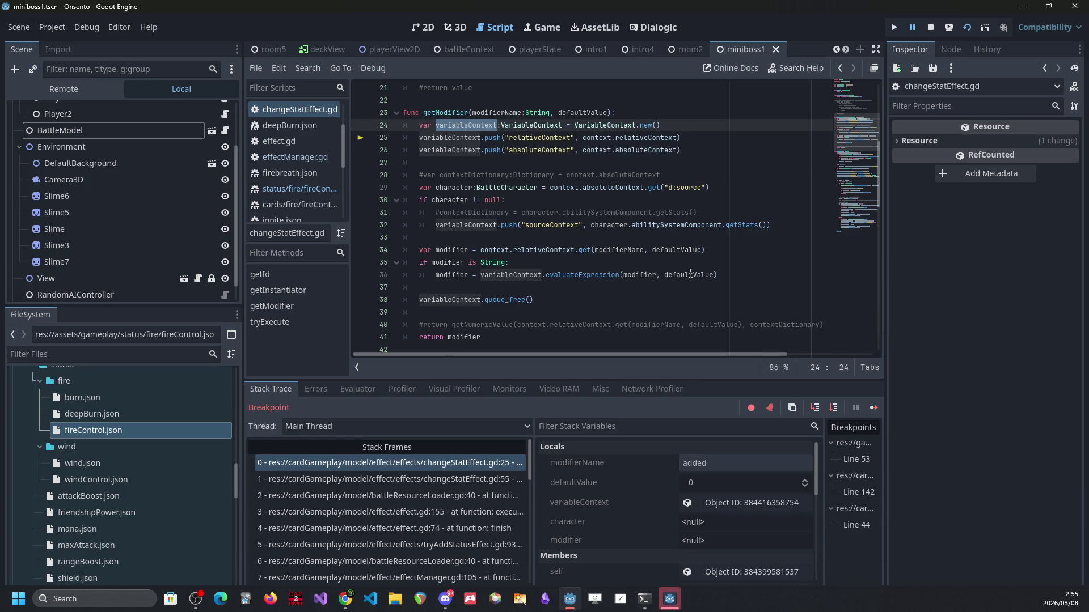
mouse_move(690, 274)
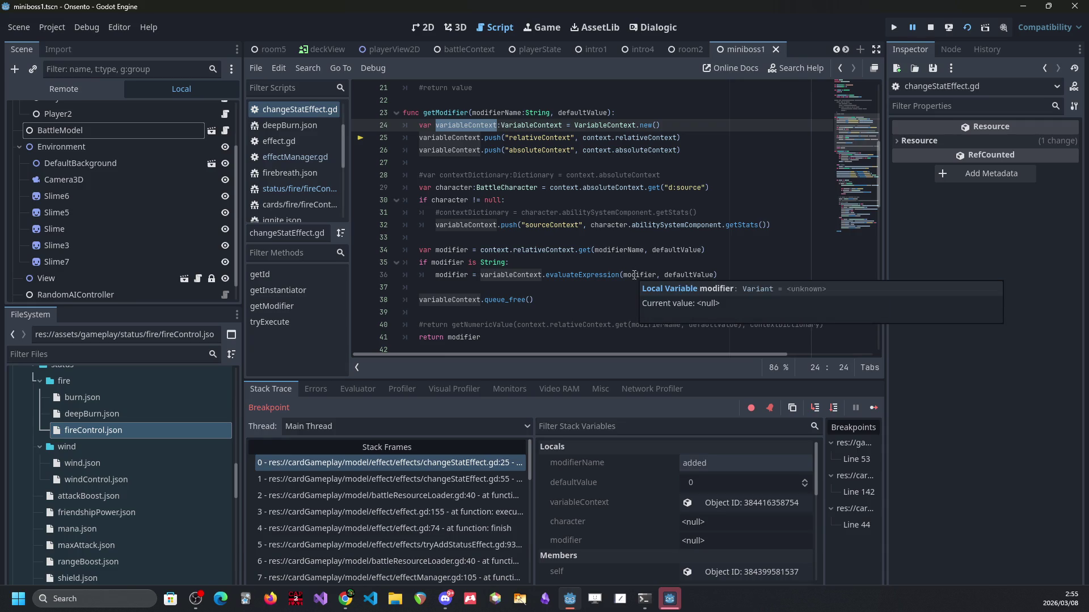
left_click(519, 106)
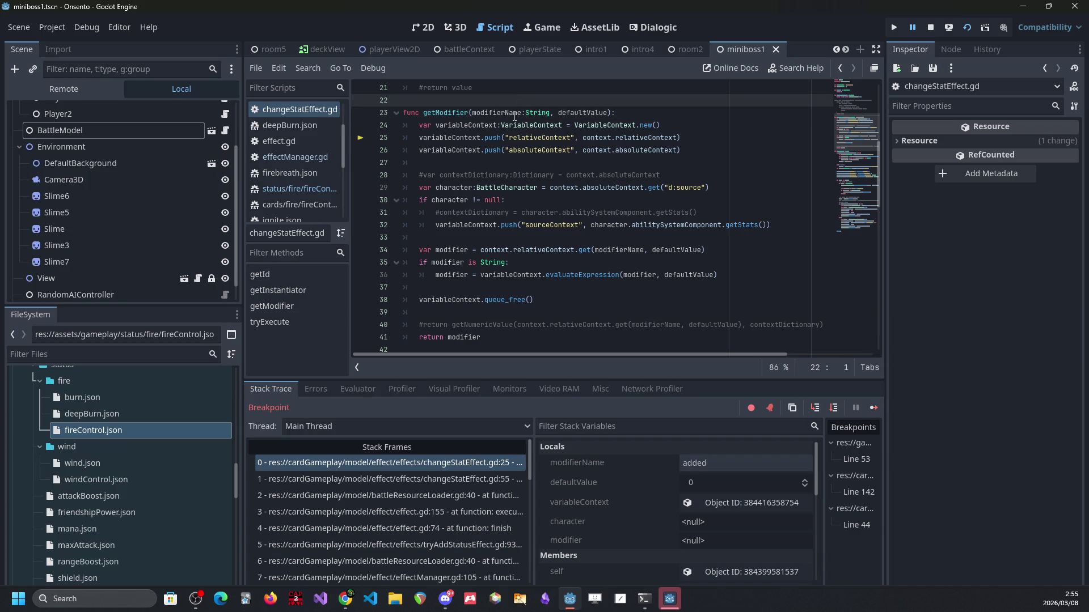
double_click(515, 114)
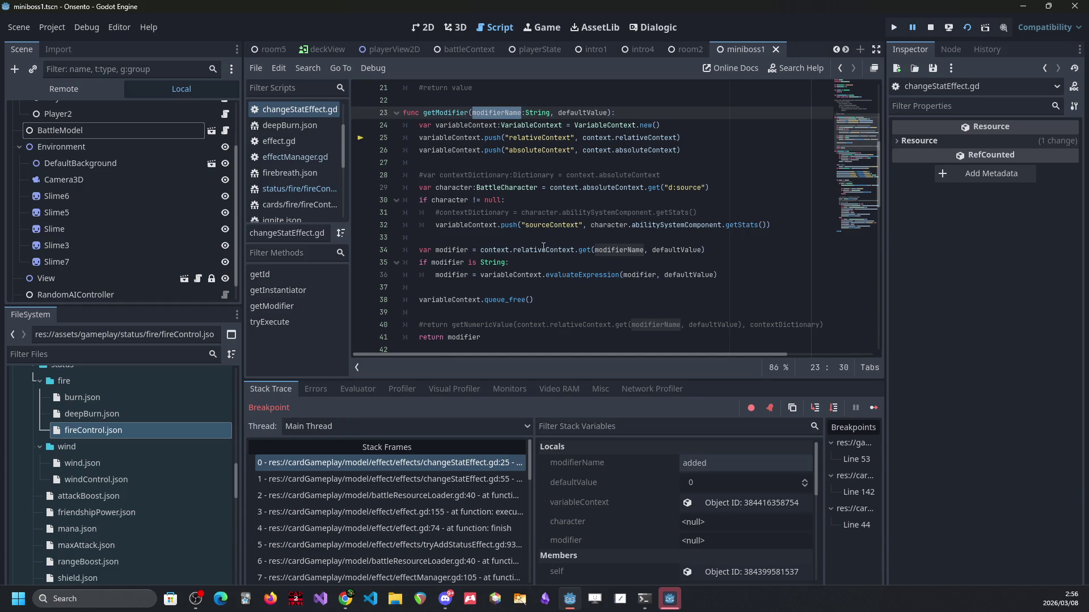
Step: Try adding a line under getModifier's String check, undo the changes, and save the script
left_click(566, 263)
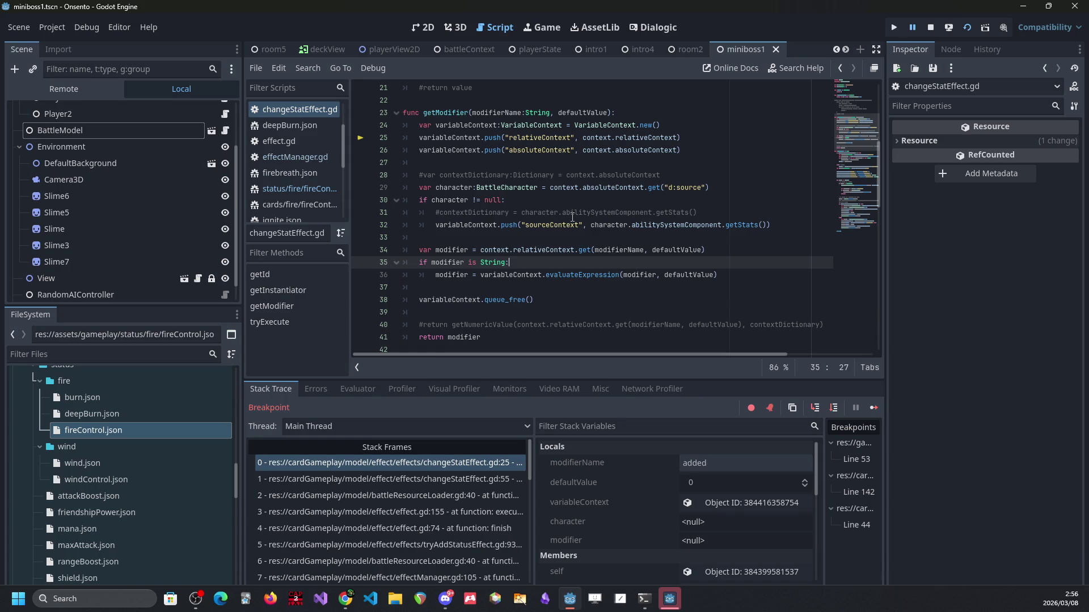
key("Return")
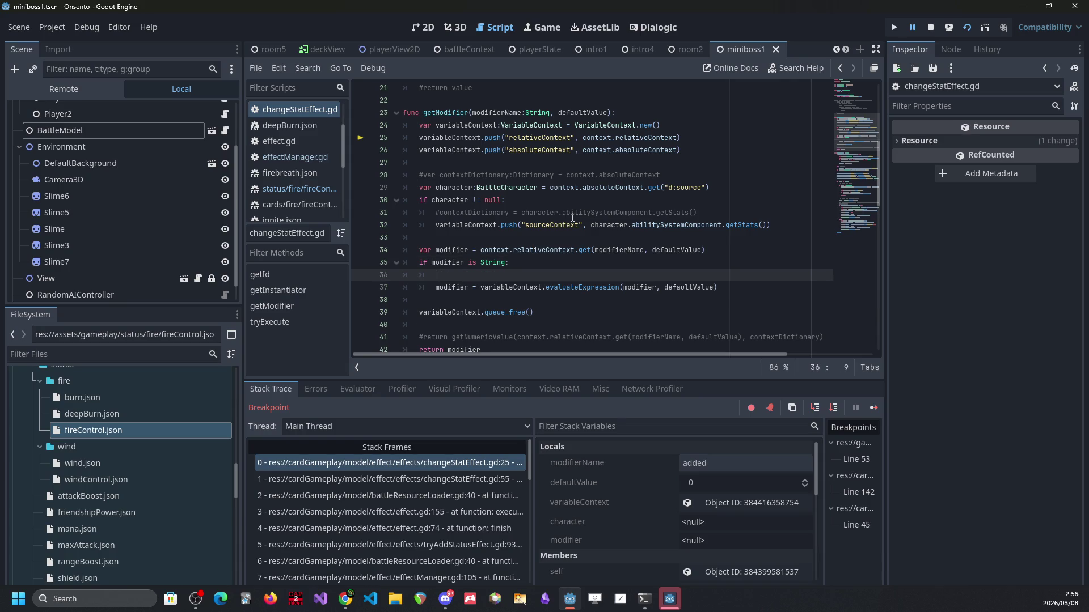
key("ctrl+z")
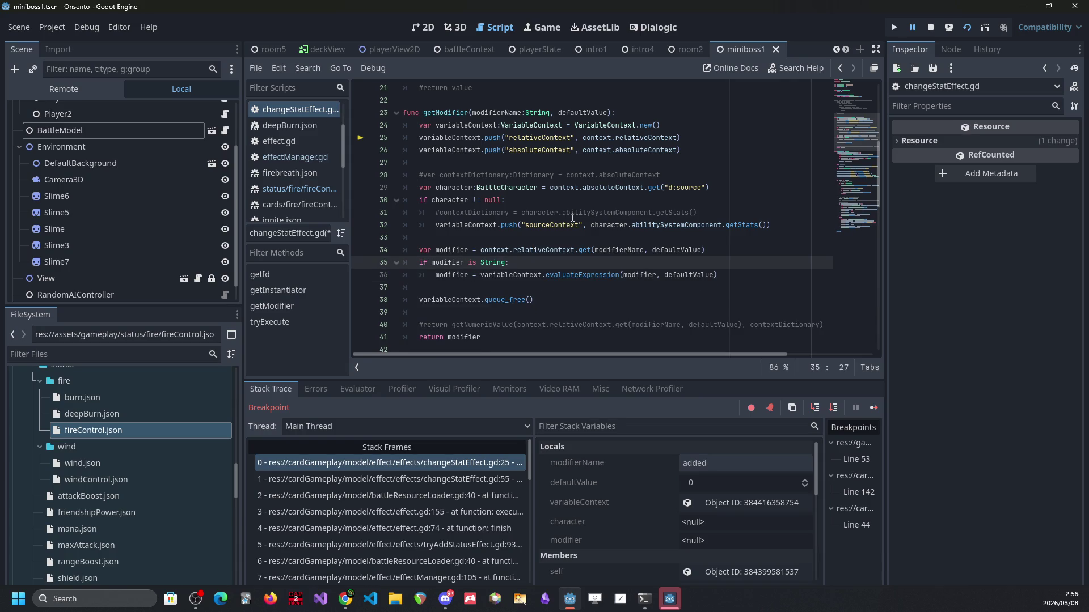
key("ctrl+s")
key("Return")
type("if")
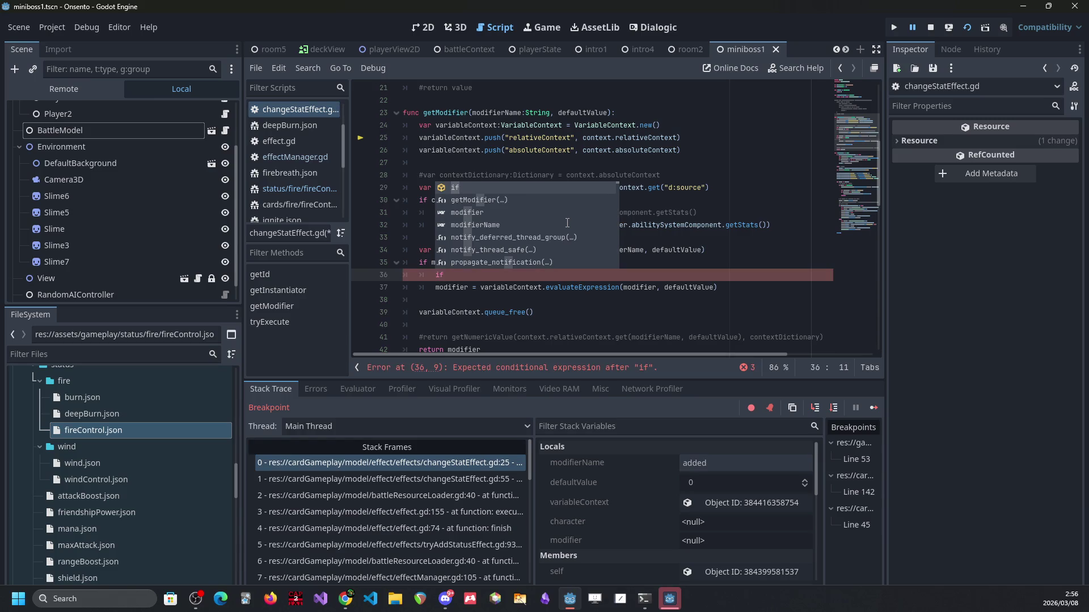
key("ctrl+z")
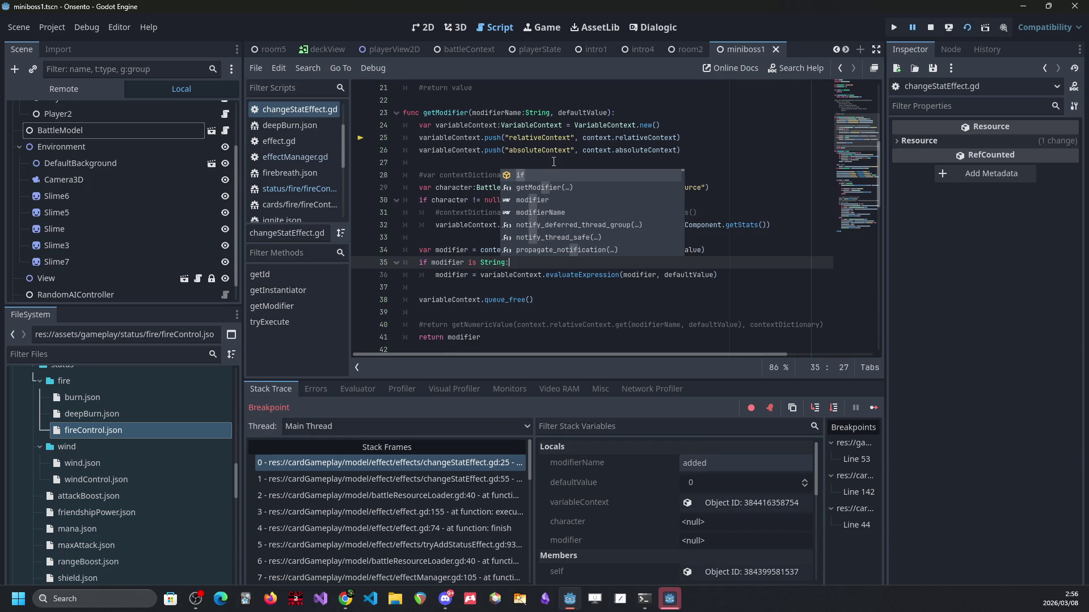
key("Escape")
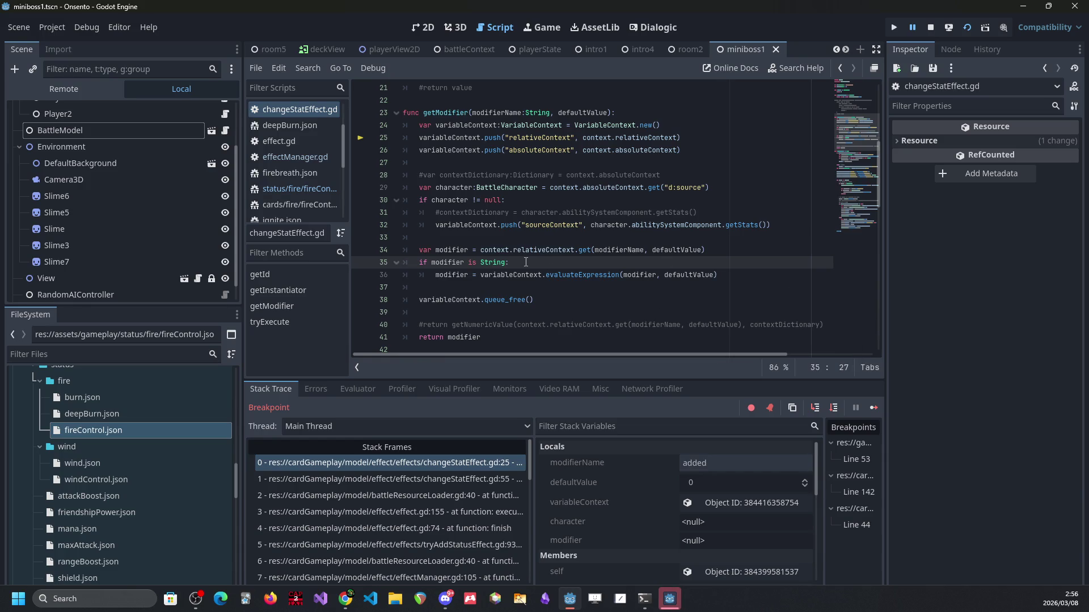
key("Return")
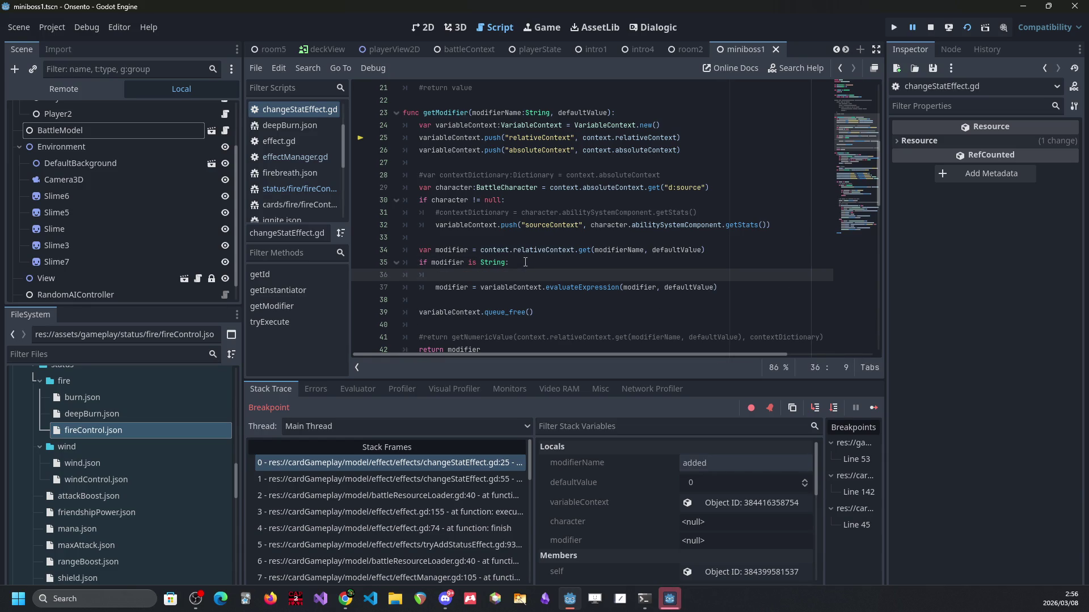
key("BackSpace")
key("BackSpace")
key("BackSpace")
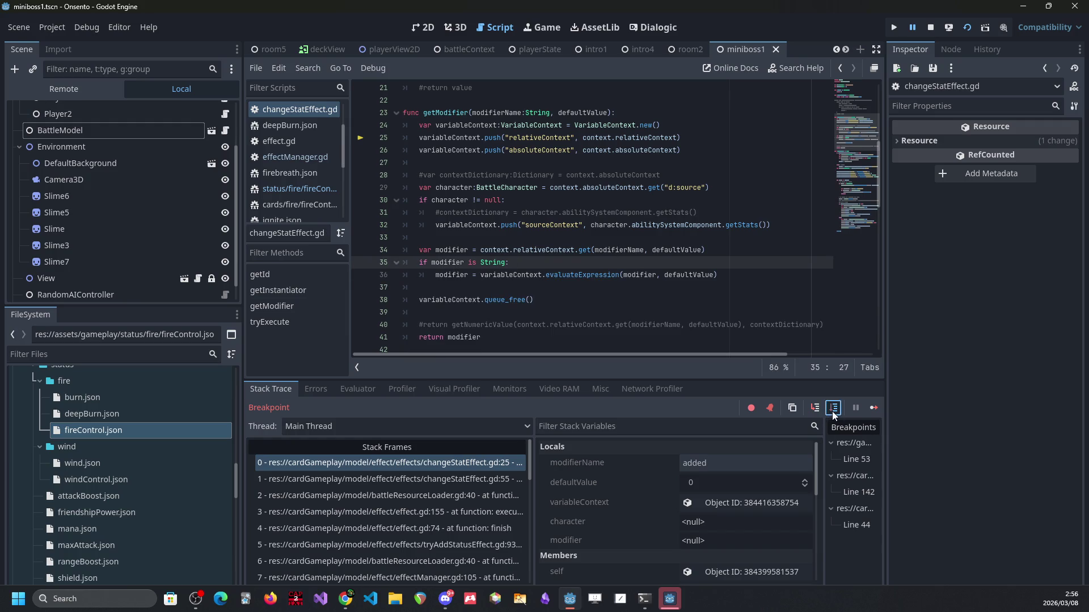
Step: Step over to line 26, select getModifier, and view the caller frame at changeStatEffect.gd:55
left_click(832, 410)
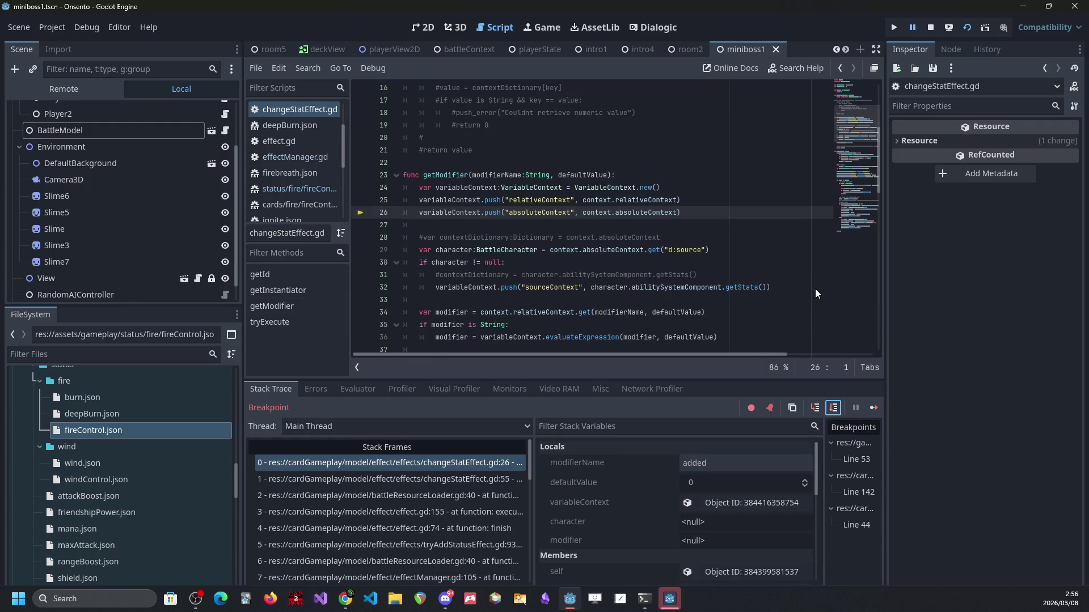
scroll(732, 297, "down", 1)
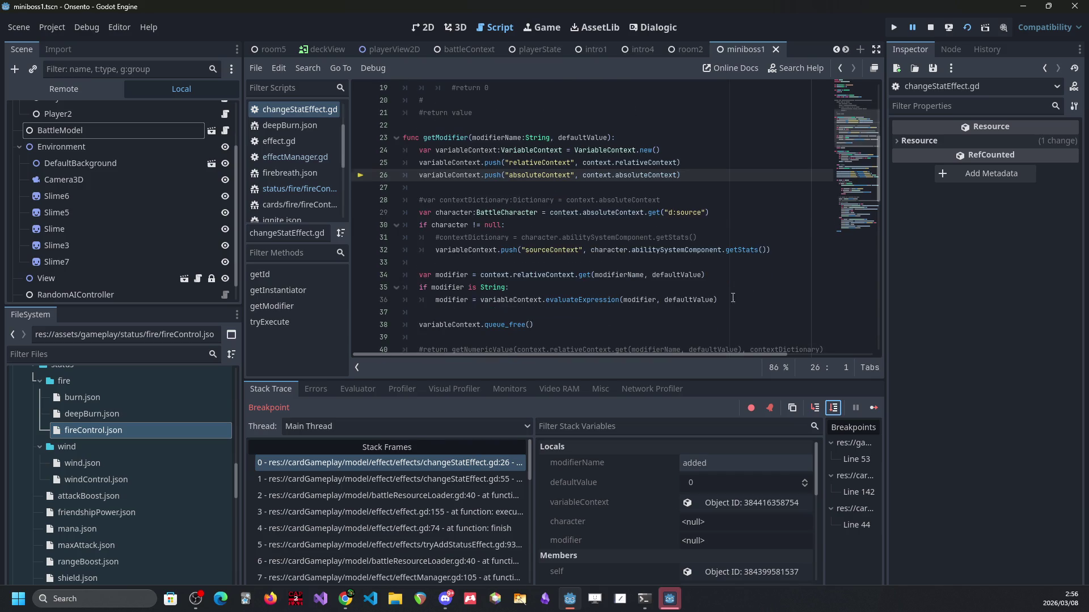
left_click(526, 287)
left_click(459, 128)
double_click(455, 138)
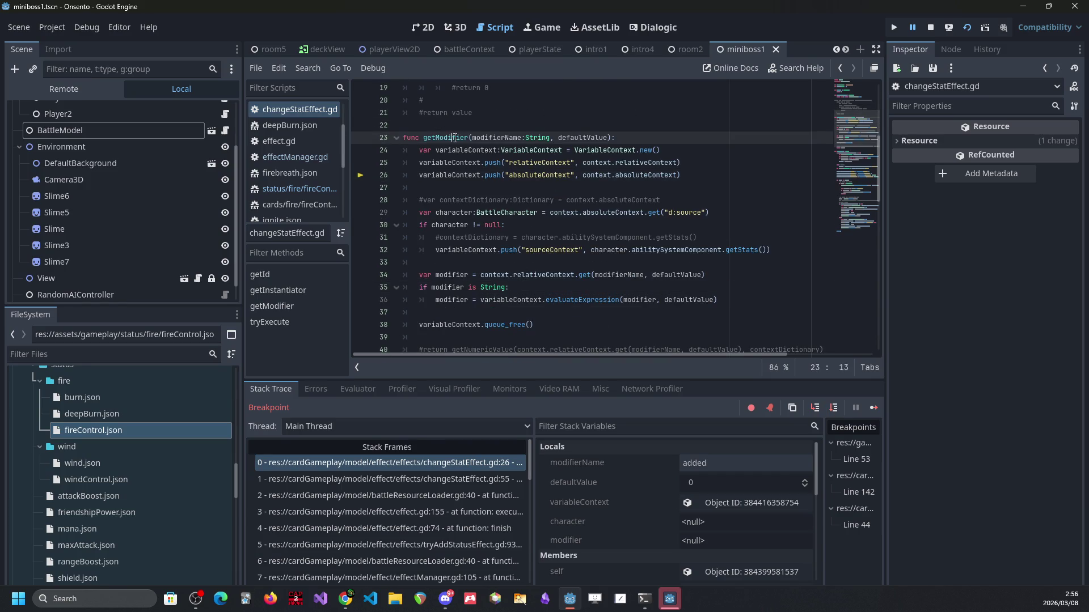
left_click(522, 478)
left_click(633, 198)
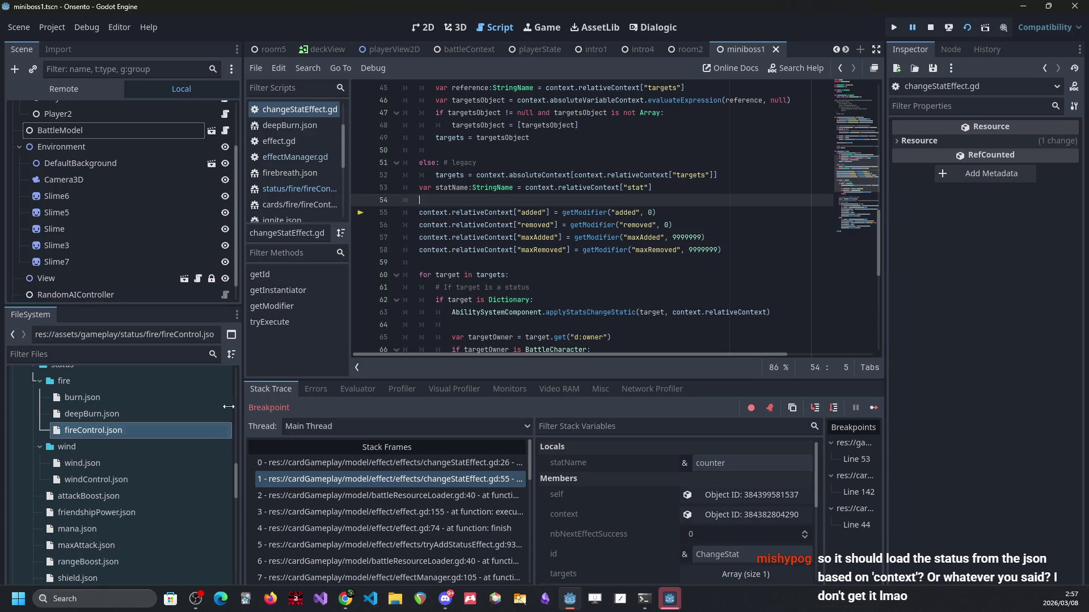
left_click(358, 462)
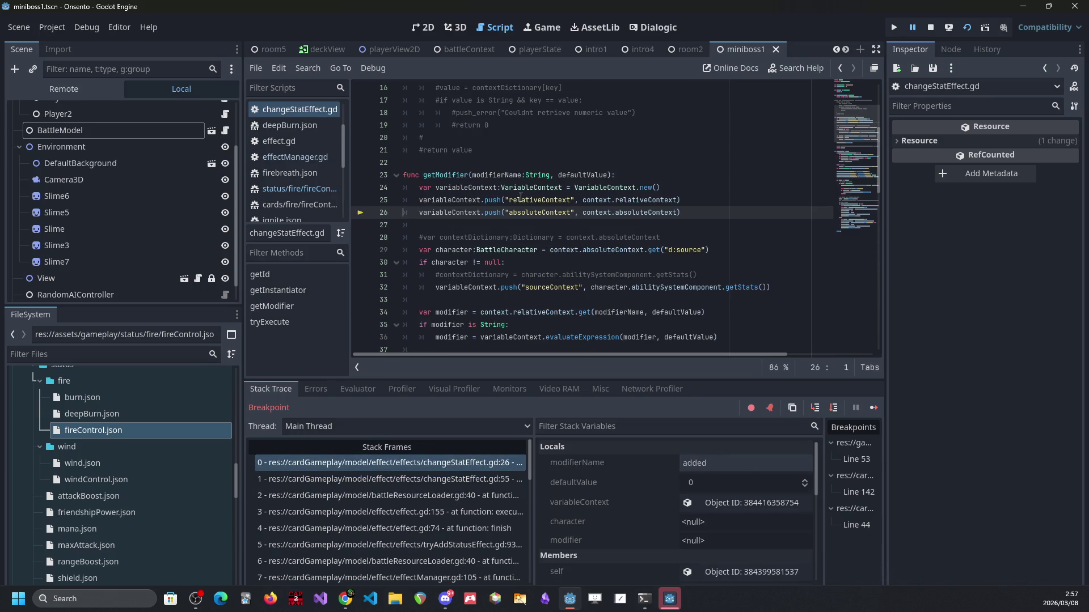
scroll(567, 238, "down", 1)
scroll(614, 274, "down", 1)
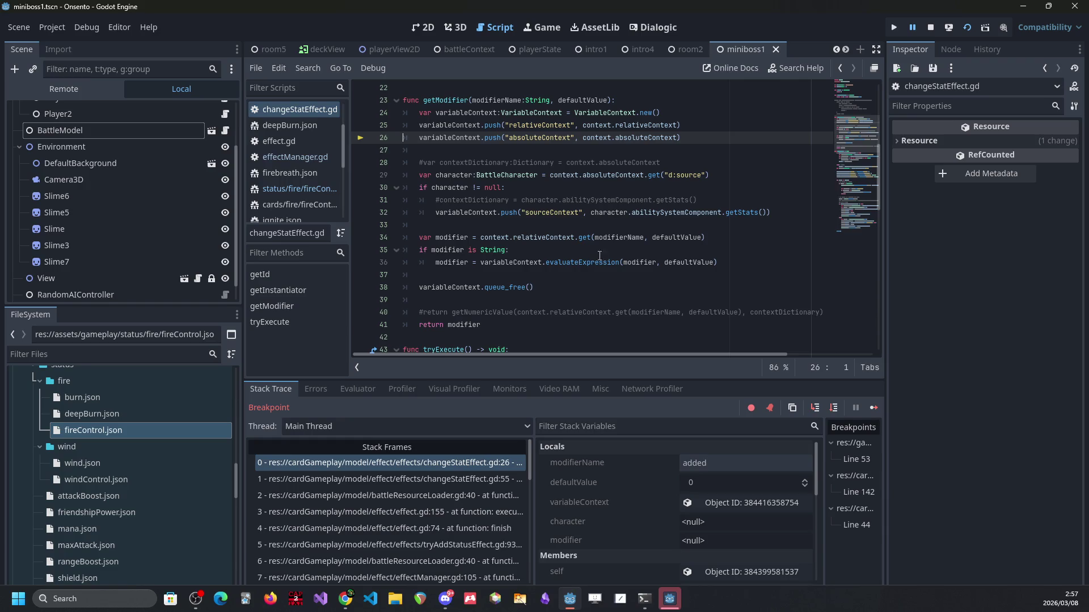
left_click(723, 264)
double_click(609, 176)
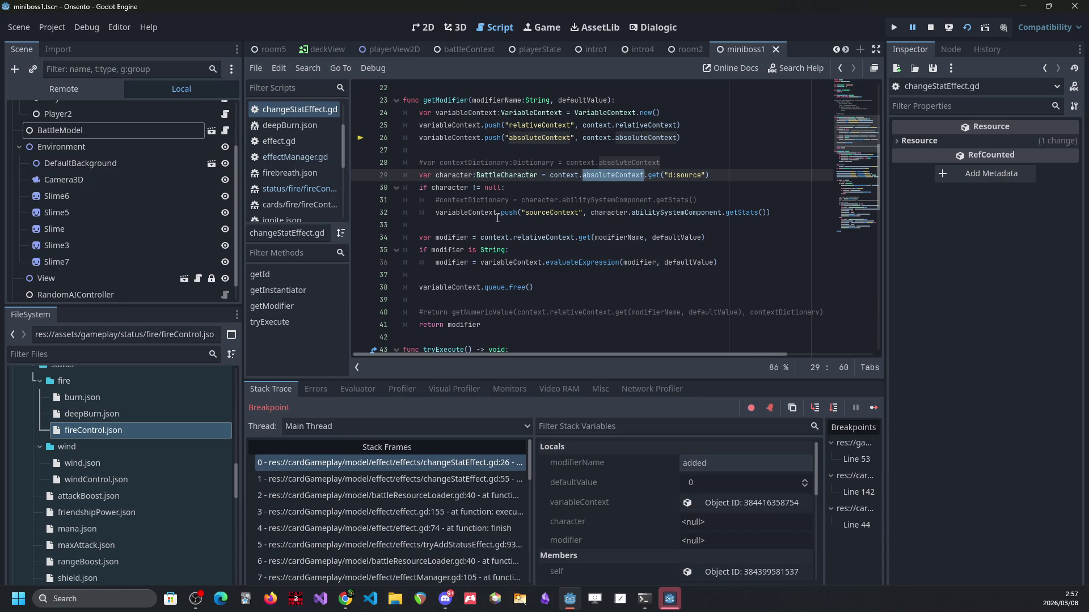
double_click(453, 238)
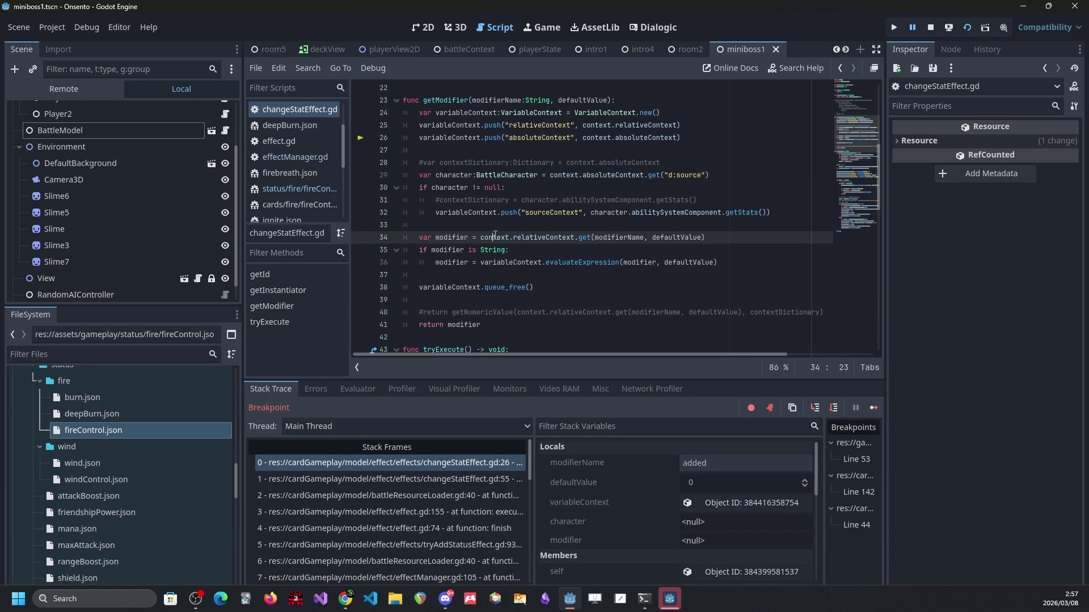
double_click(543, 238)
double_click(458, 238)
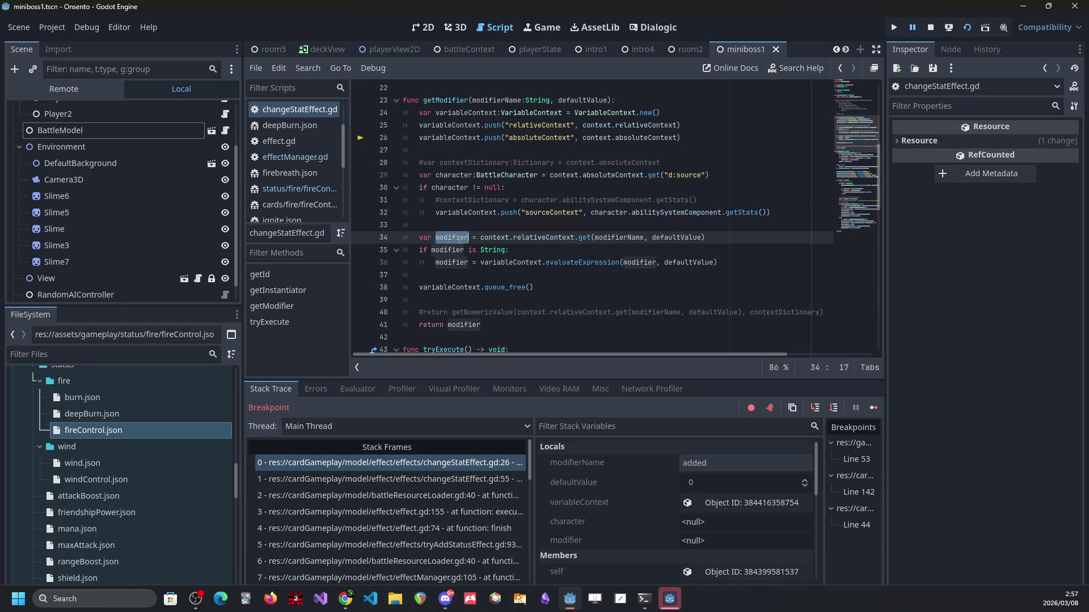
left_click(618, 212)
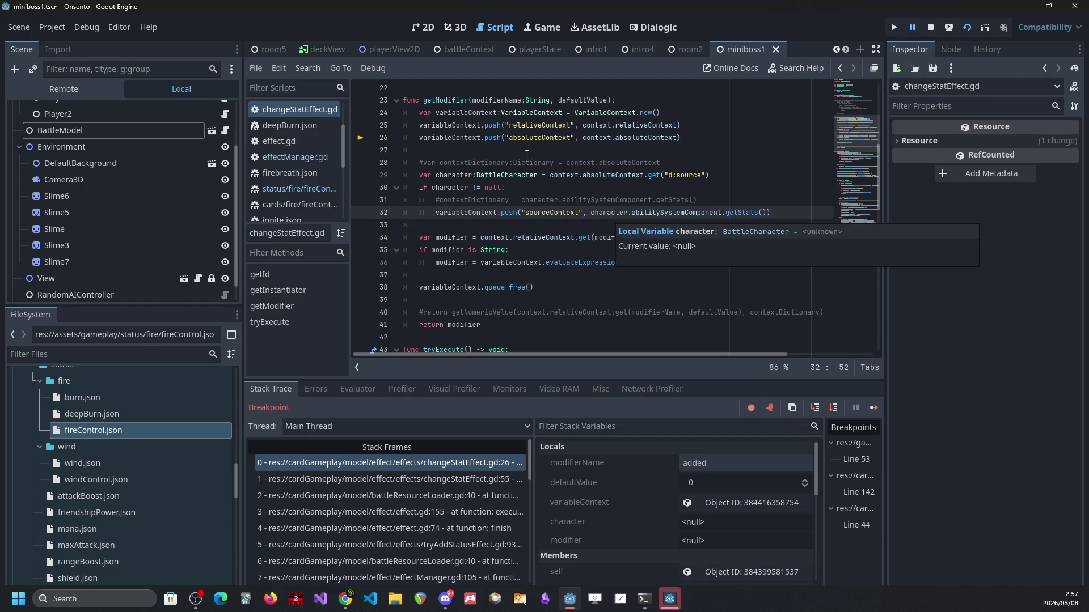
left_click(457, 137)
double_click(457, 137)
left_click_drag(581, 295, 385, 115)
left_click(519, 219)
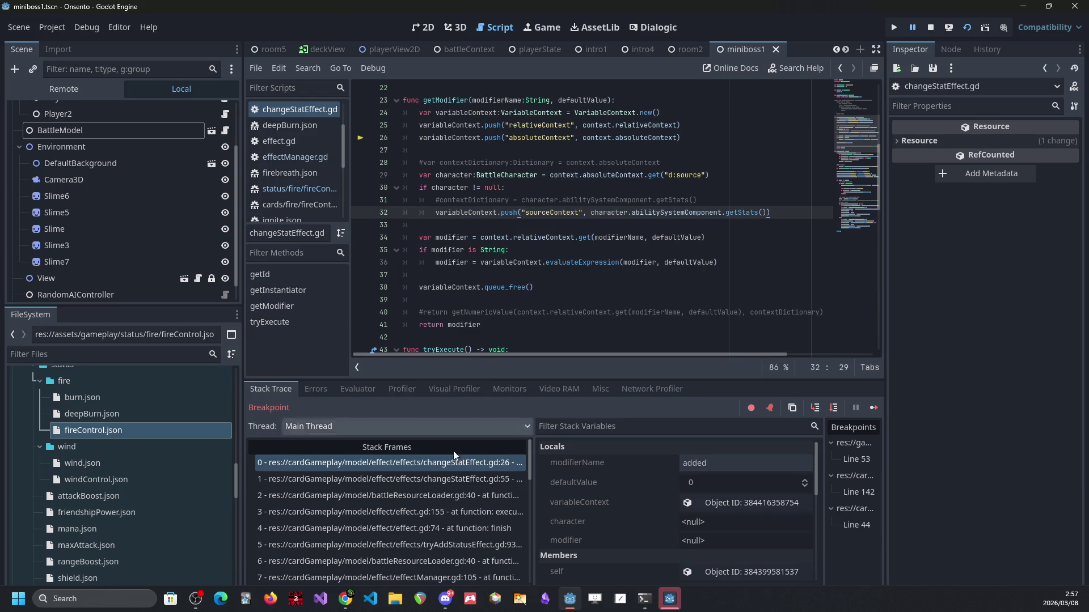
left_click(438, 479)
left_click(637, 201)
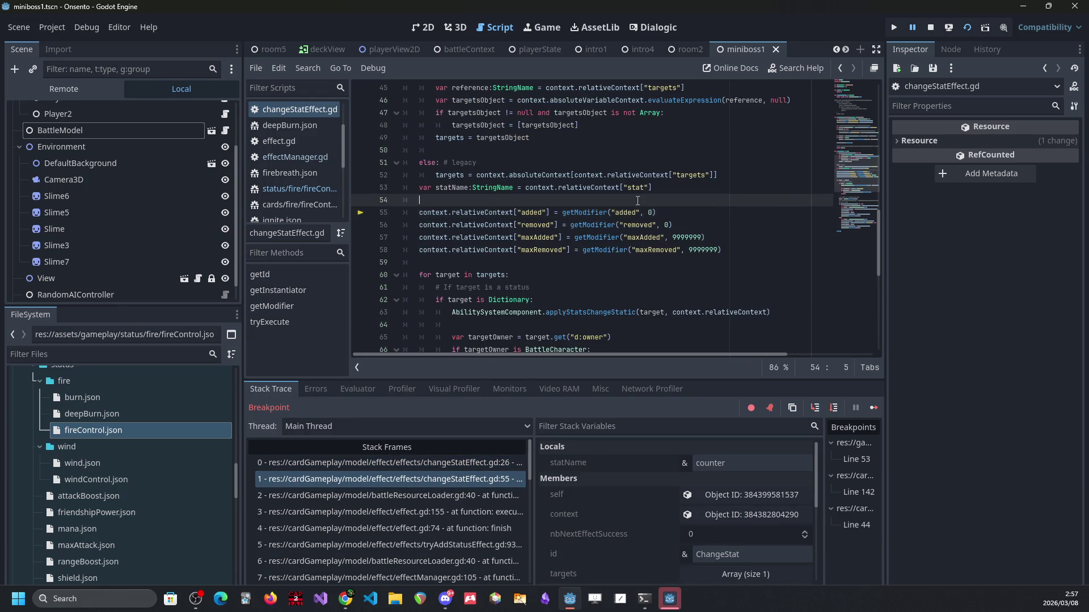
key("Return")
type("if context.absoluteVariableContext ")
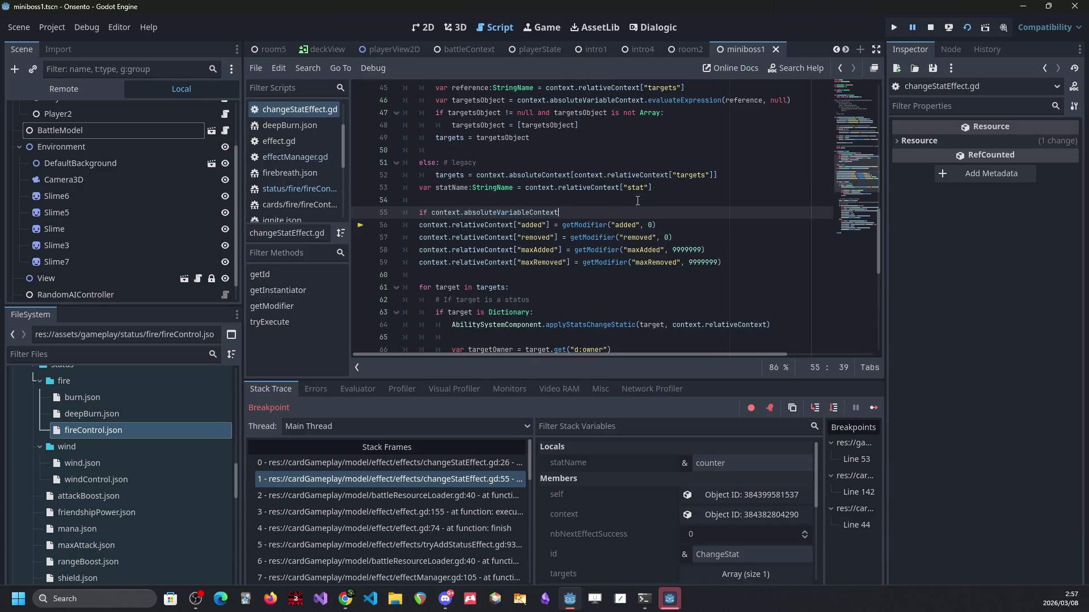
type("!= null:")
key("Return")
key("Return")
key("BackSpace")
type("else:")
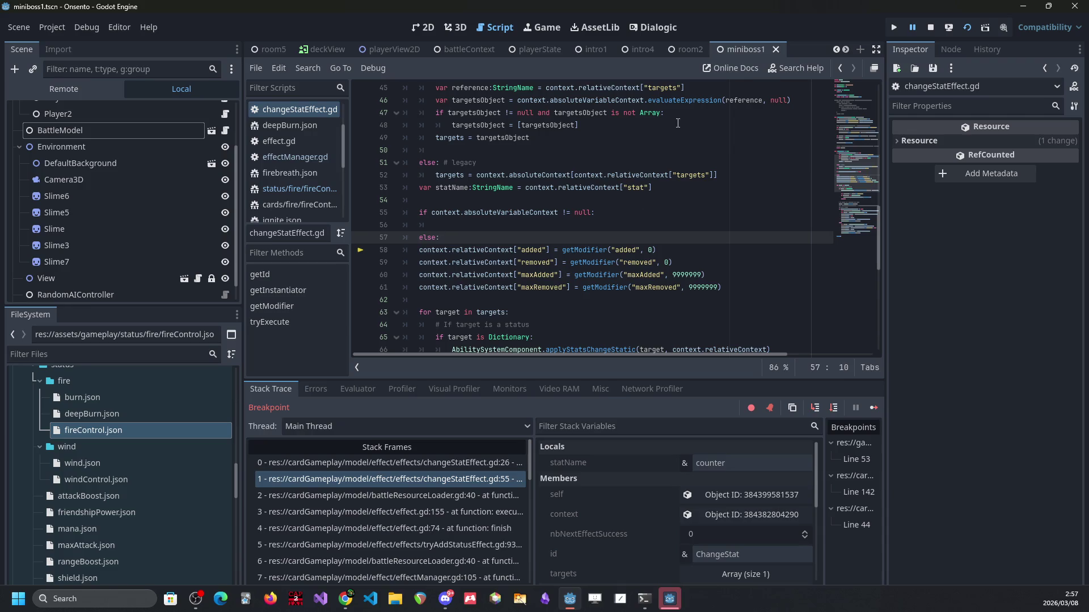
left_click_drag(723, 288, 419, 250)
left_click(585, 249)
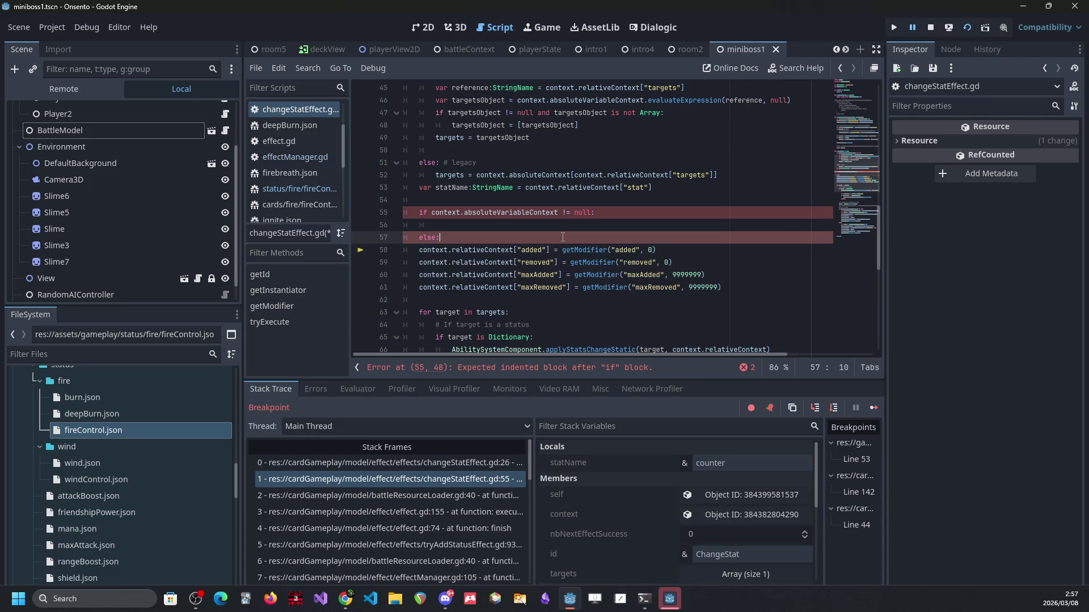
left_click(567, 237)
key("BackSpace")
key("BackSpace")
key("BackSpace")
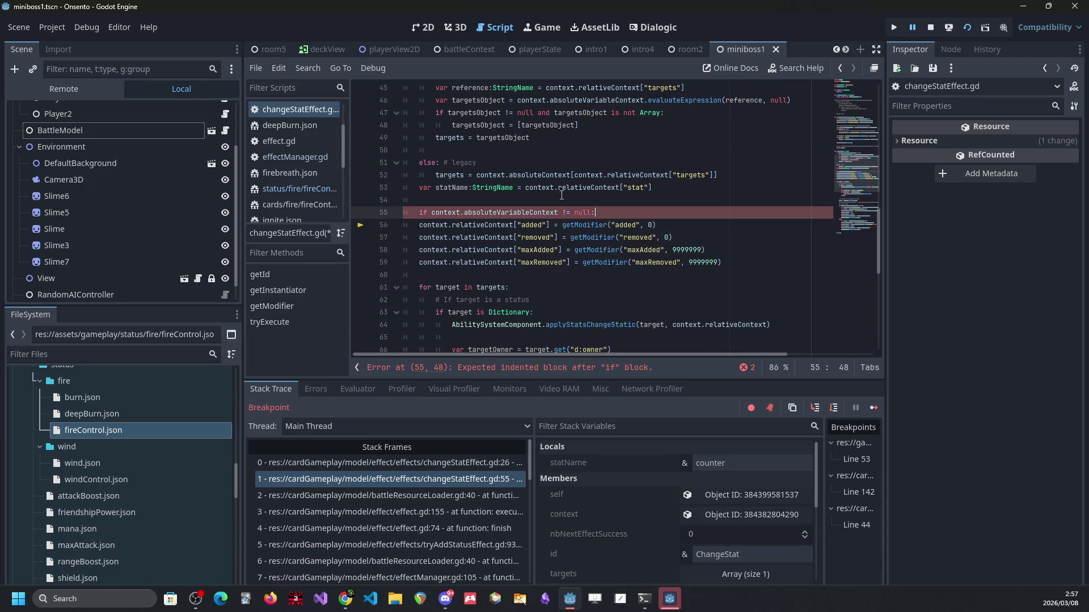
key("ctrl+s")
scroll(569, 210, "down", 4)
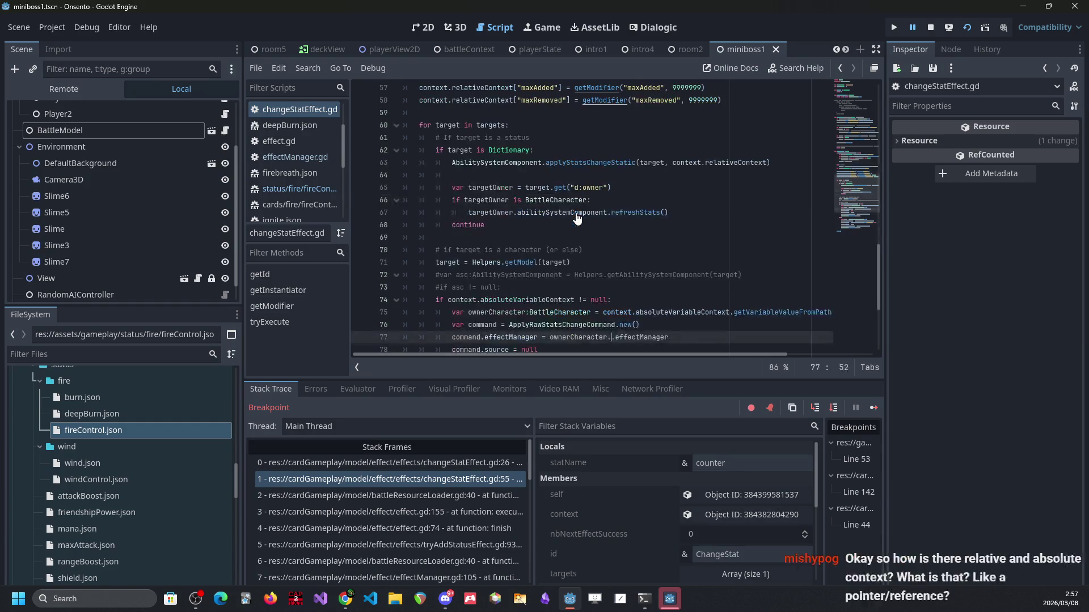
scroll(577, 218, "up", 2)
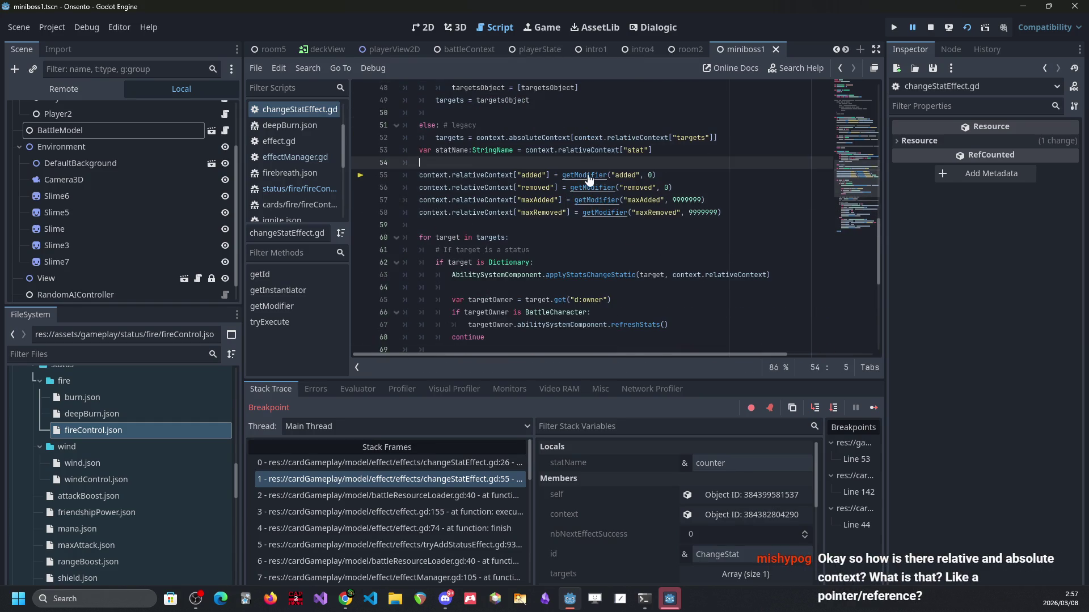
Step: Add 'if context.absoluteVariableContext != null:' at the top of getModifier
left_click(581, 176, "ctrl")
scroll(559, 212, "down", 2)
key("End")
key("Return")
key("Return")
key("Return")
key("Up")
key("Up")
key("Up")
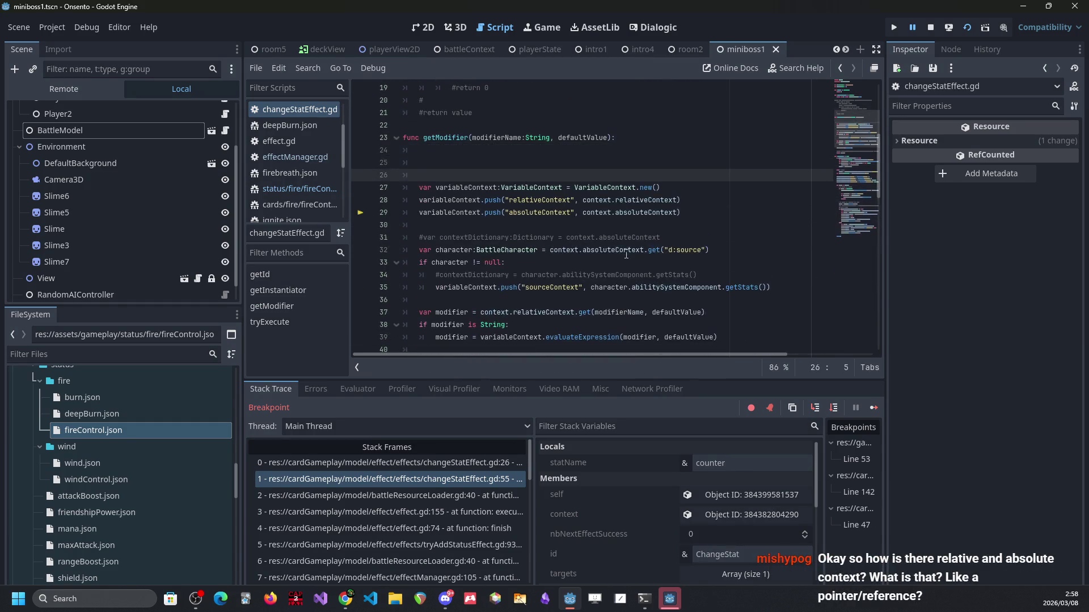
key("Down")
type("if ")
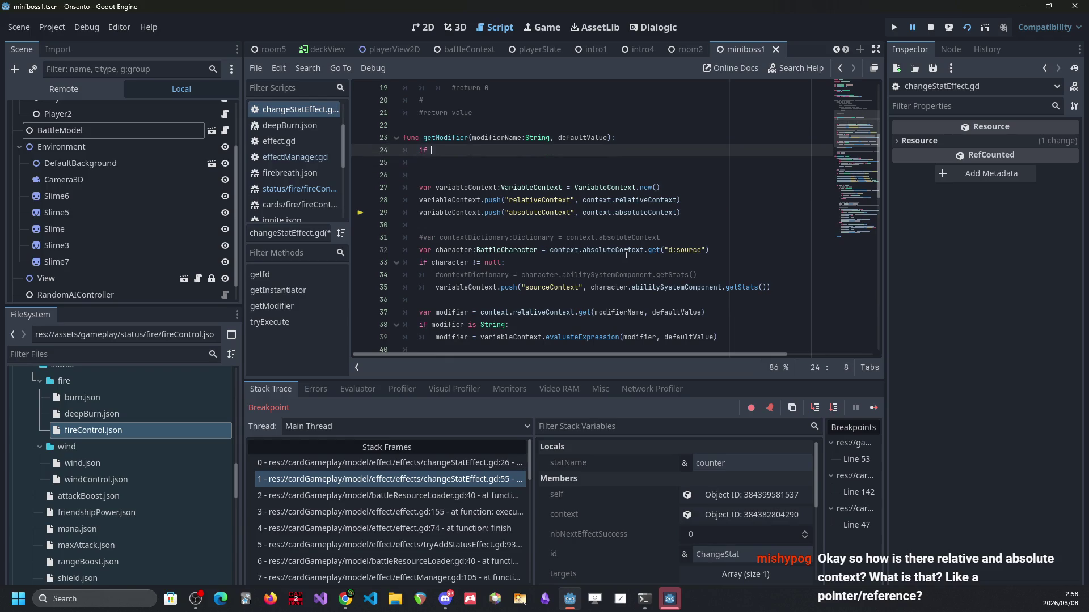
type("context.absoluteVariableContext != null:")
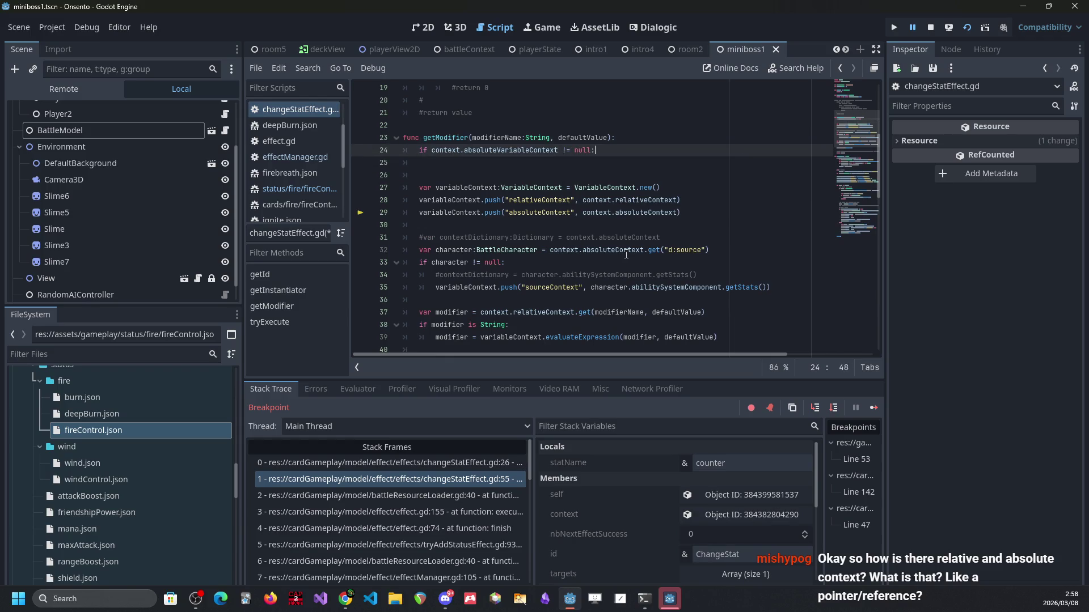
key("Return")
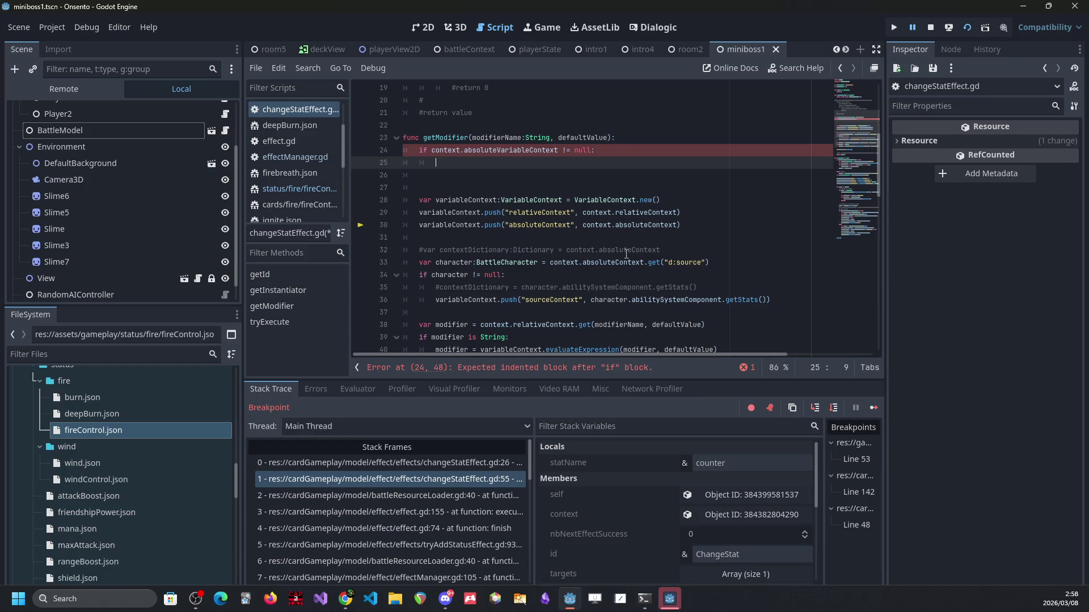
Step: Check relativeContext and absoluteContext on lines 29–30, then open fireControl.json and select its contents
double_click(637, 214)
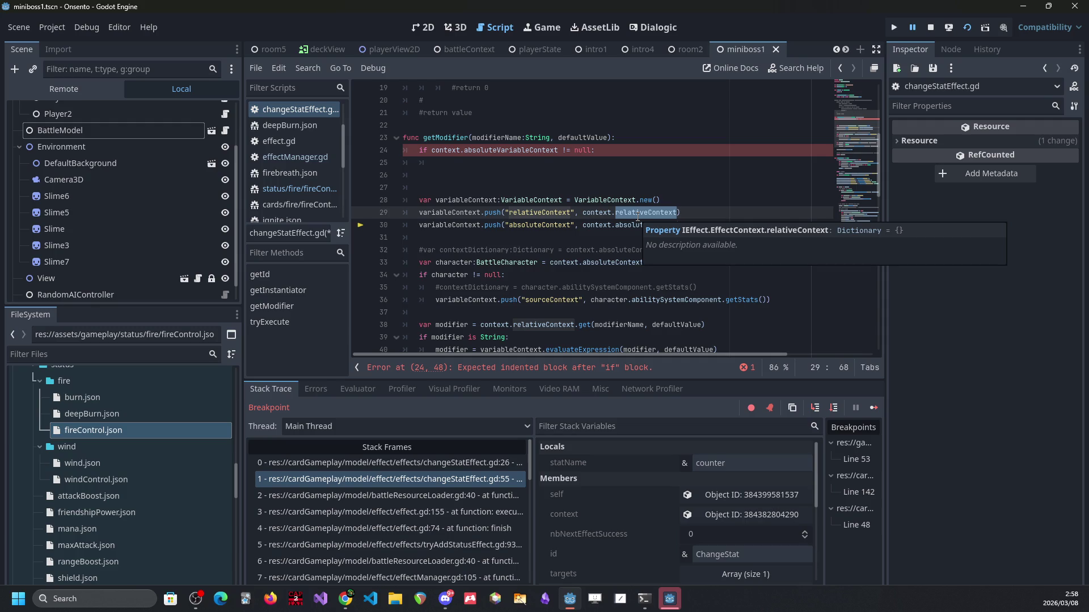
double_click(640, 226)
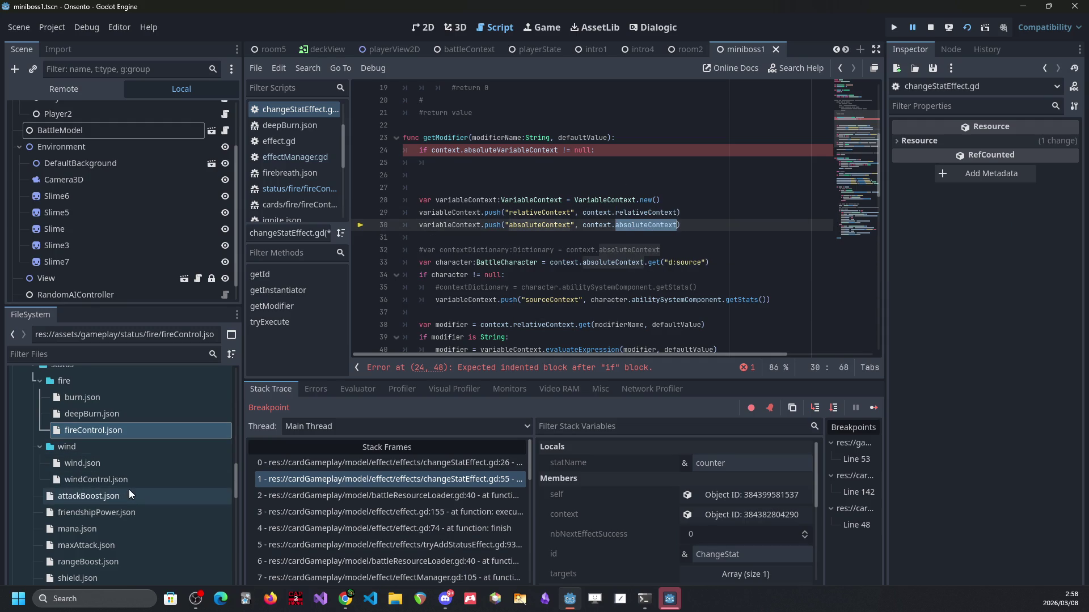
double_click(124, 430)
left_click_drag(397, 336, 356, 56)
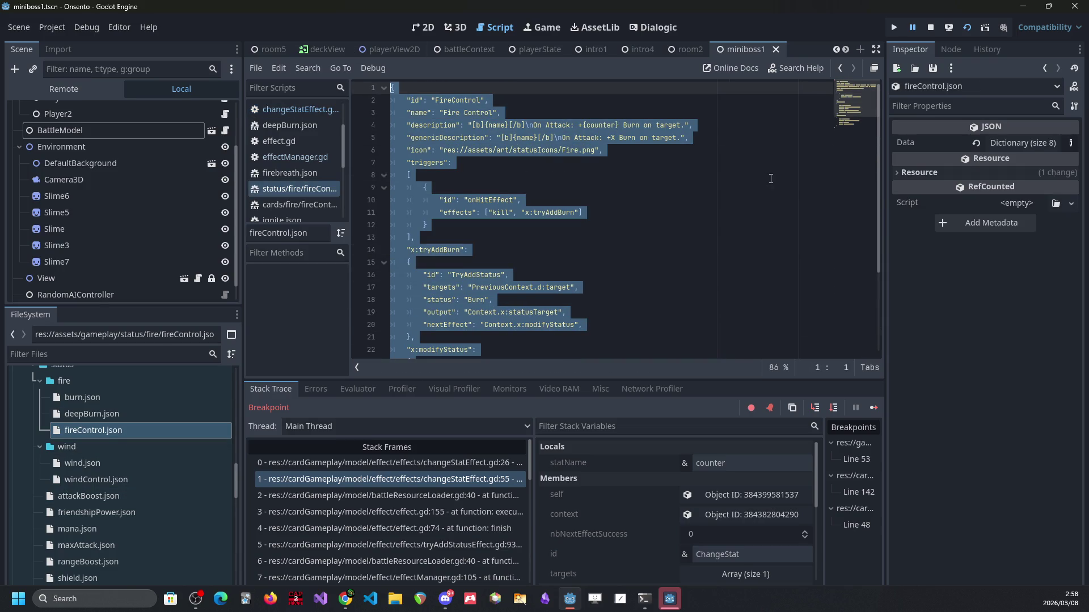
Step: Inspect fireControl.json's x:tryAddBurn block and its nextEffect entry
scroll(770, 180, "down", 3)
scroll(745, 209, "up", 2)
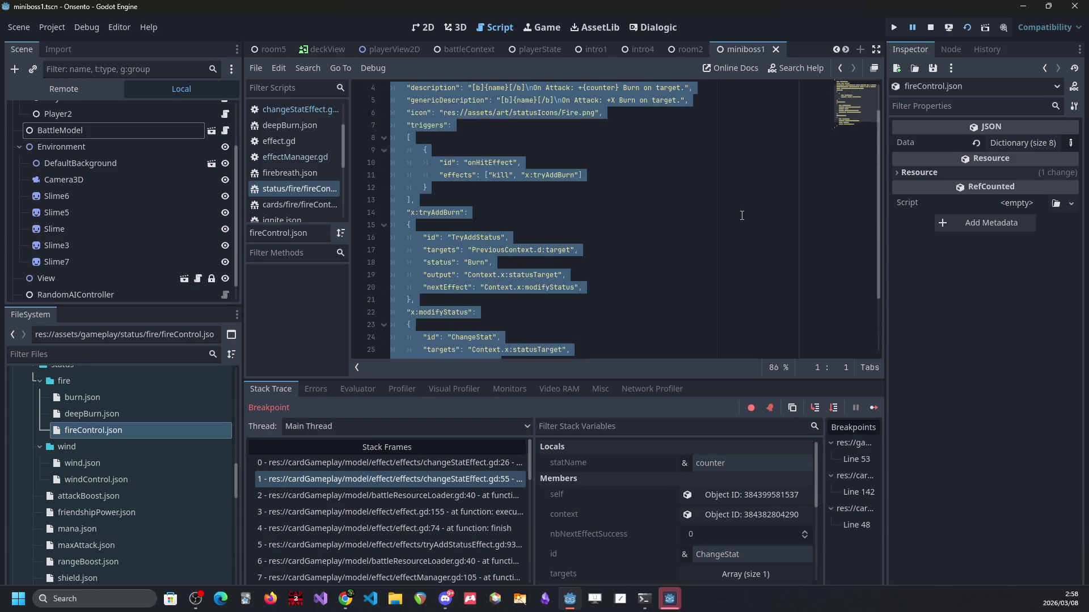
left_click(741, 213)
mouse_move(451, 303)
left_mouse_down()
mouse_move(397, 200)
mouse_move(391, 213)
left_mouse_up()
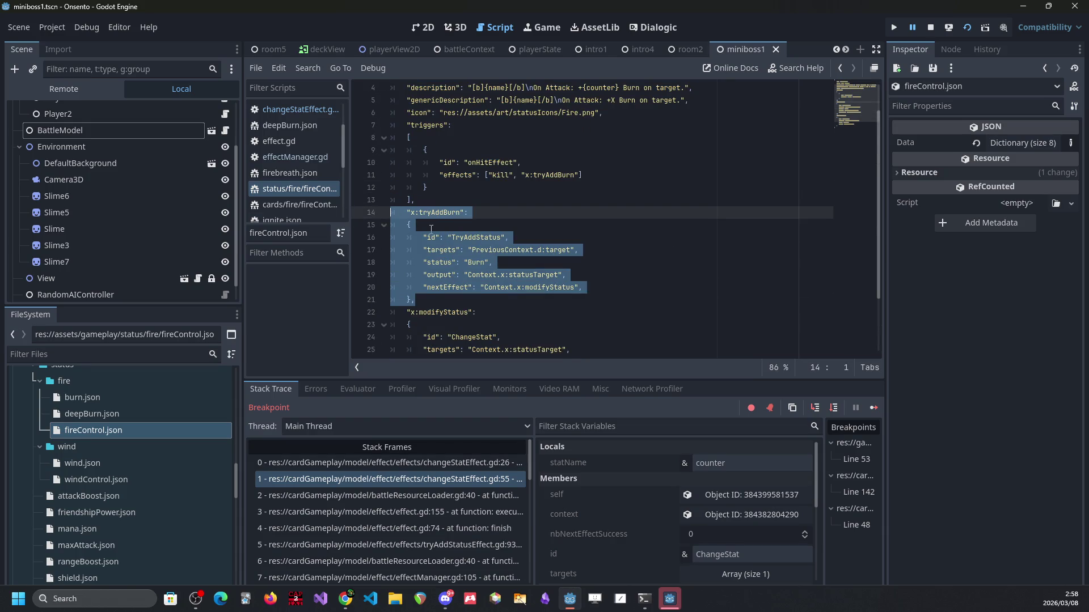
left_click_drag(424, 287, 603, 285)
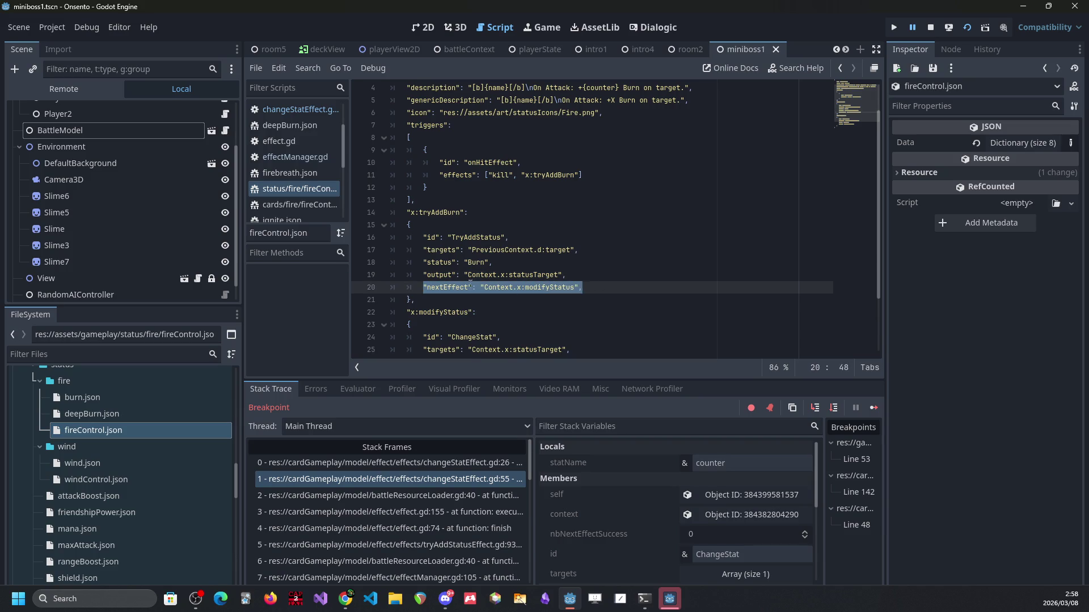
scroll(447, 279, "down", 2)
left_click_drag(414, 313, 373, 241)
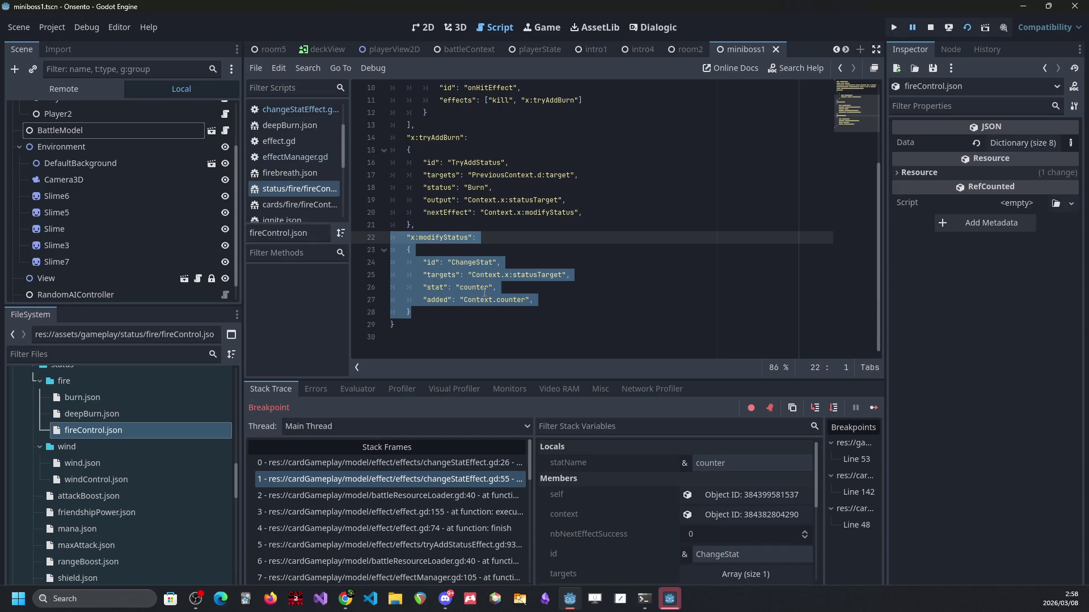
double_click(437, 299)
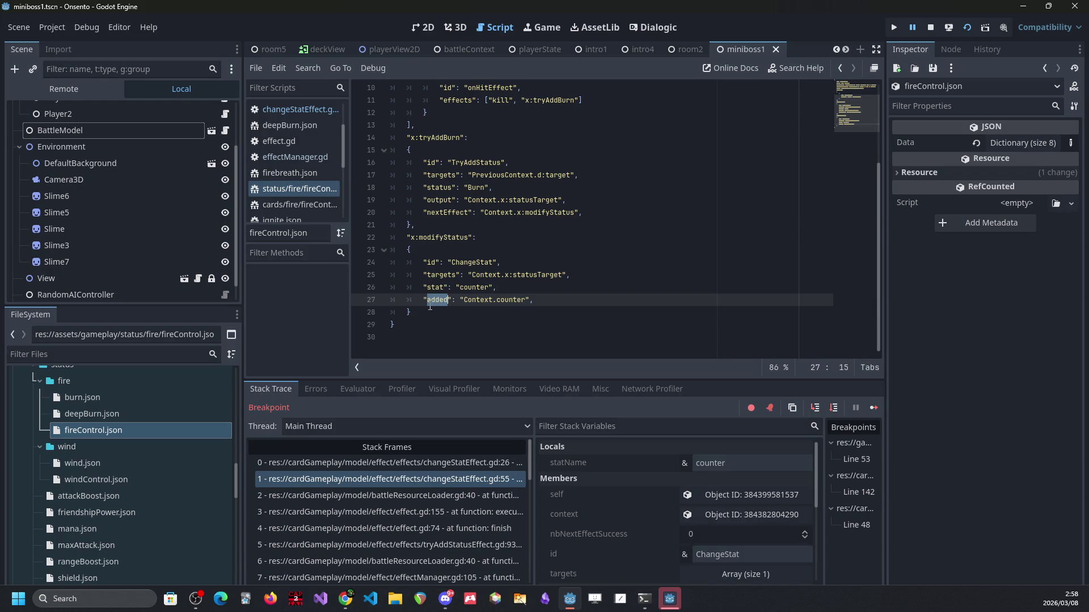
Step: Inspect the x:modifyStatus block and the counter field in Context.counter
left_click_drag(430, 307, 366, 238)
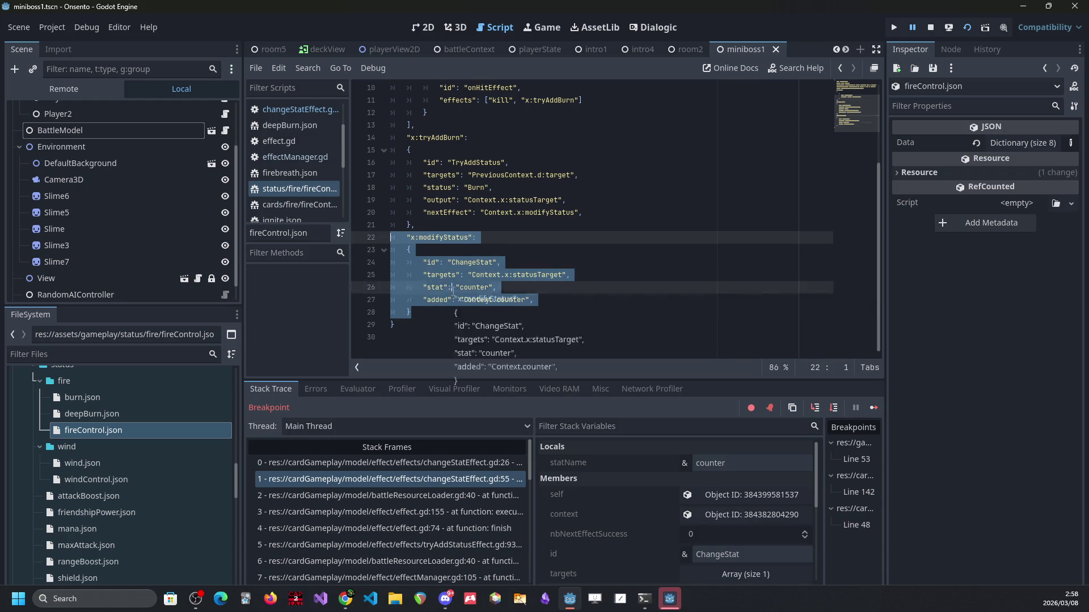
left_click(454, 295)
left_click_drag(452, 312, 341, 237)
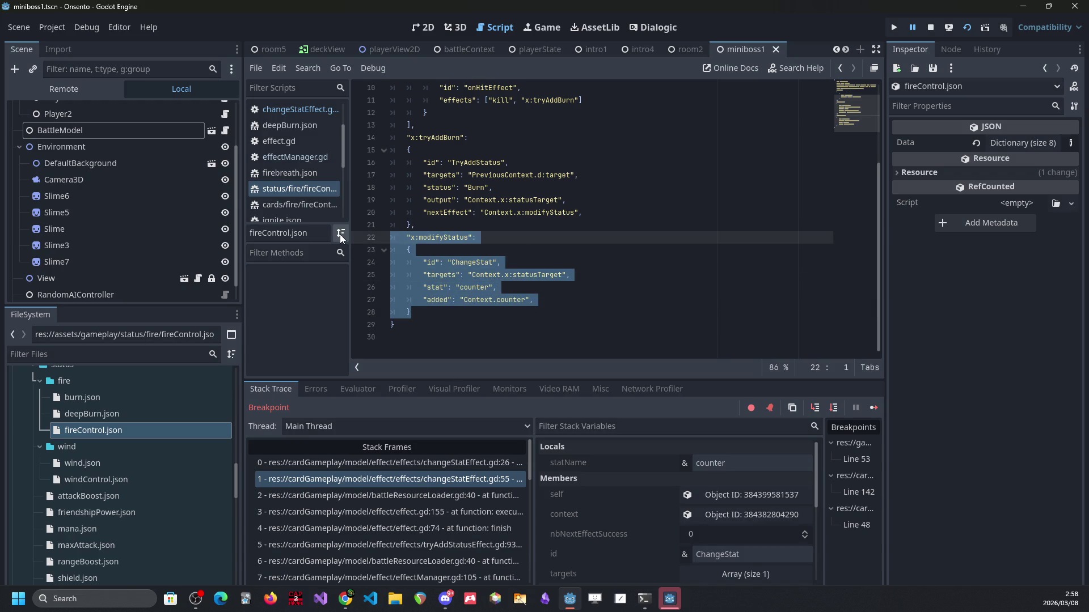
left_click(506, 240)
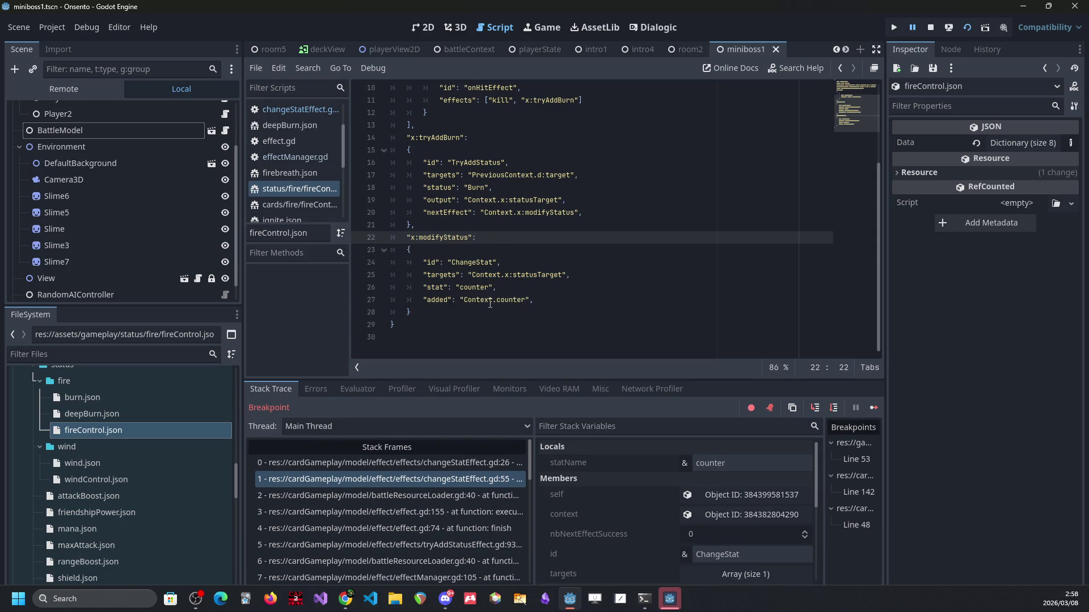
double_click(510, 300)
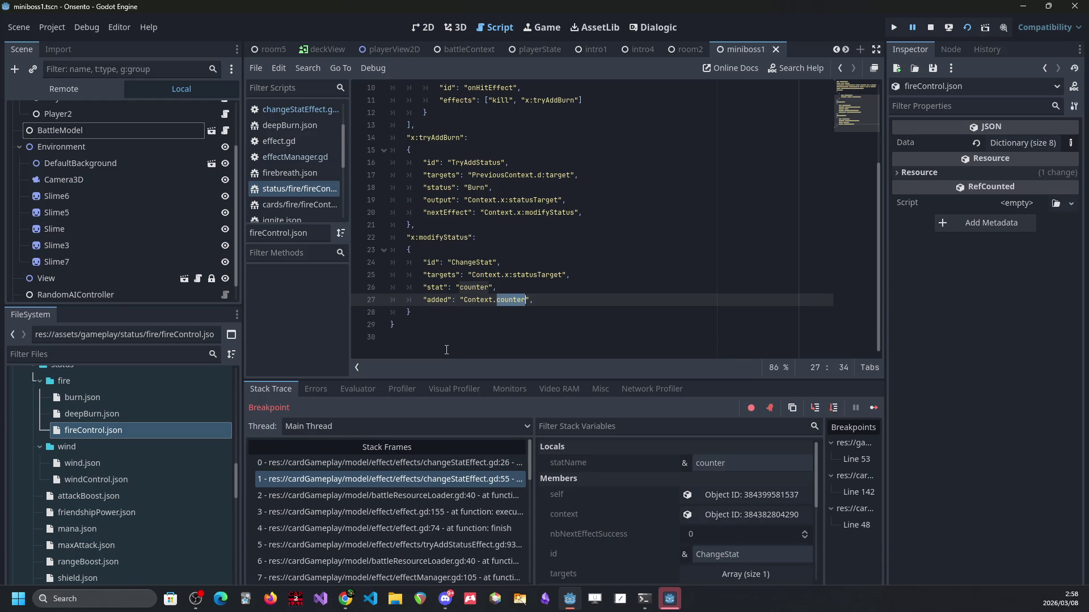
Step: Scan the whole file, highlight the Context occurrences, and bring up the Select Resource search
left_click_drag(444, 348, 482, 82)
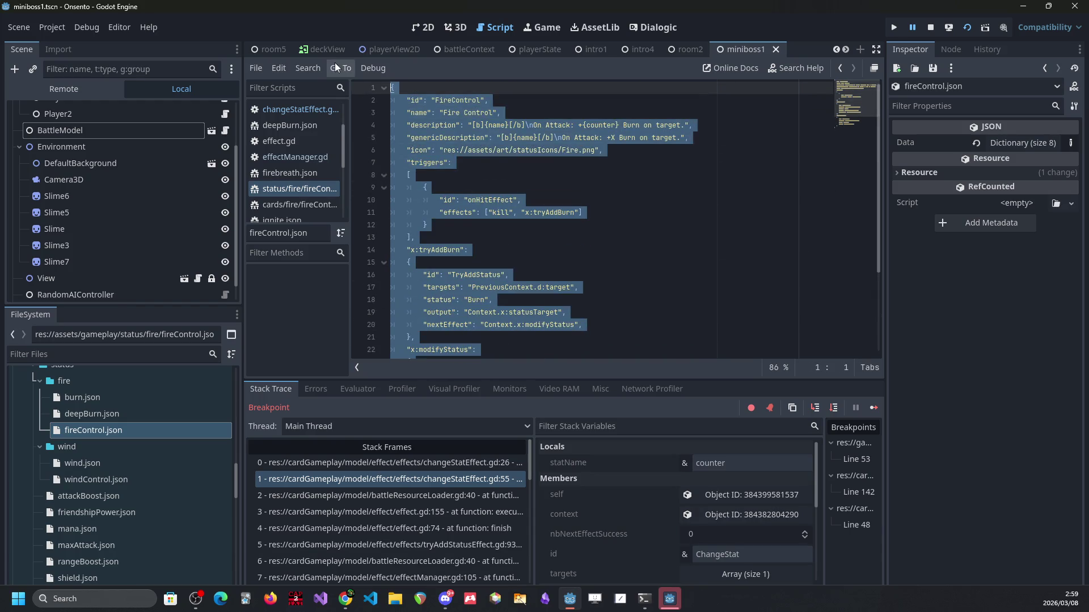
scroll(501, 191, "down", 1)
scroll(501, 192, "down", 2)
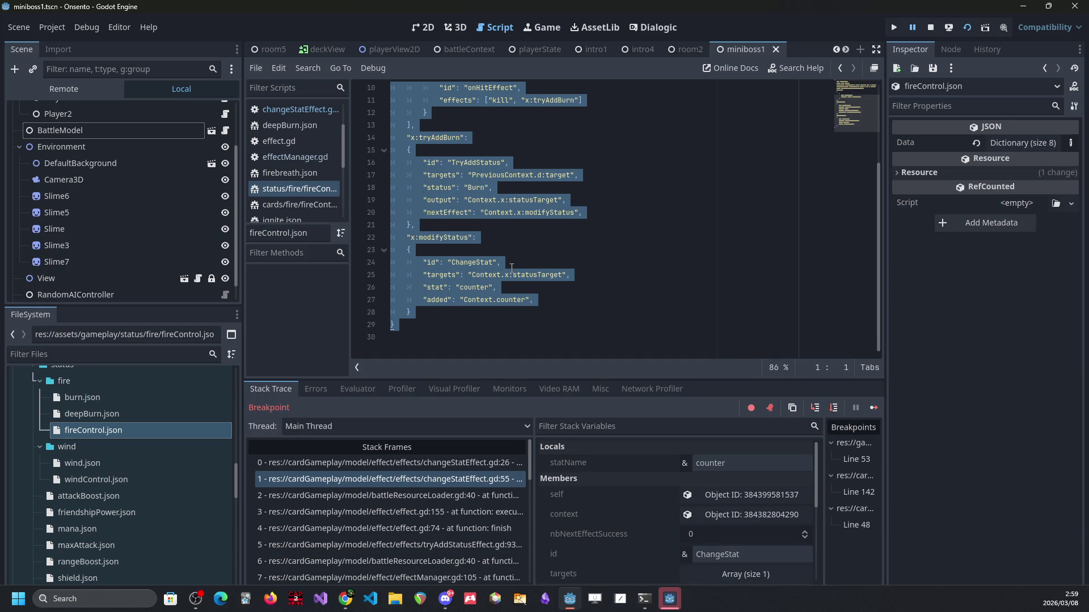
left_click(491, 301)
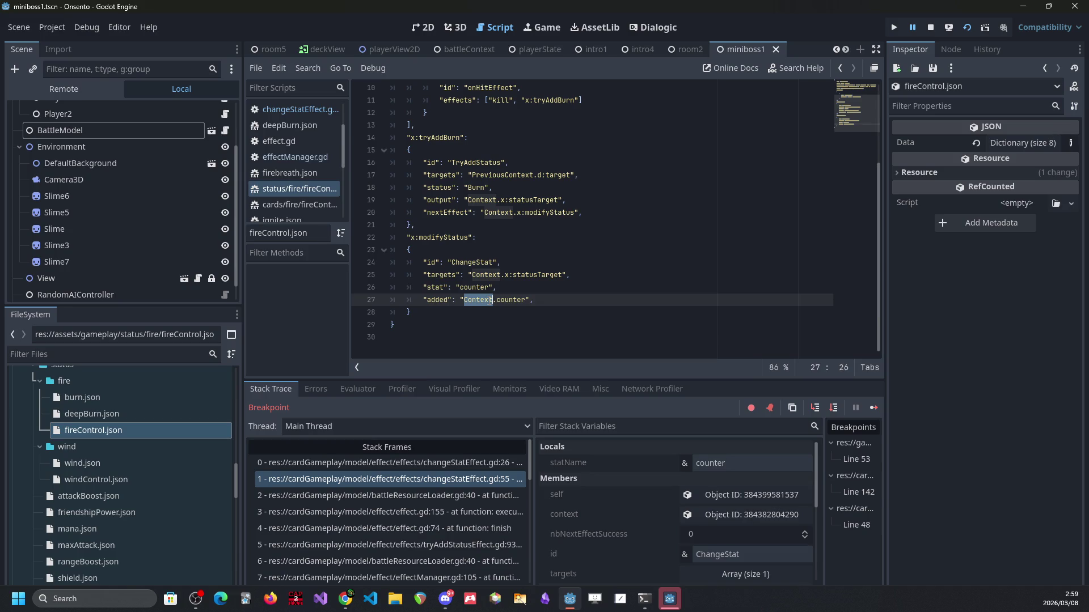
key("shift+alt+o")
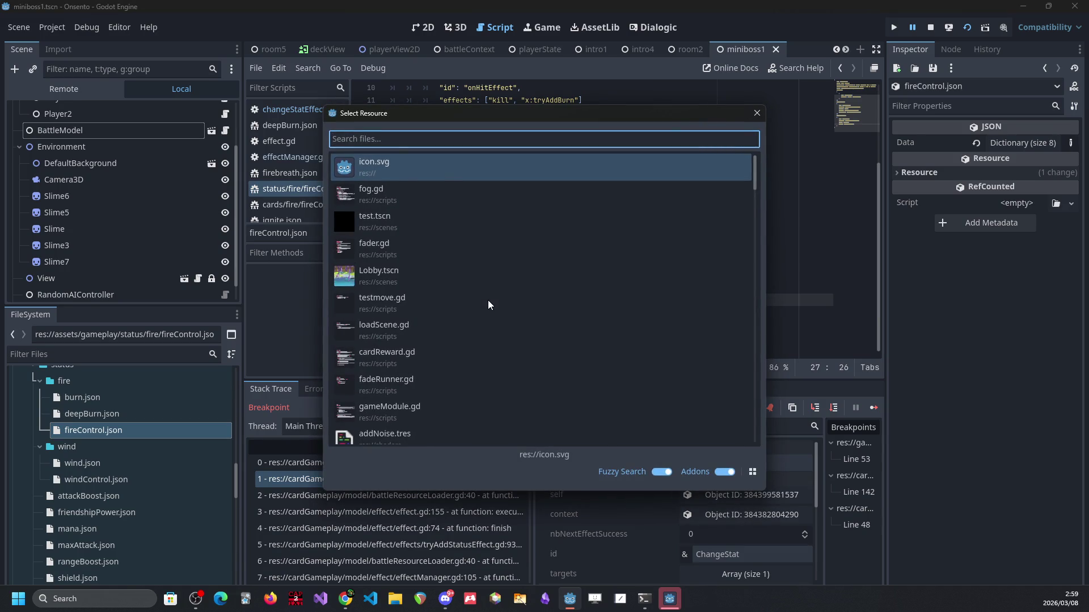
Step: Open attackContext.gd via 'attackcontext' search and review getId, deserialize and serialize
type("attackcontext")
key("Return")
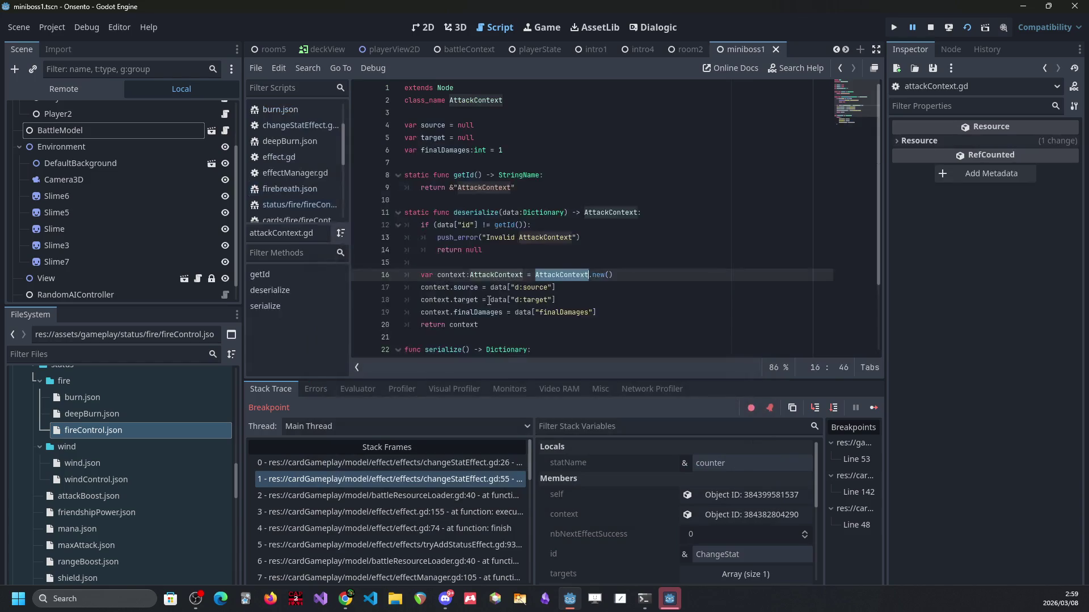
scroll(567, 227, "down", 3)
left_click_drag(431, 337, 404, 124)
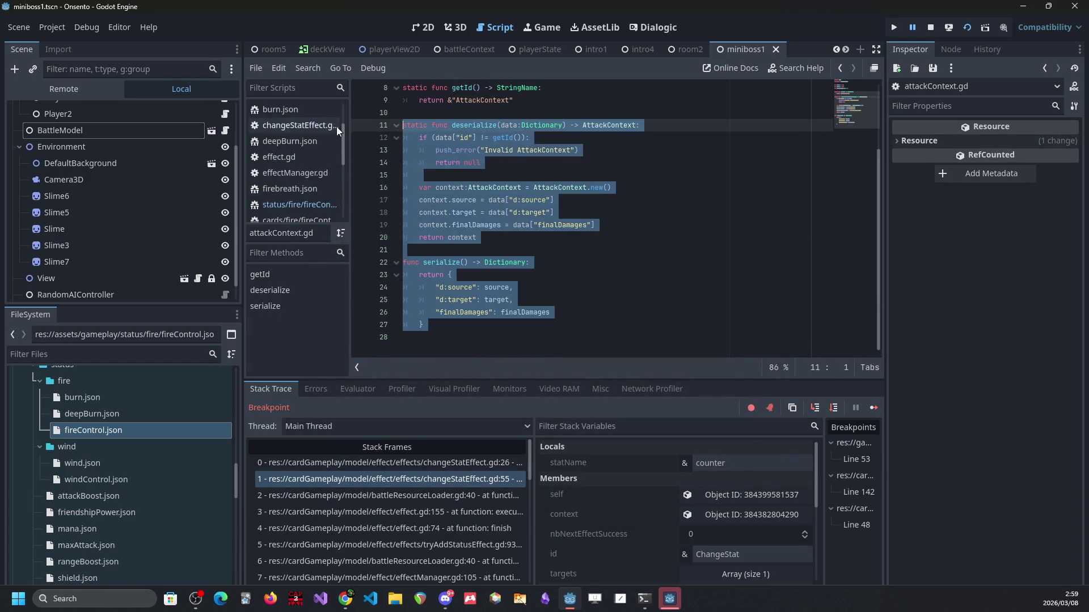
mouse_move(511, 312)
left_mouse_down()
mouse_move(431, 187)
mouse_move(438, 164)
left_mouse_up()
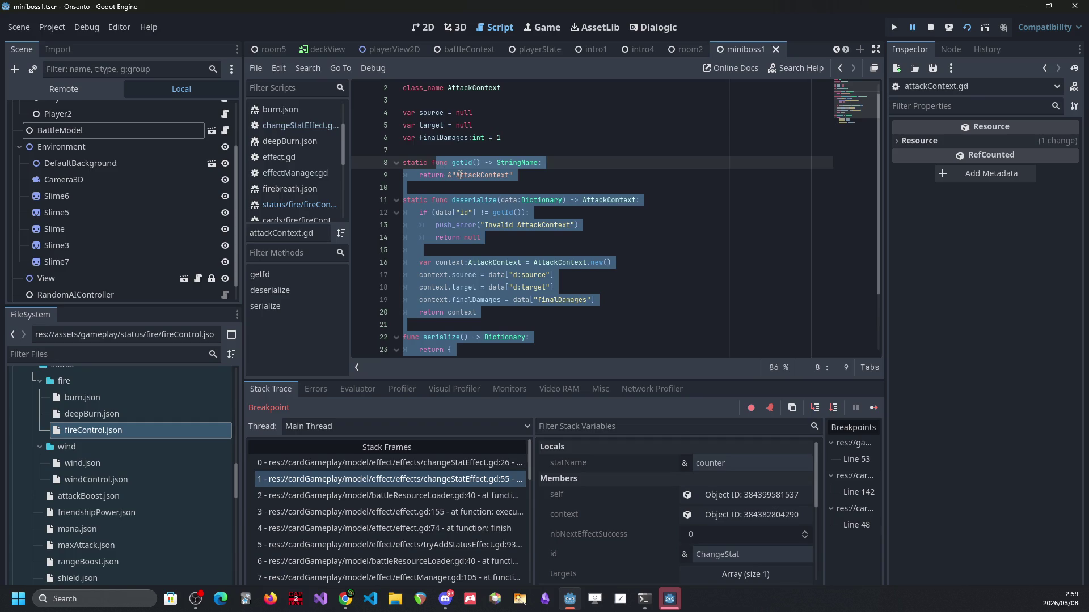
scroll(704, 263, "down", 1)
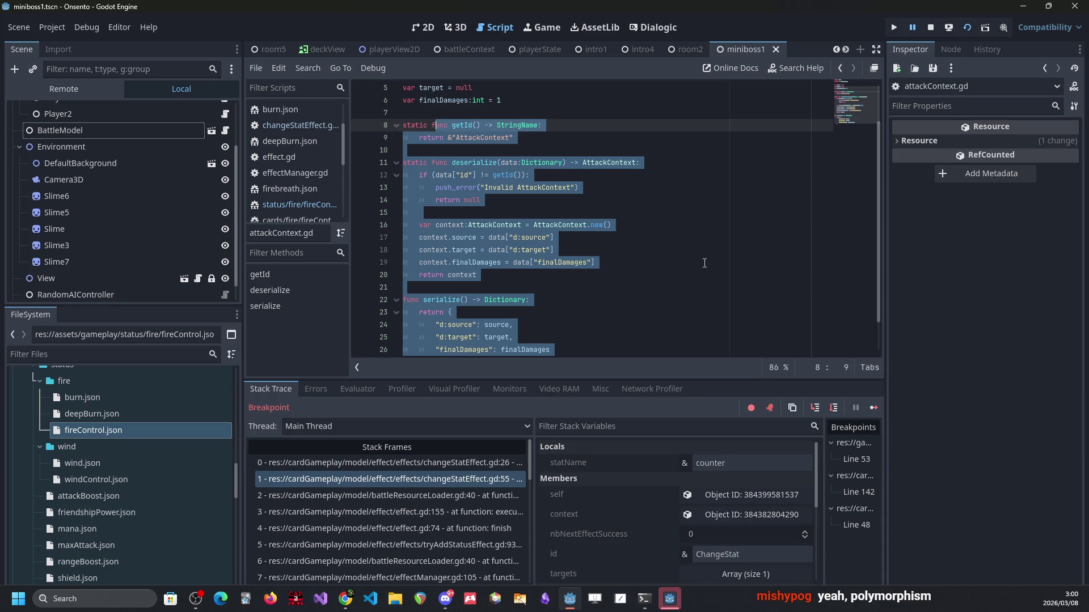
left_click(704, 263)
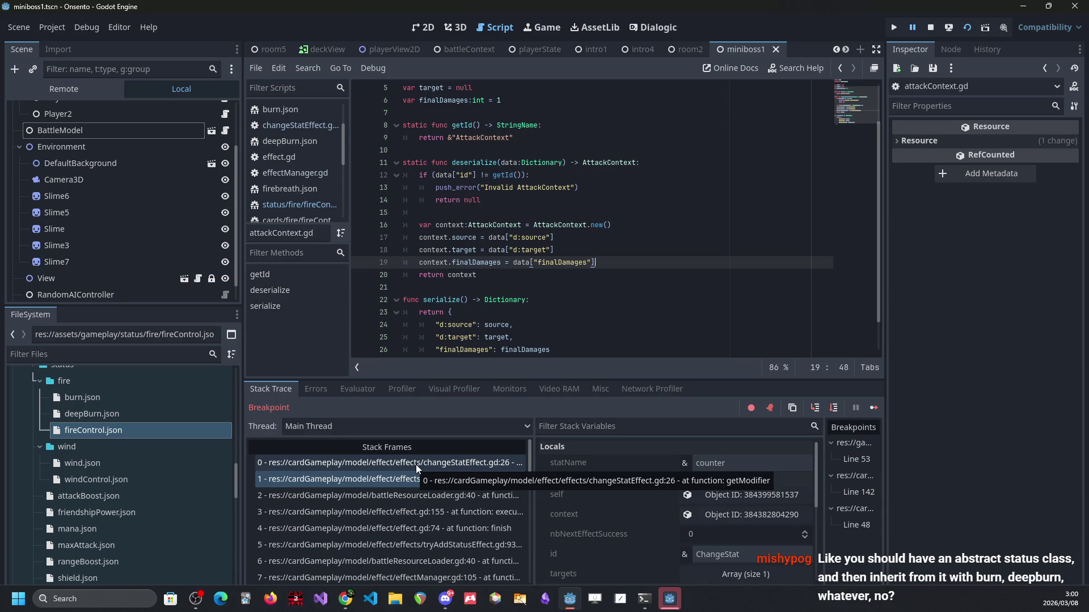
Step: Reopen fireControl.json and select the x:tryAddBurn block on lines 14–21
scroll(159, 465, "up", 3)
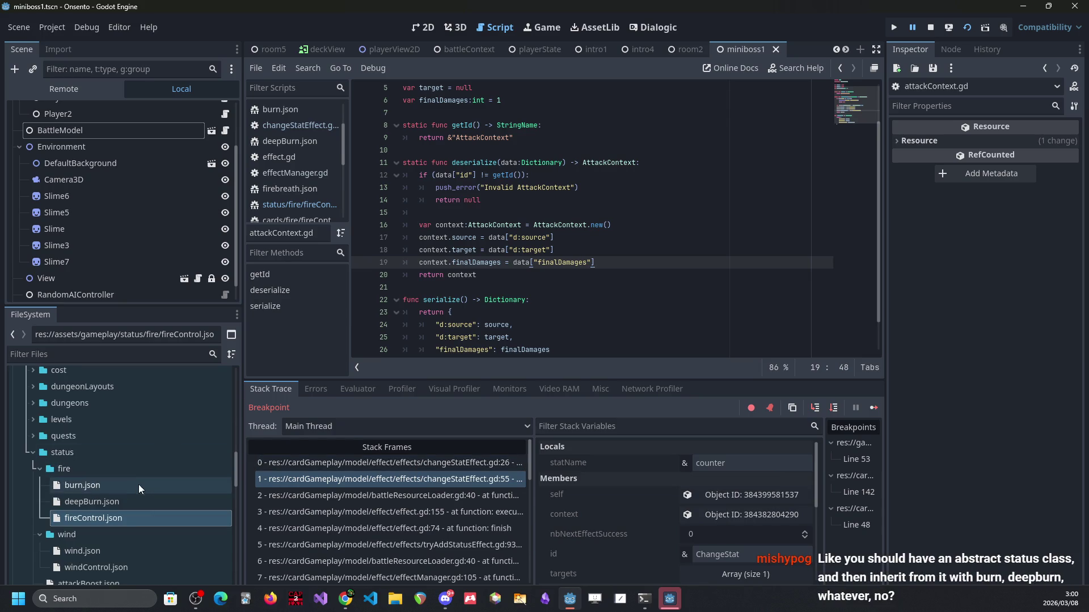
double_click(151, 518)
scroll(516, 256, "up", 5)
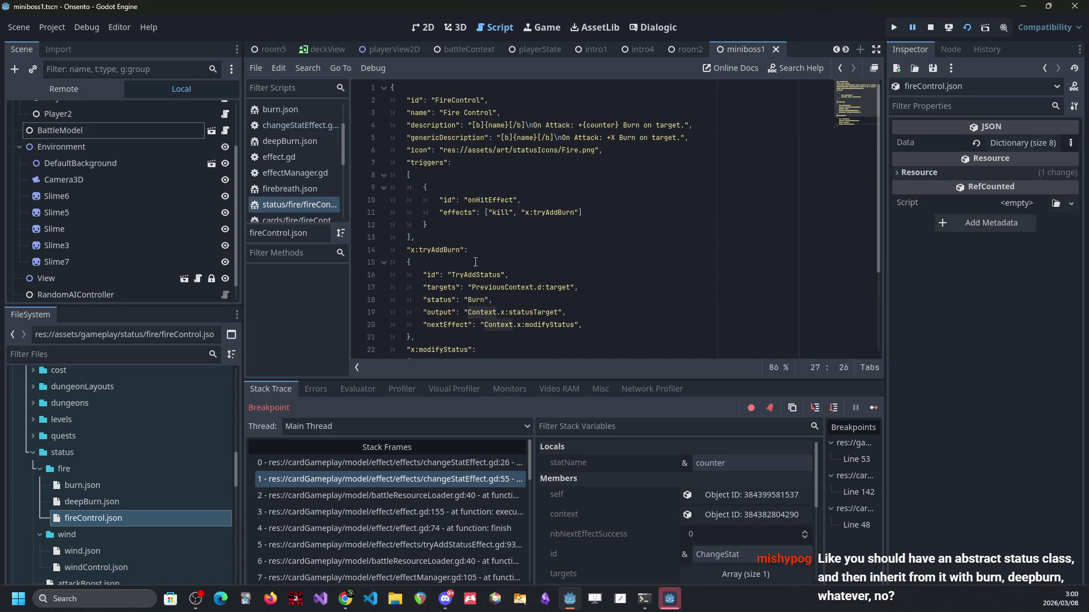
scroll(477, 253, "down", 3)
left_click_drag(448, 300, 419, 212)
left_click(448, 301)
mouse_move(448, 301)
left_mouse_down()
mouse_move(397, 213)
mouse_move(369, 212)
left_mouse_up()
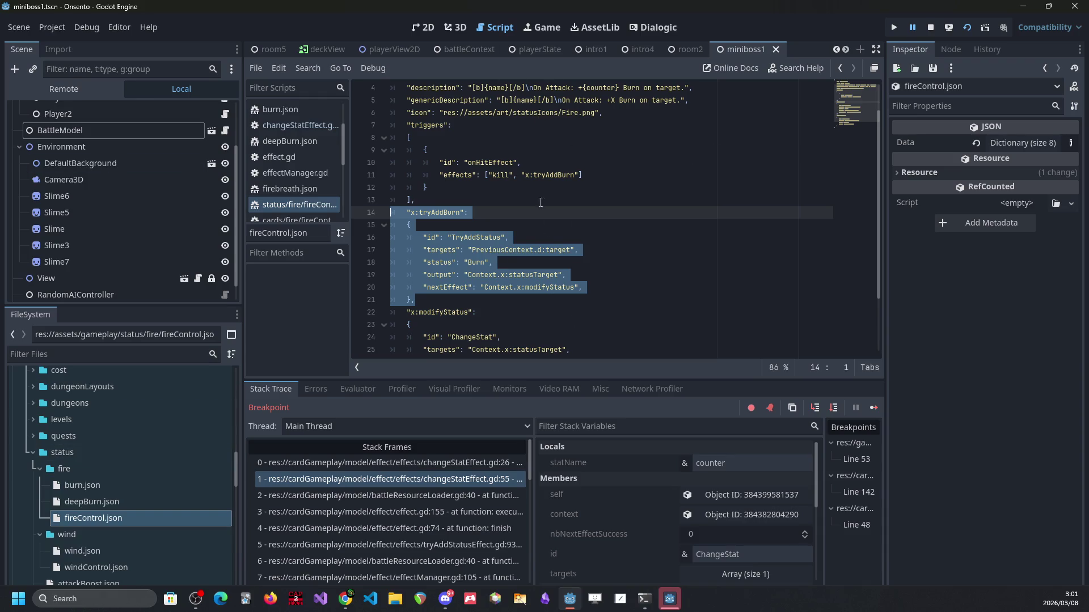
scroll(612, 325, "down", 2)
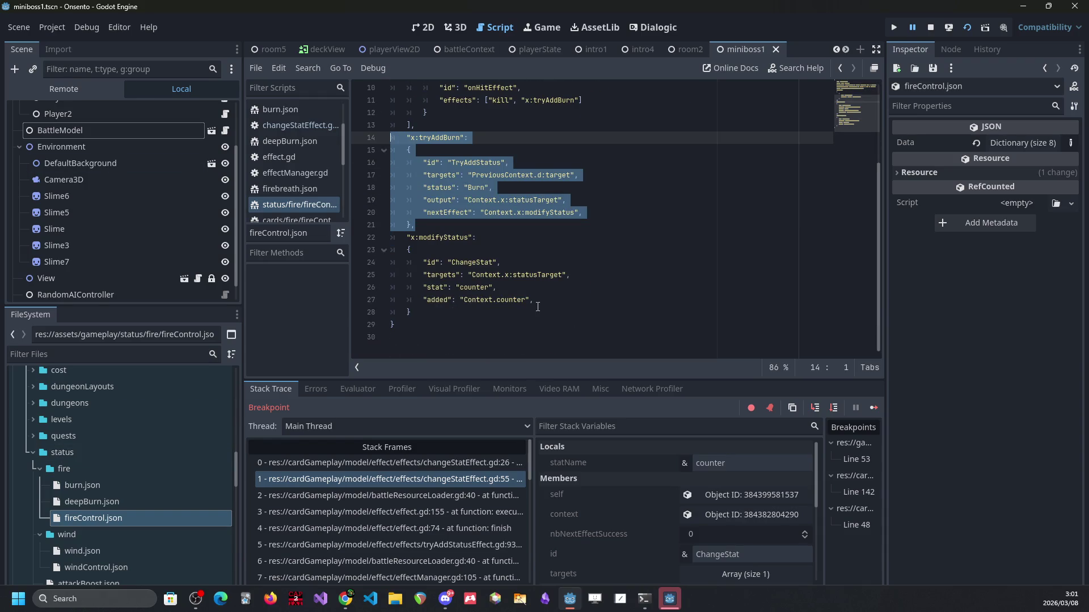
scroll(499, 324, "up", 3)
left_click(545, 163)
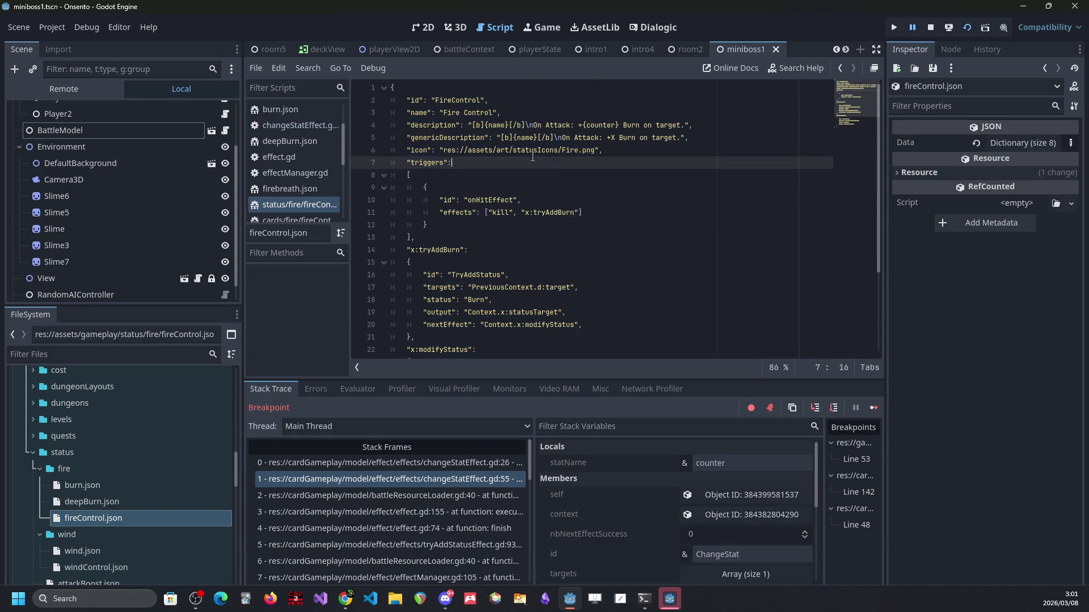
left_click(513, 126)
scroll(514, 140, "down", 1)
scroll(429, 105, "up", 3)
mouse_move(606, 151)
left_mouse_down()
mouse_move(465, 151)
mouse_move(397, 99)
left_mouse_up()
scroll(445, 188, "down", 3)
left_click_drag(474, 207, 370, 130)
scroll(487, 181, "down", 2)
mouse_move(431, 225)
left_mouse_down()
mouse_move(431, 170)
mouse_move(418, 193)
mouse_move(368, 154)
left_mouse_up()
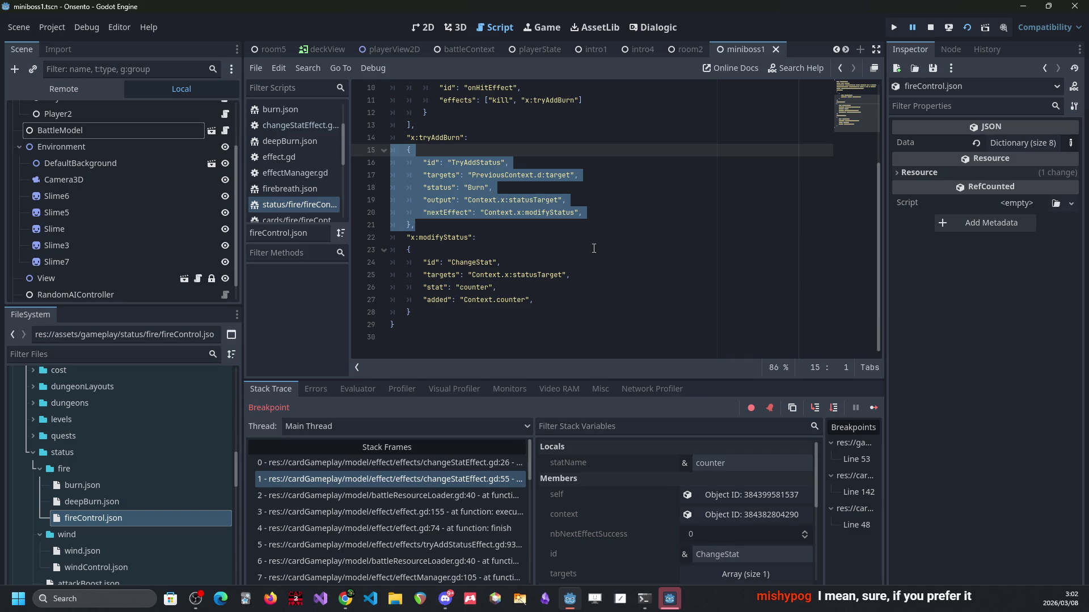
scroll(594, 248, "up", 3)
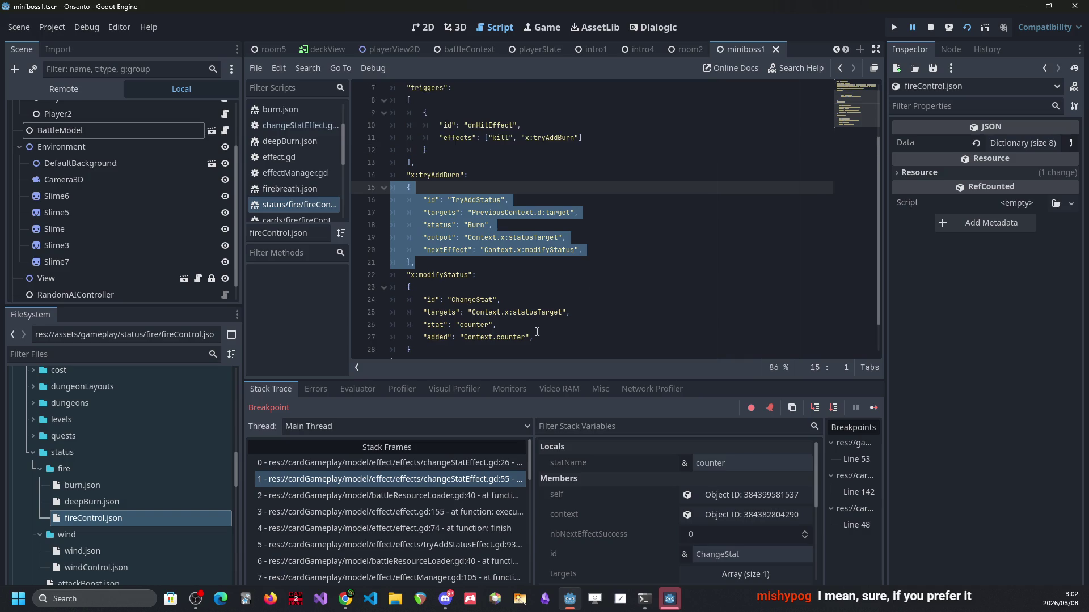
mouse_move(539, 311)
left_mouse_down()
mouse_move(431, 93)
mouse_move(416, 89)
left_mouse_up()
scroll(580, 224, "down", 3)
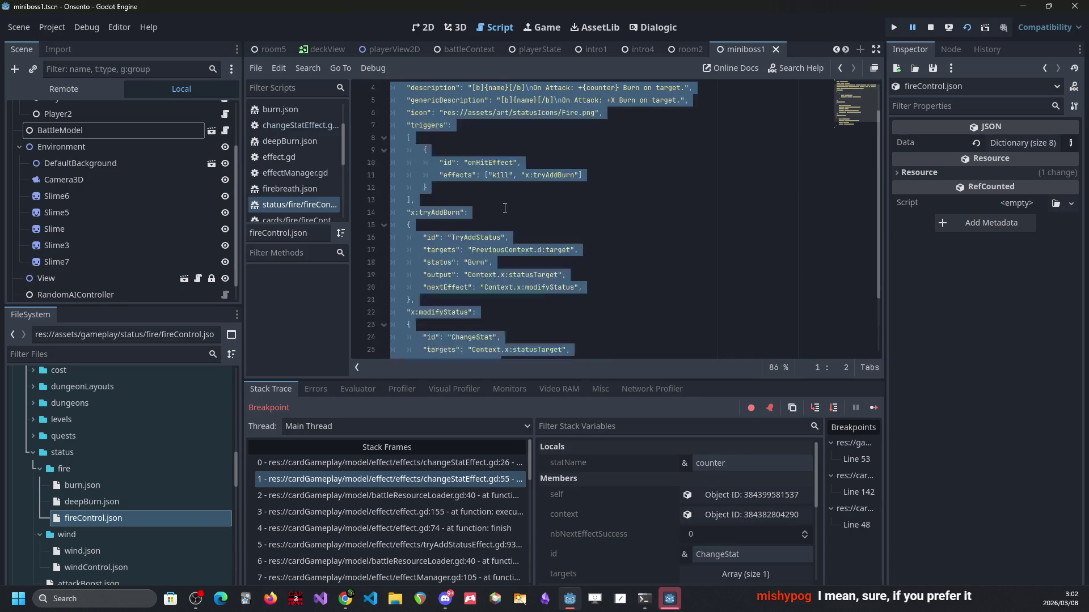
left_click(580, 225)
scroll(580, 223, "down", 2)
scroll(581, 224, "up", 1)
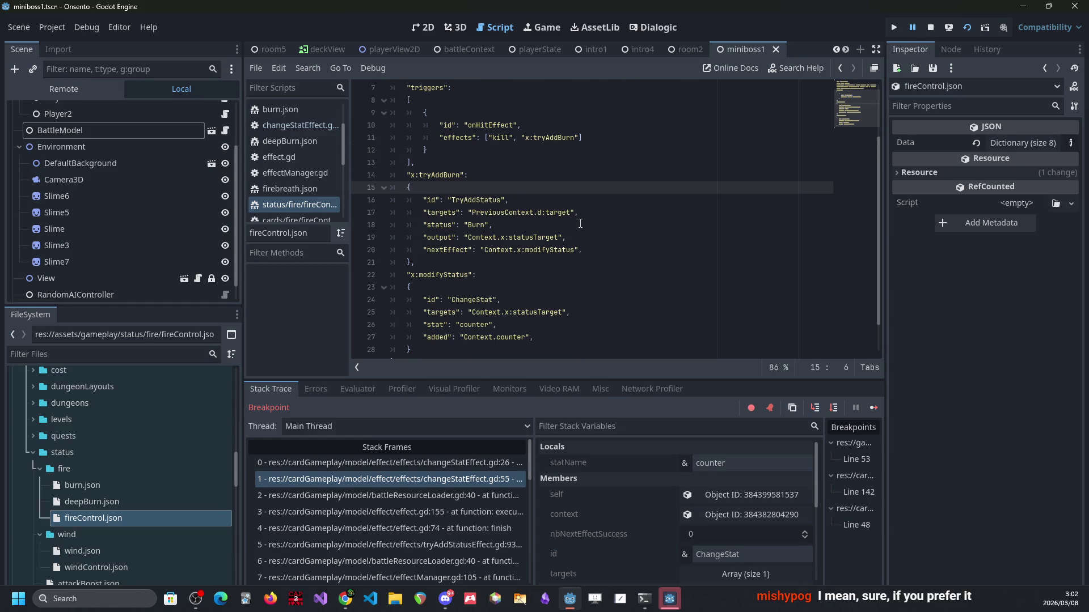
mouse_move(466, 237)
left_mouse_down()
mouse_move(564, 238)
mouse_move(462, 237)
left_mouse_up()
left_click(565, 238)
left_click(478, 237)
double_click(478, 237)
left_click_drag(501, 238, 471, 239)
left_click(470, 239)
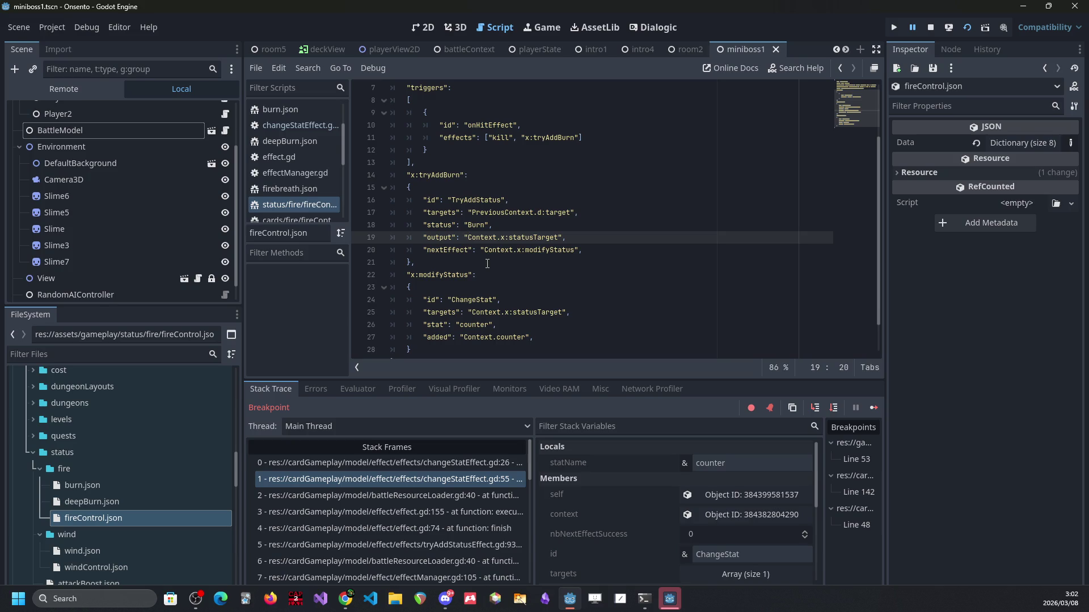
scroll(481, 267, "up", 2)
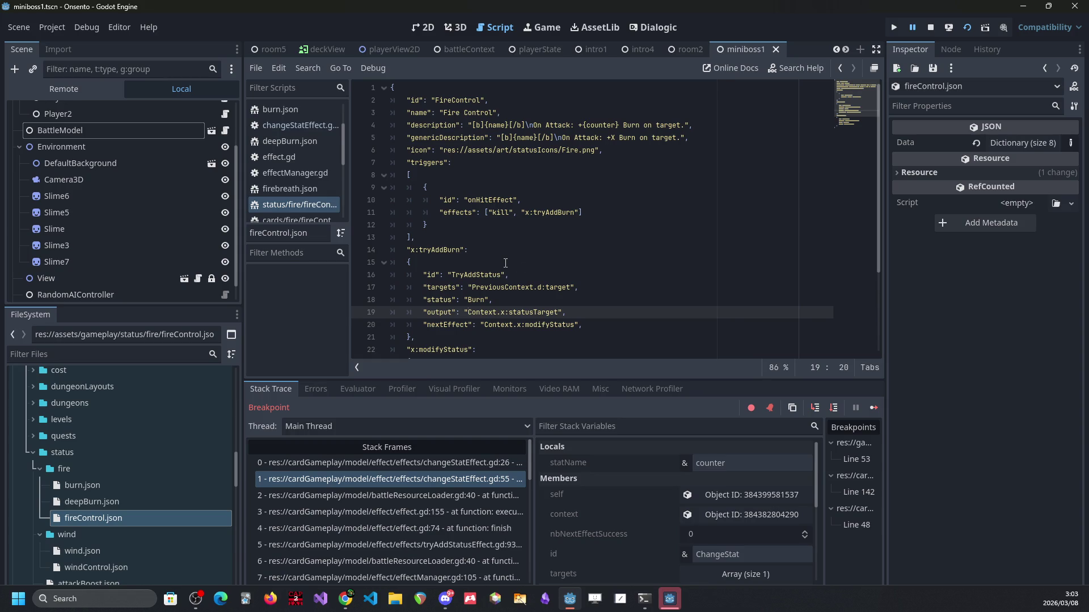
left_click(669, 598)
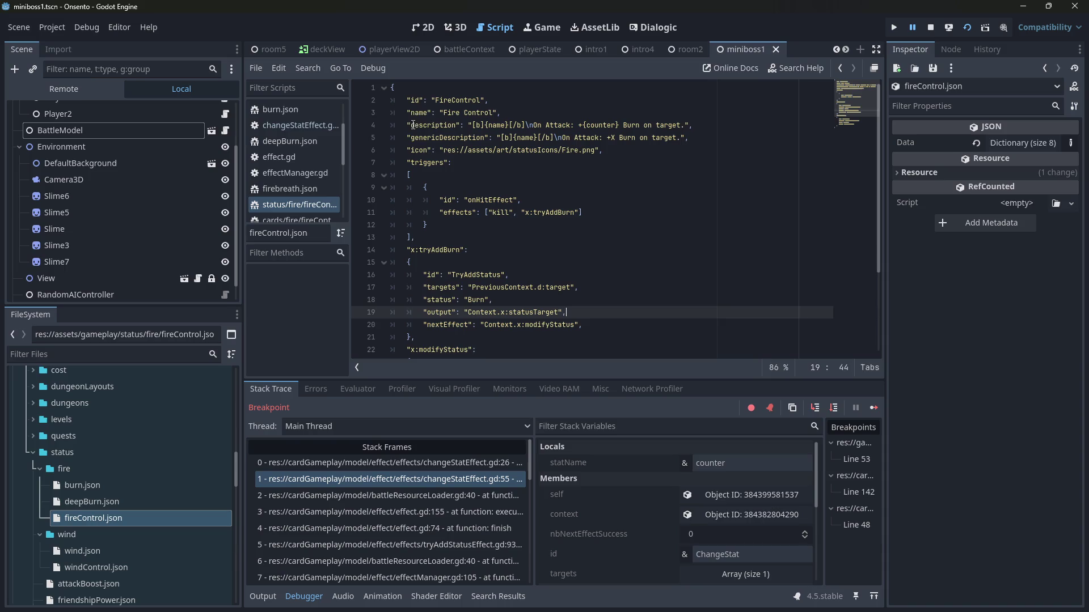
left_click(439, 125)
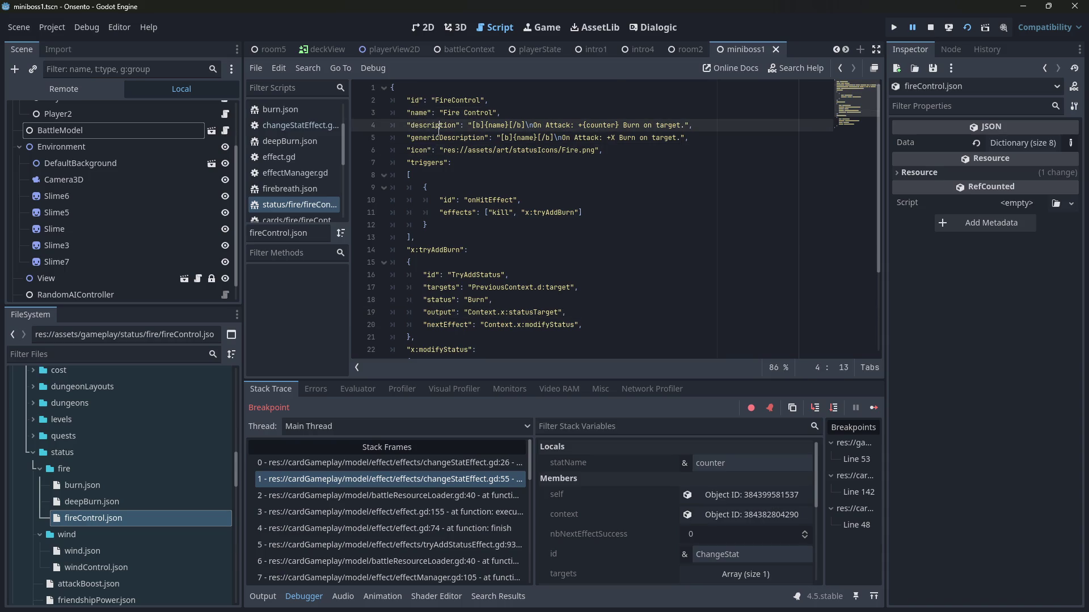
scroll(439, 128, "down", 1)
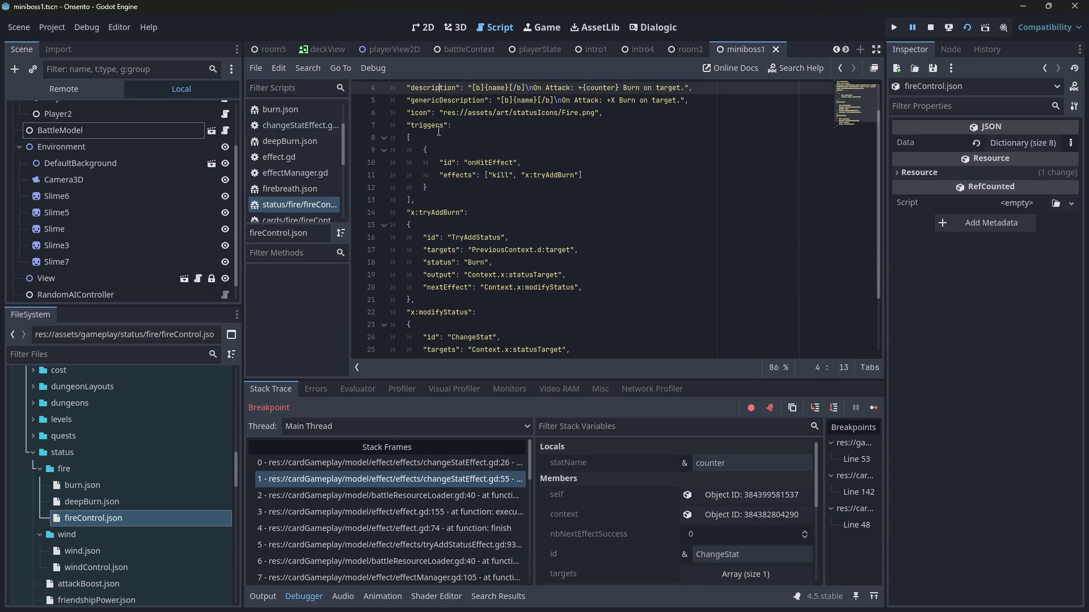
left_click_drag(431, 125, 456, 312)
left_click_drag(407, 212, 460, 312)
left_click(460, 312)
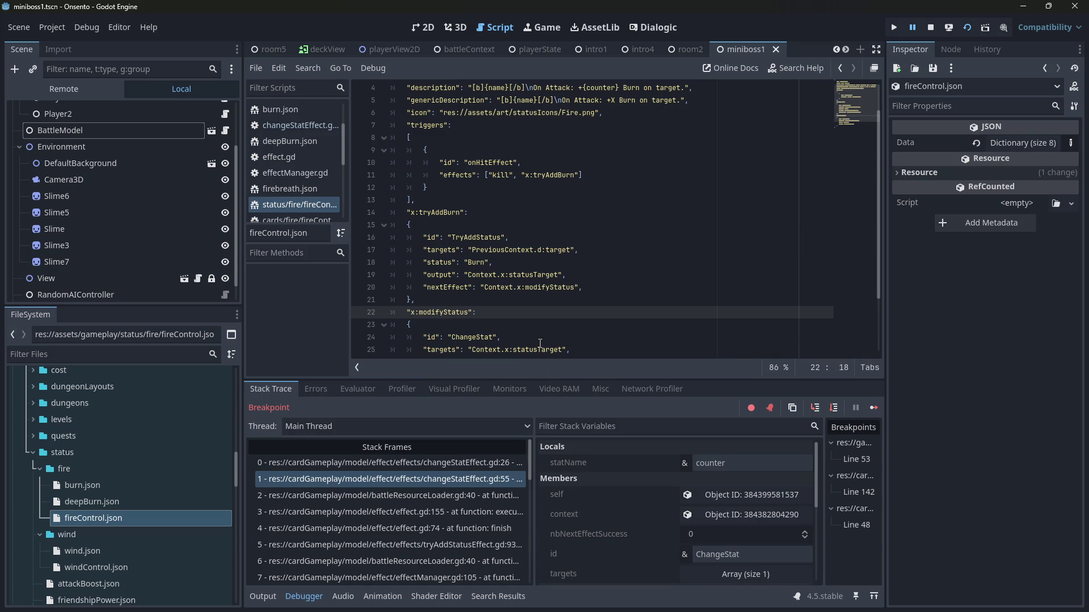
scroll(539, 303, "down", 2)
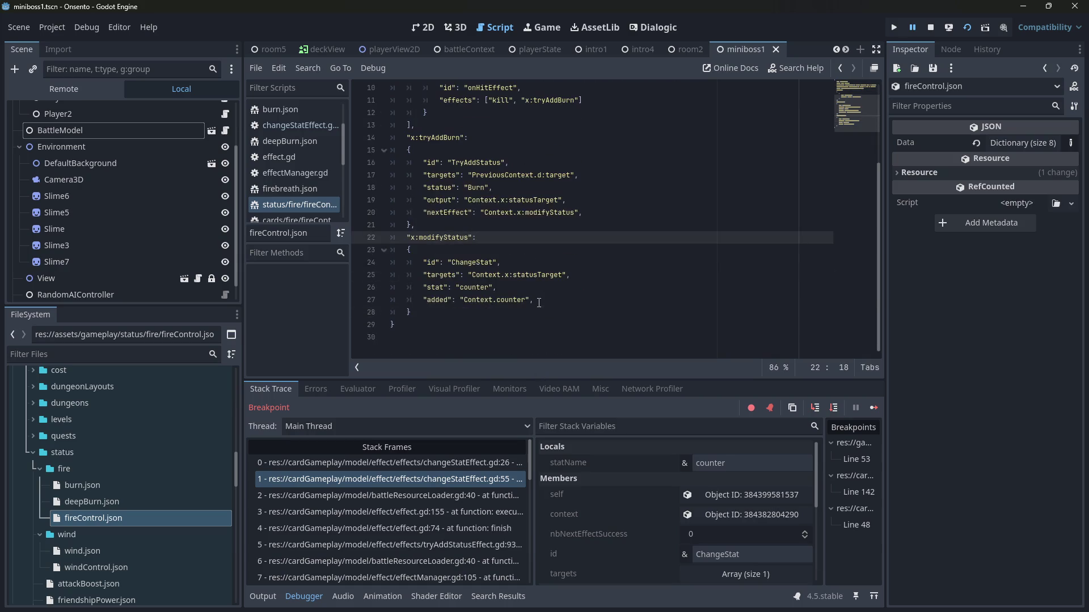
scroll(539, 303, "up", 1)
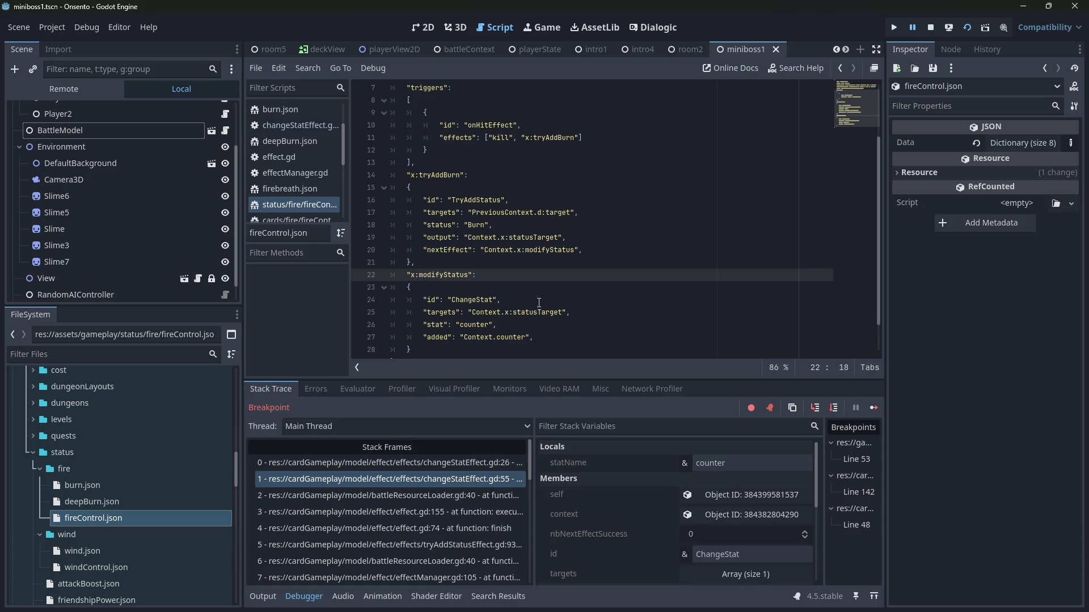
scroll(539, 303, "up", 2)
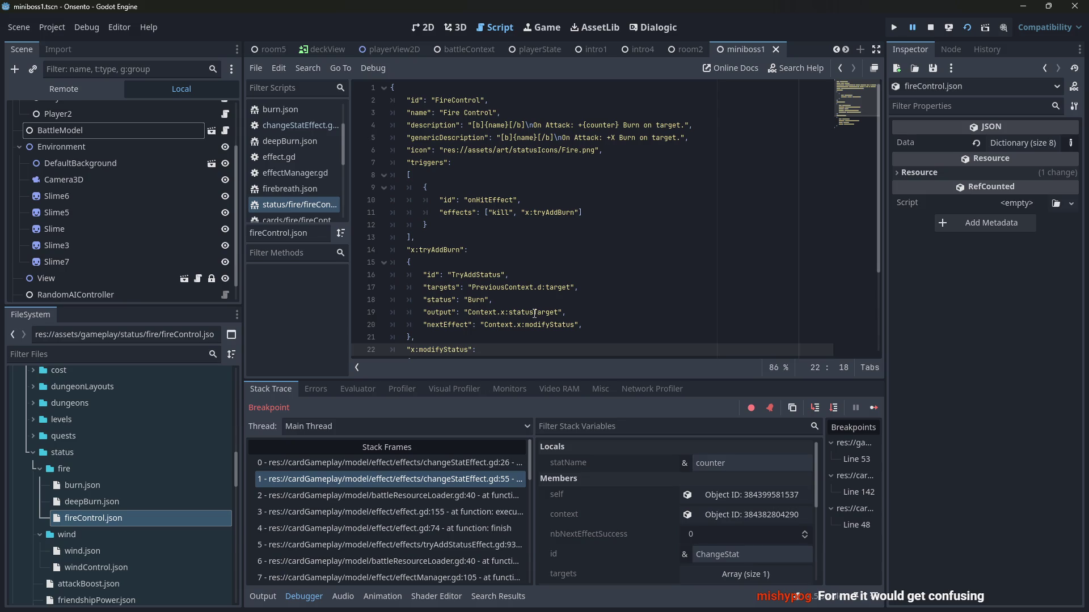
scroll(534, 314, "down", 1)
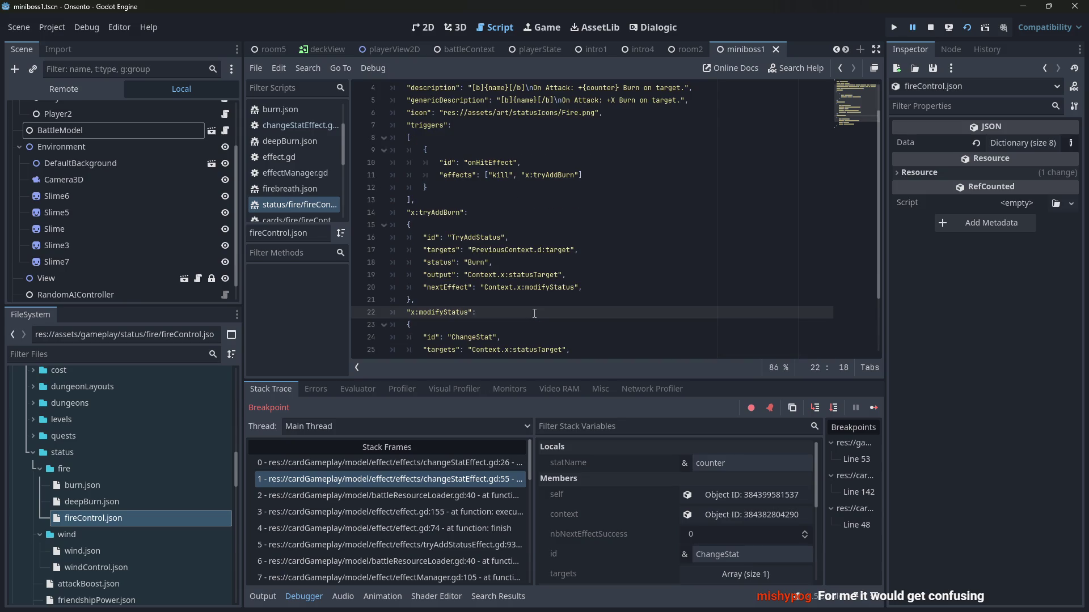
double_click(526, 288)
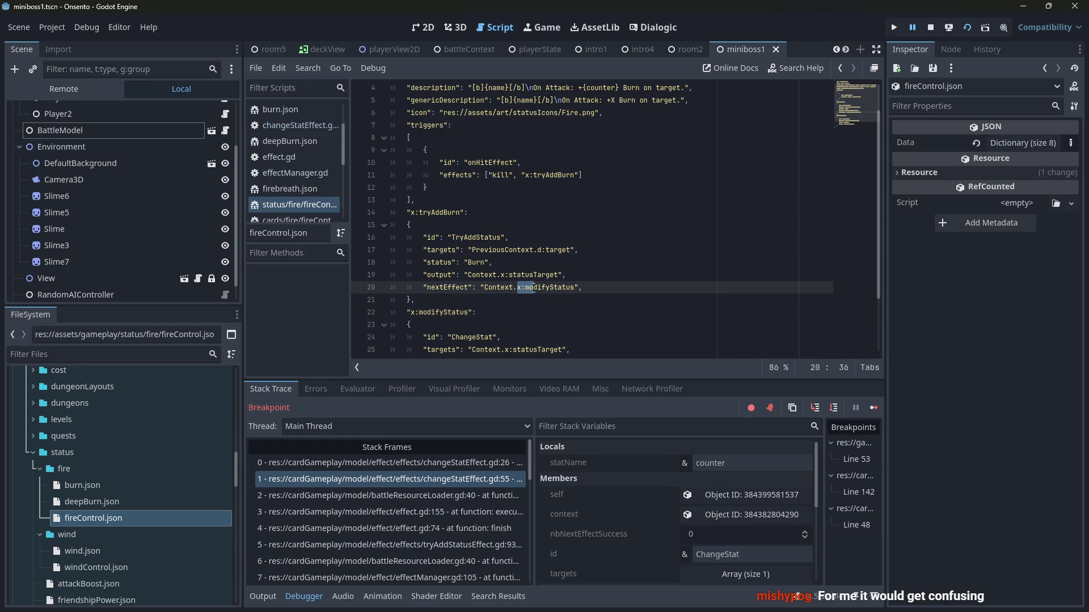
left_click_drag(527, 287, 575, 287)
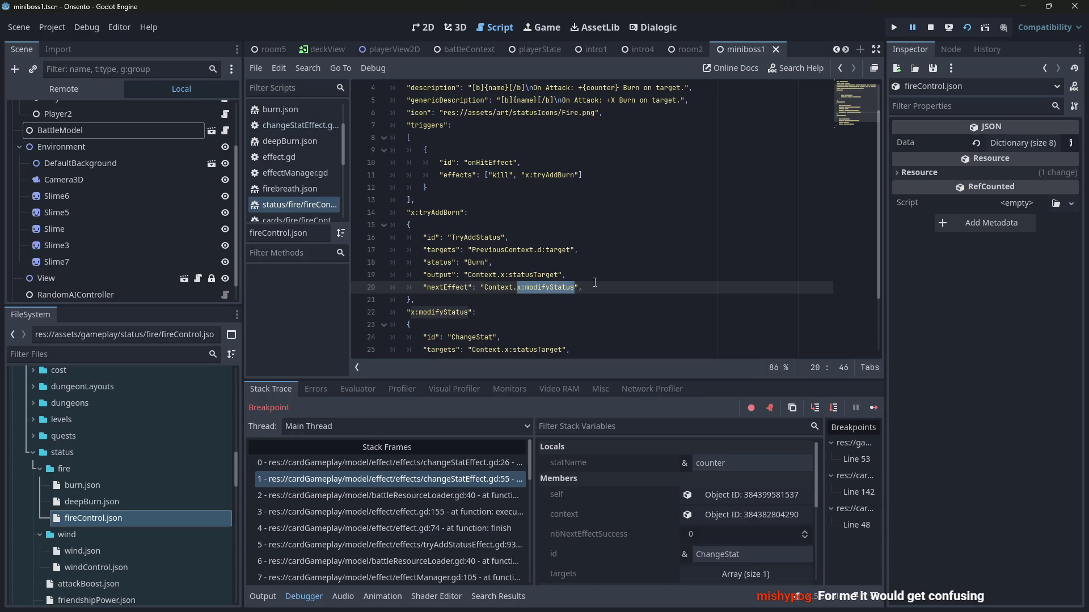
key("ctrl+d")
key("Left")
key("Delete")
key("Delete")
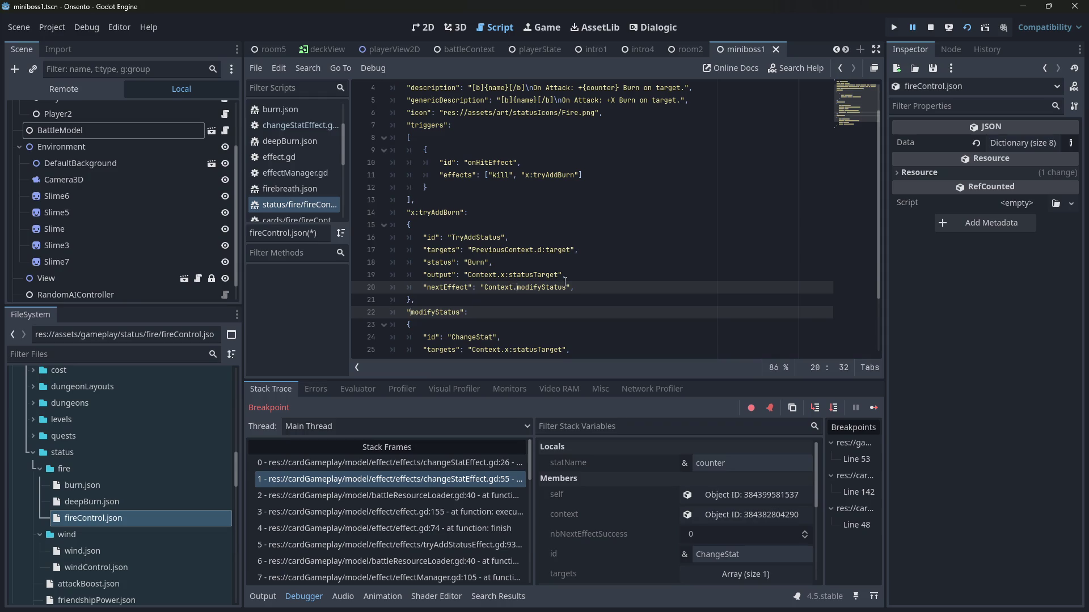
key("ctrl+z")
key("ctrl+z")
key("ctrl+z")
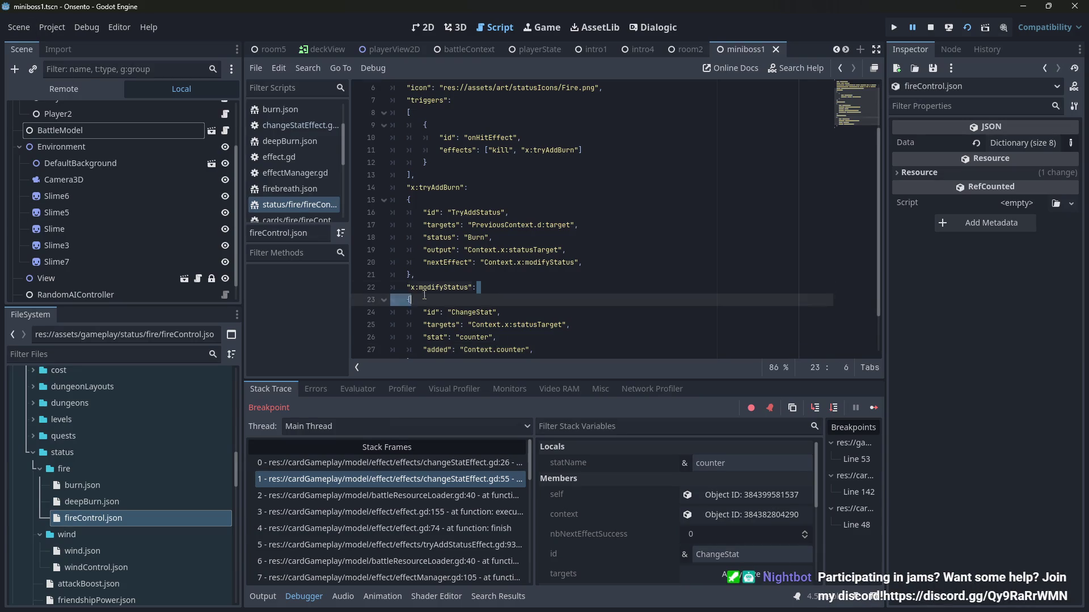
double_click(432, 286)
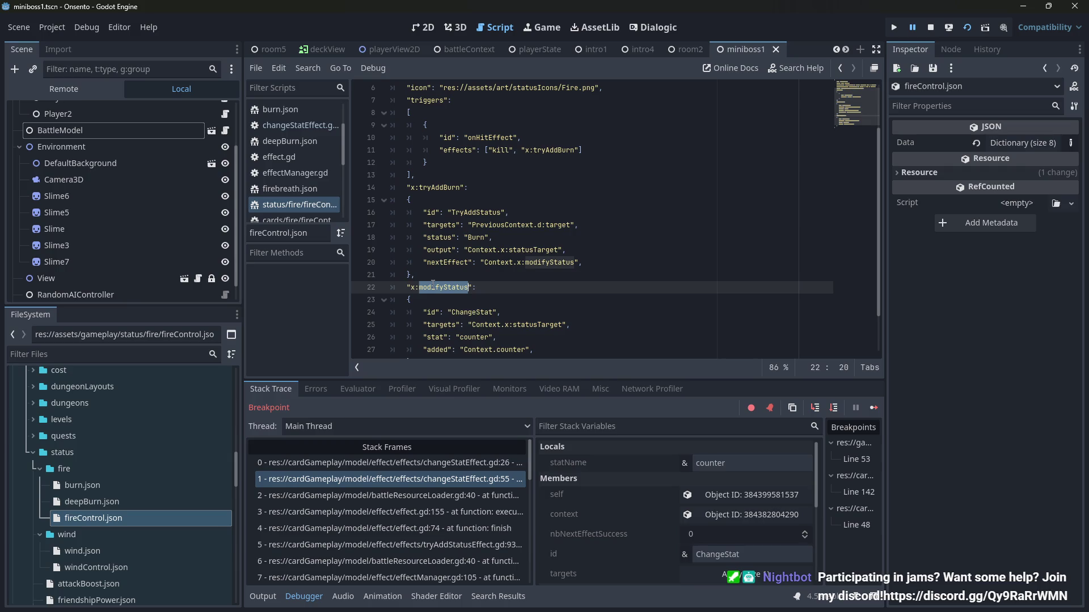
left_click(430, 285)
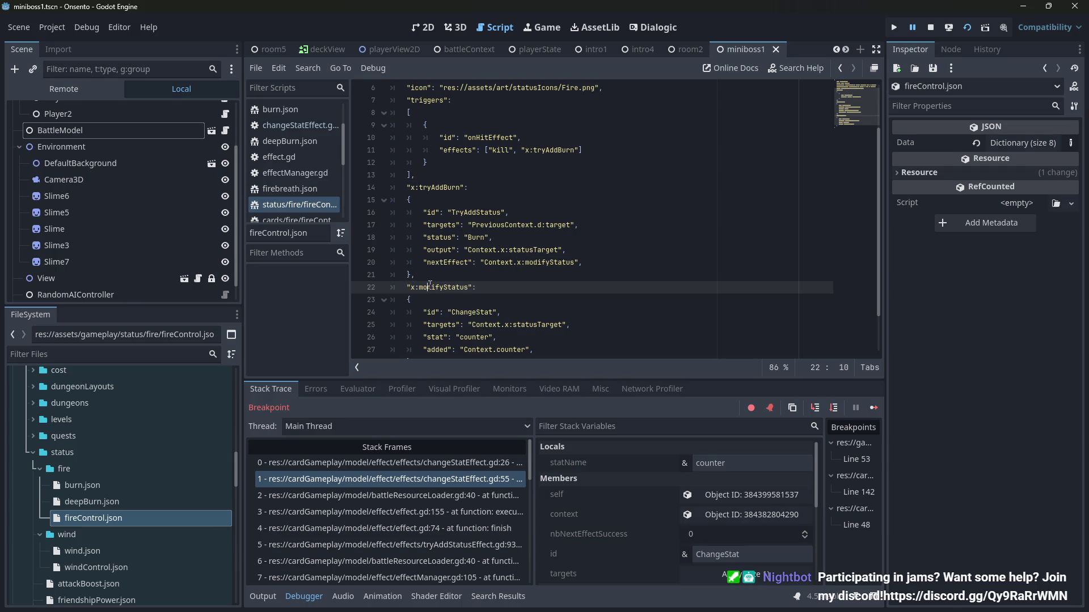
double_click(509, 262)
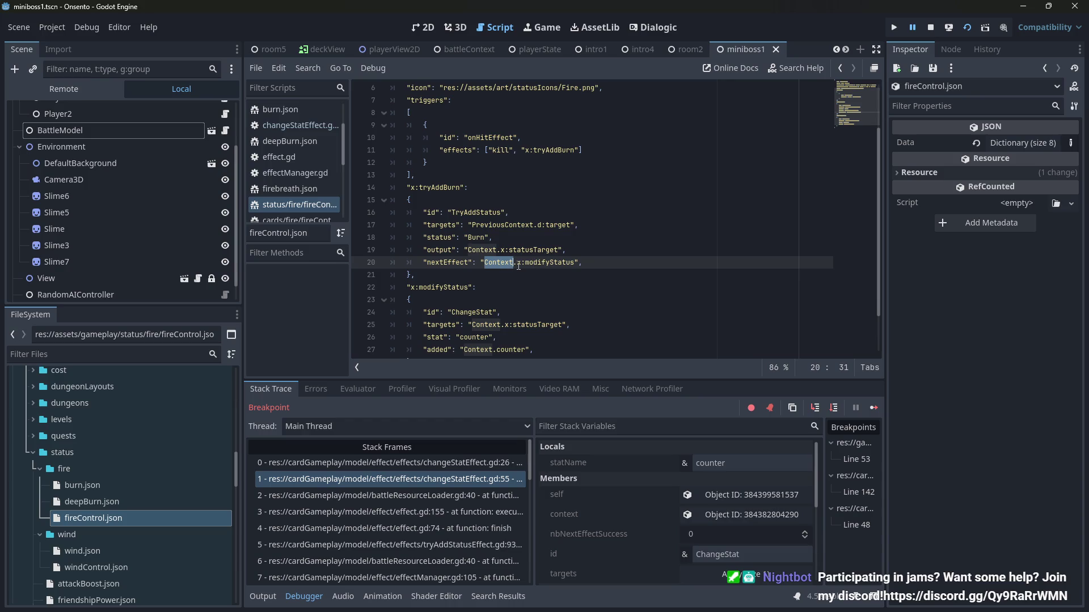
left_click(520, 265)
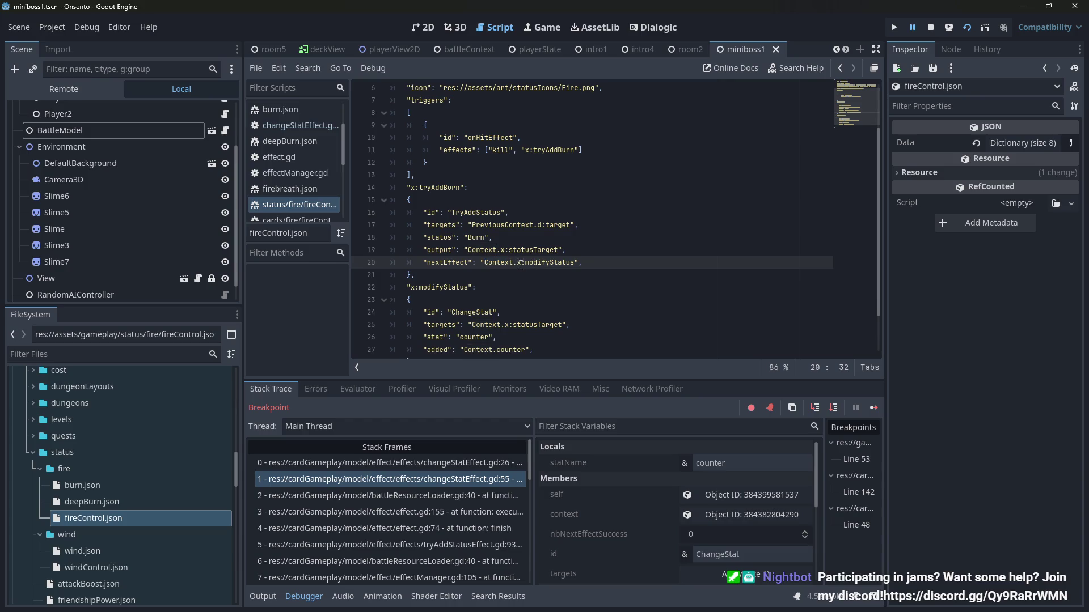
key("shift+Left")
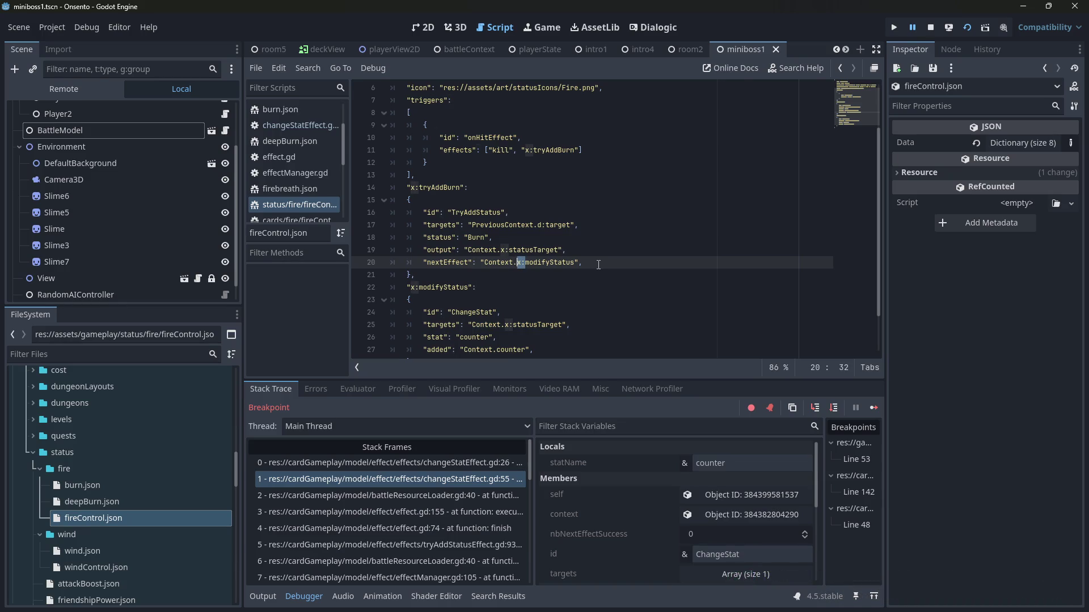
scroll(564, 273, "up", 2)
scroll(543, 275, "down", 2)
key("Left")
key("ctrl+d")
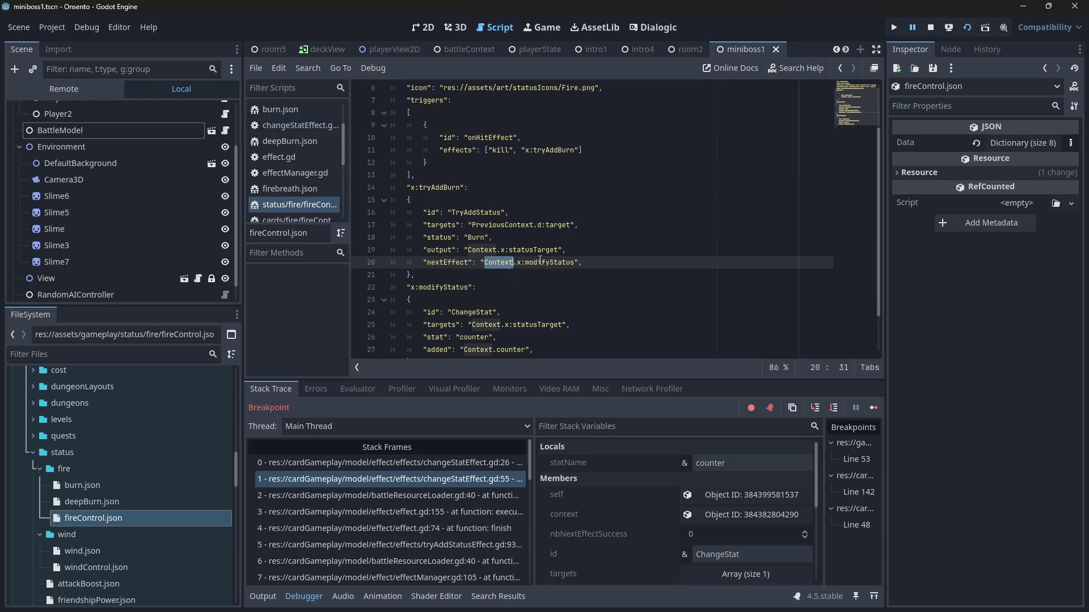
scroll(536, 244, "up", 2)
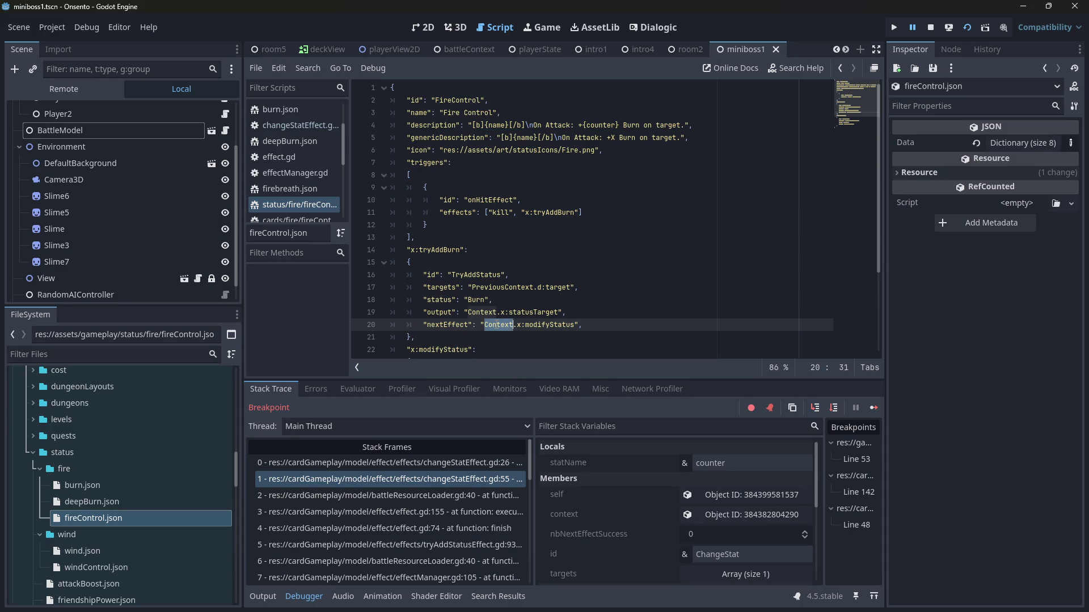
scroll(471, 305, "down", 3)
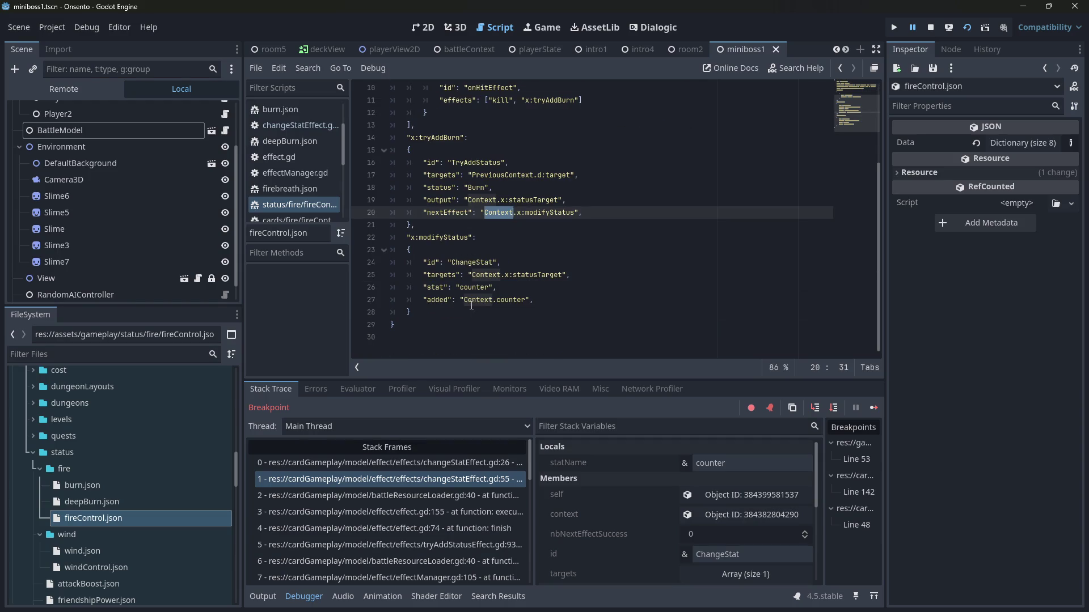
scroll(472, 305, "up", 1)
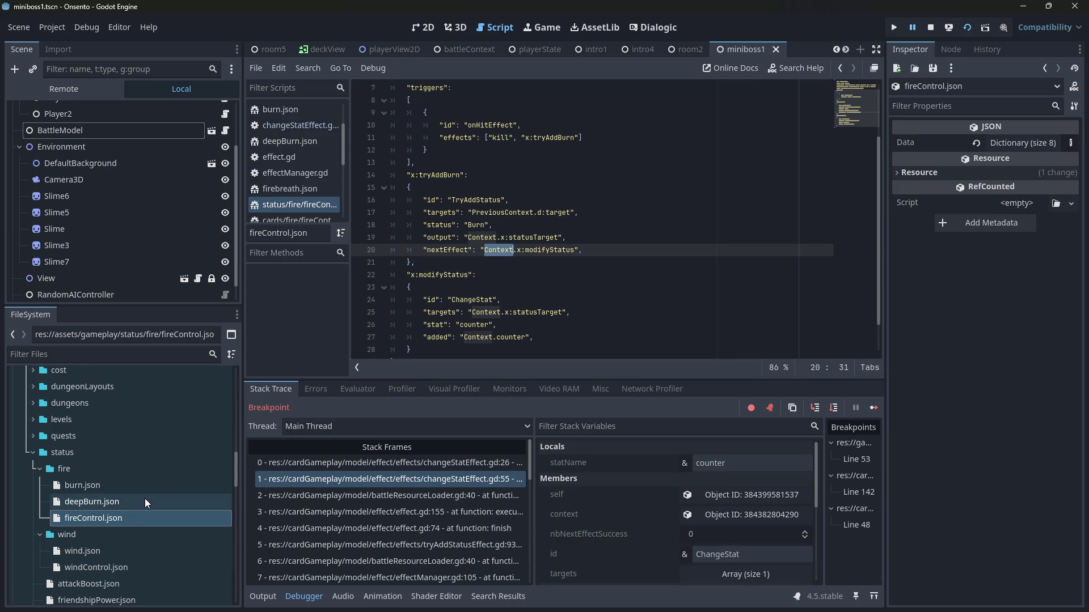
scroll(144, 498, "down", 2)
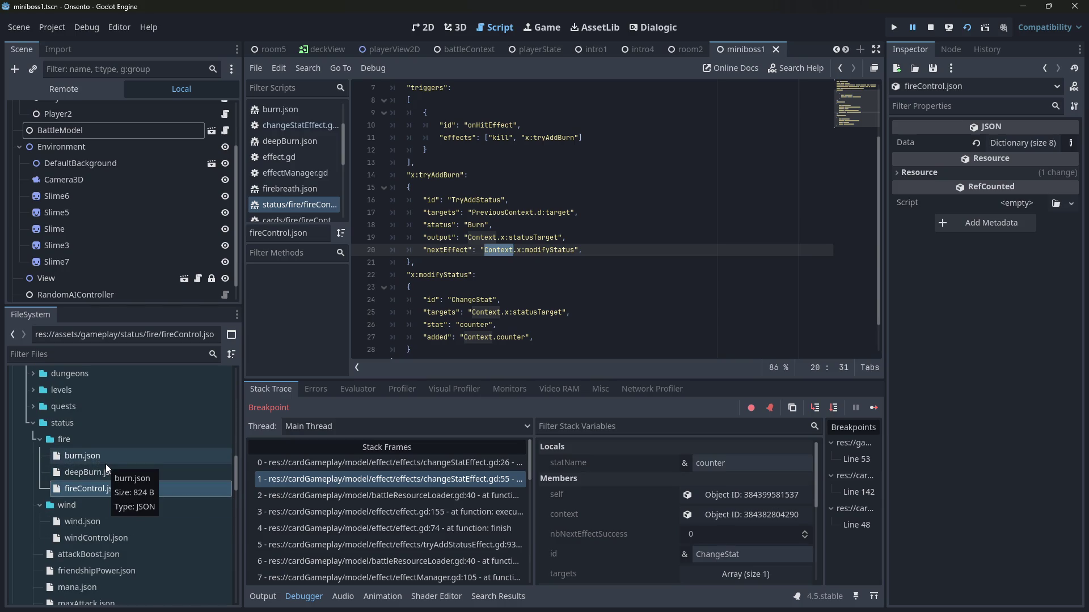
left_click(107, 483)
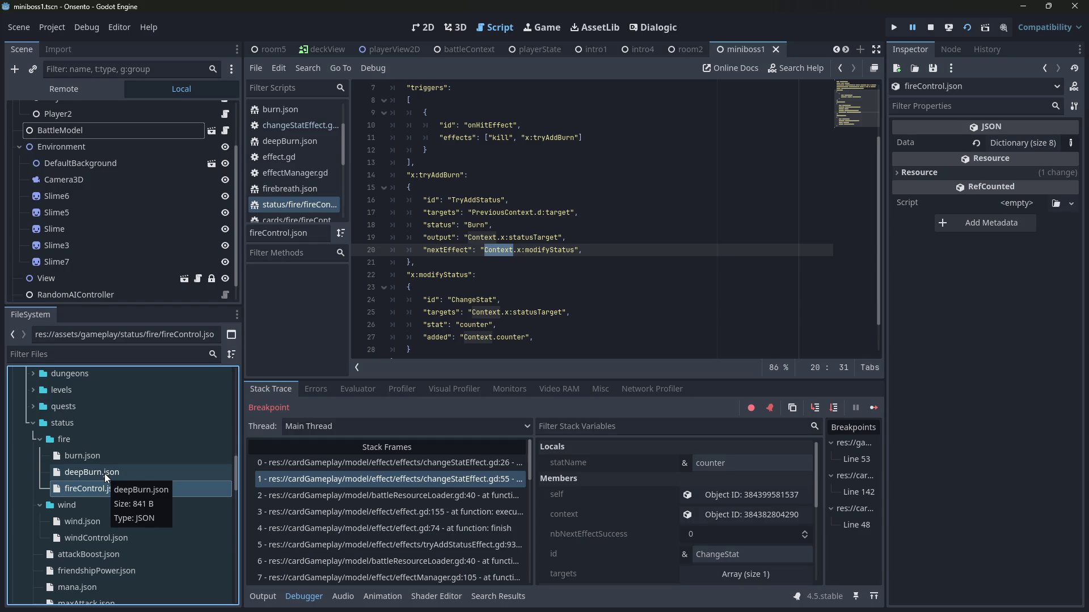
double_click(495, 250)
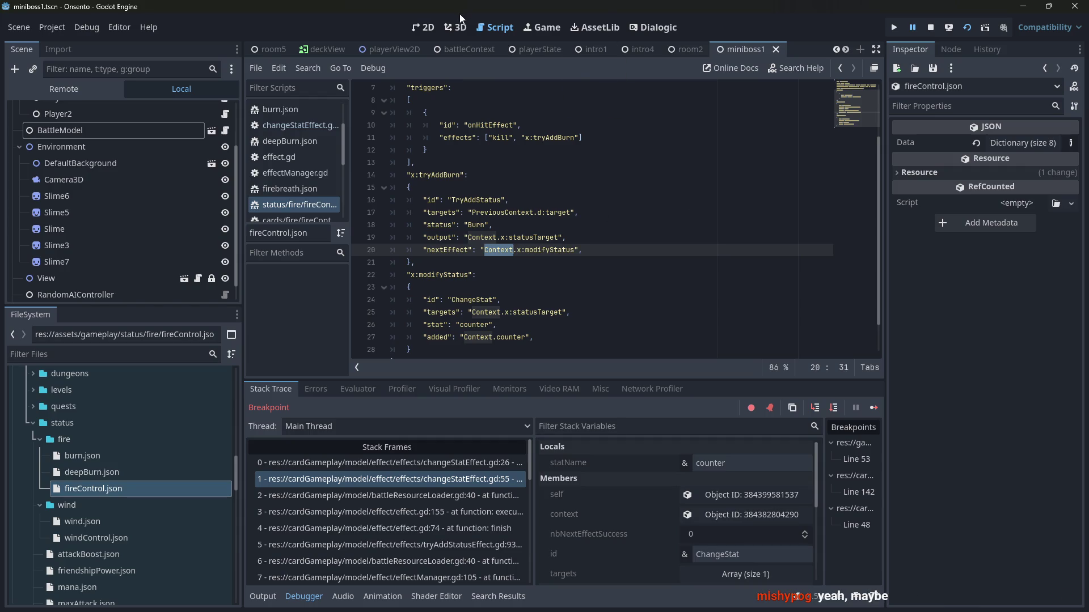
scroll(446, 210, "up", 2)
scroll(446, 210, "down", 3)
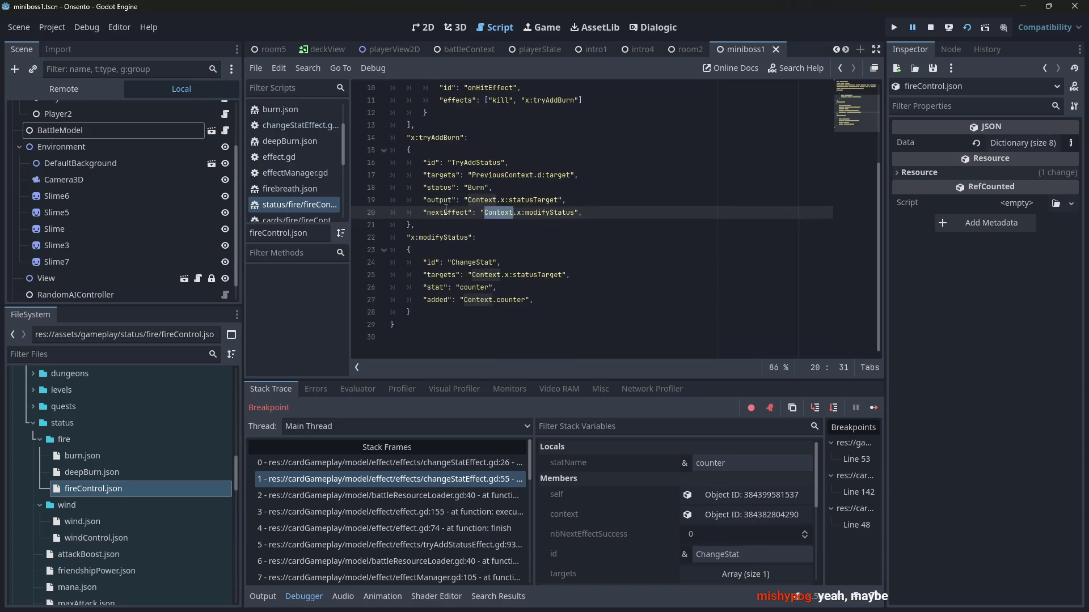
scroll(397, 107, "up", 2)
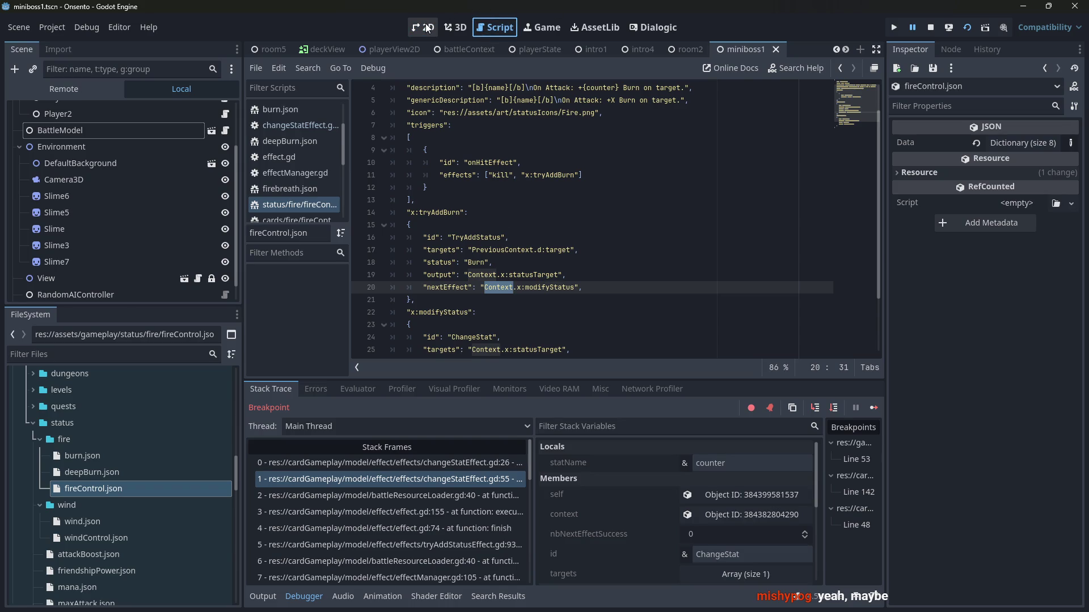
Step: In changeStatEffect.gd, strip line 25's indent and blank lines under the absoluteVariableContext check, undoing the last deletion
left_click(280, 131)
scroll(599, 205, "up", 2)
left_click(607, 239)
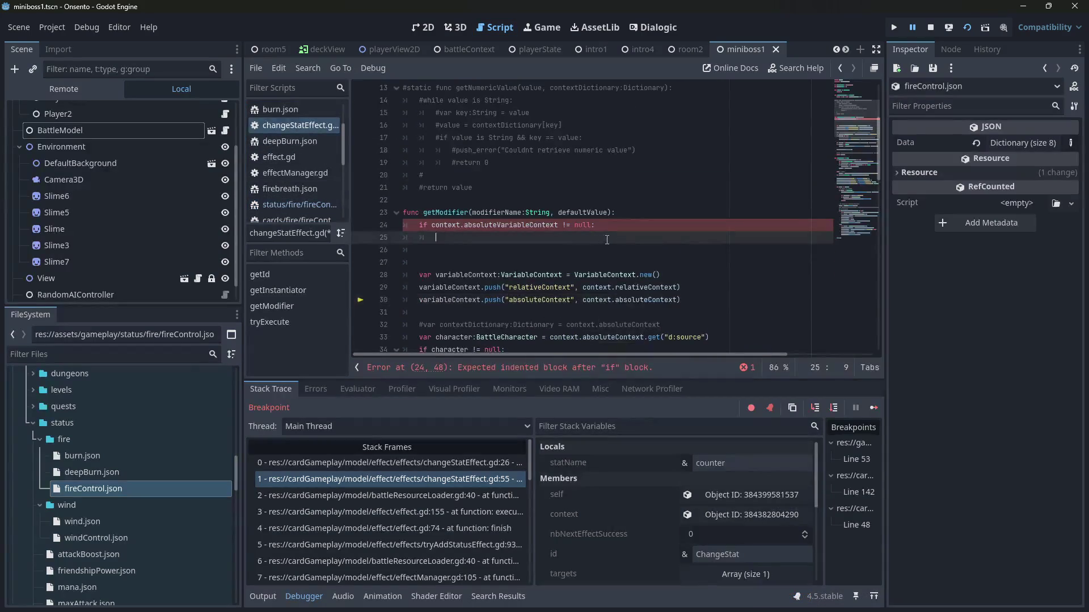
key("BackSpace")
key("Delete")
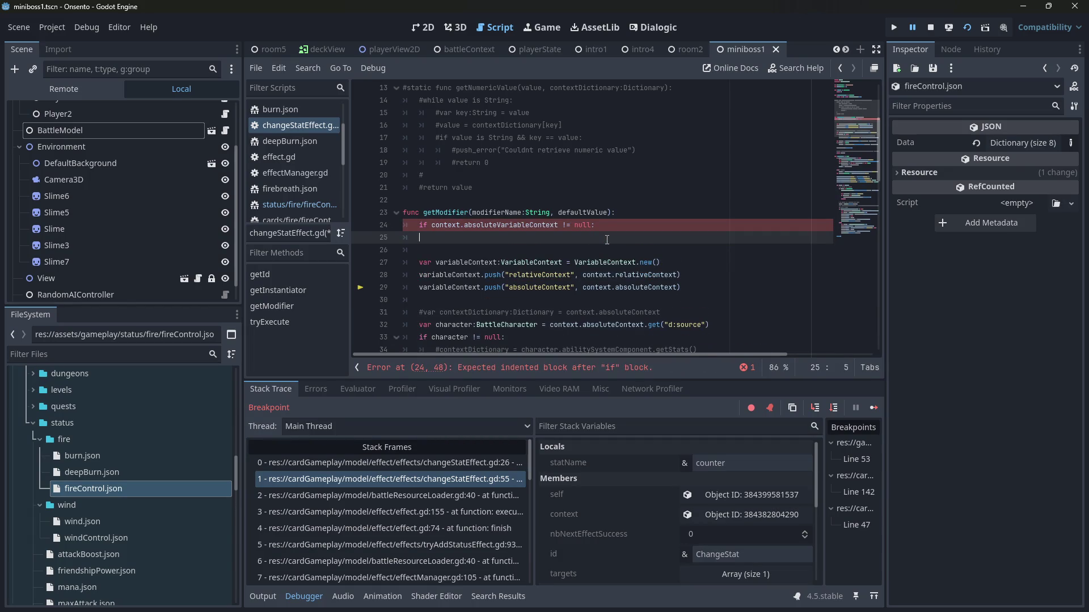
key("Delete")
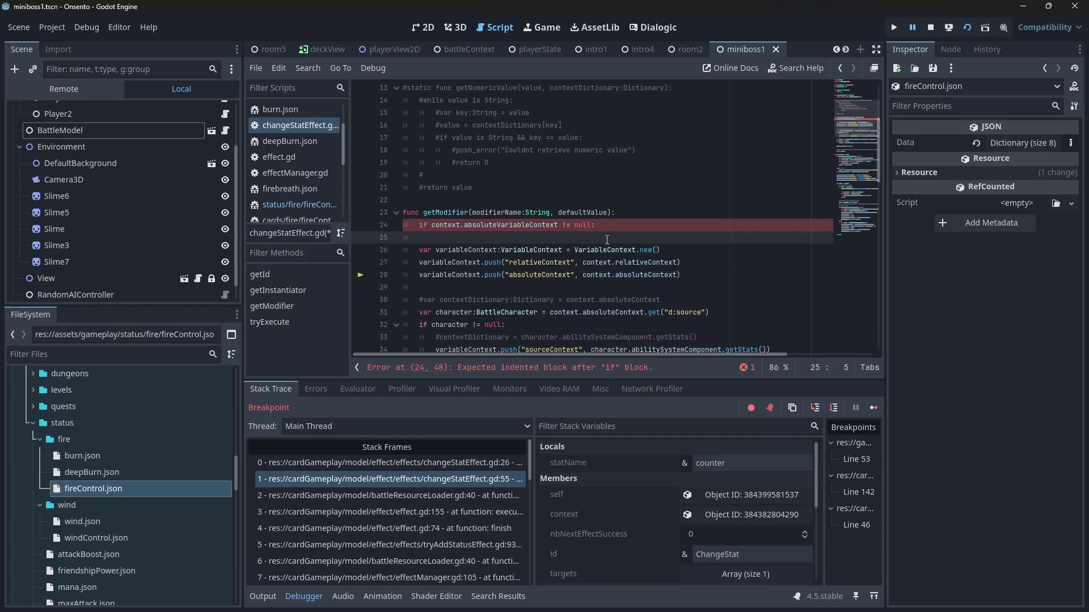
key("ctrl+z")
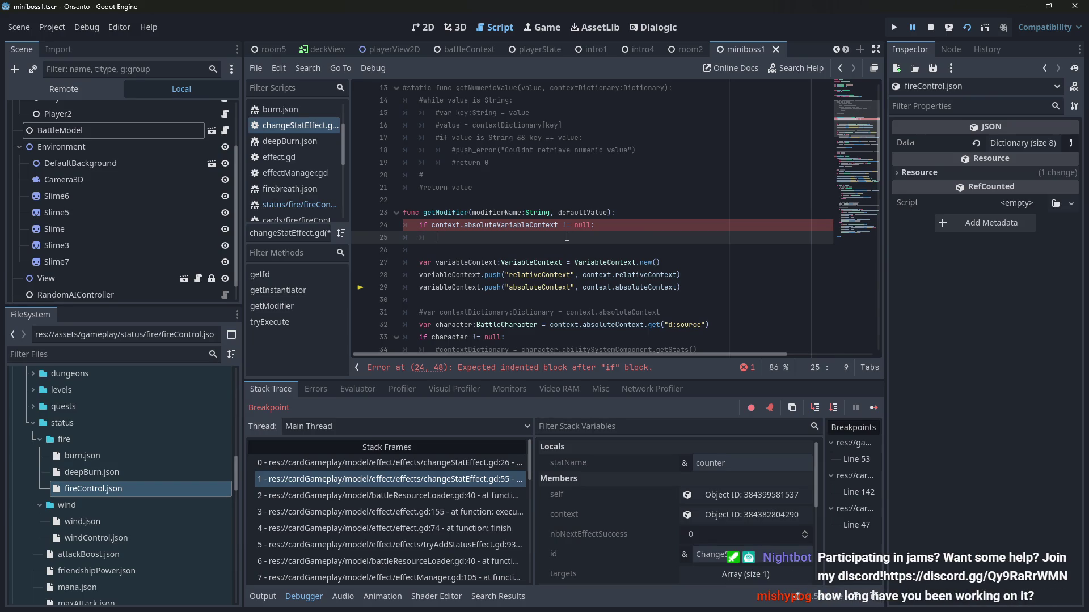
Step: Indent line 25 back inside the absoluteVariableContext if block
key("Tab")
Step: Copy line 37's modifier lookup into line 25 as modifier2 and save the script
scroll(572, 221, "down", 2)
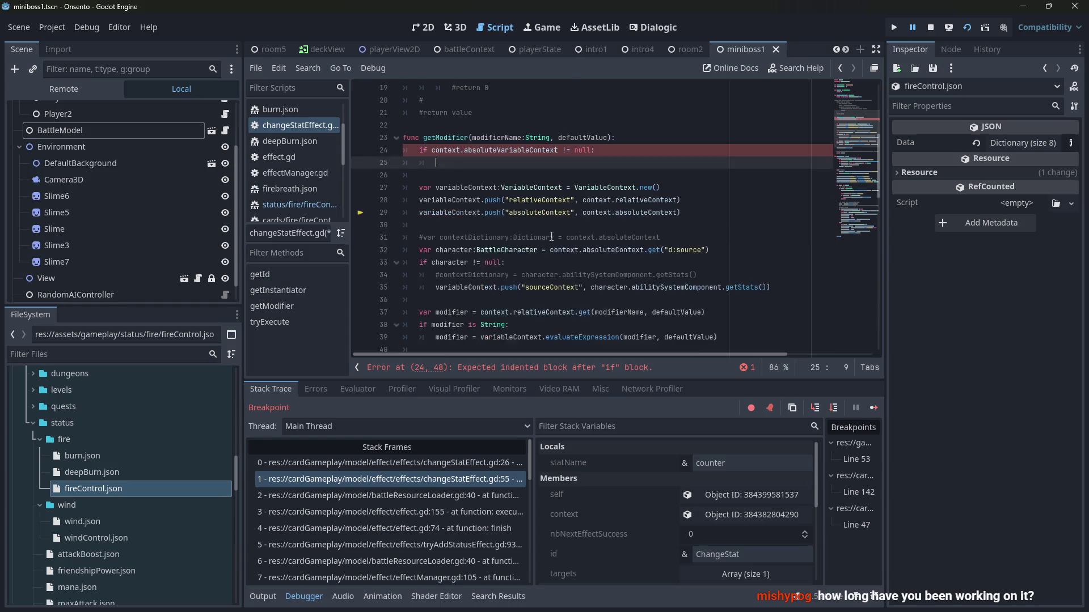
scroll(578, 216, "up", 1)
scroll(594, 195, "down", 2)
scroll(594, 196, "up", 1)
scroll(715, 295, "down", 1)
left_click_drag(732, 276, 313, 280)
key("ctrl+c")
left_click(449, 128)
key("ctrl+v")
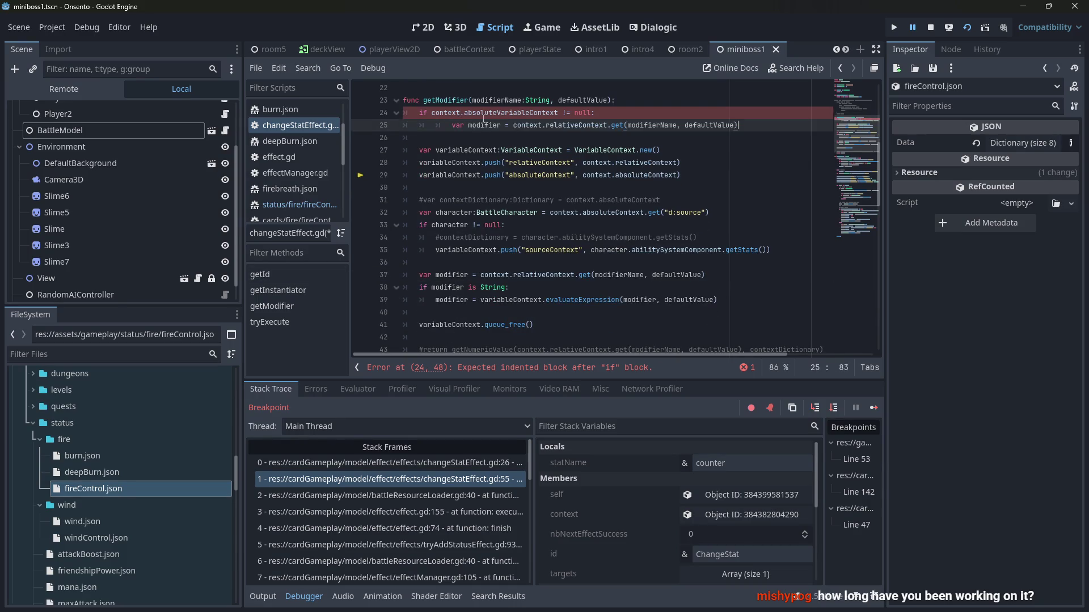
left_click(487, 125)
type("2")
key("ctrl+s")
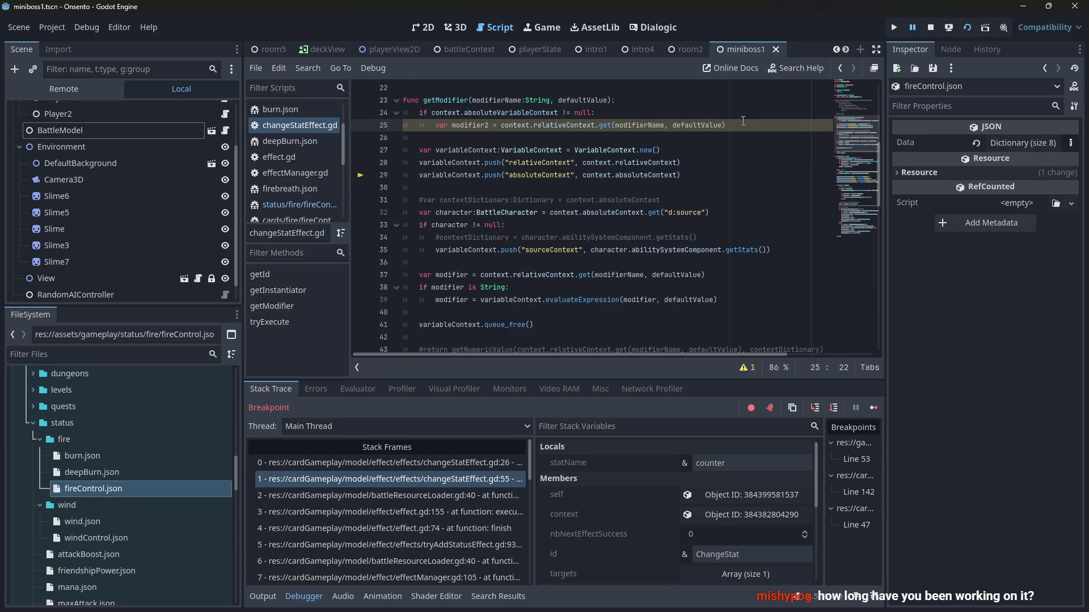
Step: Start a new line below it containing modifier2
left_click(741, 125)
key("Return")
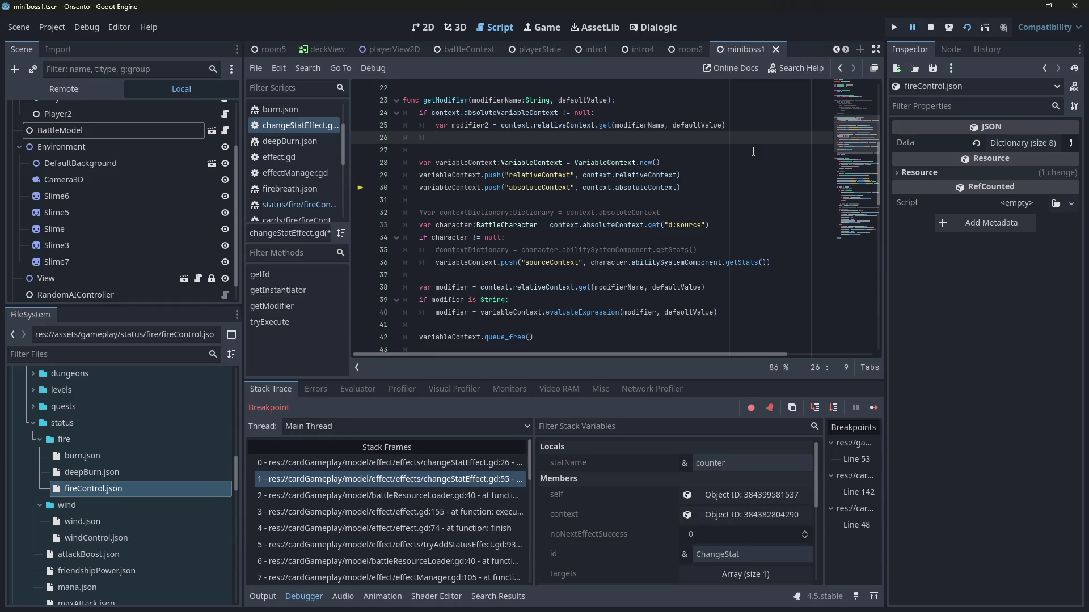
type("modifier2")
scroll(753, 151, "up", 1)
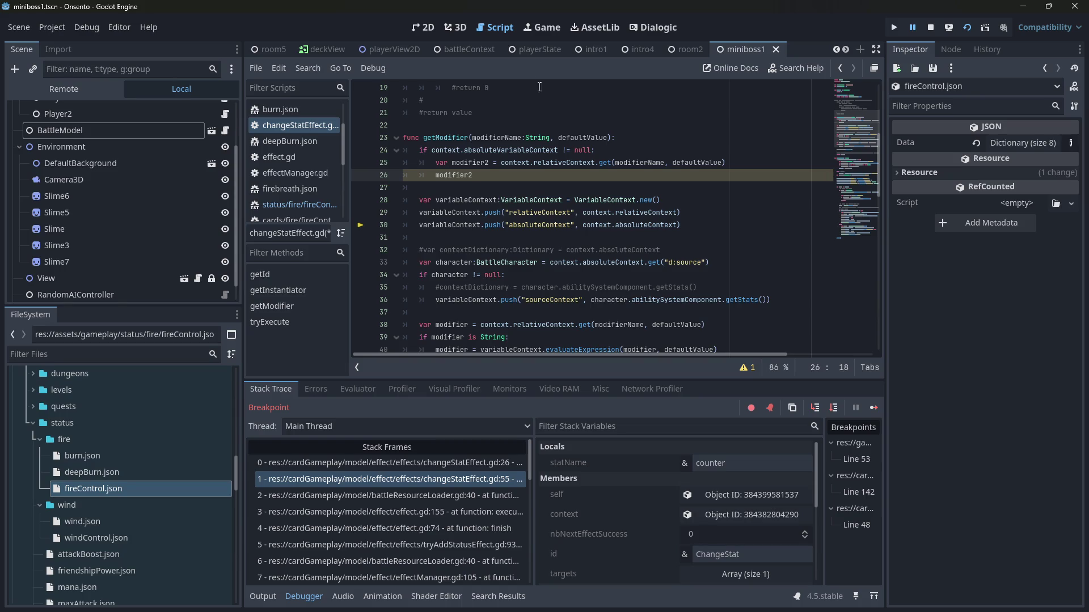
Step: Place the caret in getModifier's if block, then switch to the 2D editor showing miniboss1
left_click(496, 184)
left_click(483, 175)
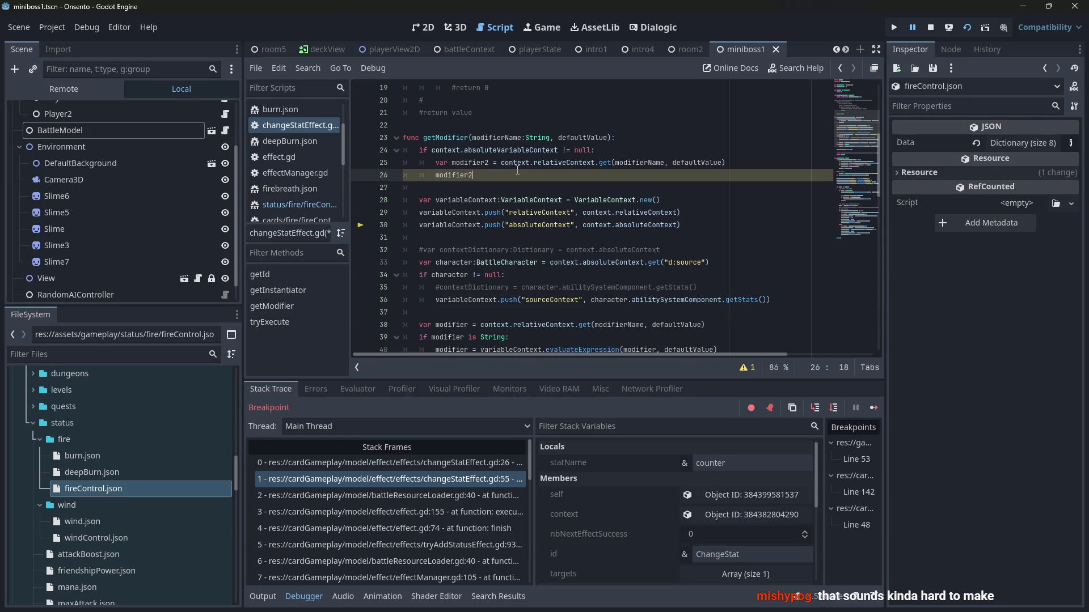
left_click(416, 29)
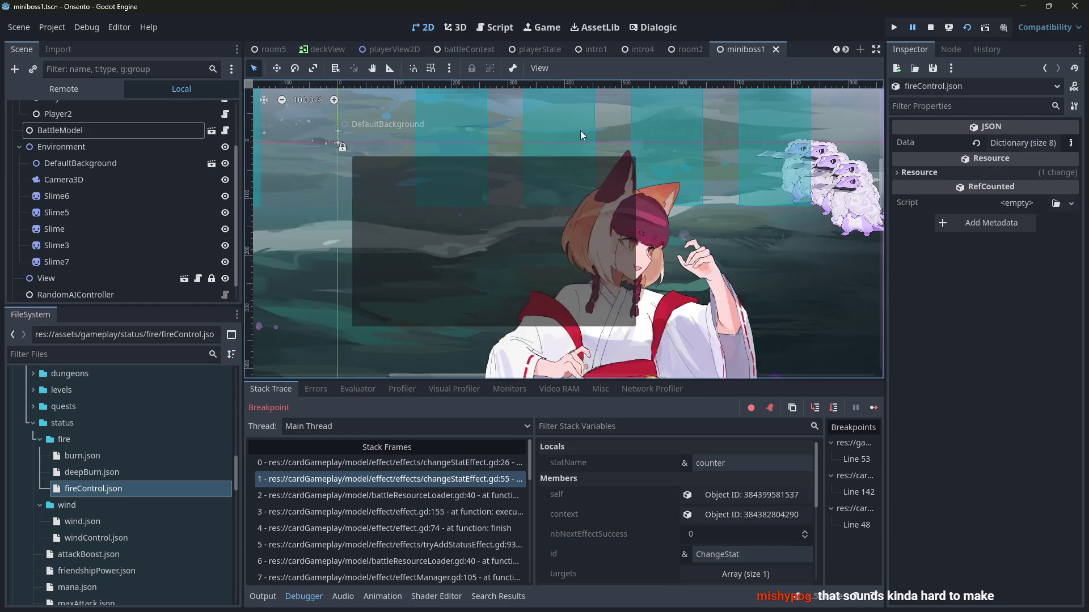
Step: Toggle between the 2D view and changeStatEffect.gd, then resume the paused game with F12
left_click(501, 29)
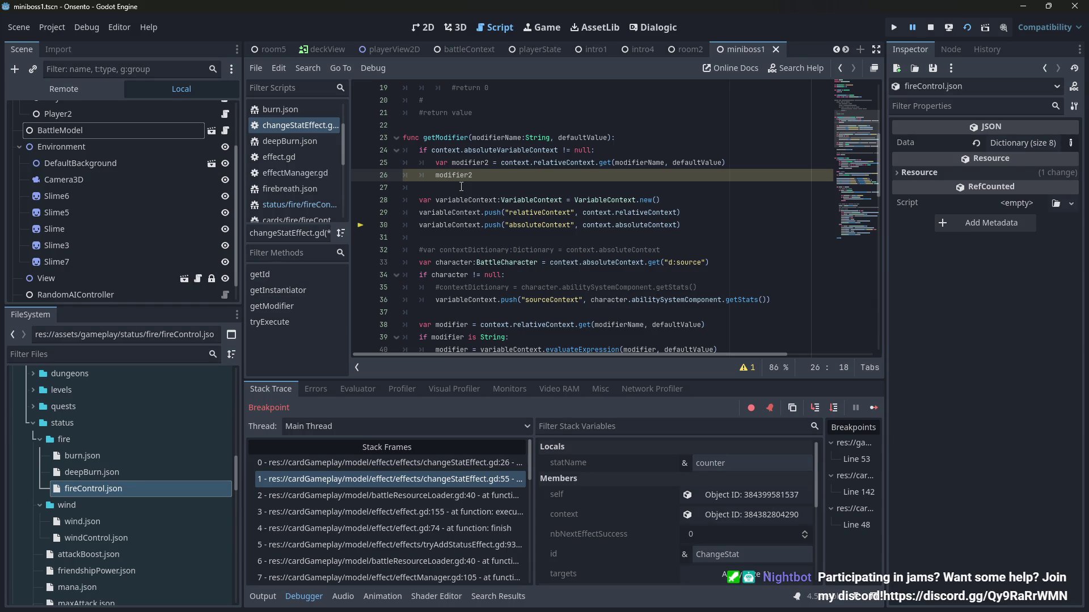
left_click(435, 26)
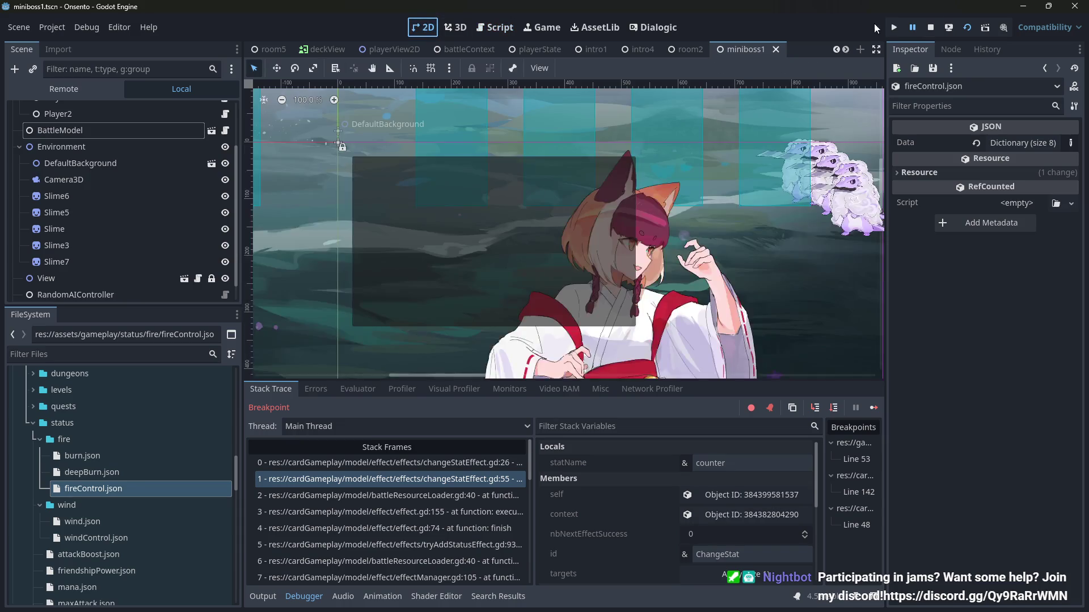
left_click(512, 29)
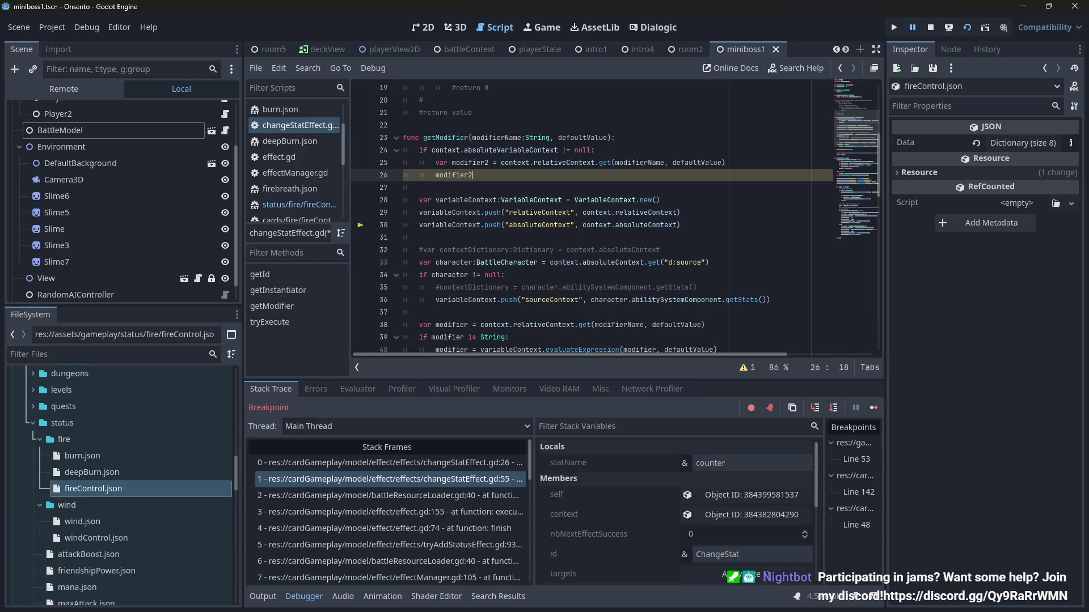
key("F12")
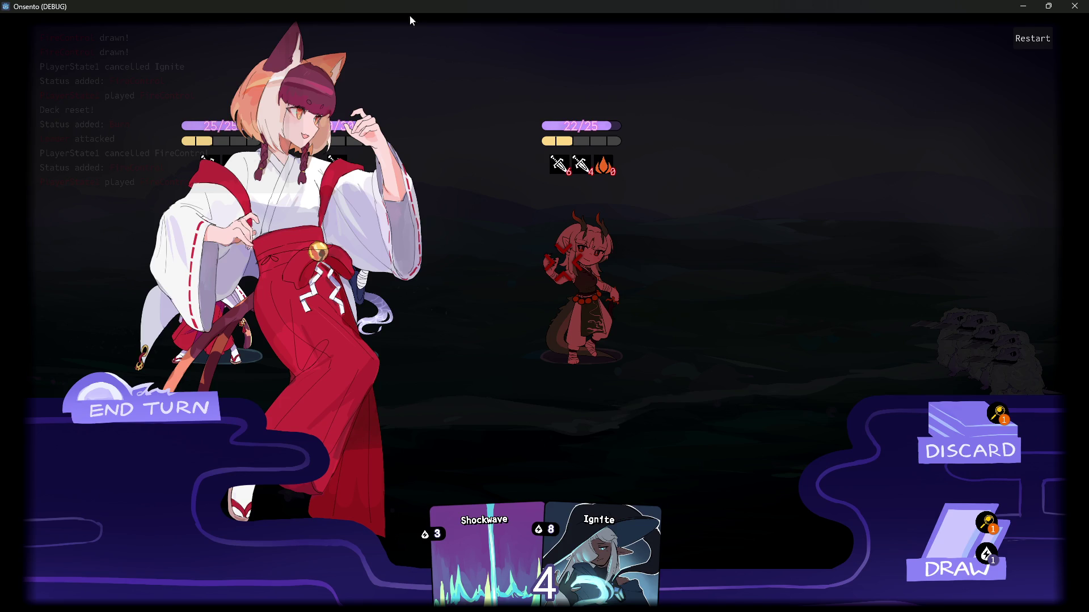
Step: Minimize the Onsento debug window to return to the paused Godot editor
left_click(1023, 6)
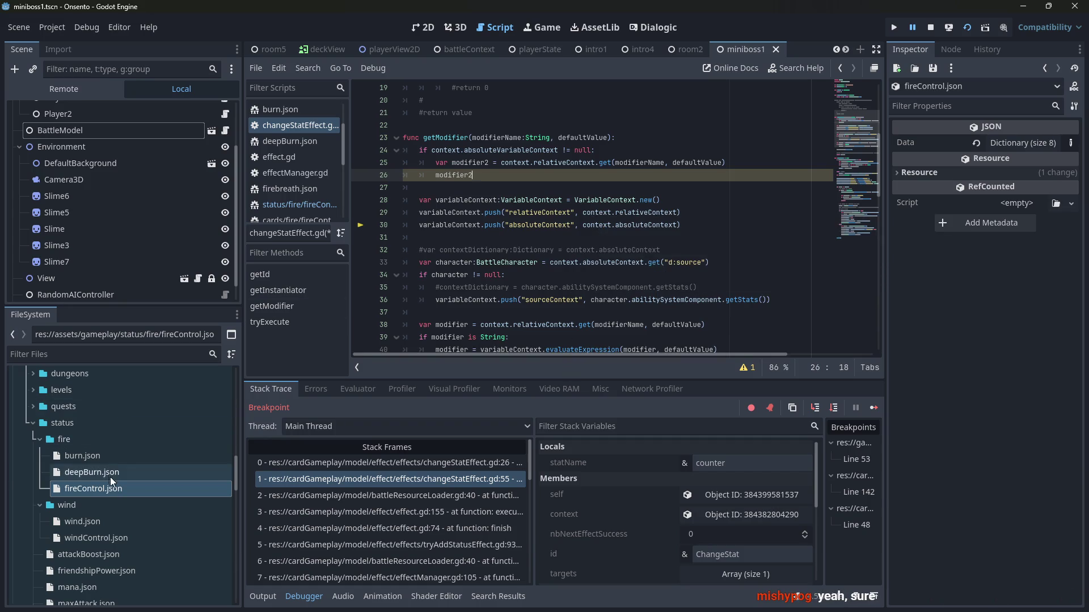
Step: Browse the FileSystem dock and check relativeContext's docs while line 26 becomes 'modifier2.'
scroll(108, 470, "down", 5)
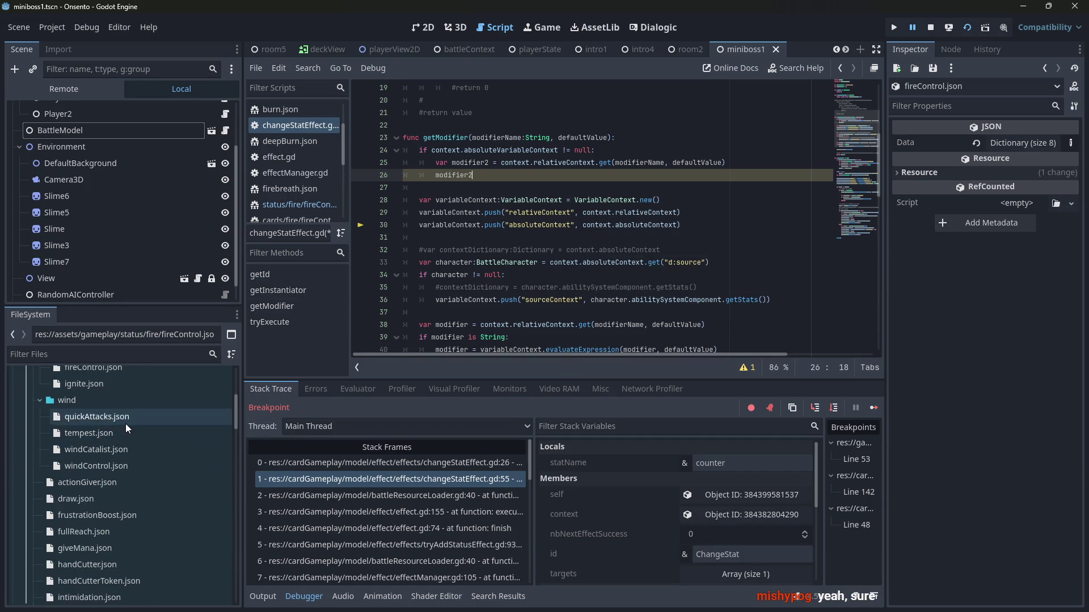
scroll(125, 445, "down", 5)
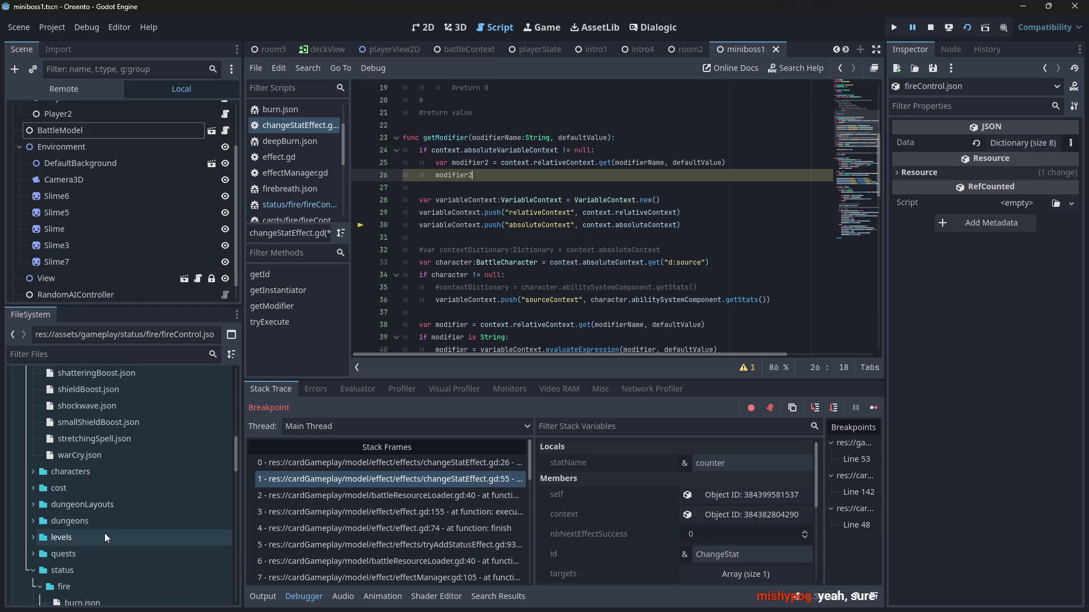
scroll(105, 539, "down", 3)
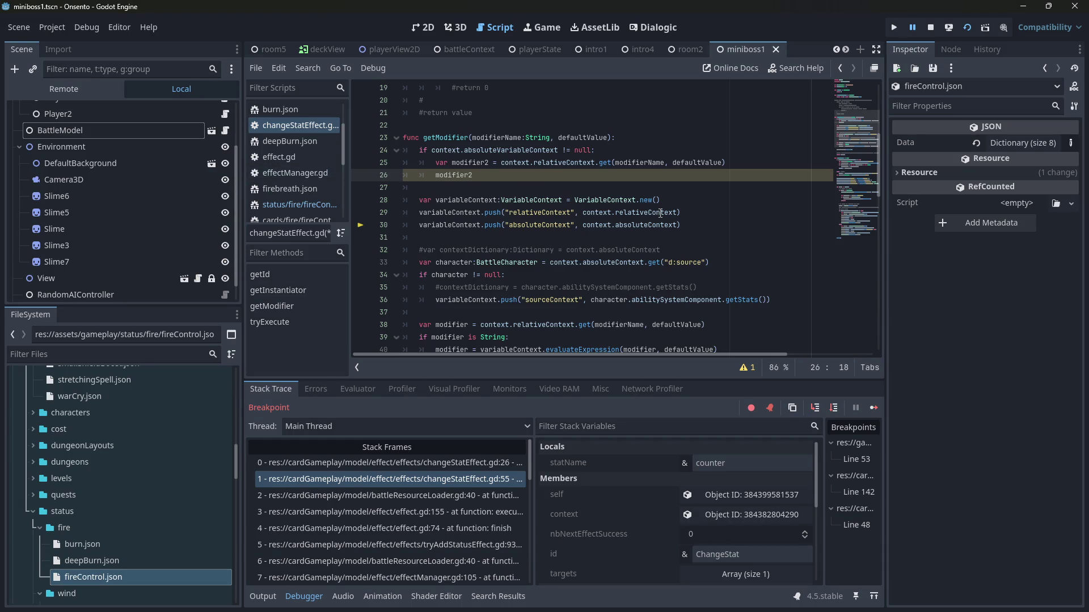
mouse_move(661, 213)
type(".")
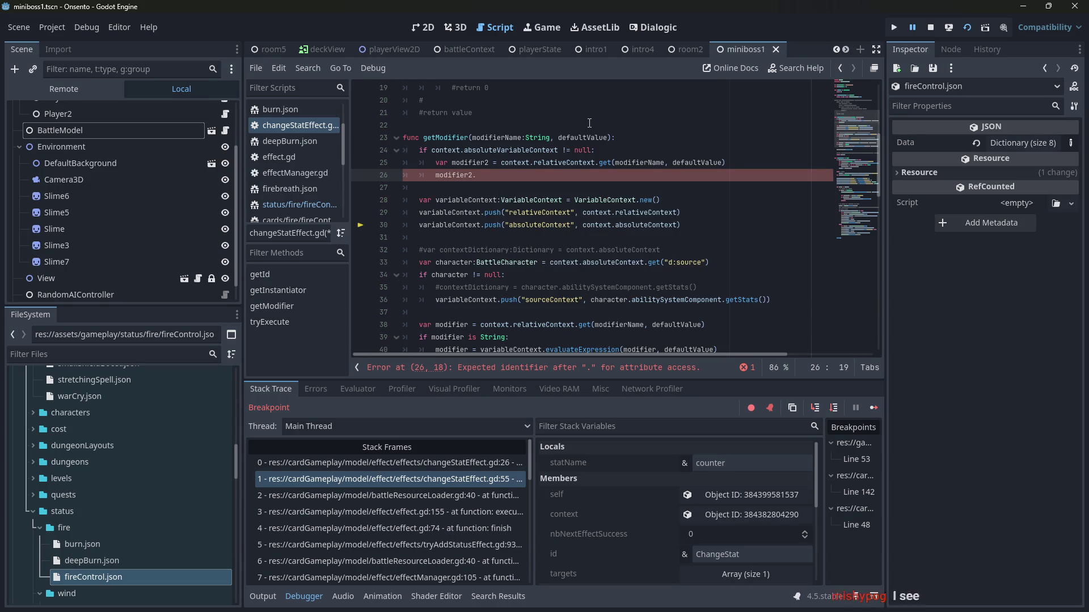
Step: Replace 'modifier2.' on line 26 with a copied 'if modifier is String:' check
scroll(518, 245, "down", 2)
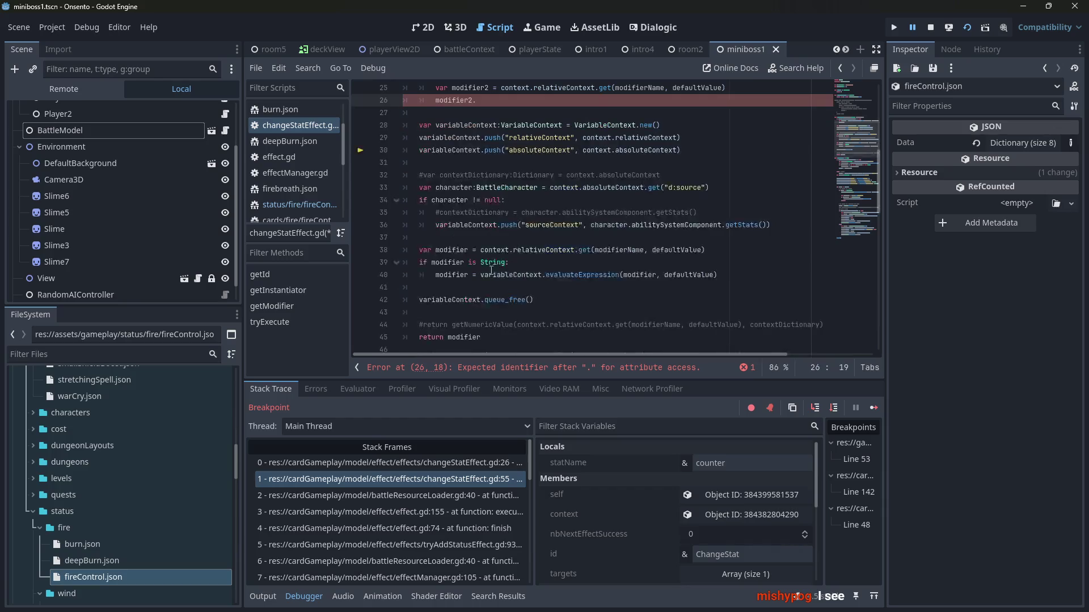
left_click_drag(508, 262, 421, 262)
right_click(420, 262)
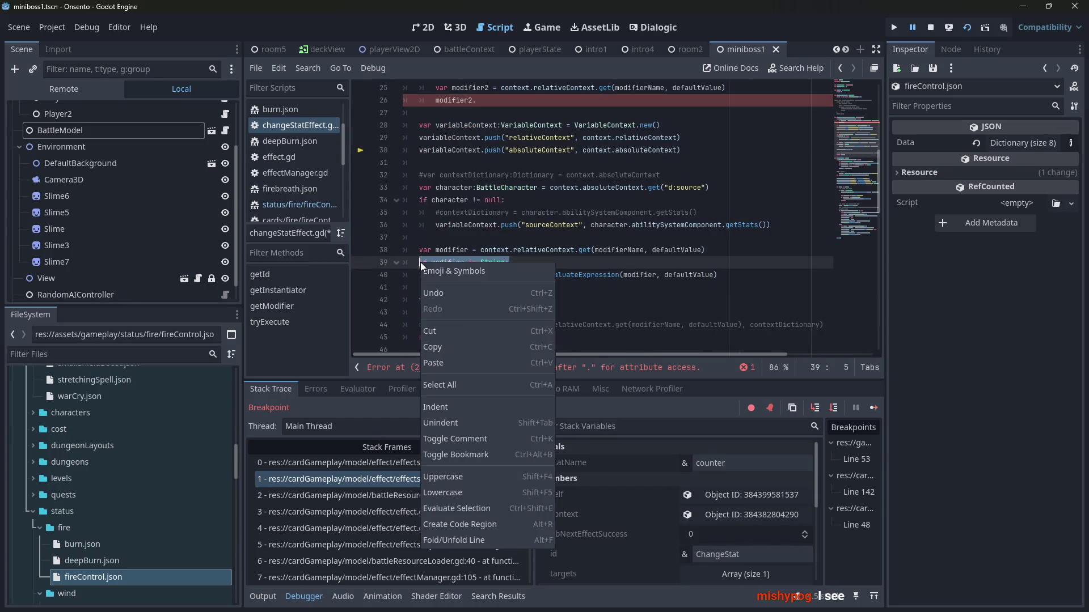
left_click(447, 343)
left_click(435, 101)
scroll(436, 101, "up", 2)
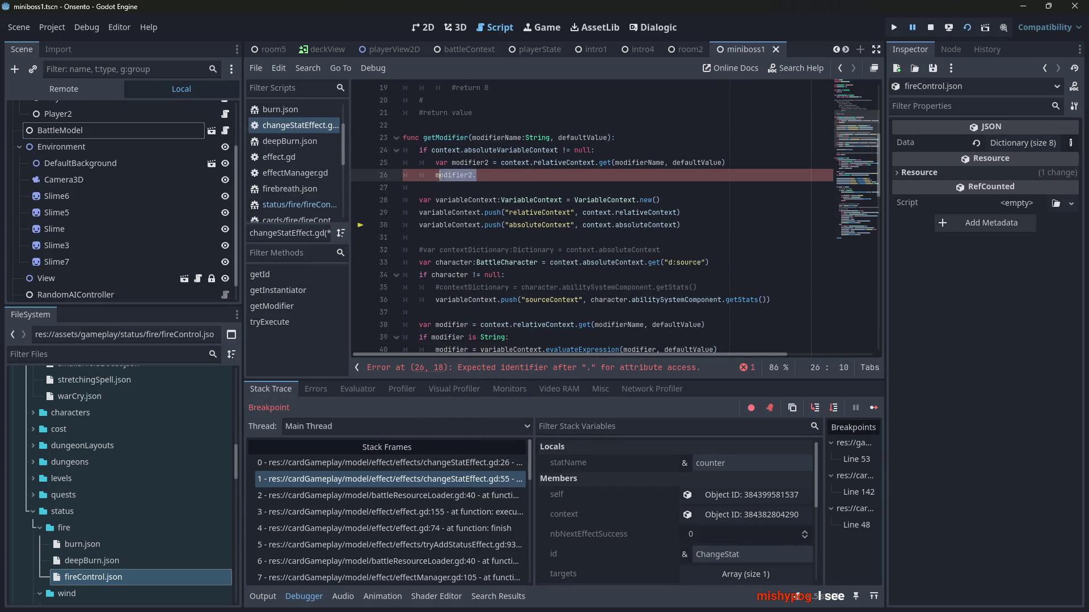
key("ctrl+v")
key("Return")
Step: Start line 27 with 'context.absoluteVariableContext.' copied from line 24
scroll(640, 295, "down", 1)
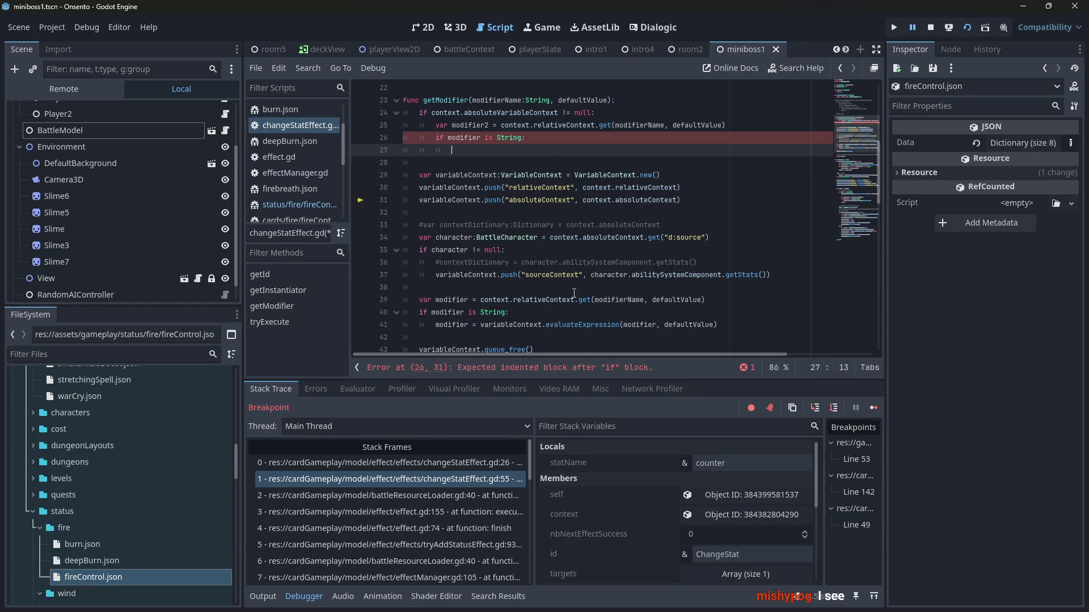
scroll(629, 332, "down", 1)
scroll(630, 332, "up", 1)
double_click(517, 101)
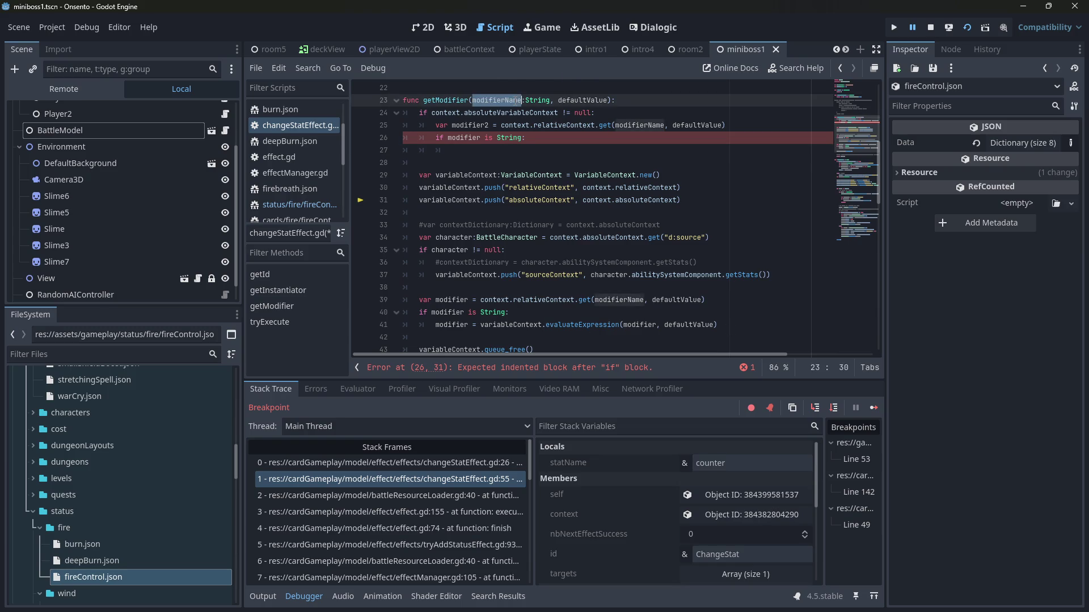
scroll(534, 176, "up", 1)
left_click_drag(432, 151, 563, 150)
key("ctrl+c")
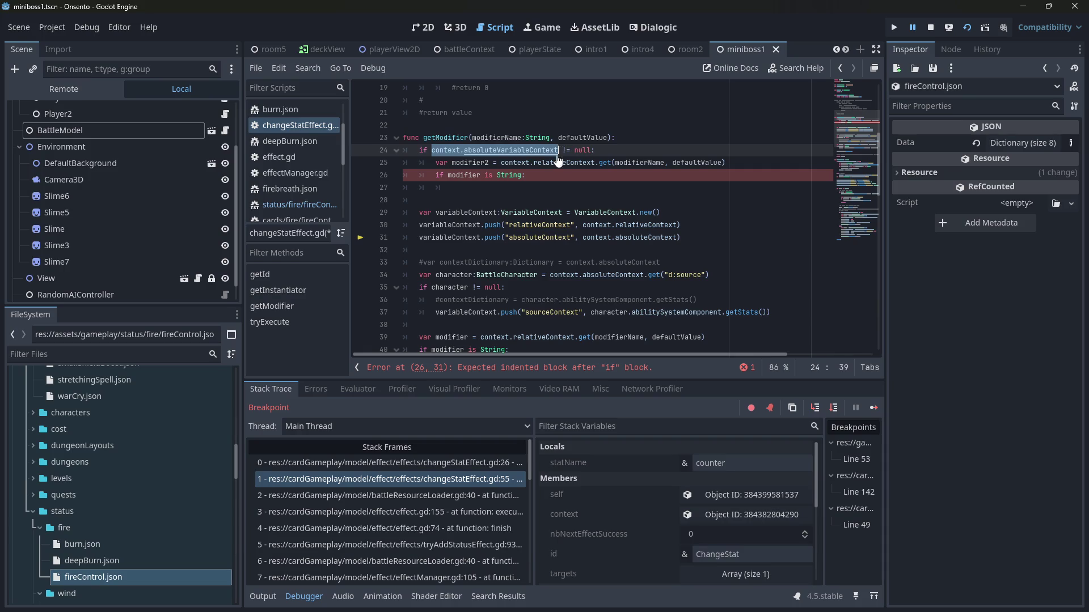
left_click(578, 187)
key("Tab")
key("ctrl+v")
type(".")
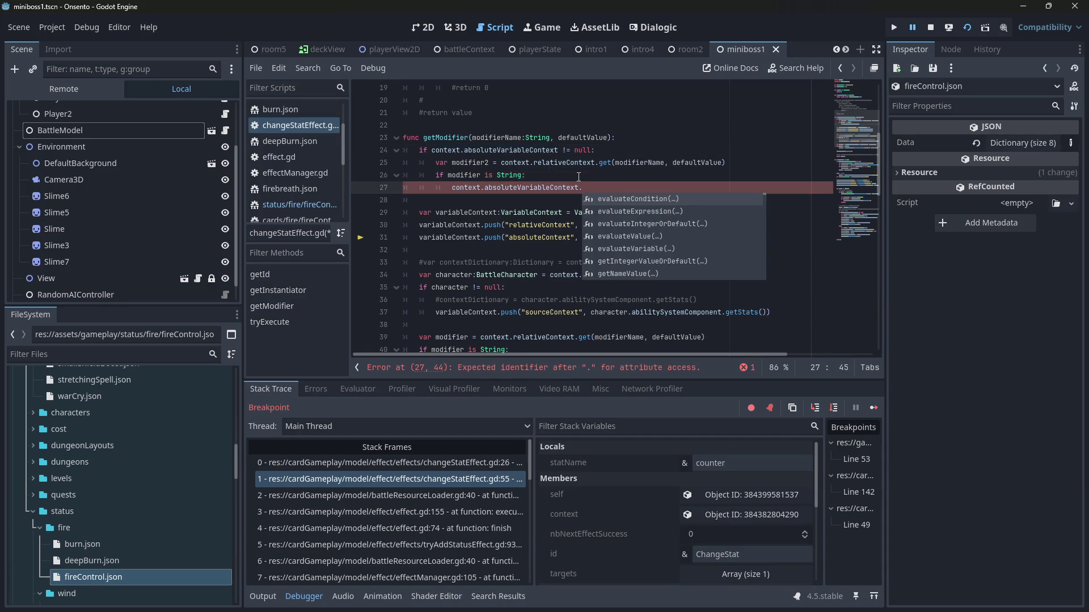
Step: Append the evaluateExpression(modifier, defaultValue) call copied from line 41 to line 27
scroll(579, 177, "down", 2)
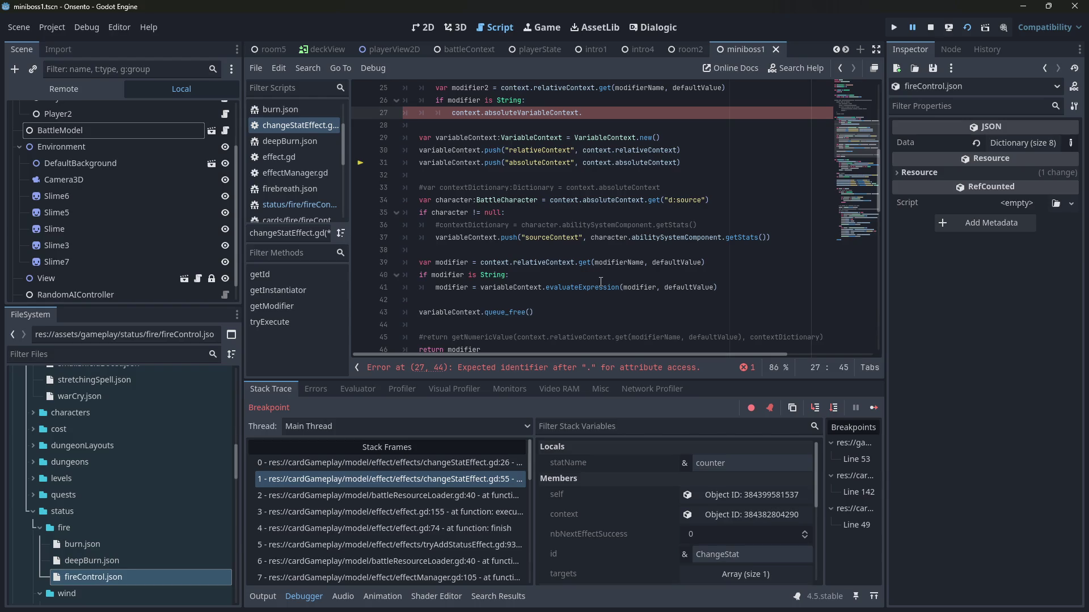
scroll(600, 281, "up", 1)
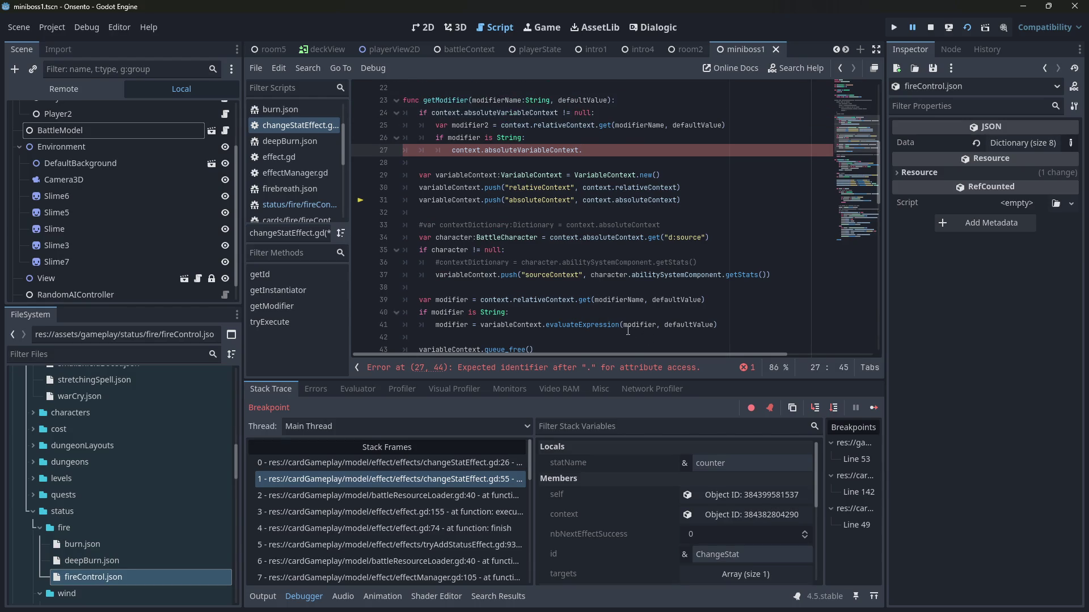
scroll(626, 332, "down", 1)
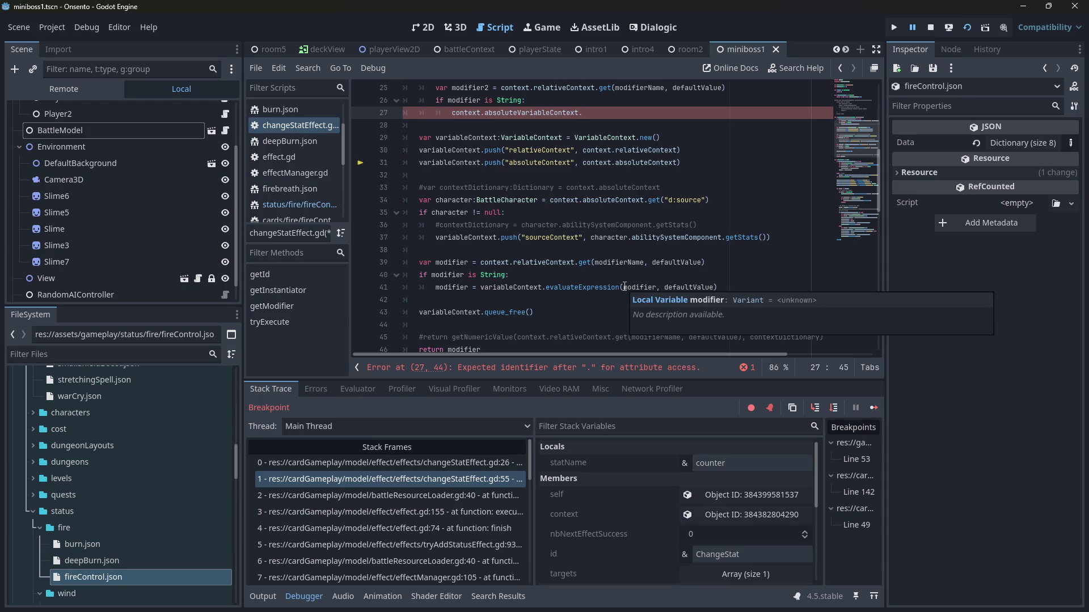
left_click_drag(717, 288, 551, 291)
key("ctrl+c")
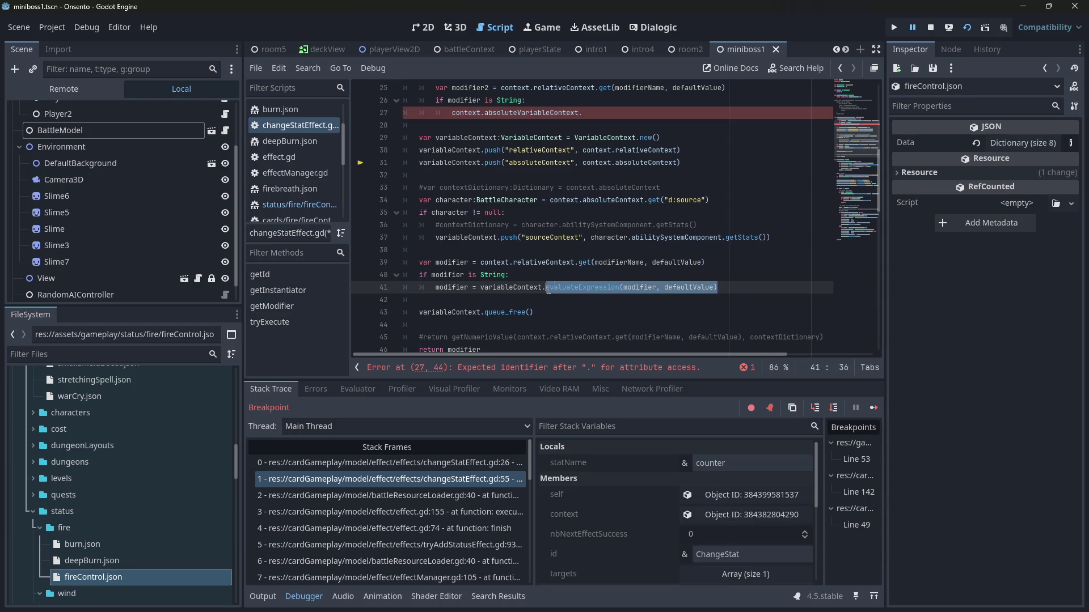
left_click(624, 112)
key("ctrl+v")
Step: Add a 'return modifier' line beneath the evaluateExpression call
scroll(627, 173, "up", 2)
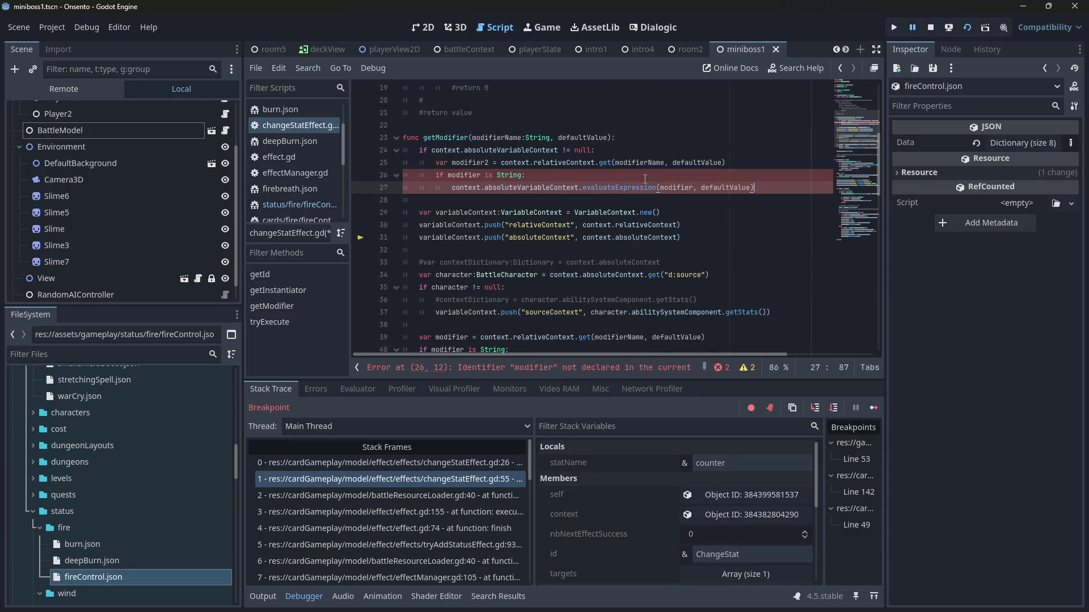
key("Return")
scroll(657, 203, "down", 2)
type("return modifier")
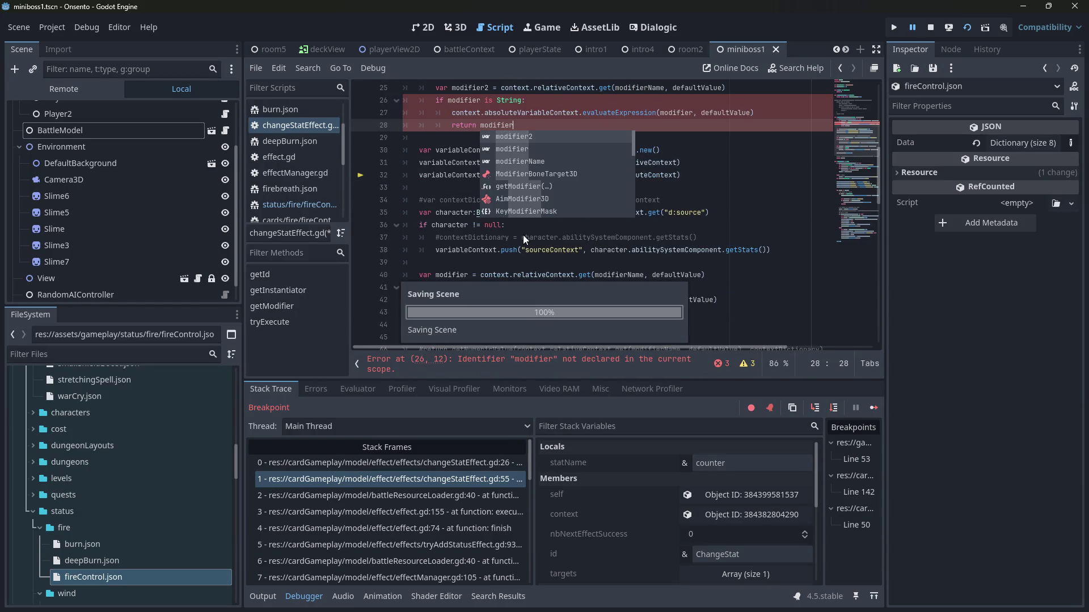
scroll(526, 247, "up", 2)
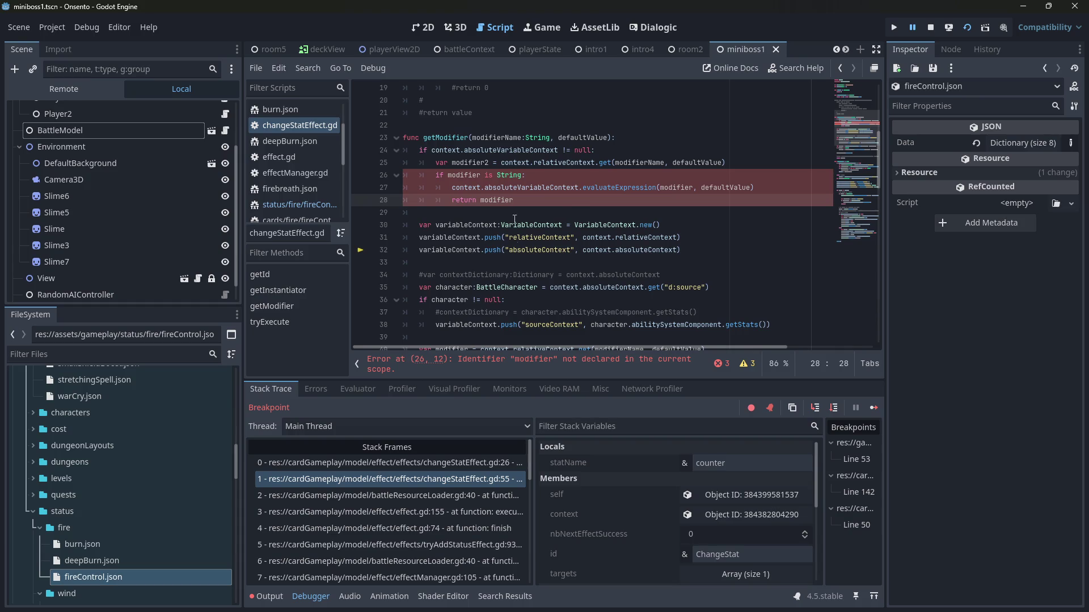
double_click(477, 175)
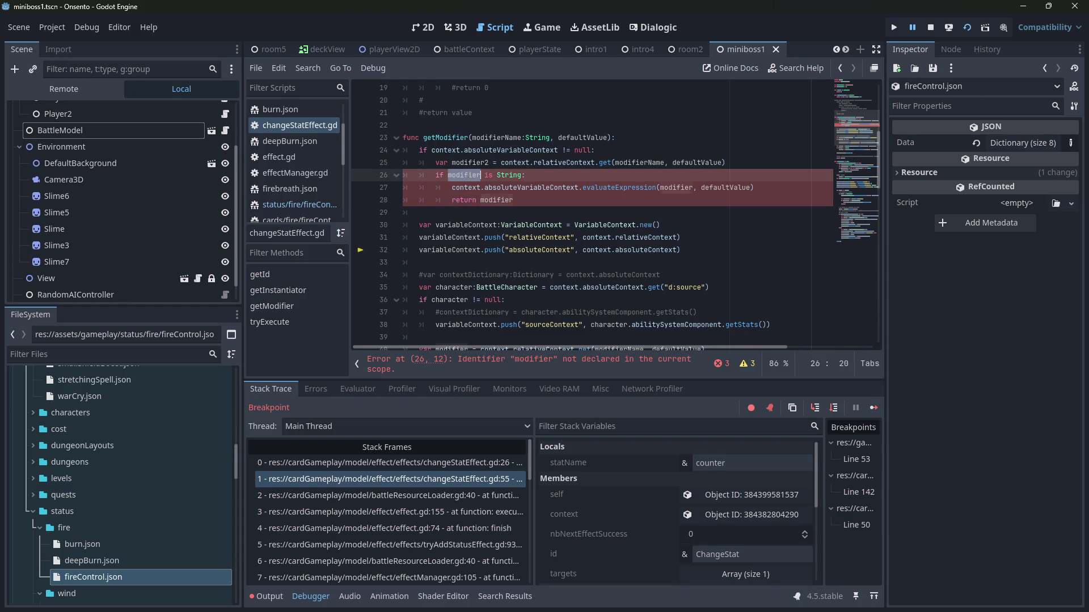
Step: Rename the returned variable to modifier2 and review the getModifier block on lines 24–28
type("modifier2")
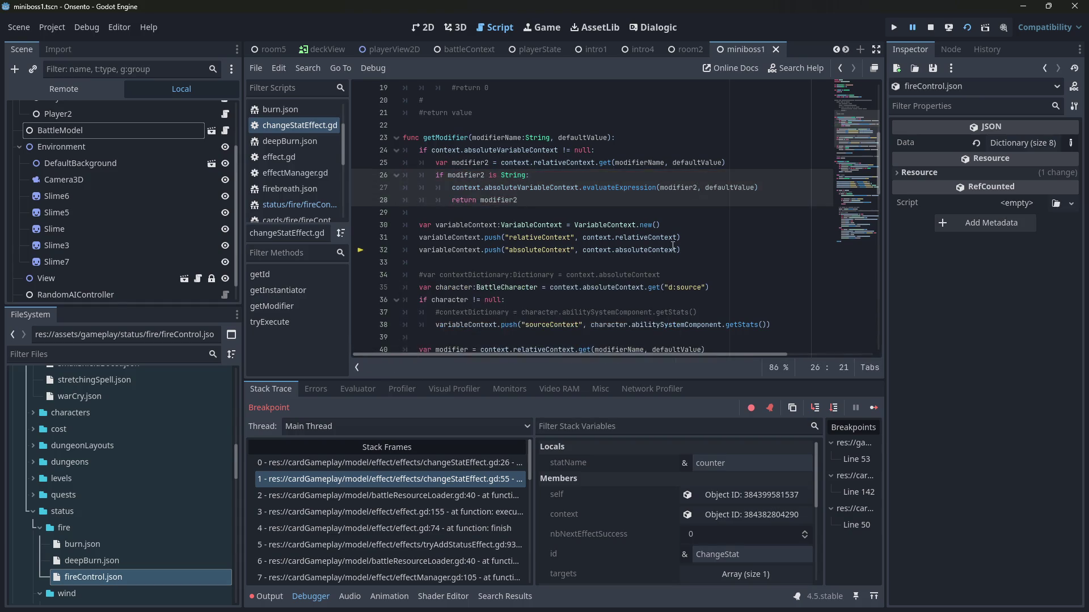
left_click_drag(559, 205, 376, 153)
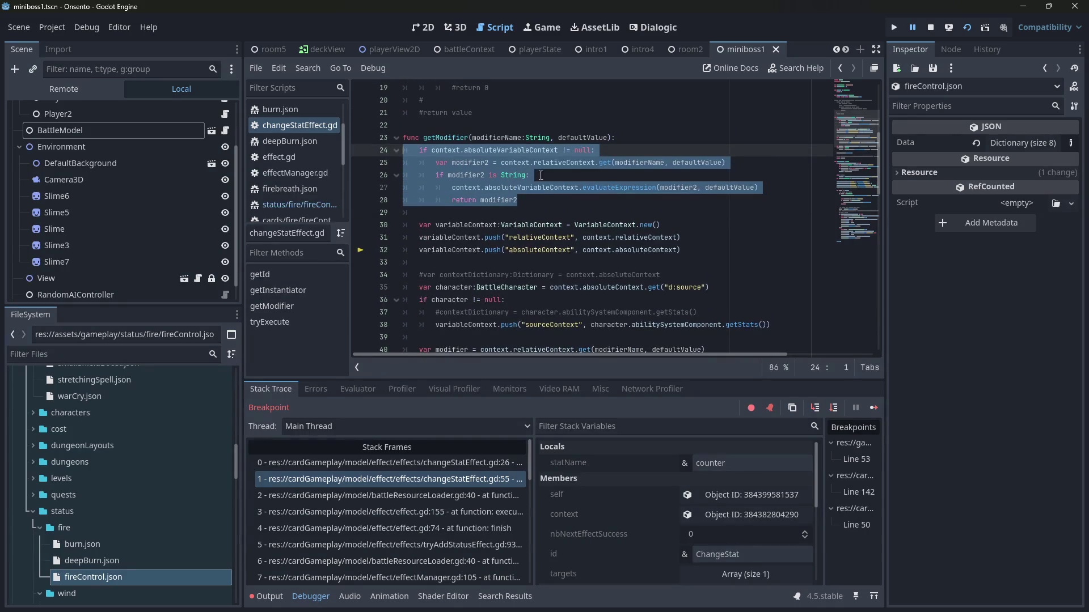
double_click(532, 187)
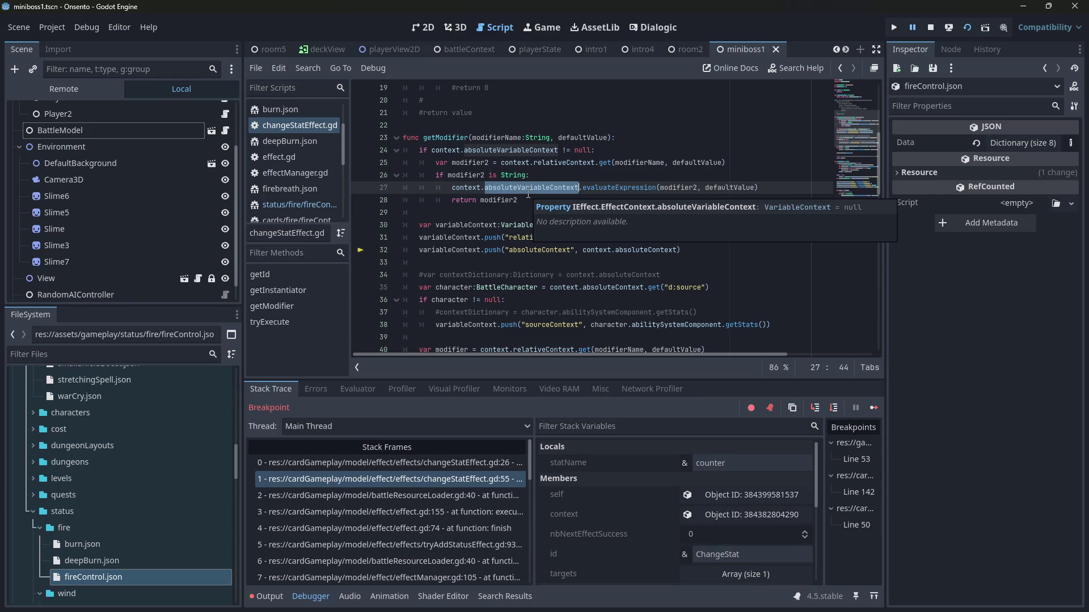
left_click(531, 199)
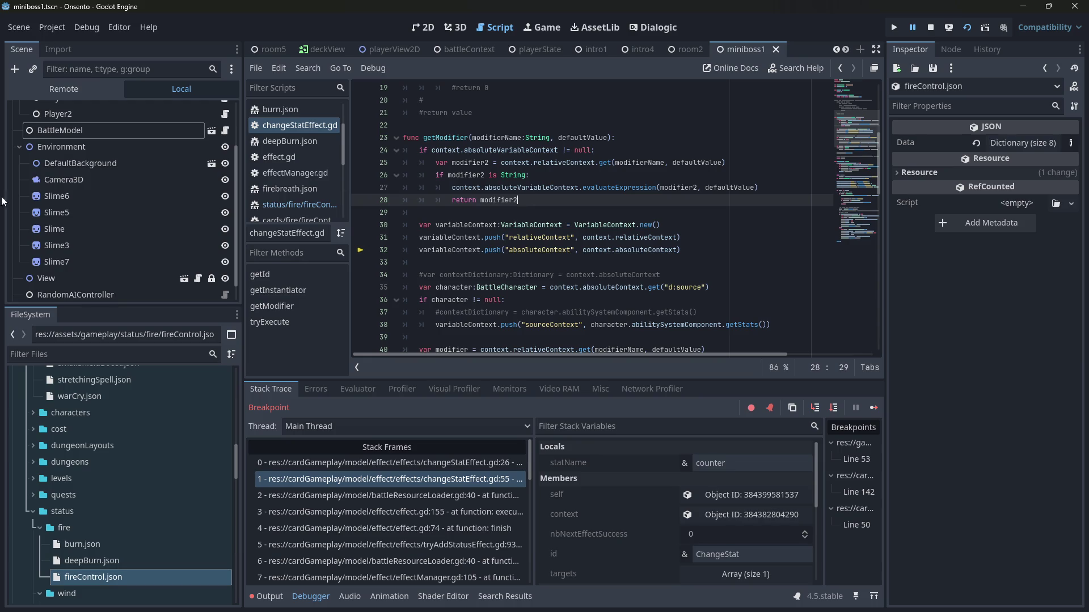
Step: Open fireControl.json to inspect the Context.x:modifyStatus reference on line 20
double_click(150, 577)
left_click_drag(485, 288, 576, 288)
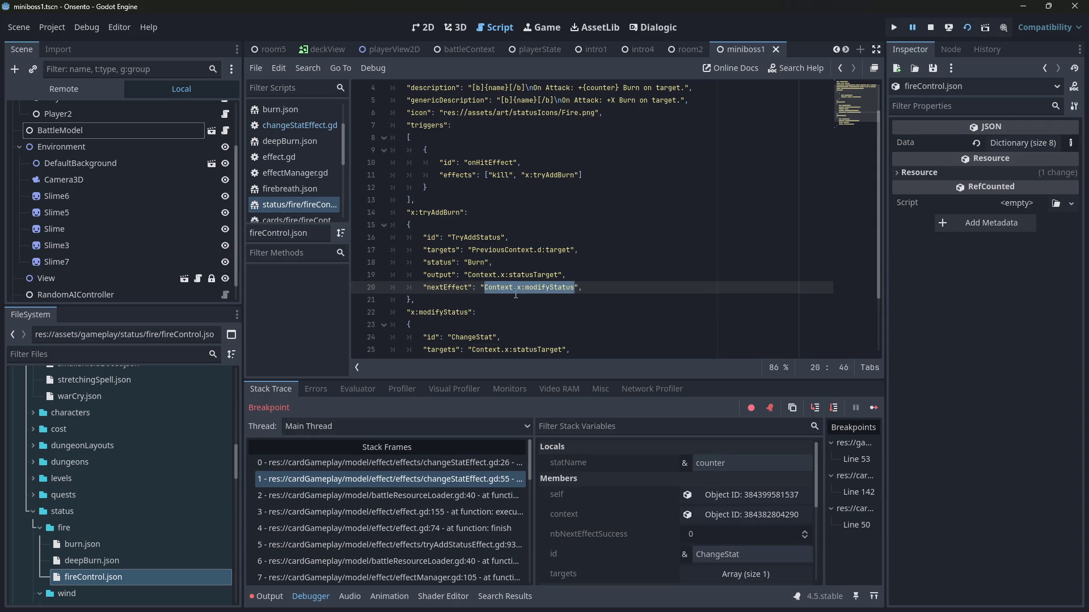
left_click(516, 287)
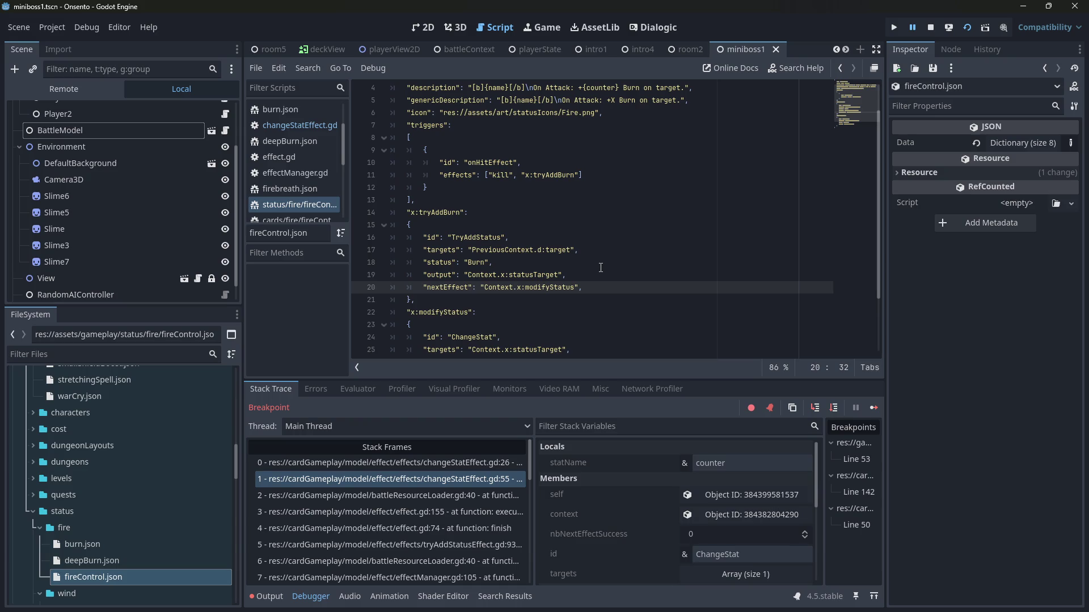
key("alt+Left")
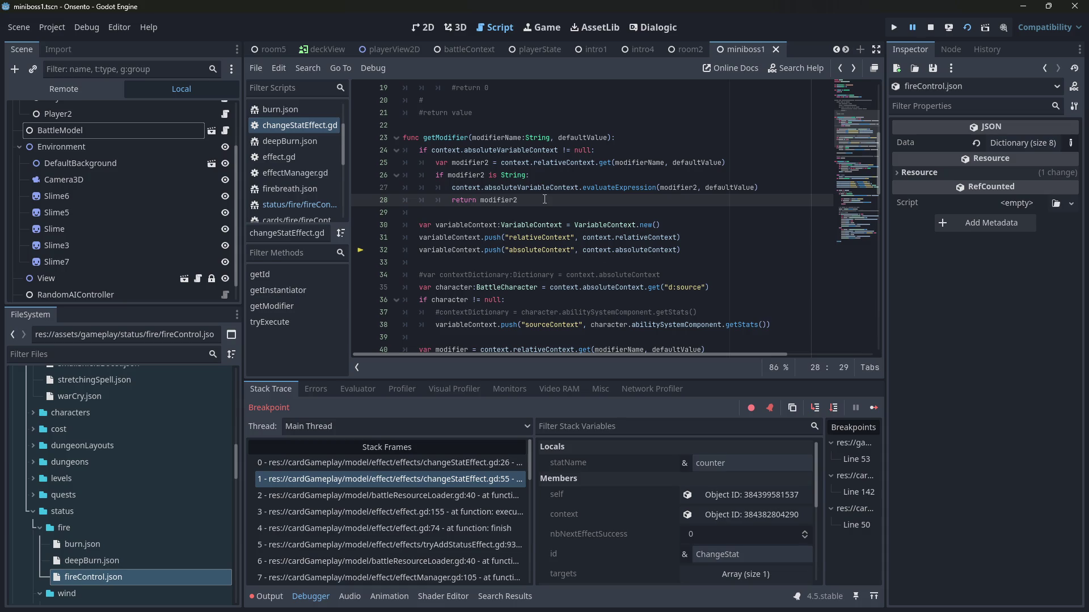
Step: Recheck getModifier, then reopen fireControl.json at the x:modifyStatus entry and stop debugging
mouse_move(545, 200)
left_mouse_down()
mouse_move(397, 150)
mouse_move(346, 153)
left_mouse_up()
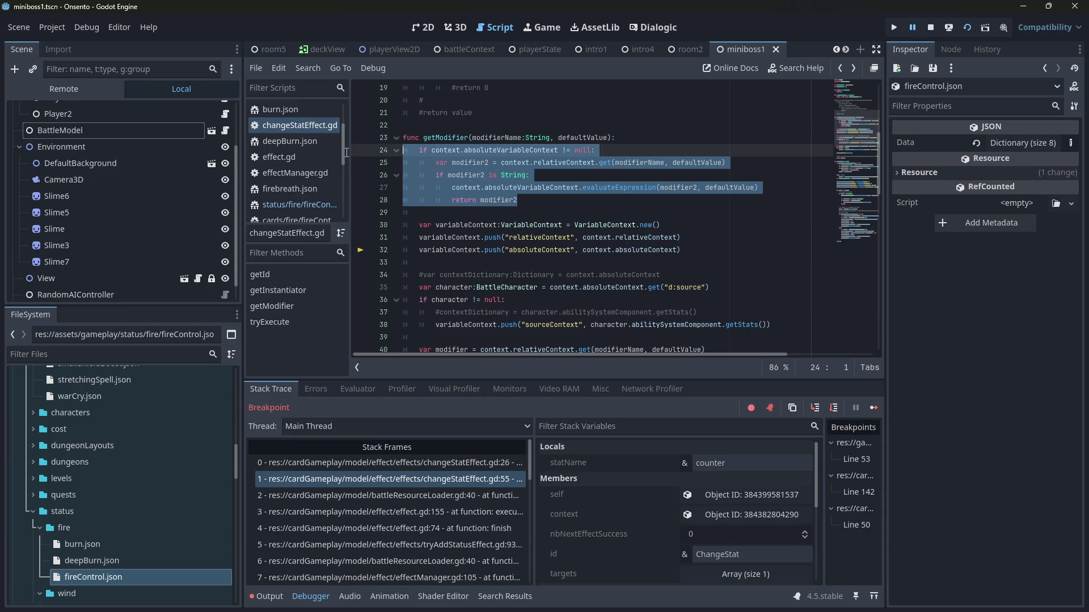
left_click(559, 202)
scroll(559, 202, "up", 2)
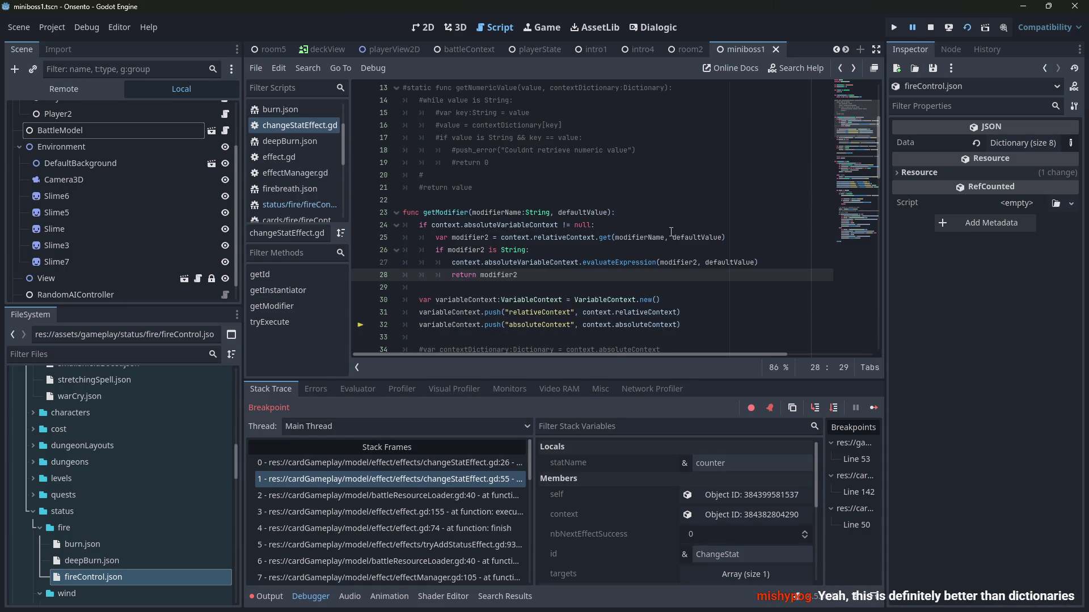
scroll(648, 251, "down", 1)
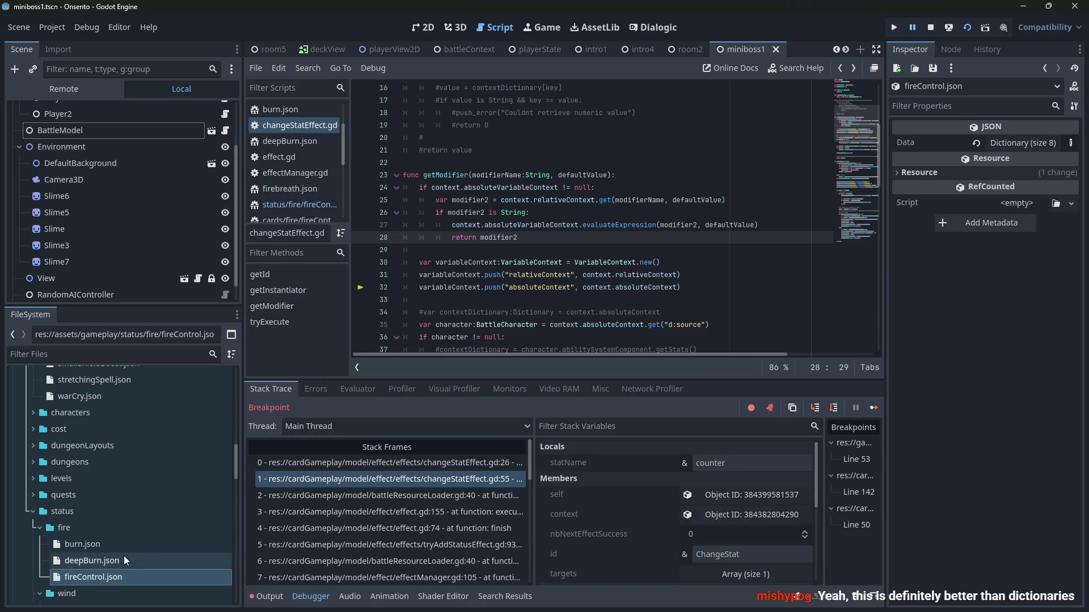
double_click(121, 578)
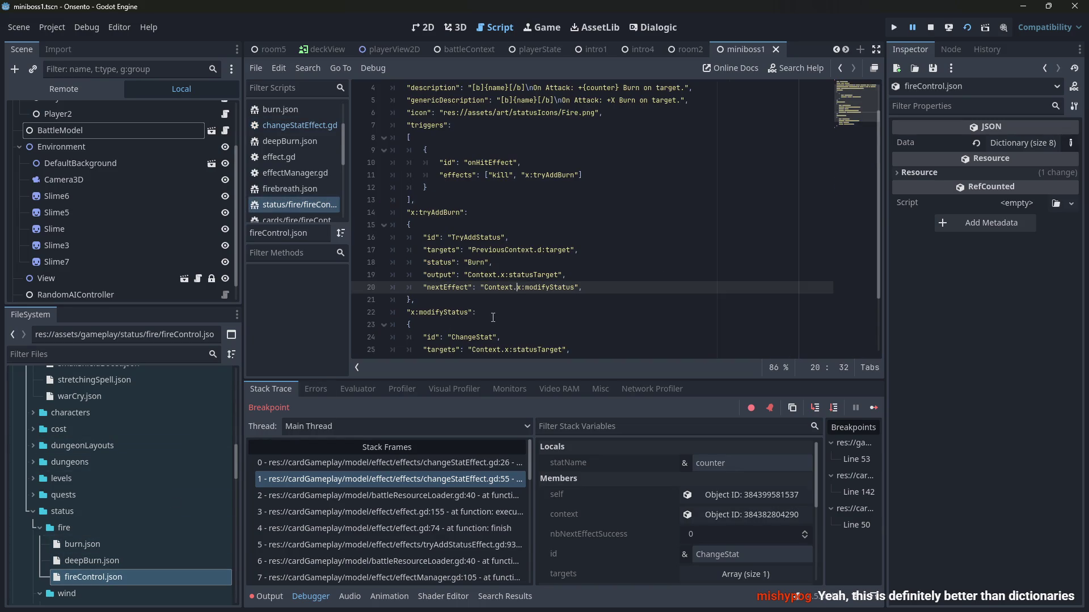
scroll(568, 271, "down", 2)
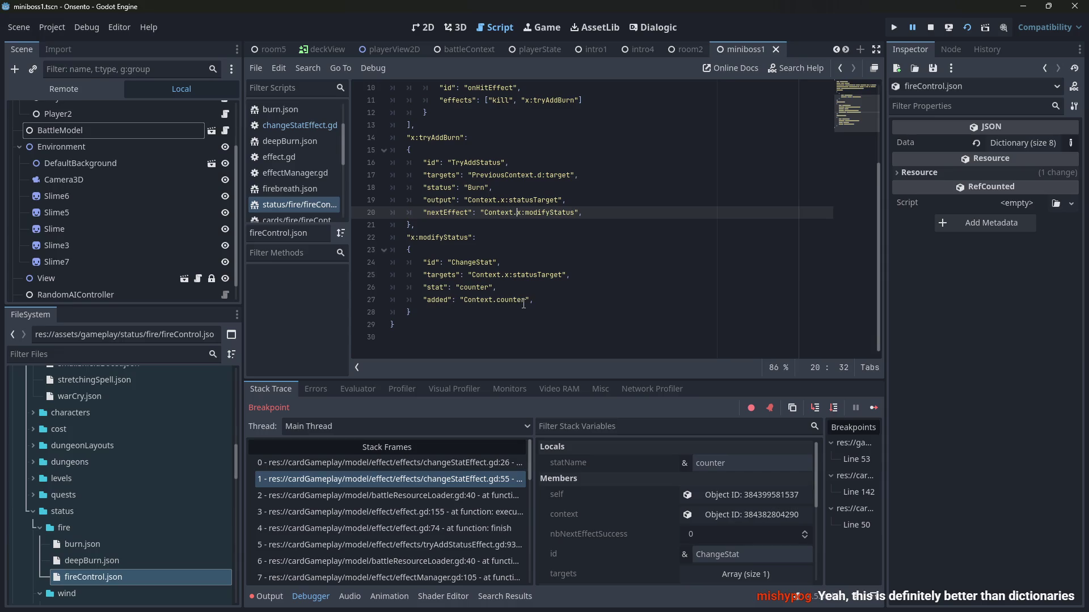
left_click(946, 27)
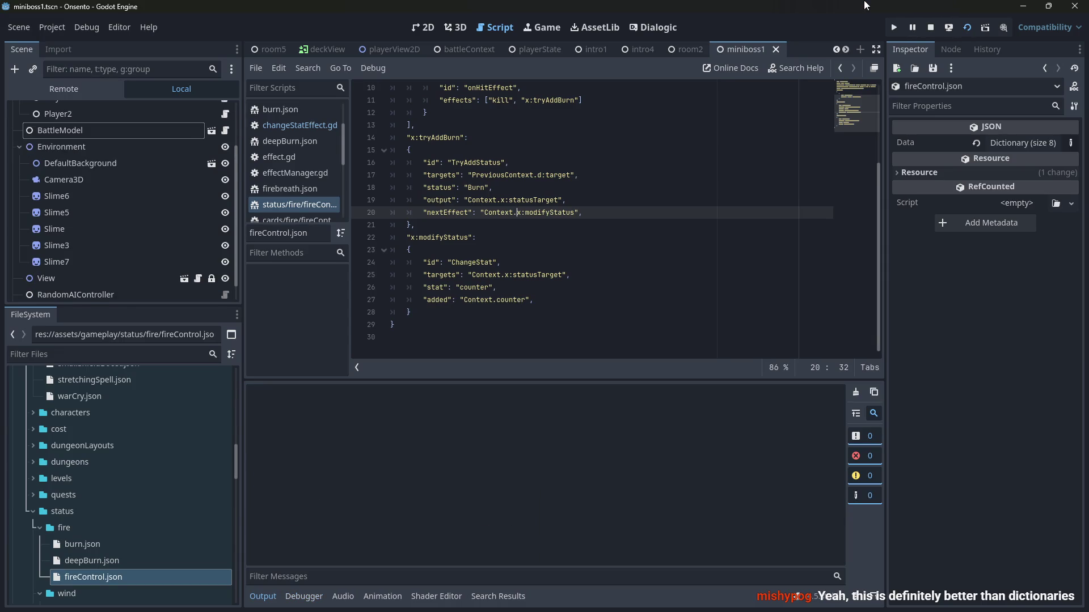
Step: Launch the game with F5 and deploy the purple-haired character onto the battlefield
key("F5")
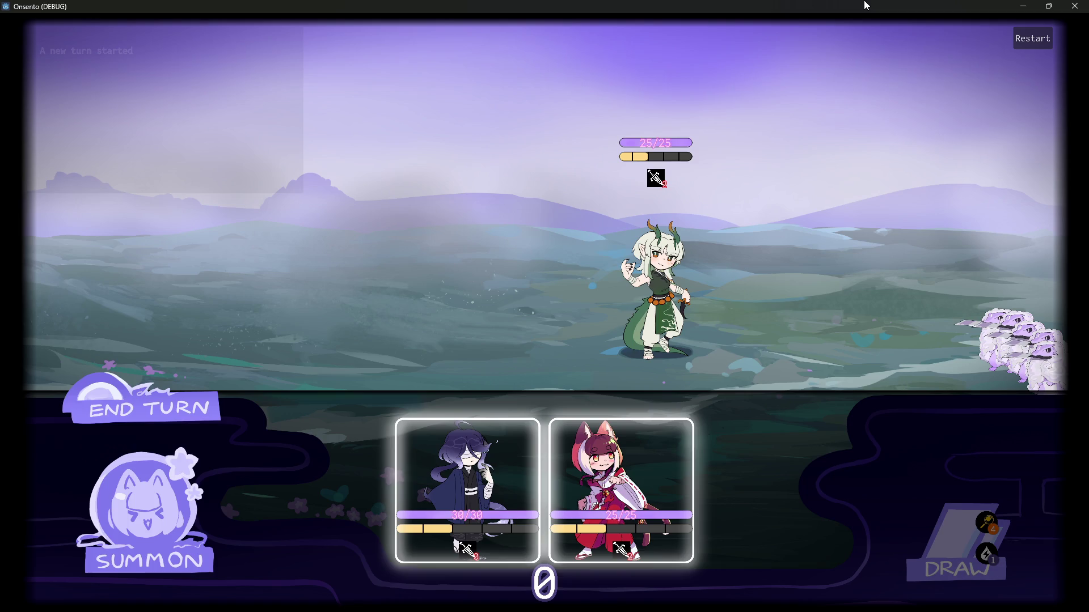
mouse_move(473, 478)
left_mouse_down()
mouse_move(457, 238)
mouse_move(406, 226)
mouse_move(440, 229)
left_mouse_up()
mouse_move(544, 488)
left_mouse_down()
mouse_move(351, 187)
mouse_move(359, 287)
left_mouse_up()
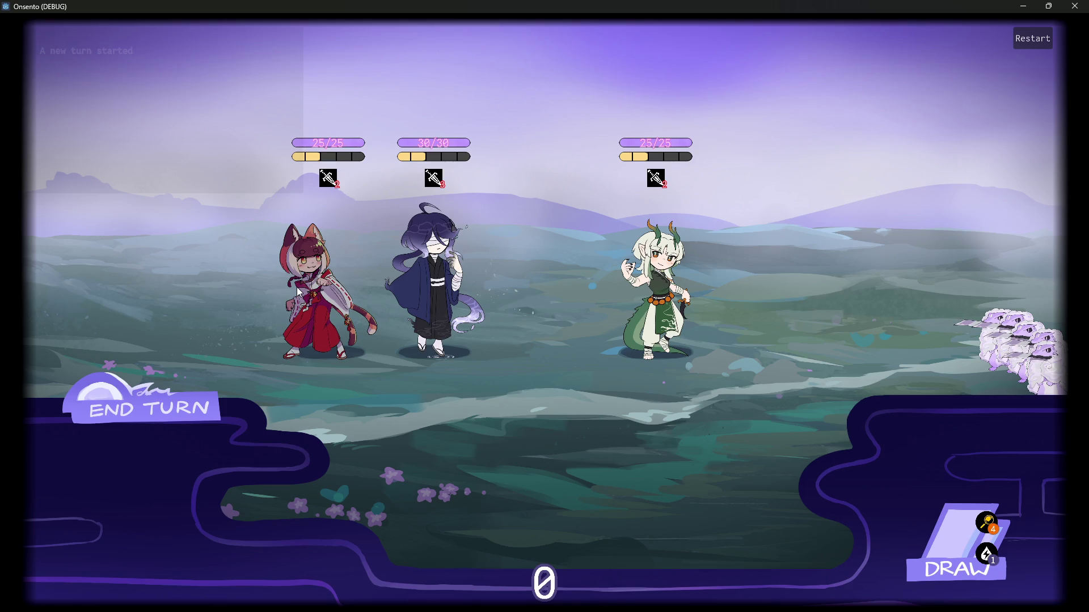
Step: Rerun without the line 50 breakpoint and play Fire Control on the second character
key("F8")
key("F6")
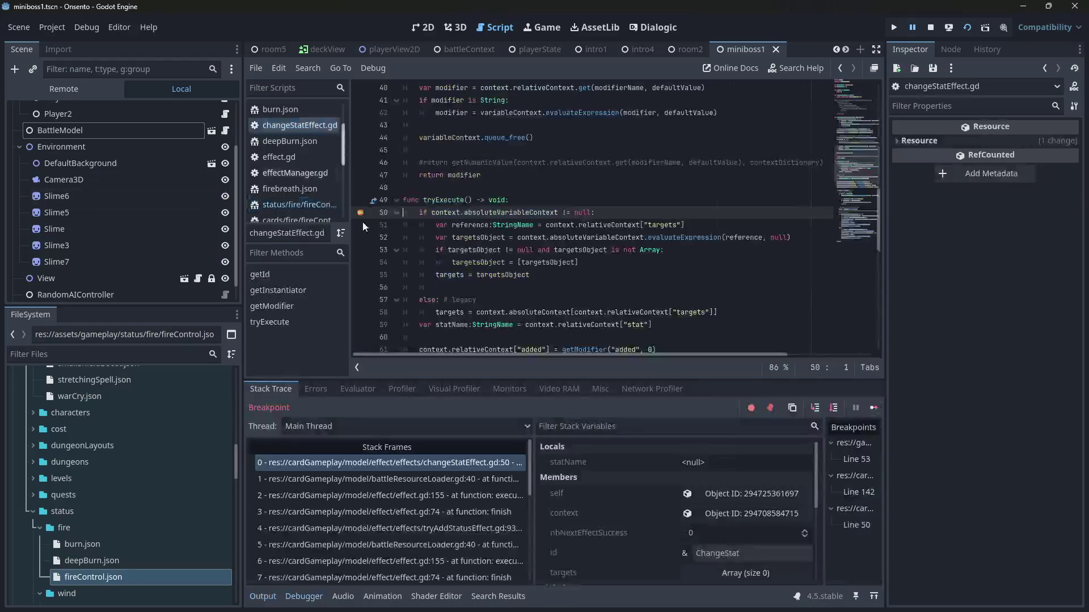
left_click(363, 215)
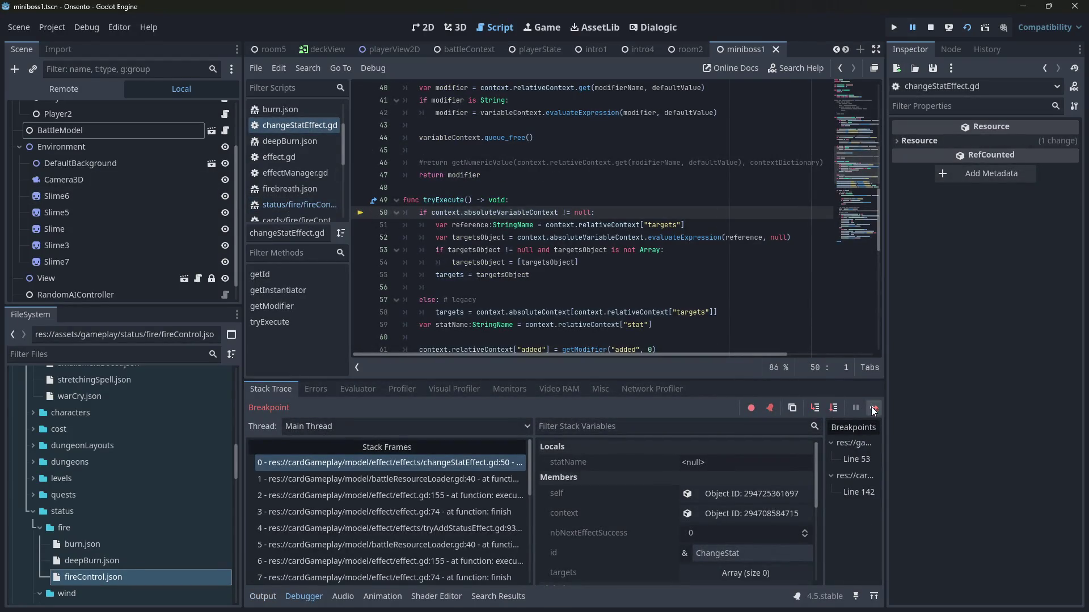
left_click(873, 410)
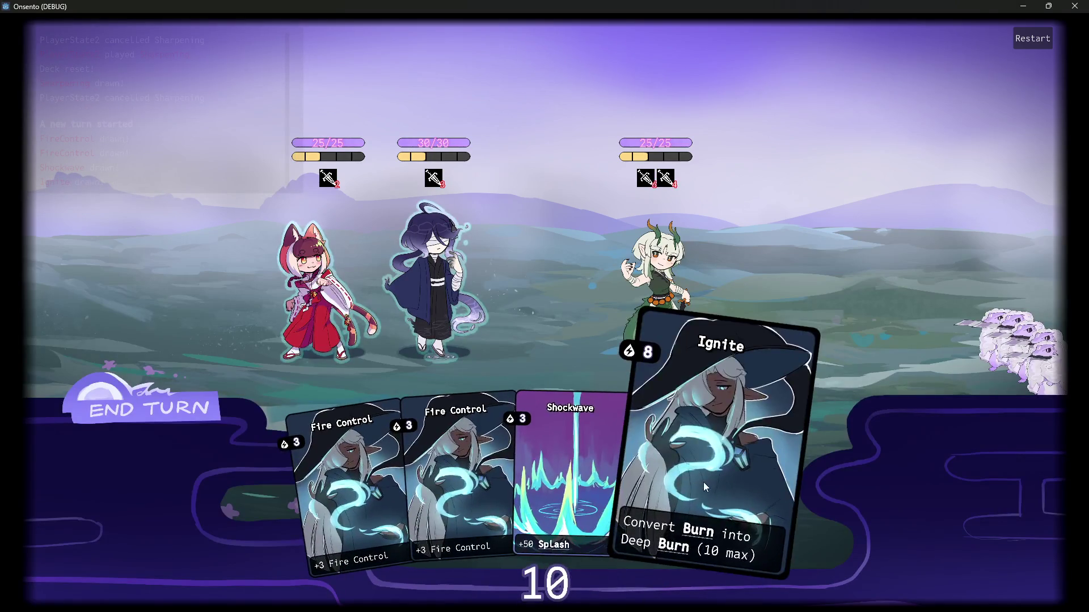
left_click_drag(469, 482, 434, 273)
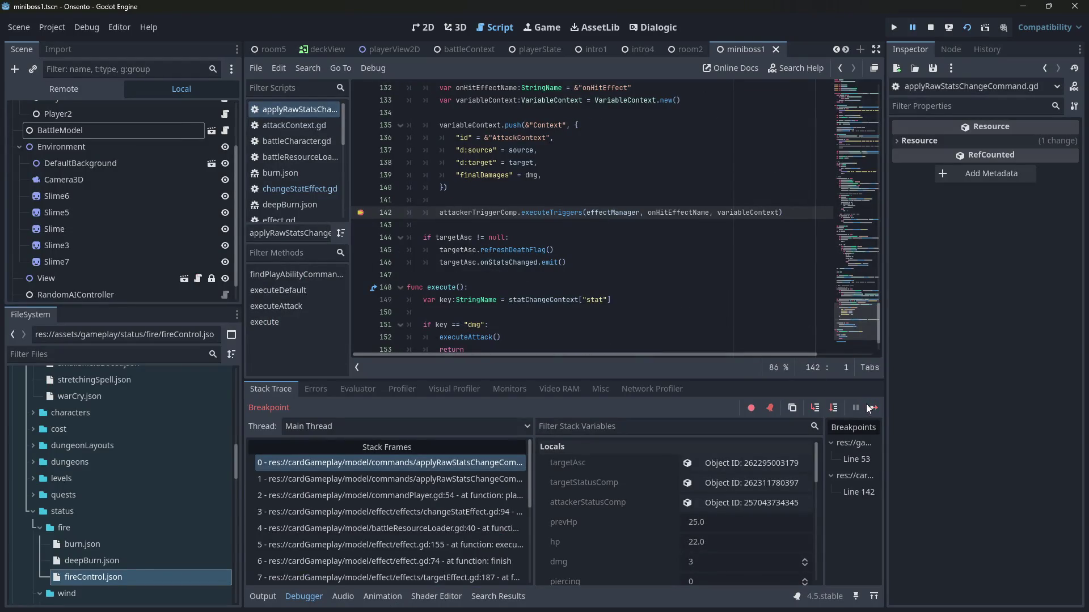
left_click(872, 408)
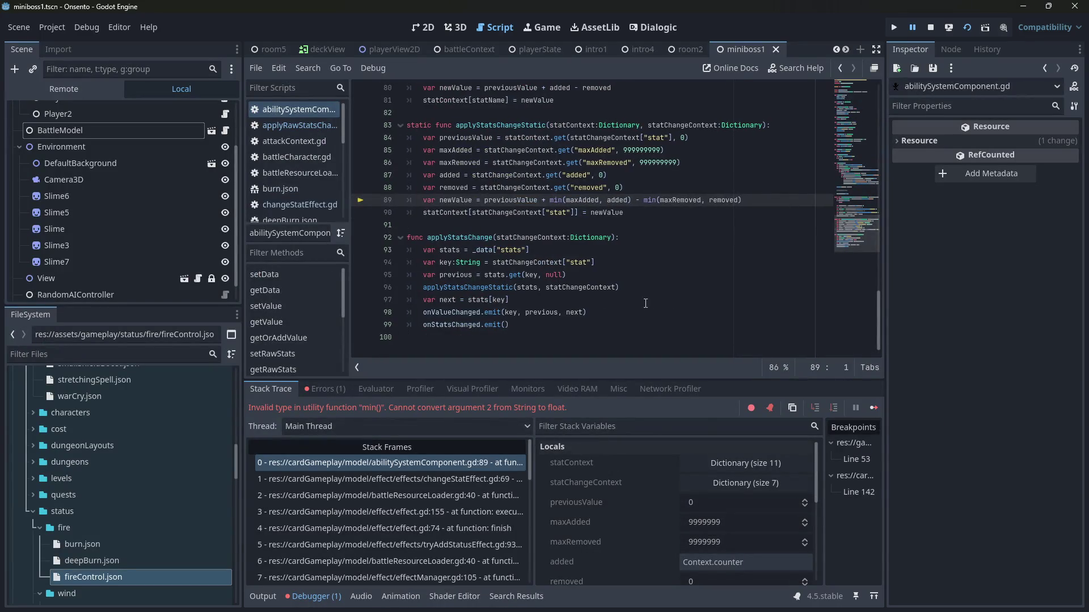
Step: Inspect the maxRemoved values and the failing min() call at abilitySystemComponent.gd line 89
scroll(645, 300, "up", 1)
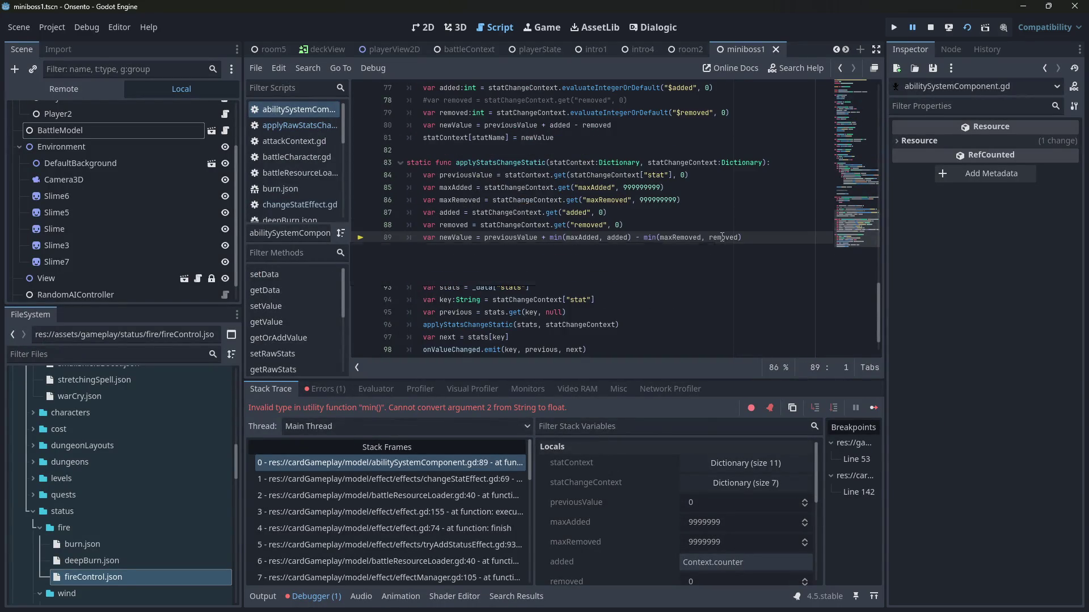
left_click(688, 200)
mouse_move(690, 238)
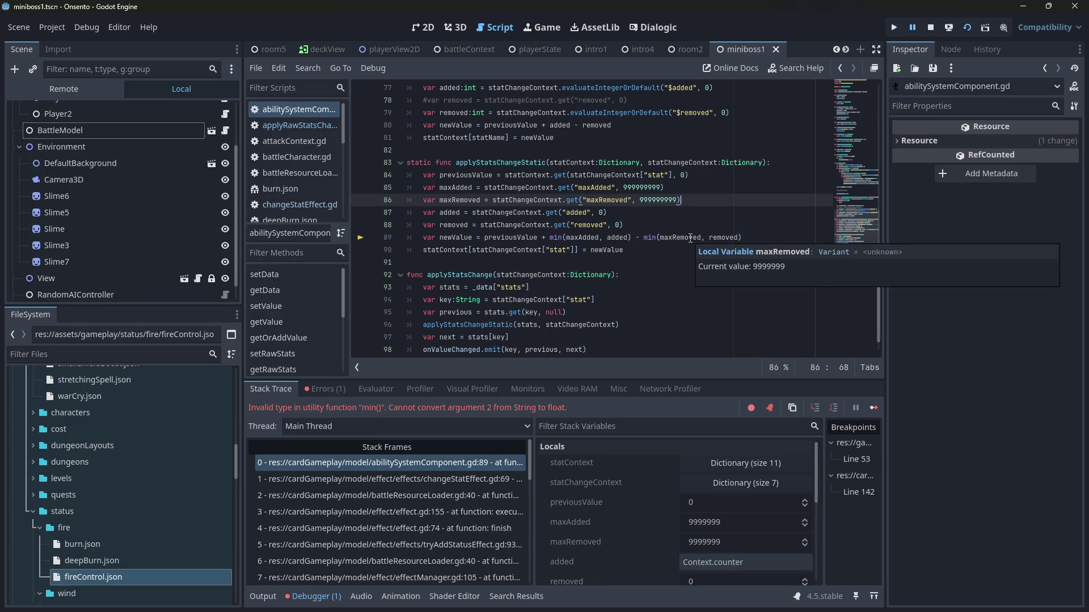
mouse_move(615, 238)
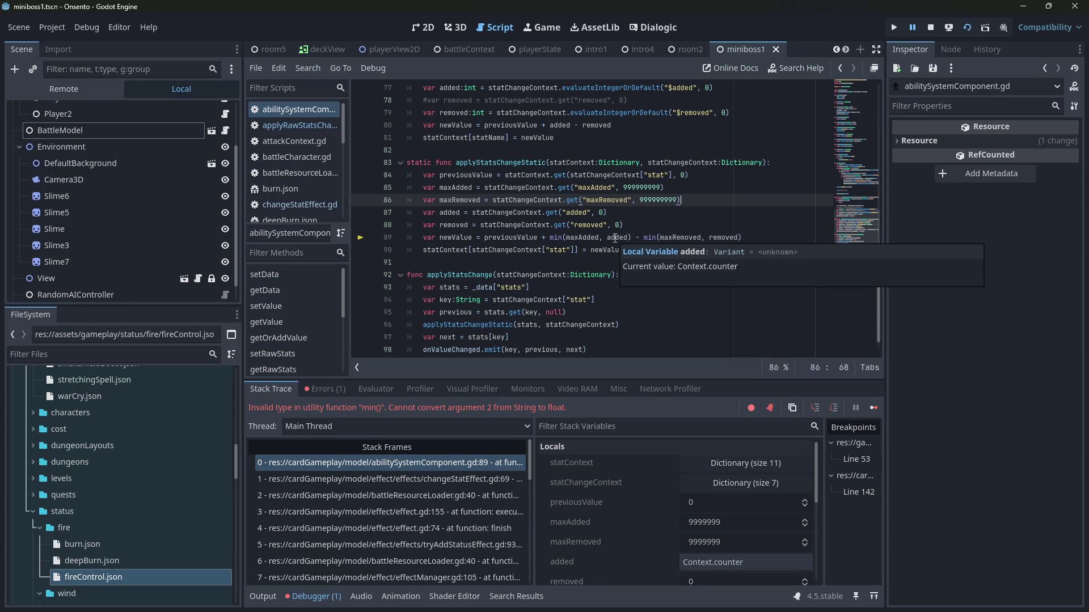
left_click(614, 239)
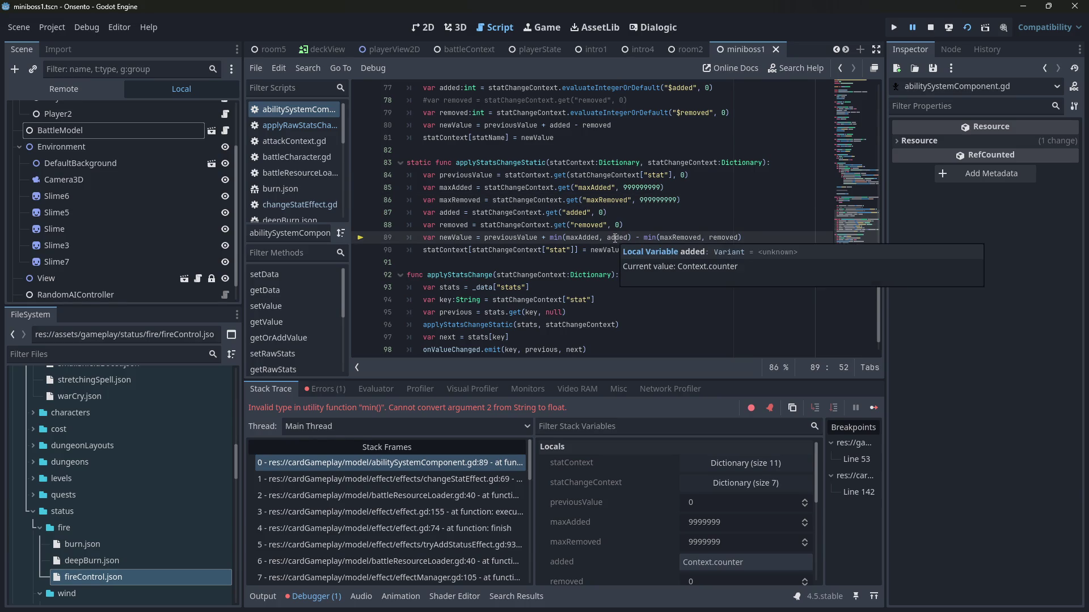
Step: Walk the call stack back to changeStatEffect.gd, breakpoint line 26, and relaunch the game
key("alt+Left")
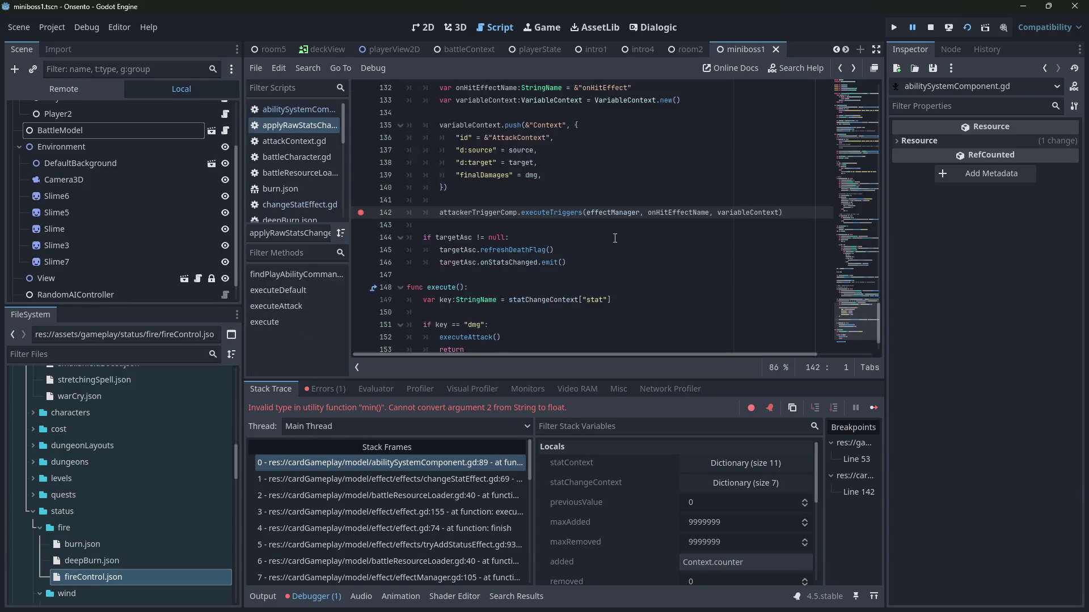
key("alt+Left")
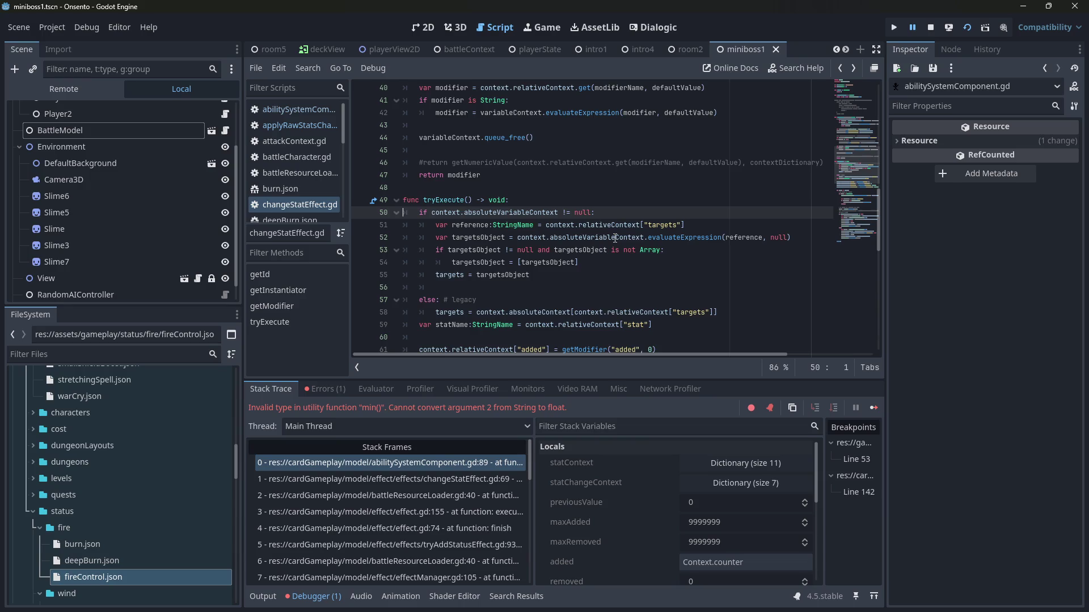
scroll(615, 238, "up", 8)
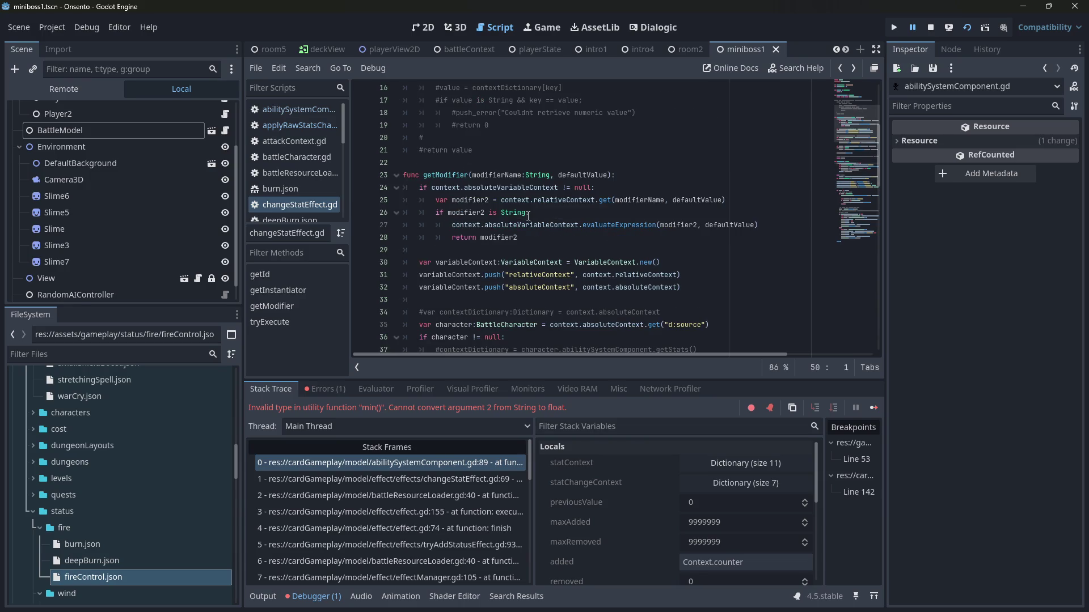
left_click(360, 213)
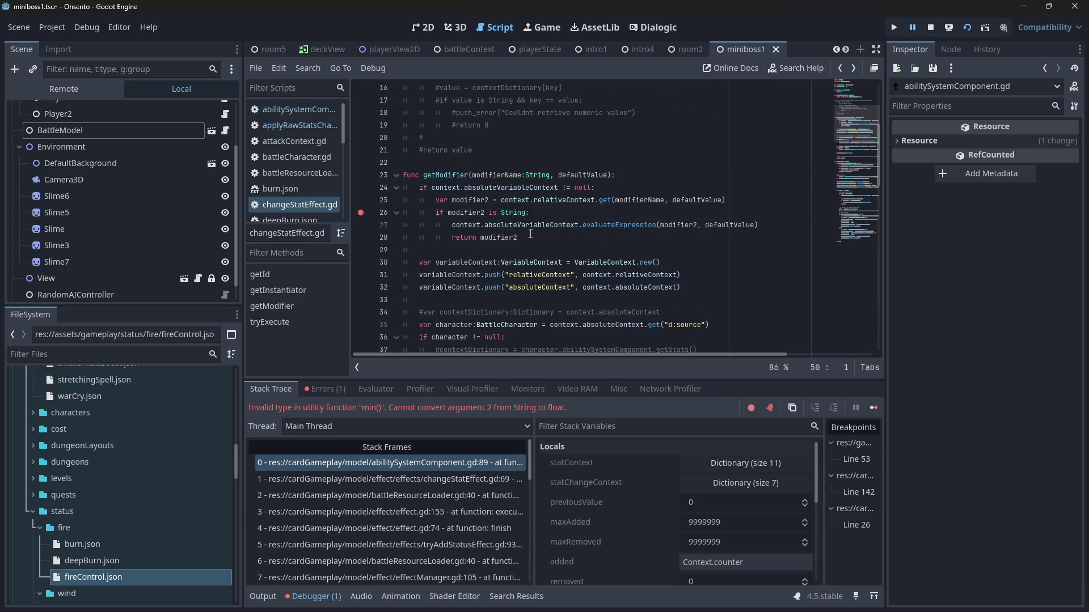
left_click(966, 32)
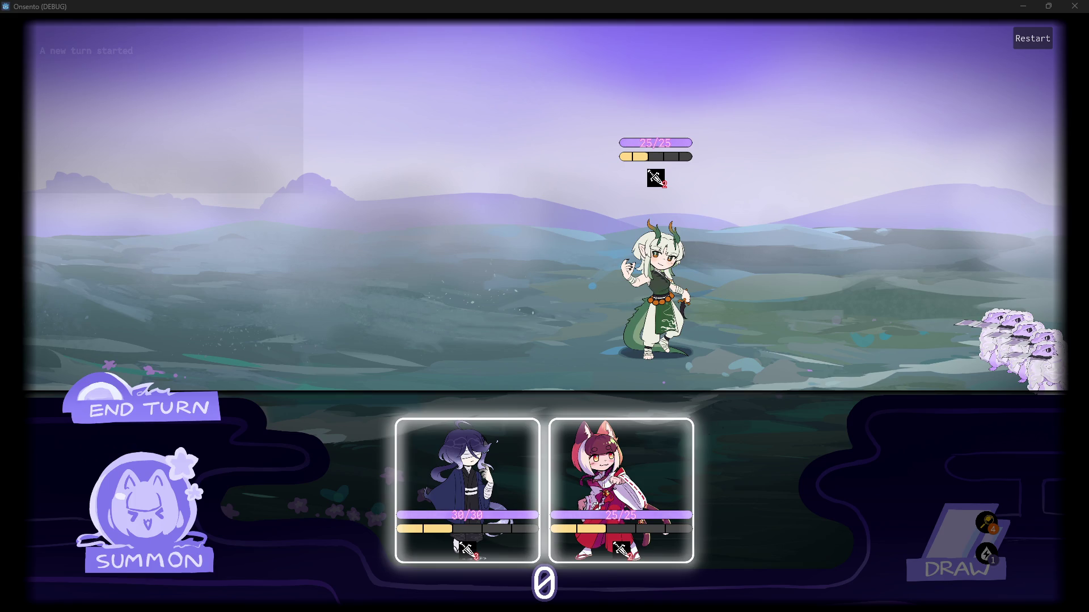
Step: Deploy the hooded and fox-girl characters, then play Fire Control on the purple-haired one
mouse_move(441, 415)
left_mouse_down()
mouse_move(470, 173)
mouse_move(425, 247)
left_mouse_up()
left_click_drag(527, 465, 331, 267)
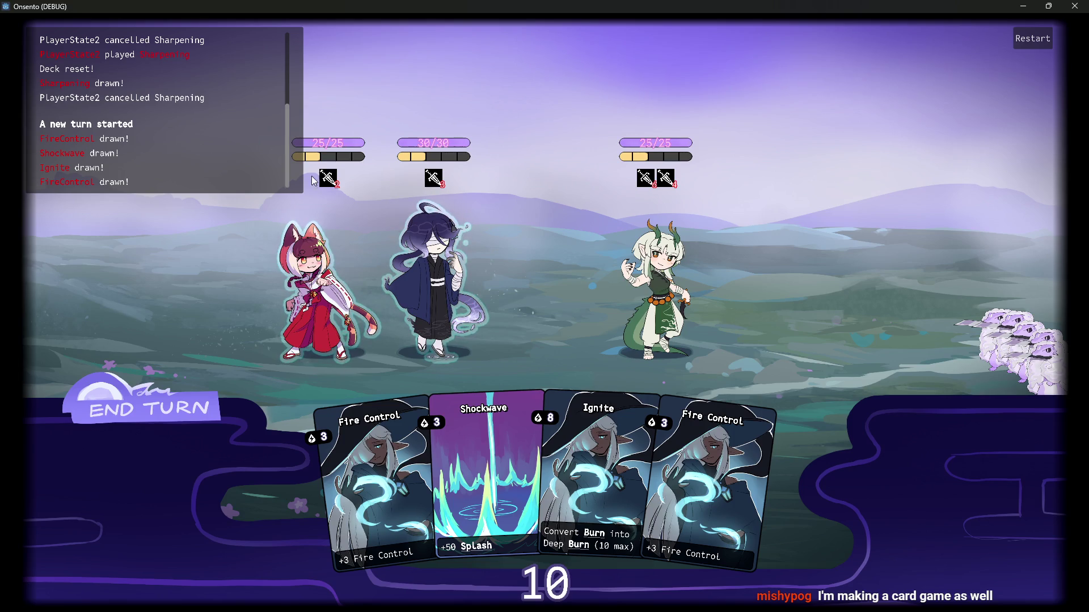
left_click_drag(374, 488, 409, 284)
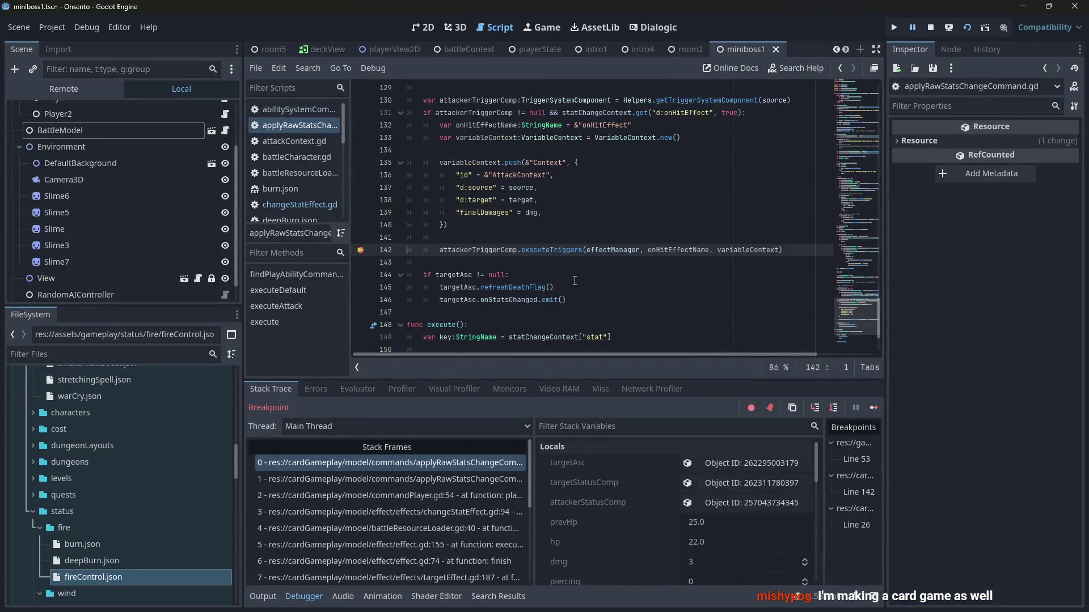
scroll(574, 280, "up", 1)
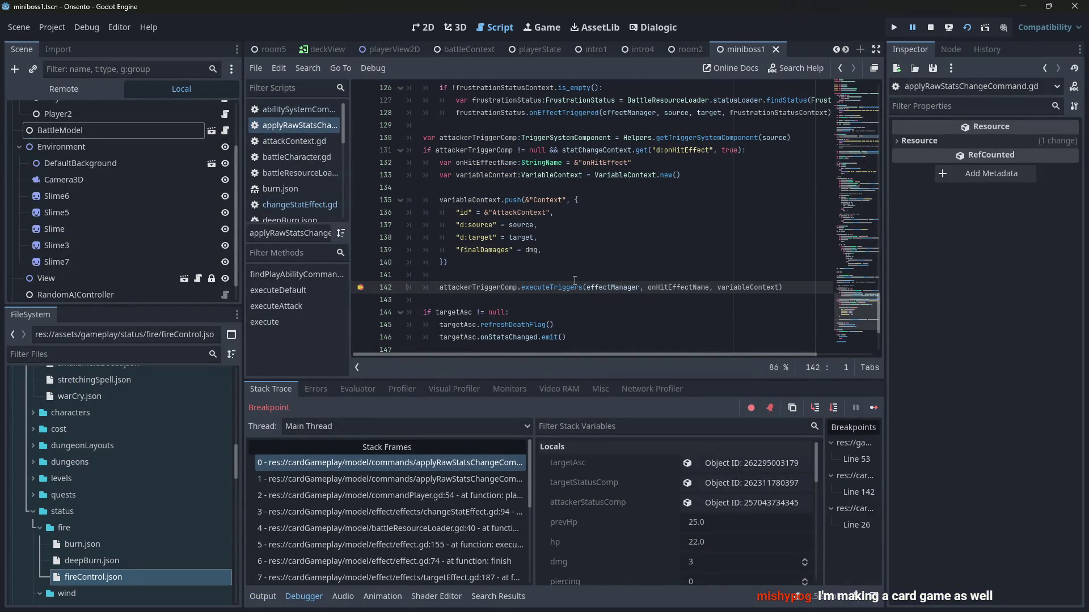